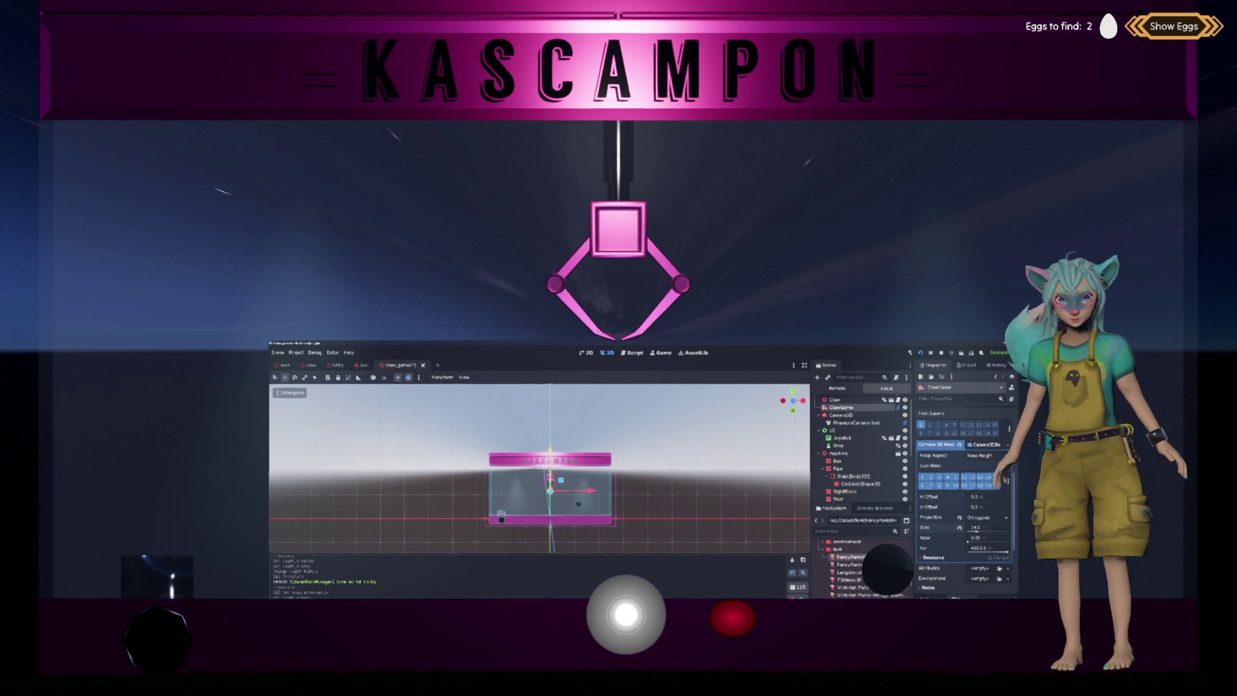
Select the Joystick node in Move mode, zoom out, then switch to the Blender layout.
left_click(844, 438)
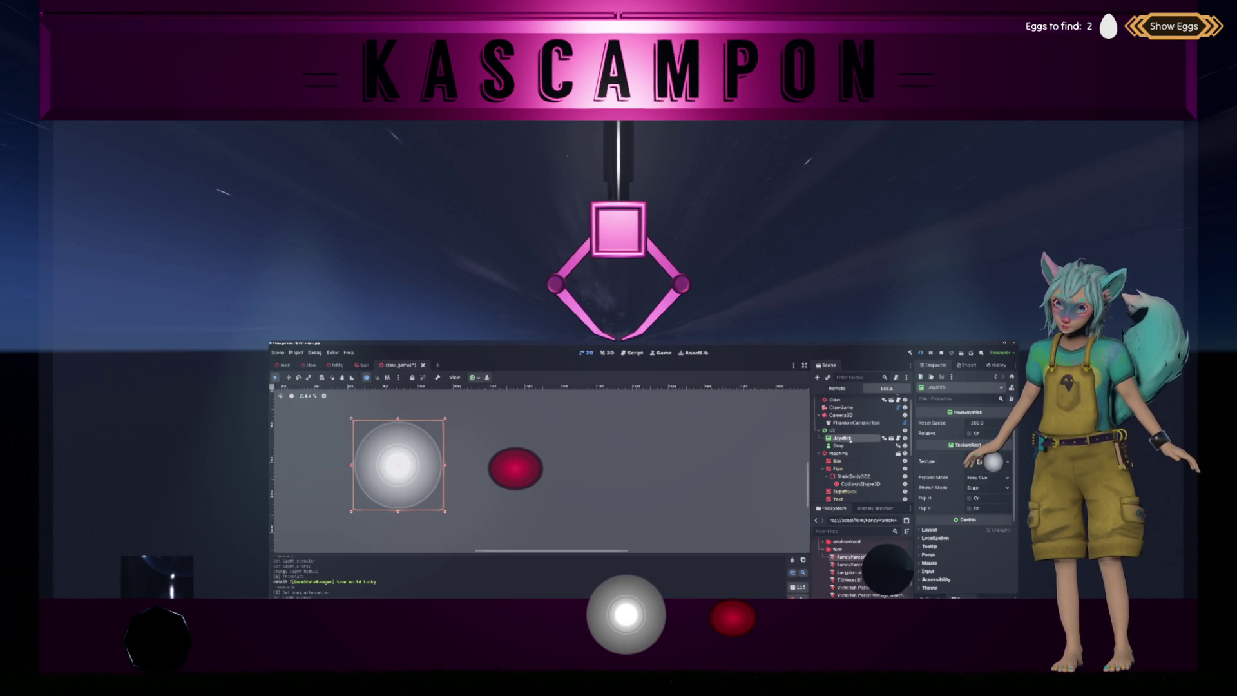
key("w")
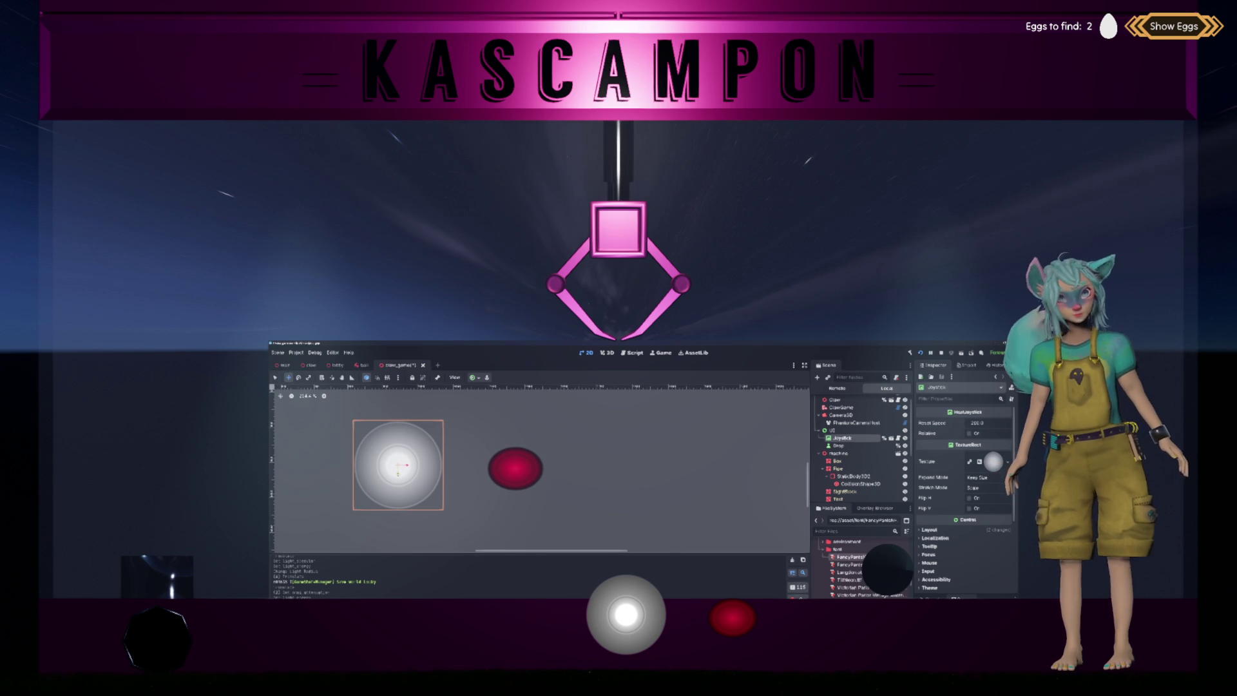
scroll(499, 440, "down", 8)
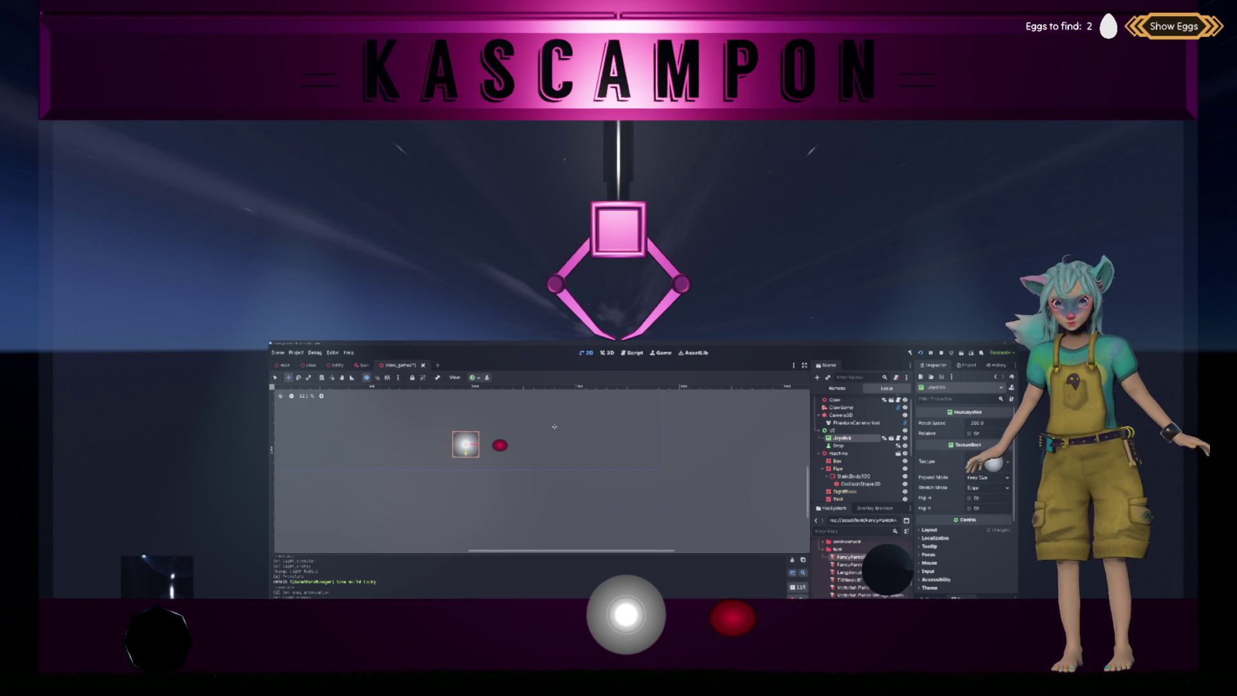
key("alt+Tab")
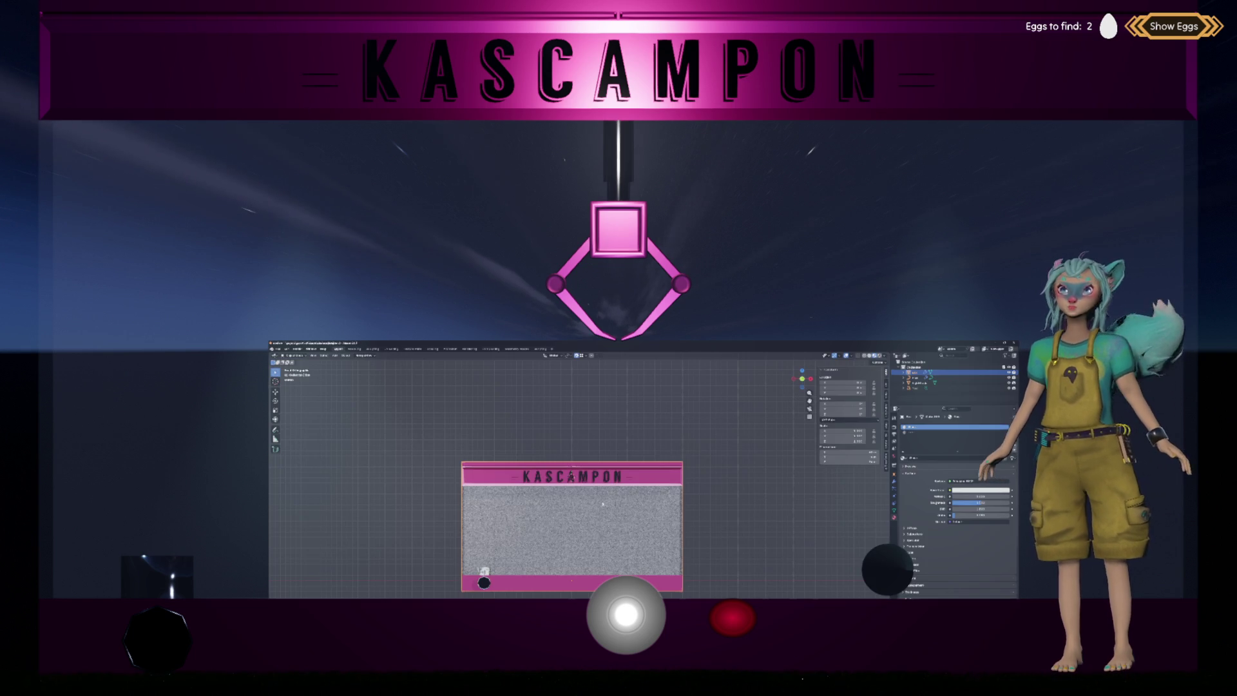
From the camera view, extrude the pink bottom bar of the KASCAMPON panel downward.
key("ctrl+Tab")
scroll(599, 465, "up", 2)
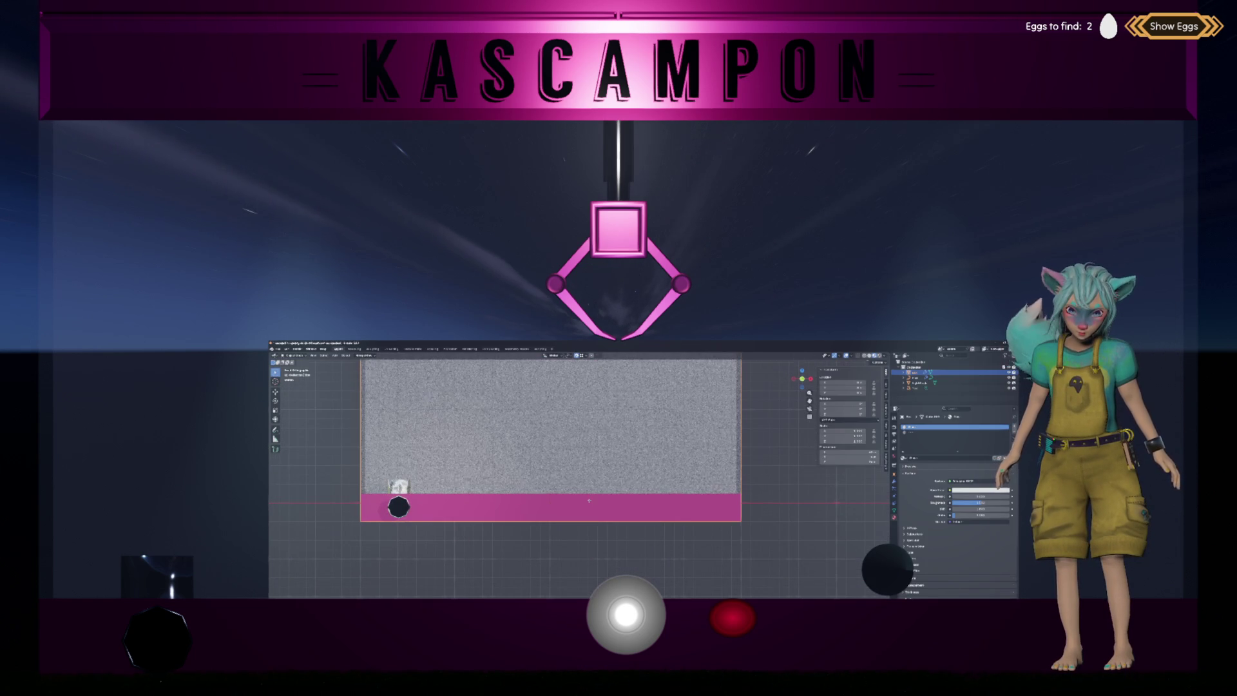
scroll(560, 520, "down", 1)
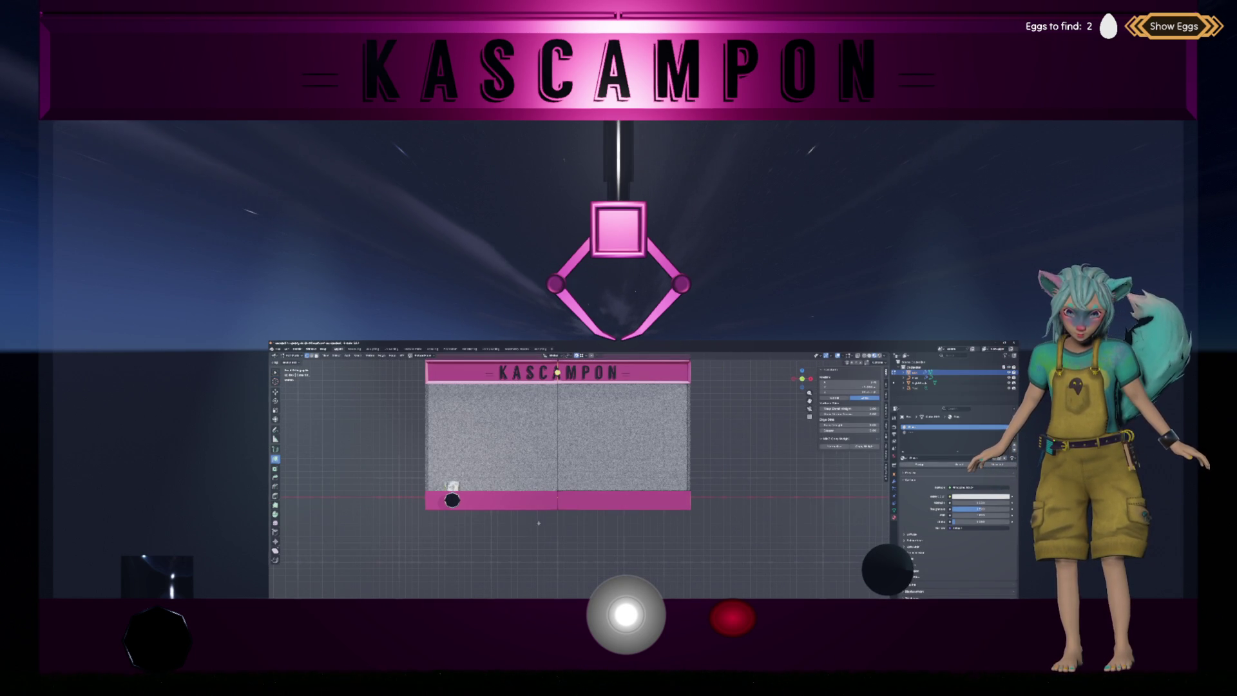
key("e")
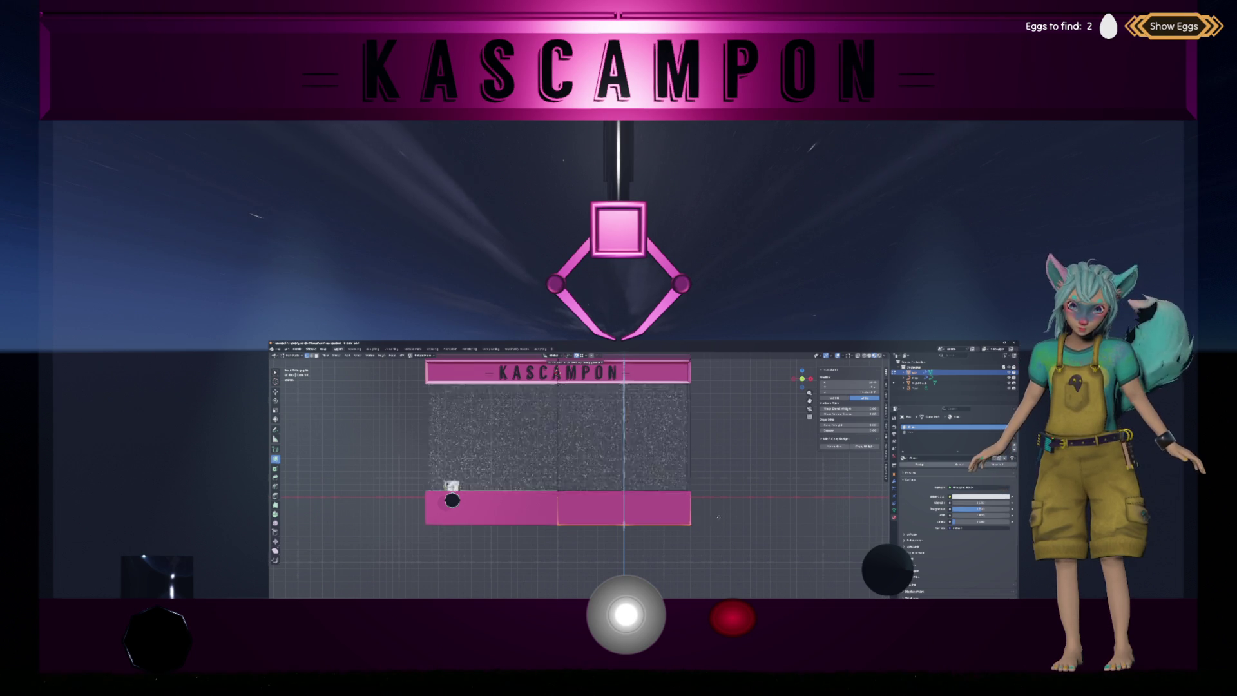
left_click(722, 519)
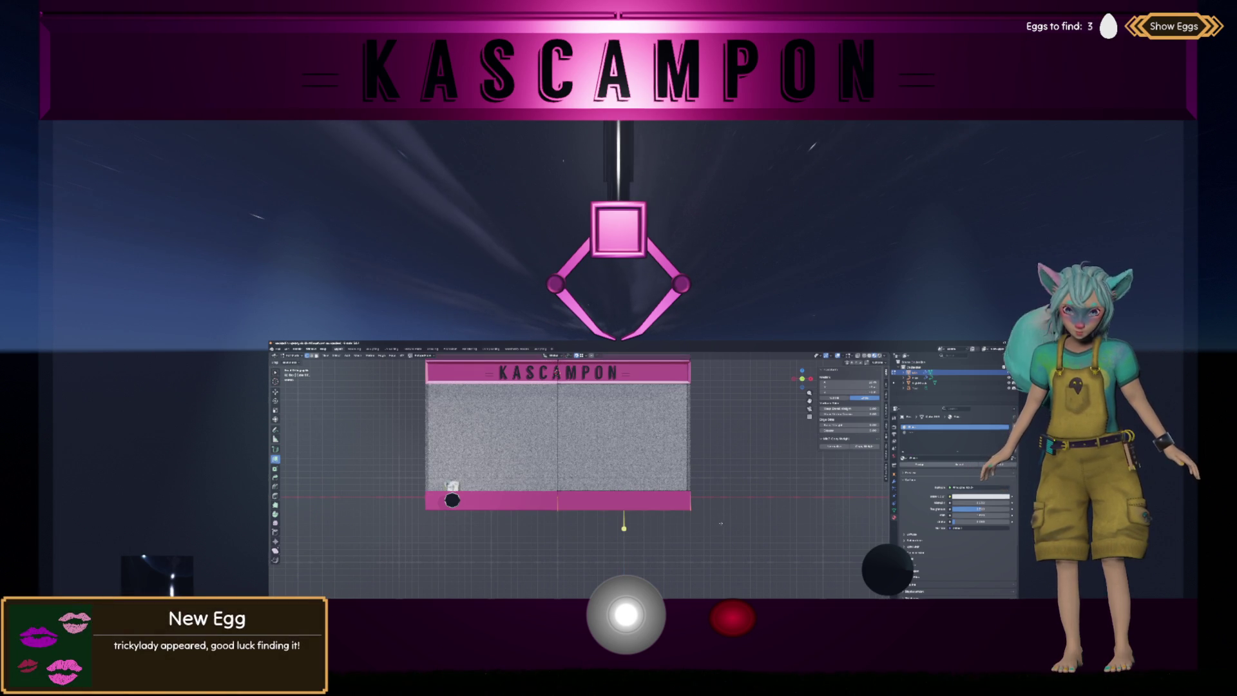
In X-ray, box-select the bottom strip faces and stretch them wider along X.
key("alt+z")
left_click_drag(710, 534, 504, 504)
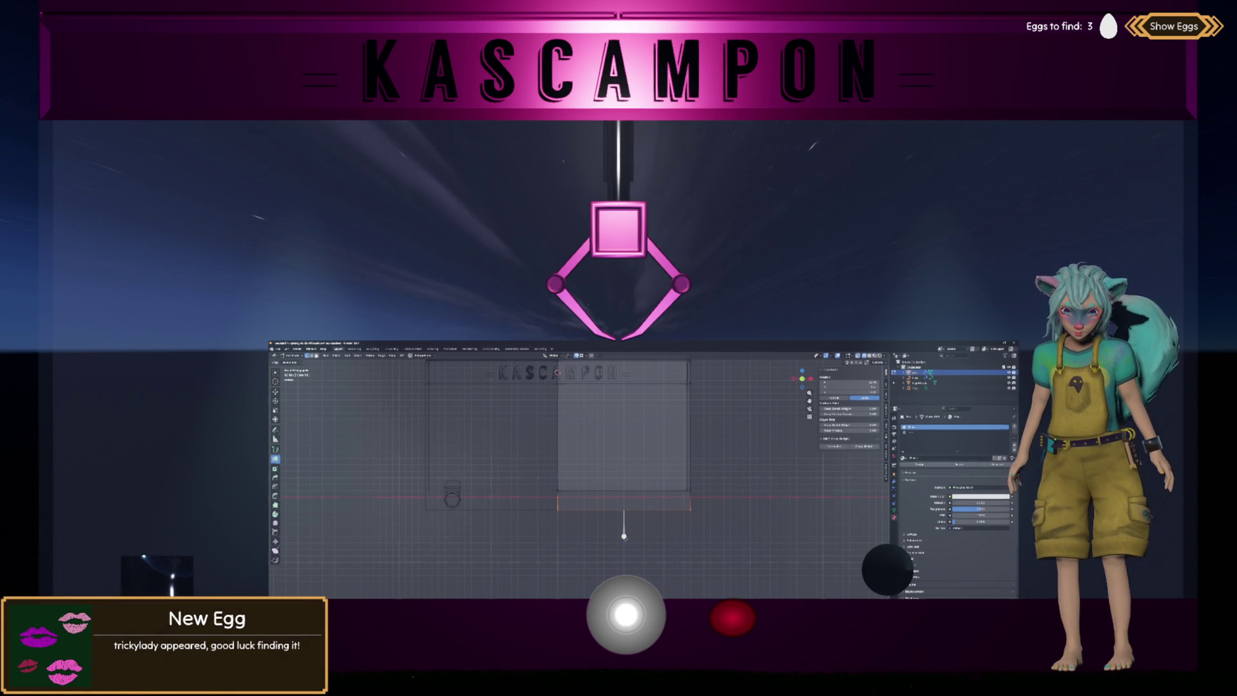
left_click_drag(703, 541, 497, 497)
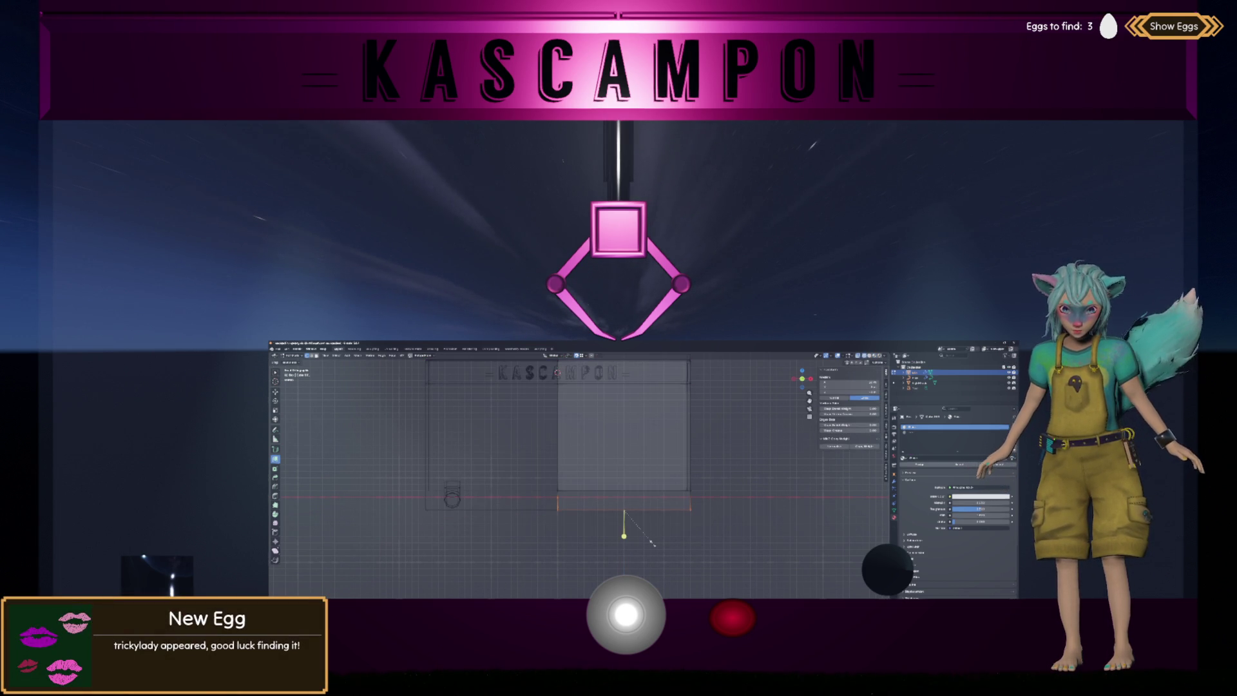
key("s")
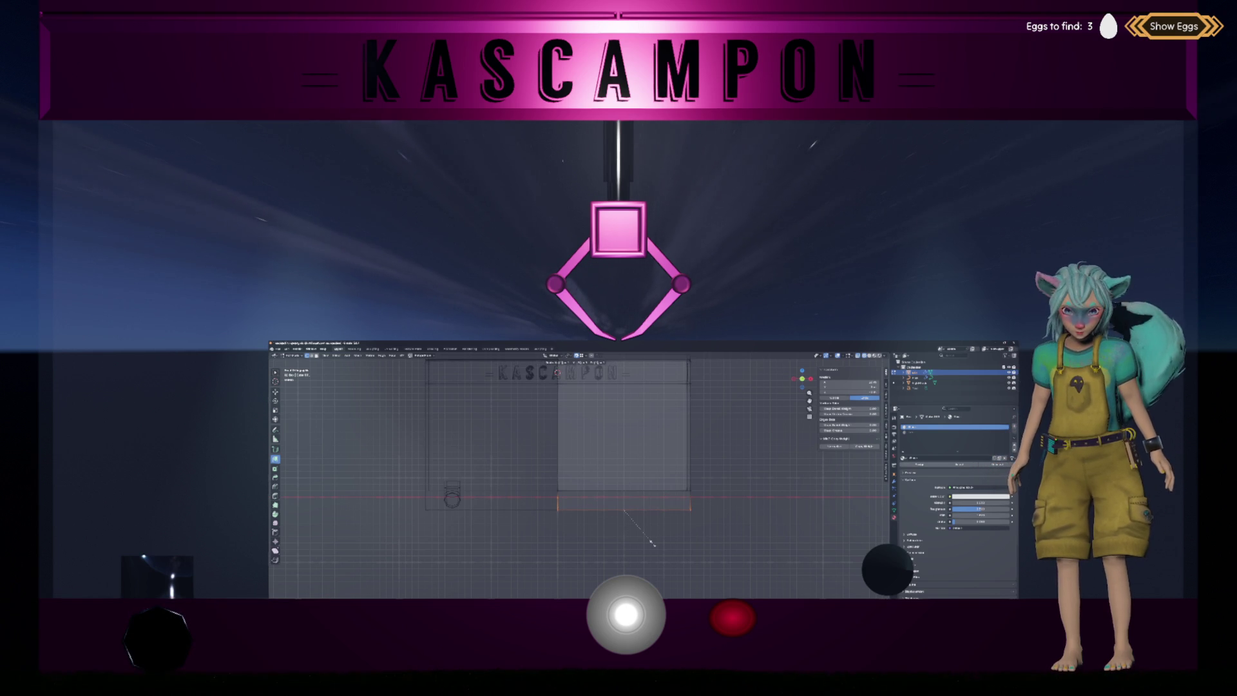
type("x5")
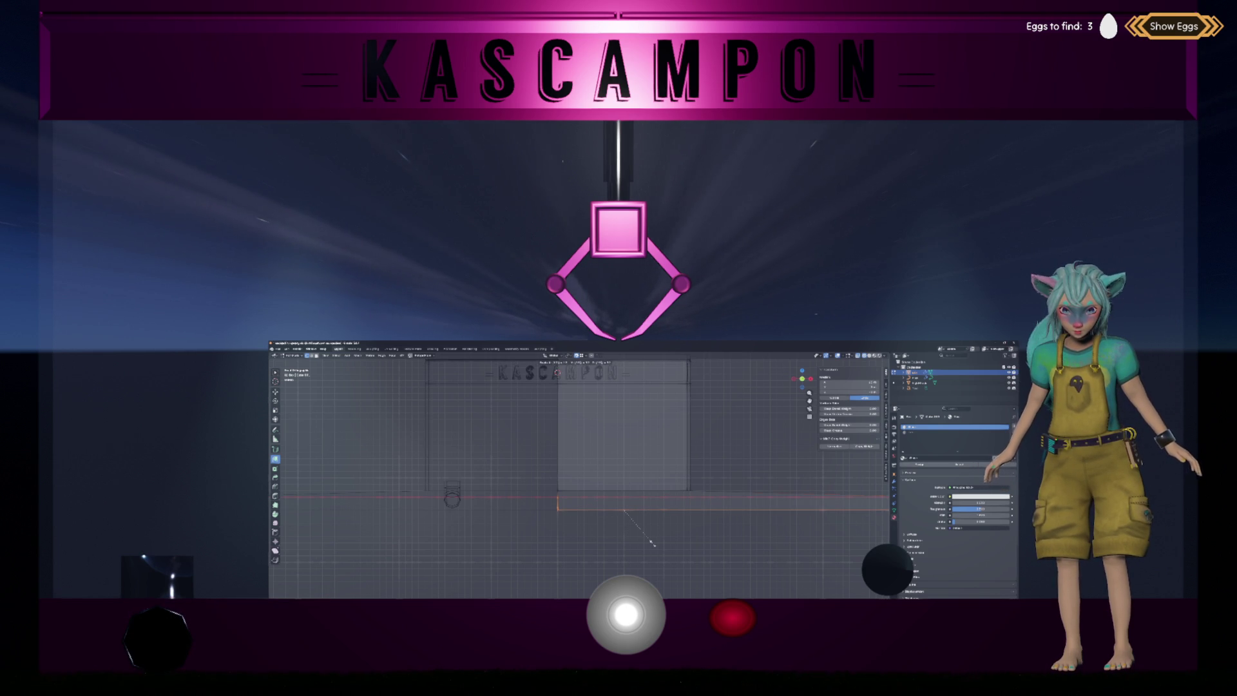
type("z")
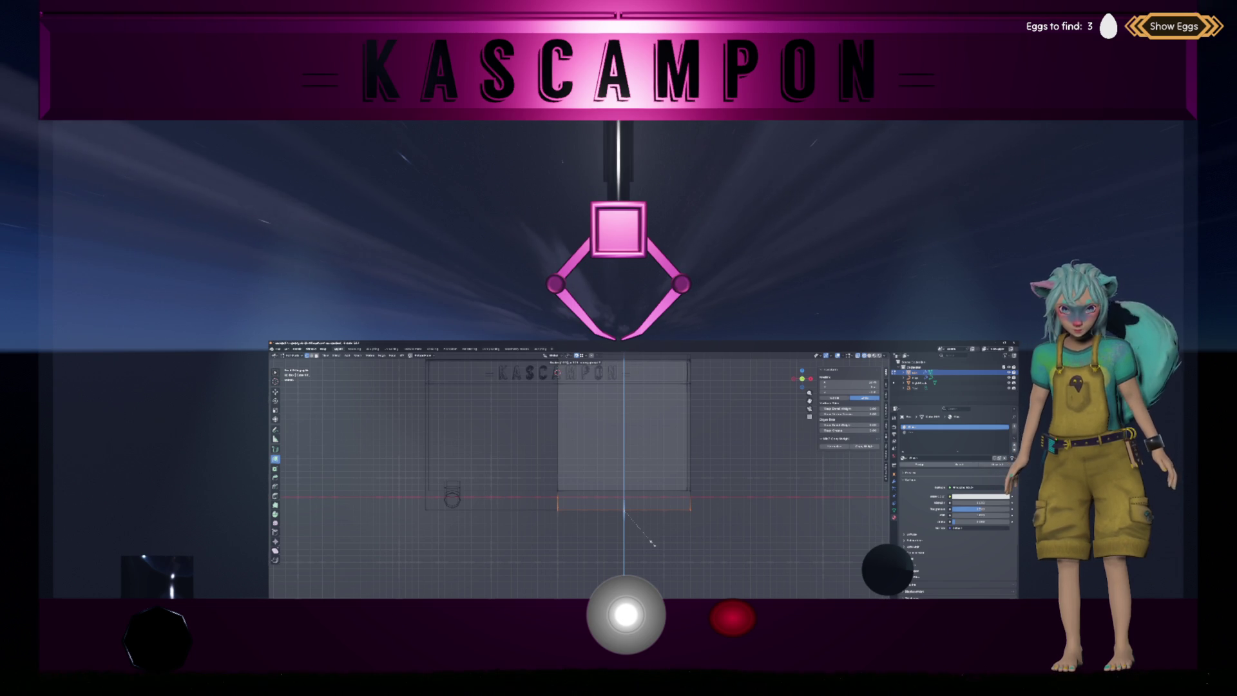
key("Return")
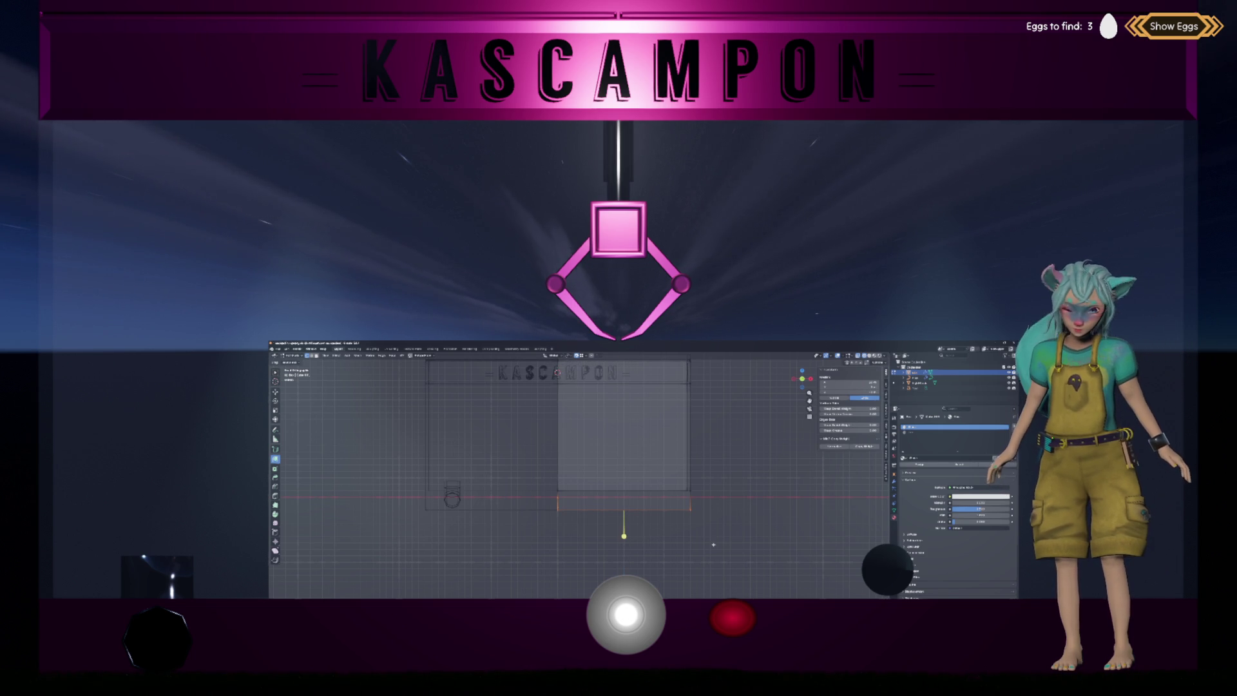
Move the strip slightly lower along Z, return to Object Mode, and go back to Godot.
key("w")
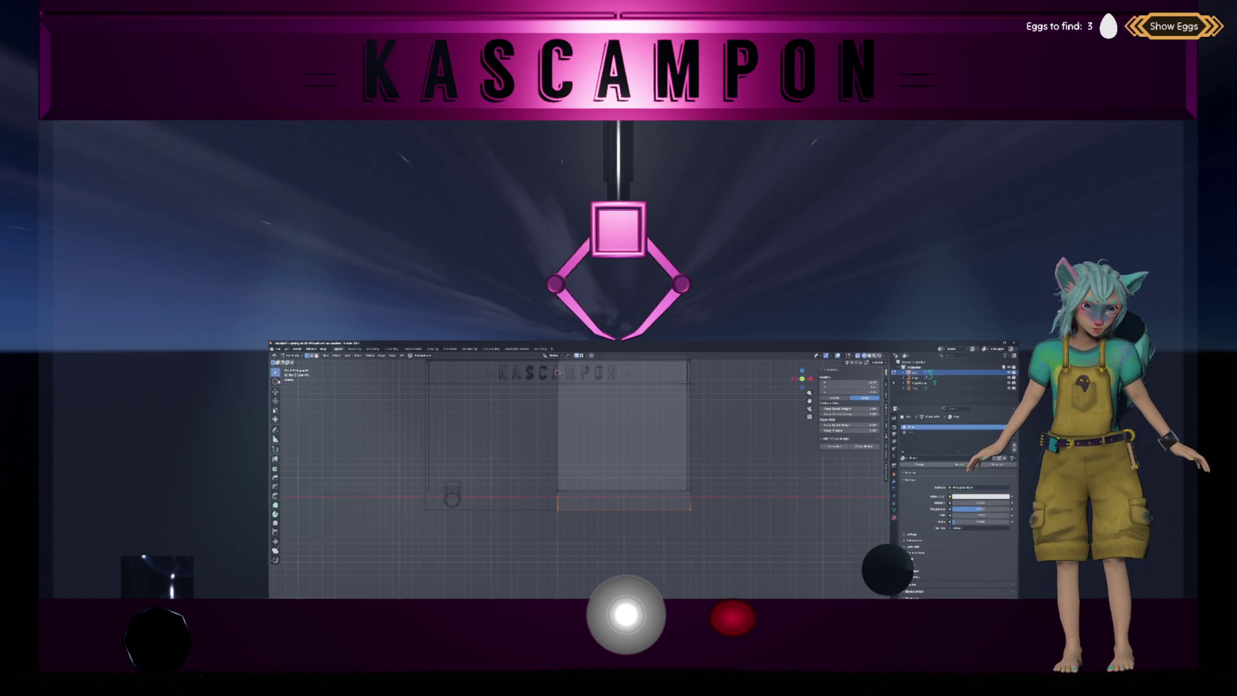
key("g")
key("z")
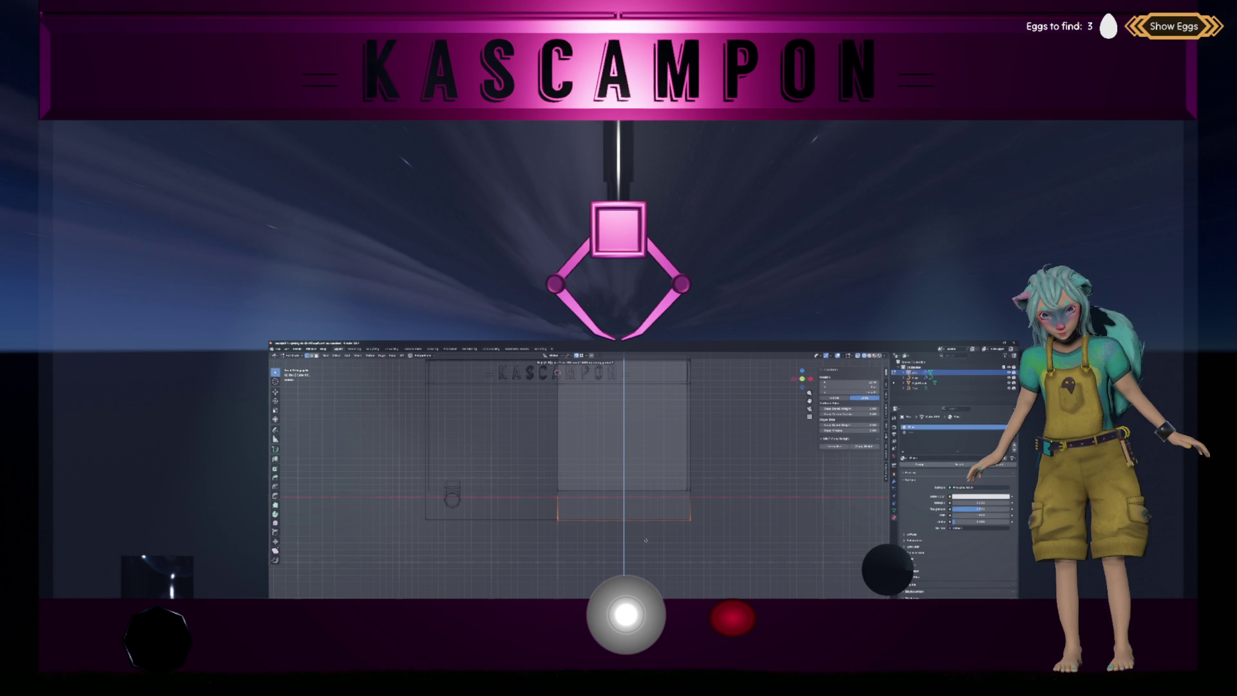
left_click(645, 540)
key("Tab")
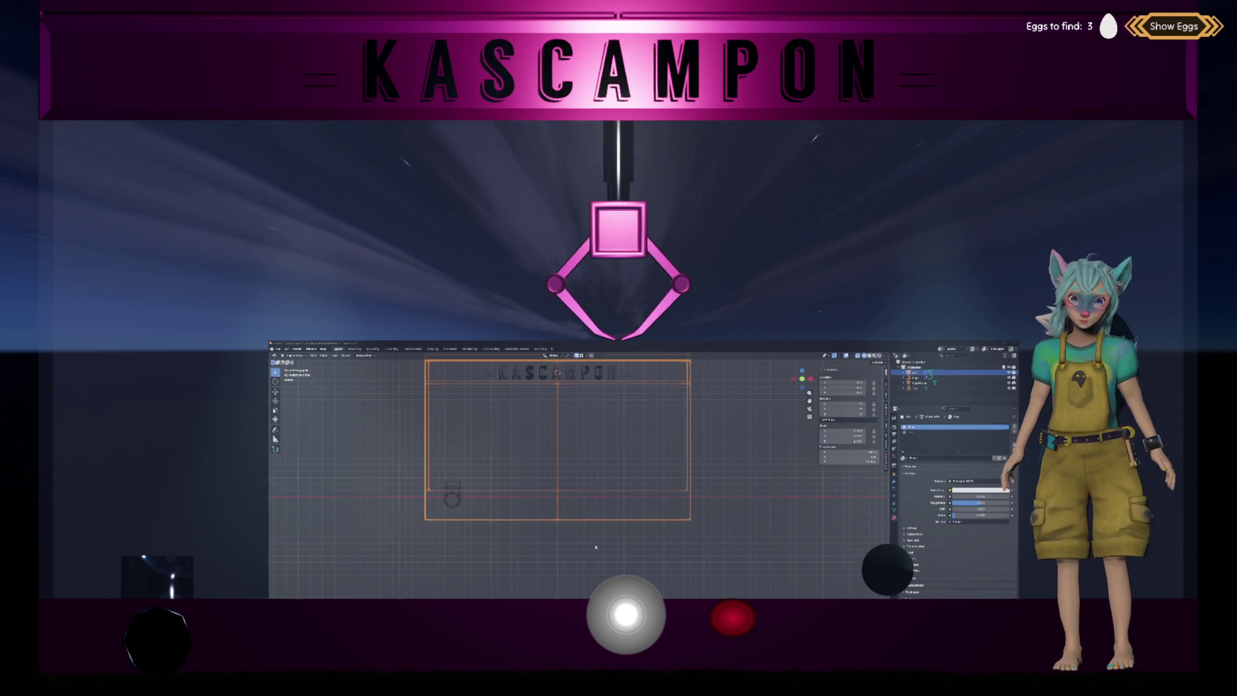
key("alt+Tab")
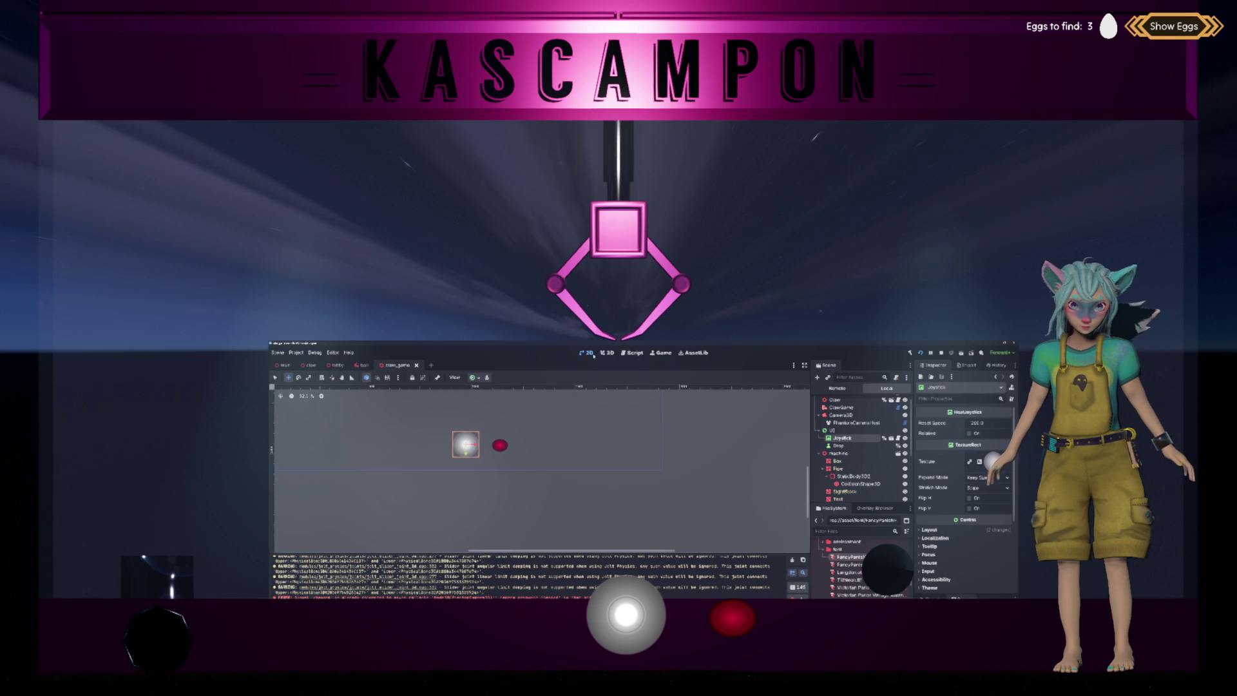
In the 3D view, change the ClawGame camera's Size in the Inspector to reframe the machine.
key("ctrl+F2")
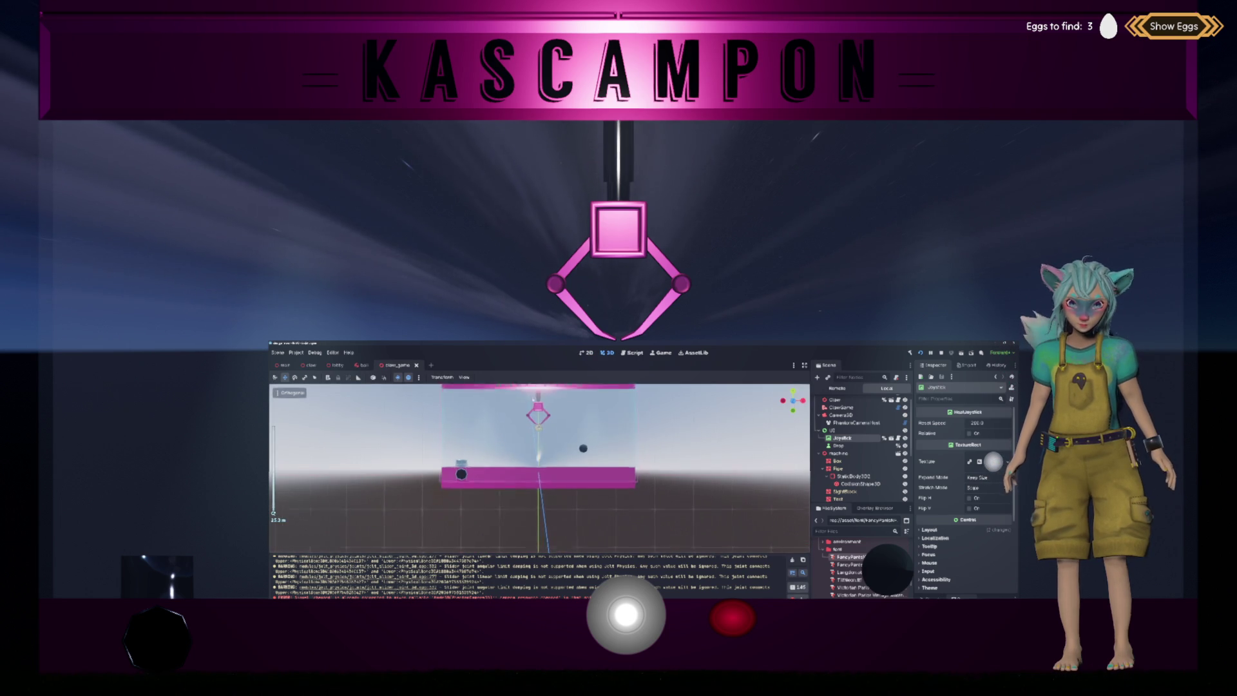
scroll(614, 457, "down", 3)
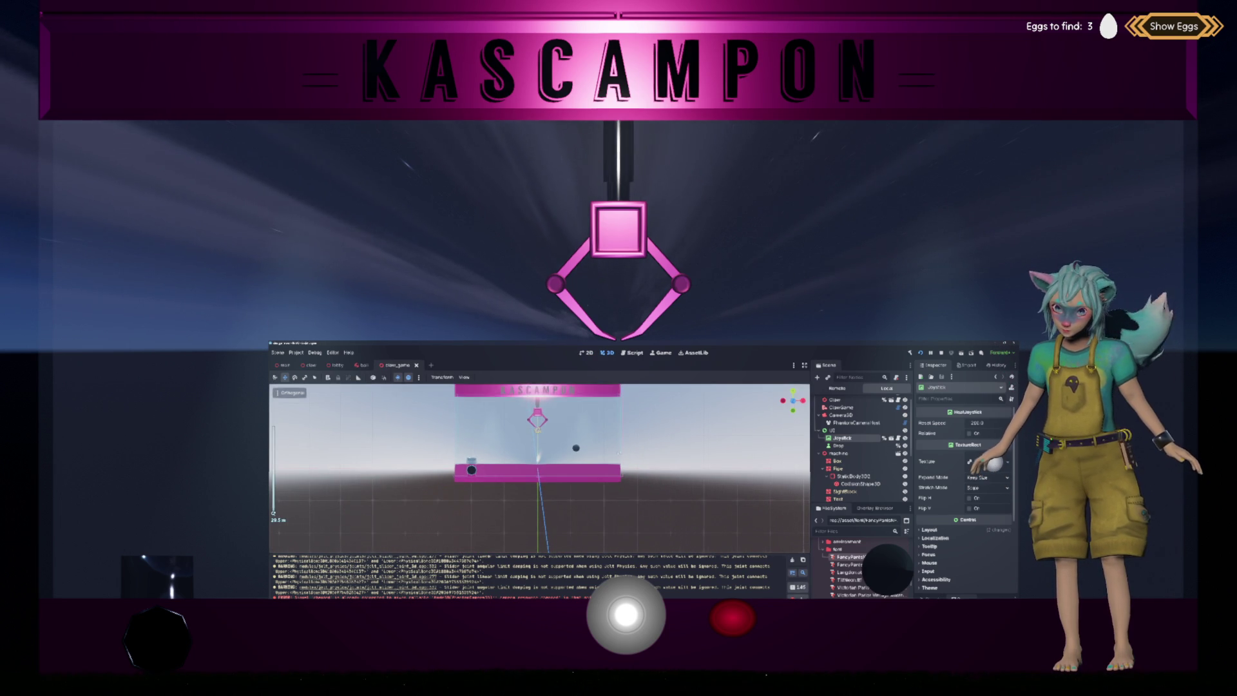
left_click(840, 415)
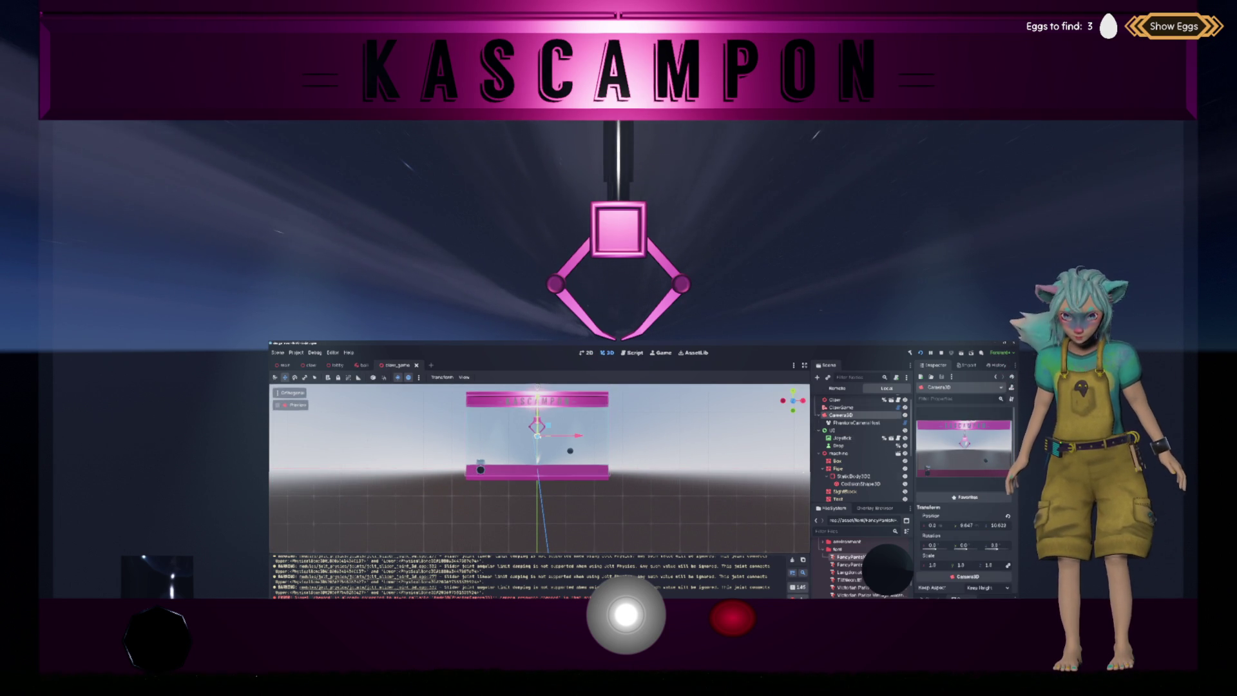
scroll(954, 536, "down", 5)
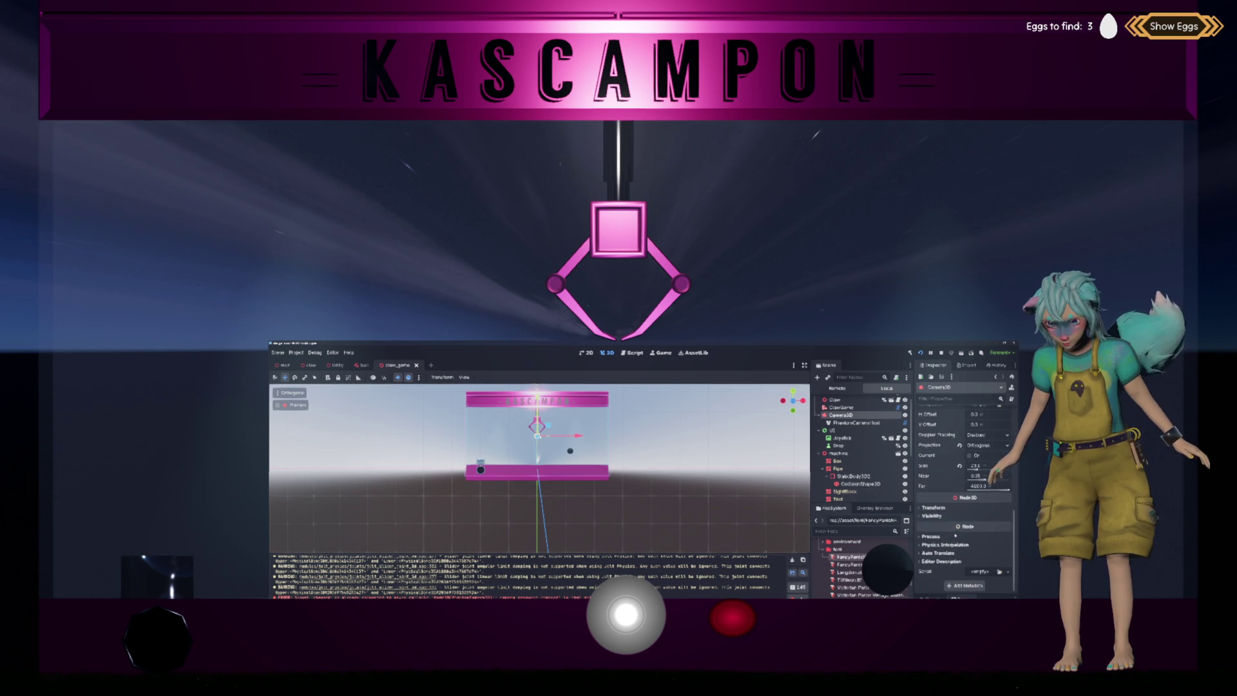
left_click(841, 408)
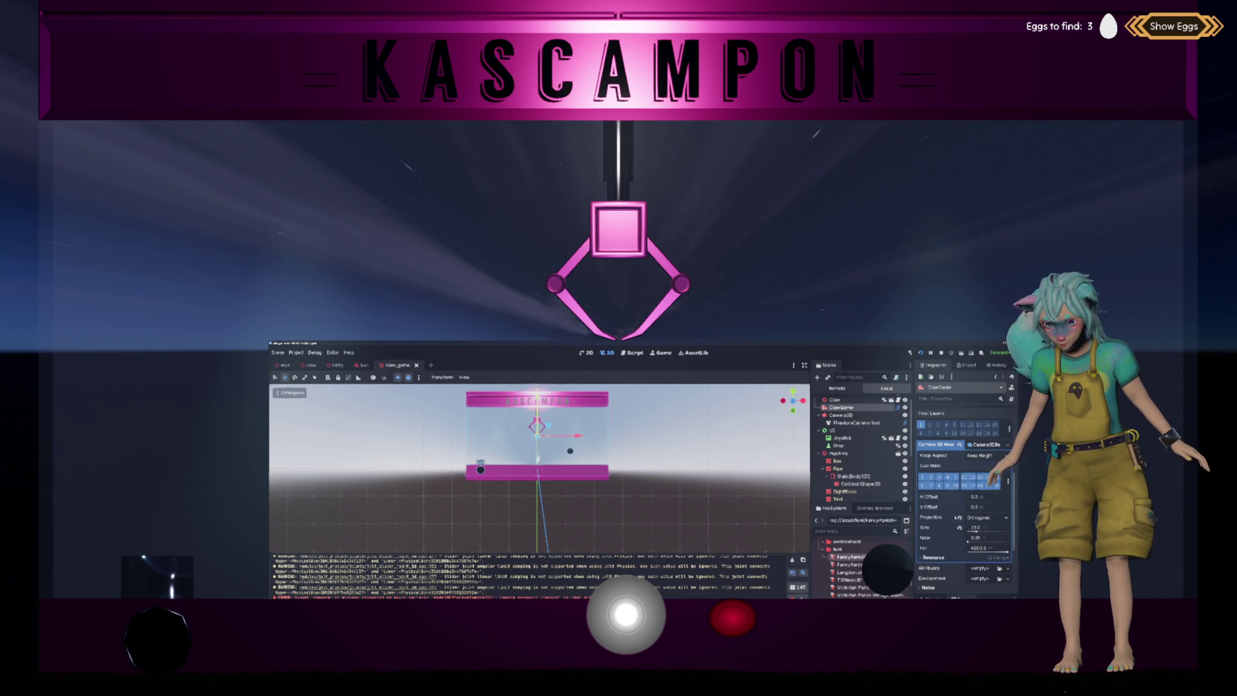
left_click(977, 529)
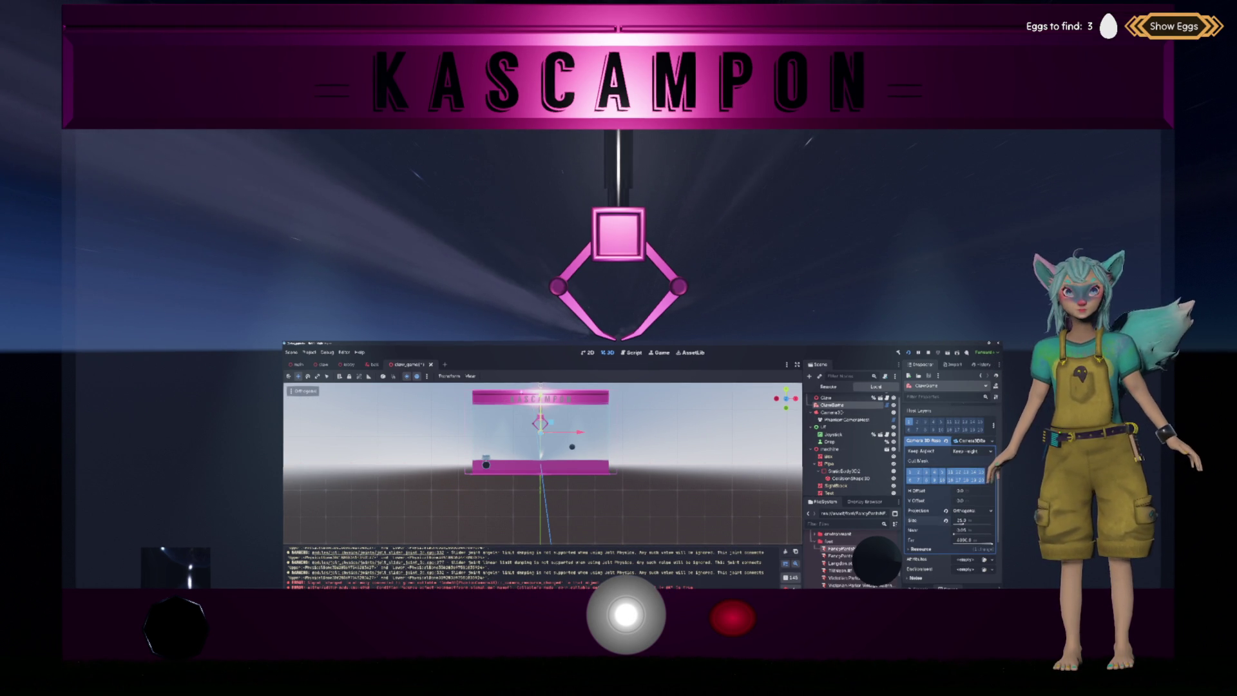
Save the claw_game scene and open the lobby scene.
scroll(542, 464, "up", 8)
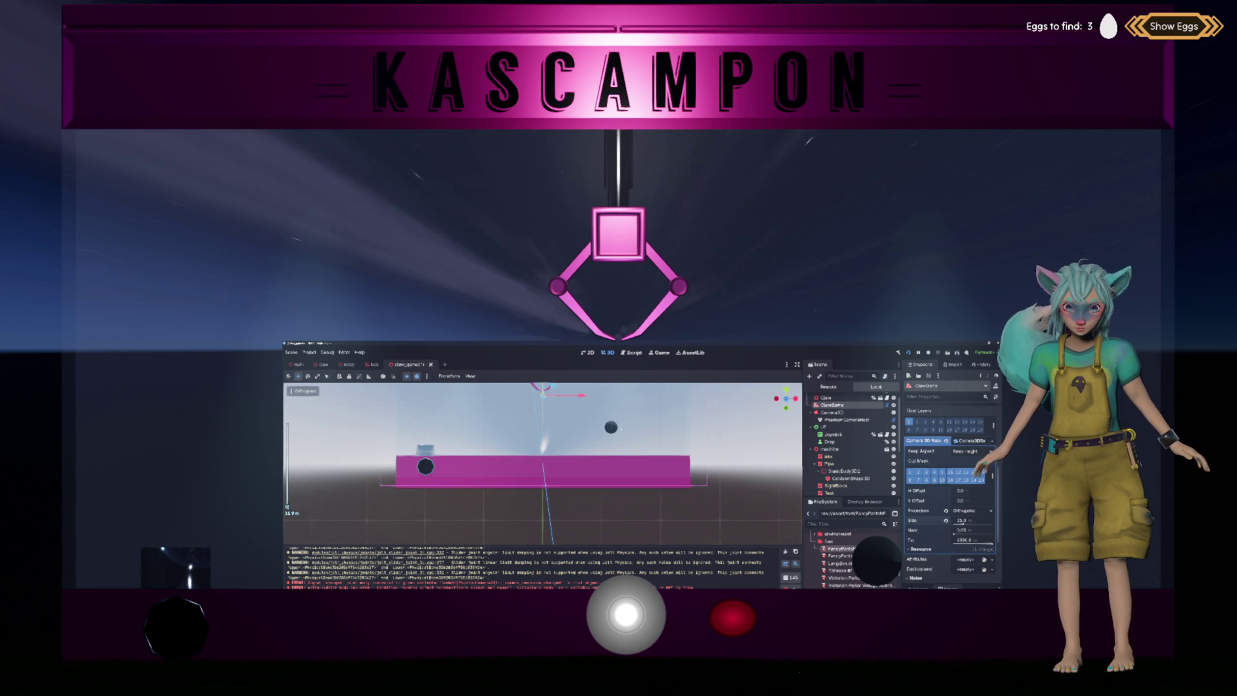
key("ctrl+s")
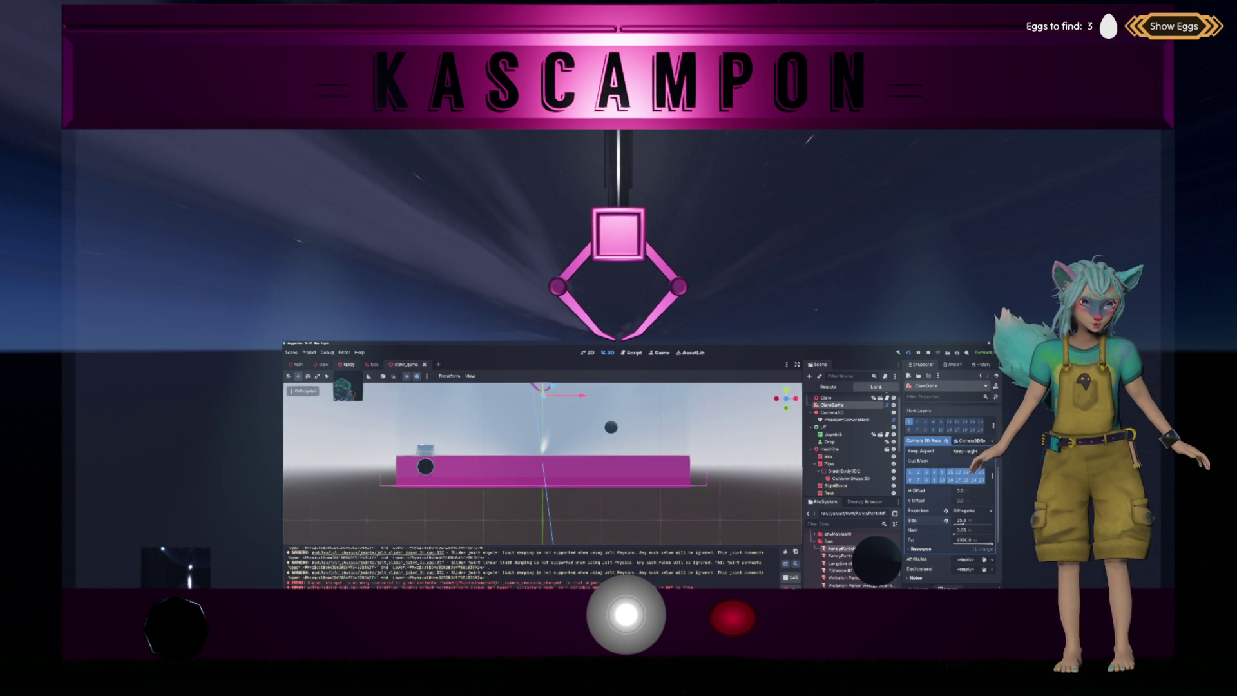
left_click(348, 365)
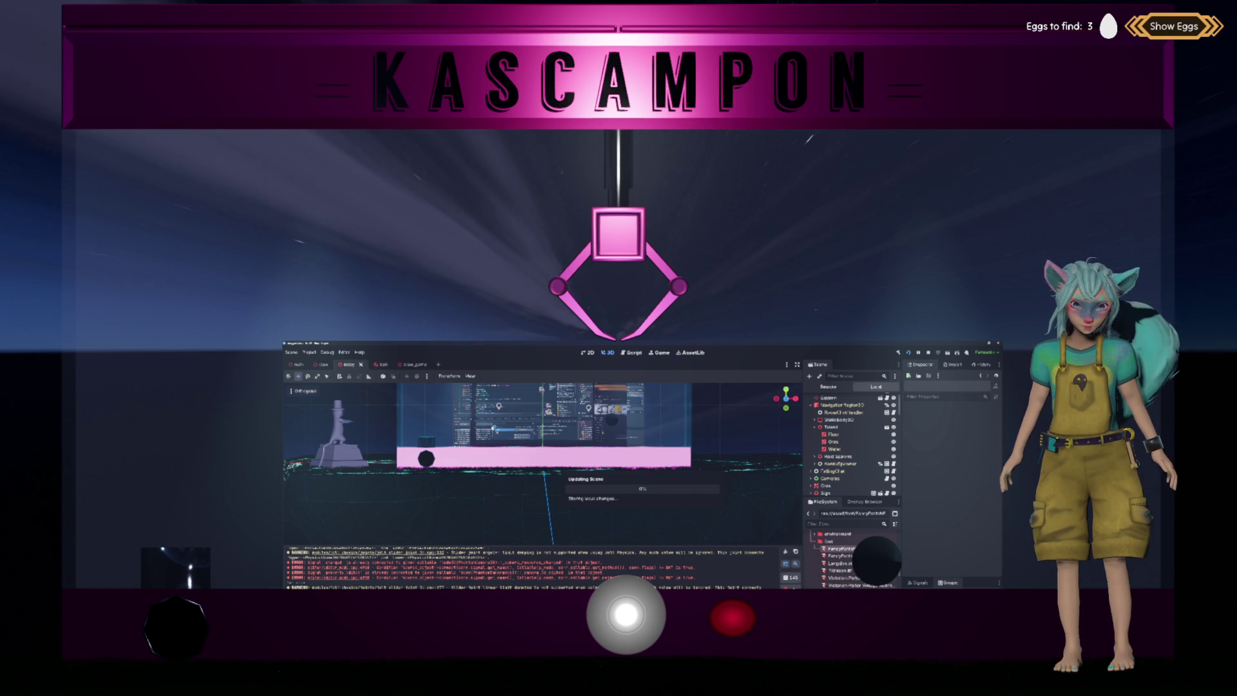
Reframe the claw machine, glance at the Script view, then return to the lobby scene.
key("alt+Tab")
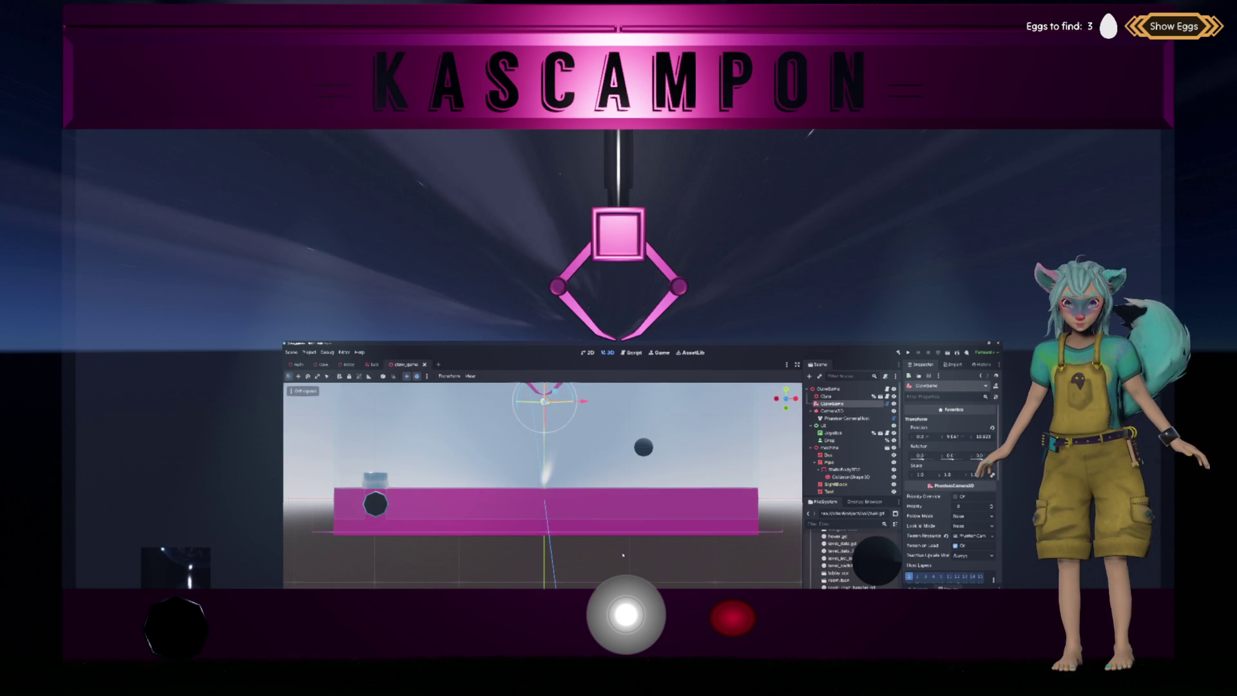
scroll(623, 554, "down", 5)
left_click(632, 353)
left_click(607, 352)
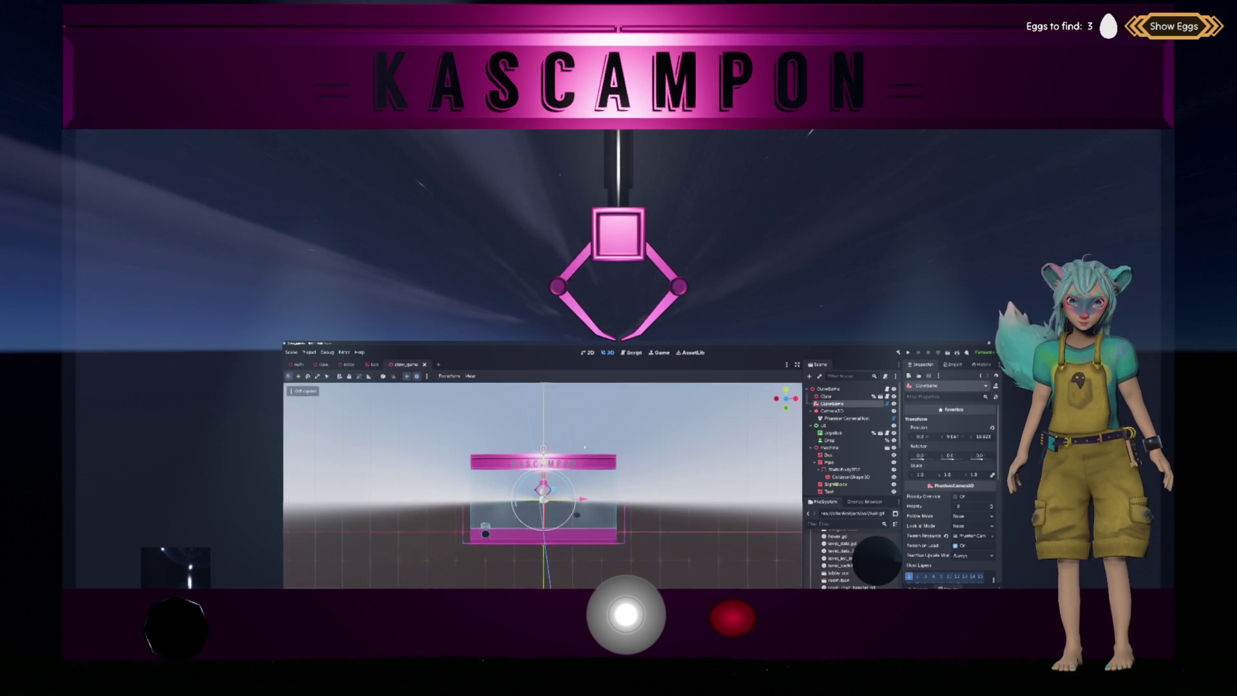
left_click(347, 364)
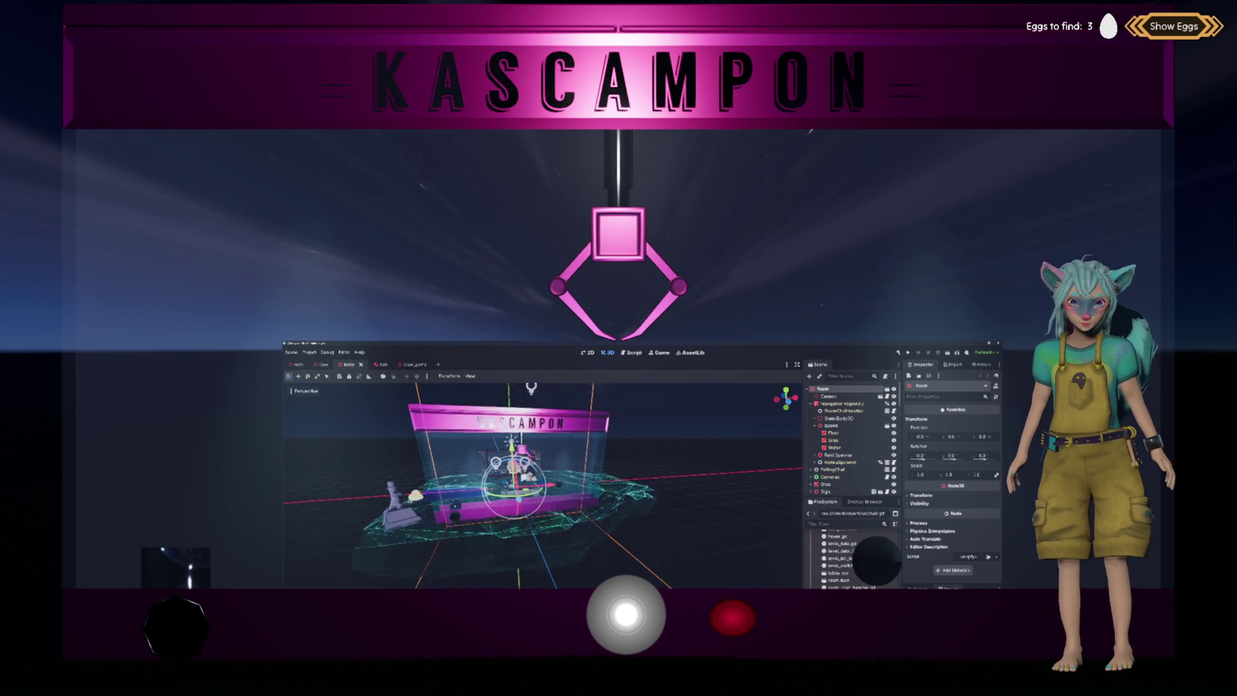
Lower the claw machine node slightly along Y in the lobby, then run the project with F5.
scroll(844, 438, "down", 5)
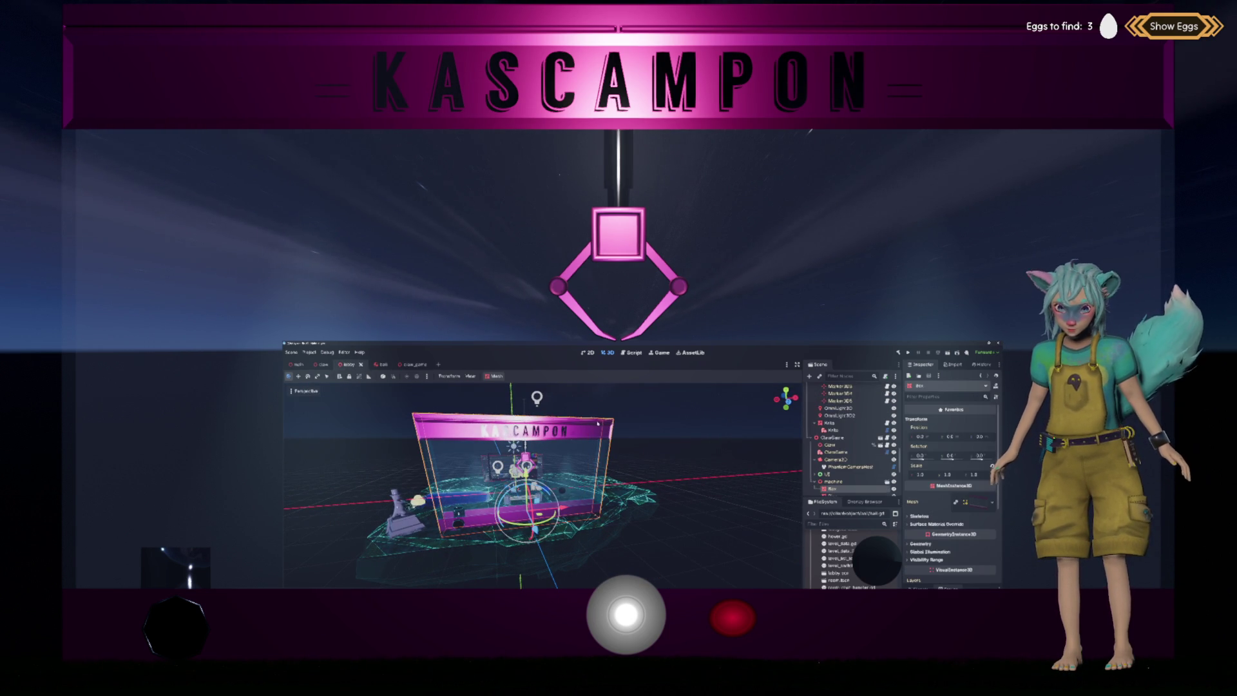
left_click(841, 483)
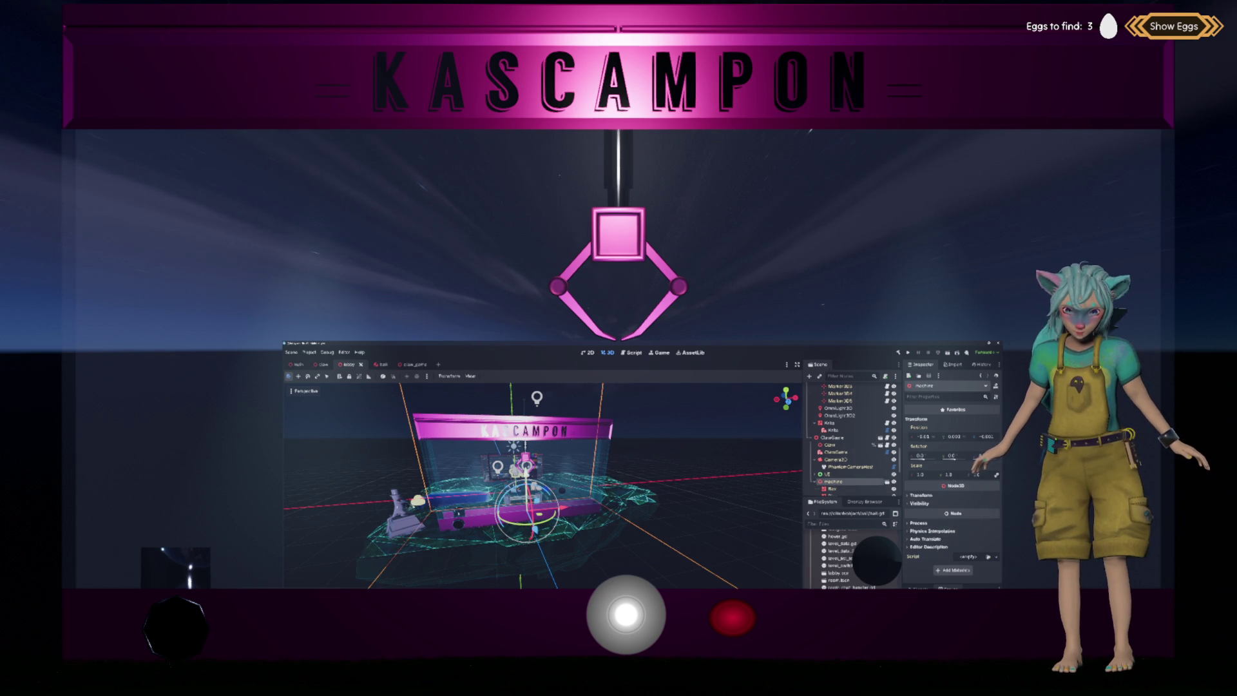
left_click_drag(650, 447, 652, 460)
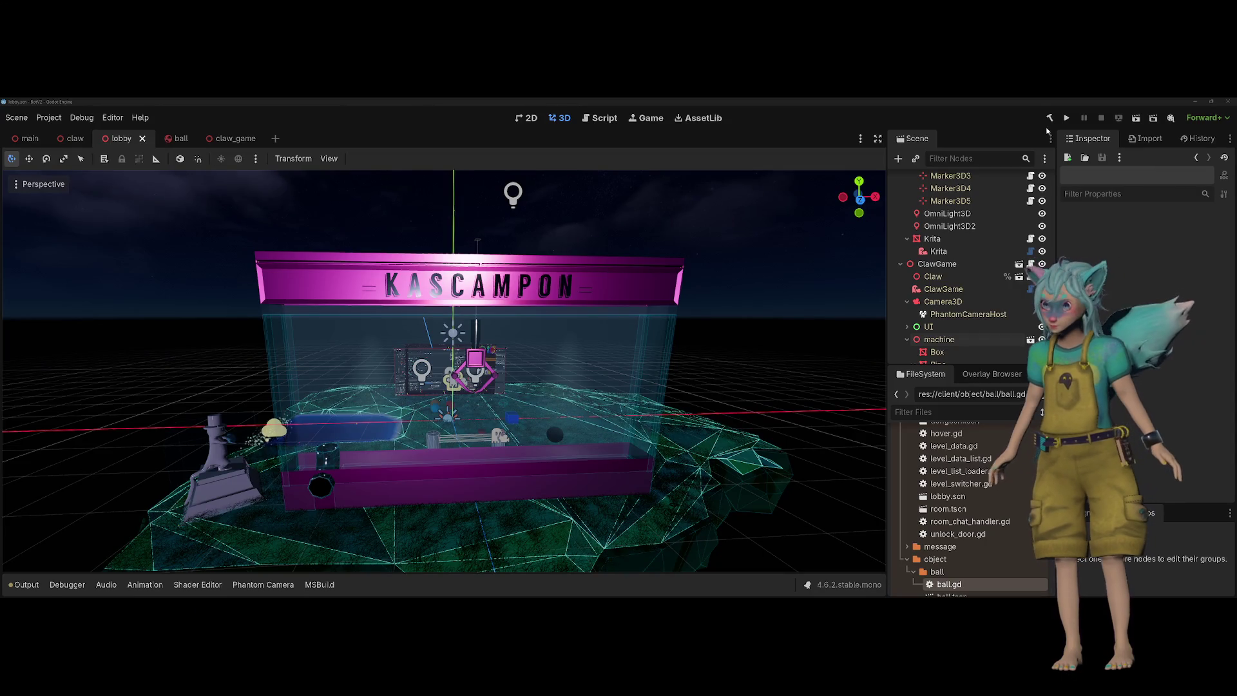
key("F5")
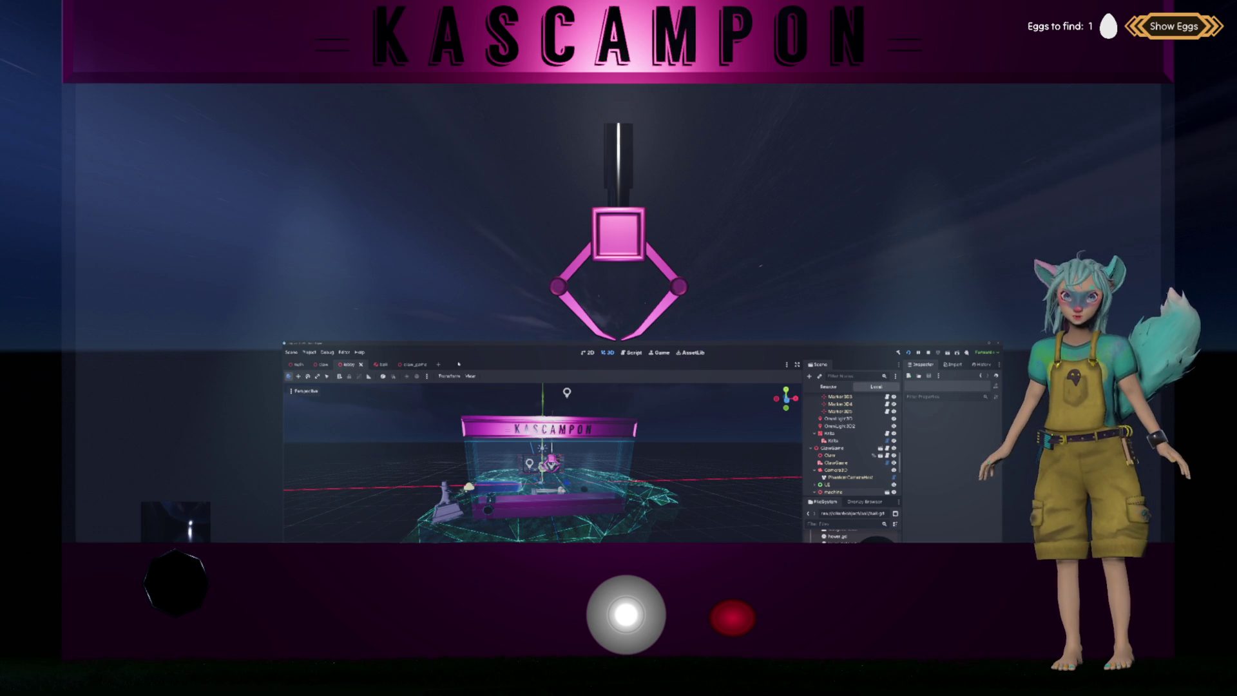
Orbit and zoom around the claw machine in the claw_game scene.
left_click(418, 367)
scroll(542, 460, "up", 3)
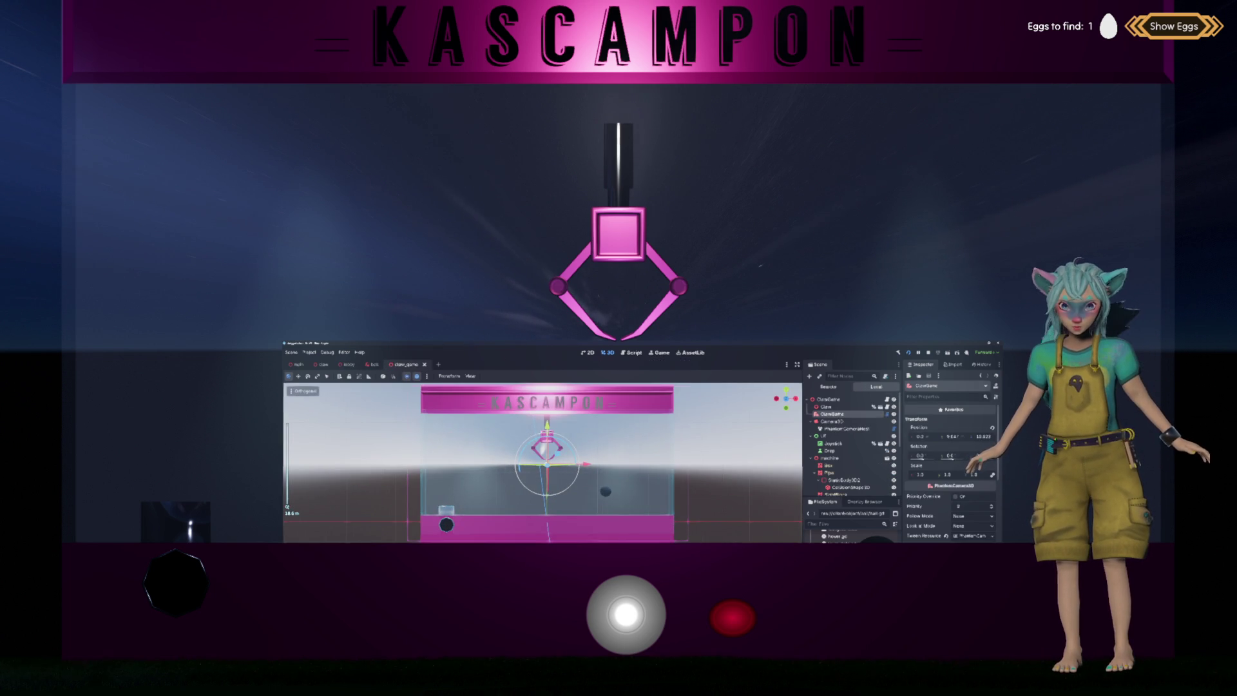
left_click_drag(543, 461, 505, 451)
scroll(542, 460, "up", 5)
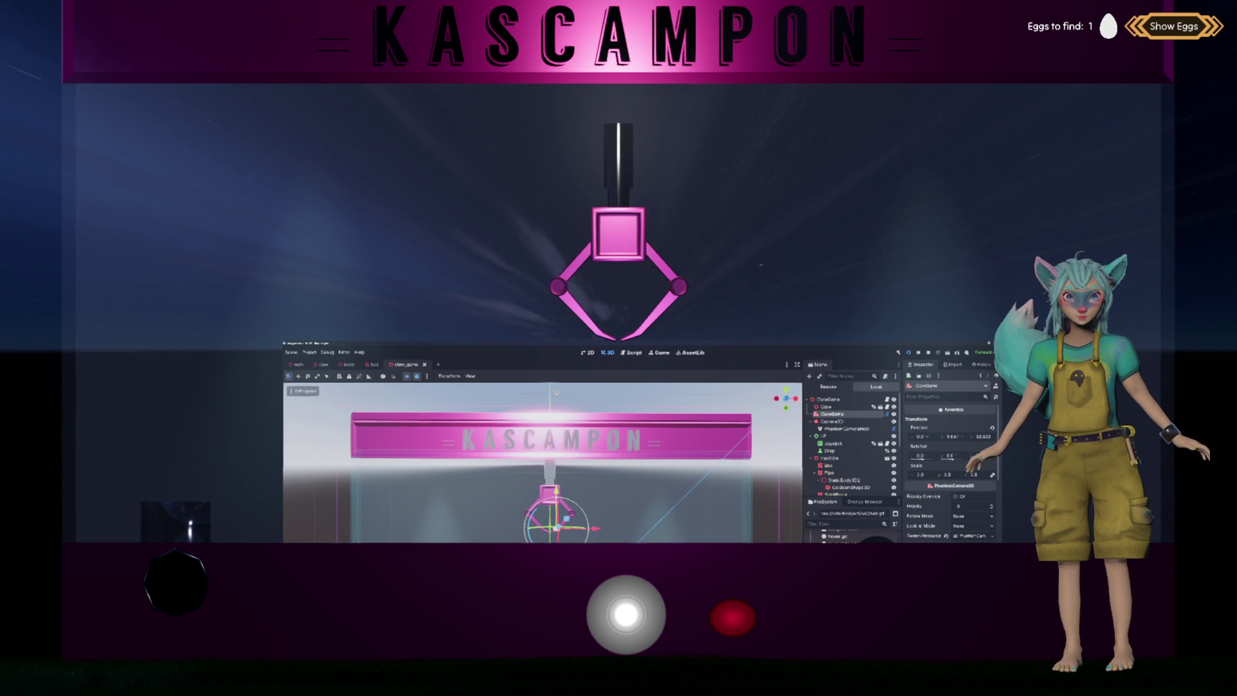
In the lobby scene, raise the ClawGame node a little along Y.
left_click(348, 364)
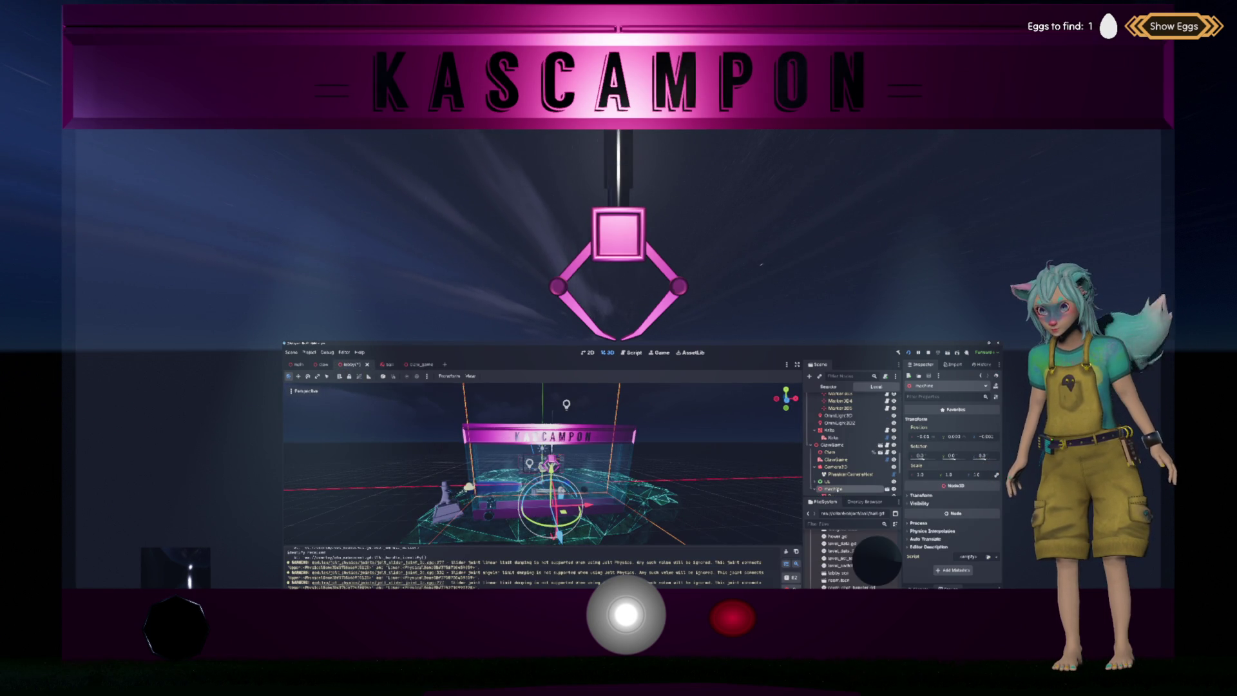
left_click(832, 445)
left_click_drag(551, 476, 551, 470)
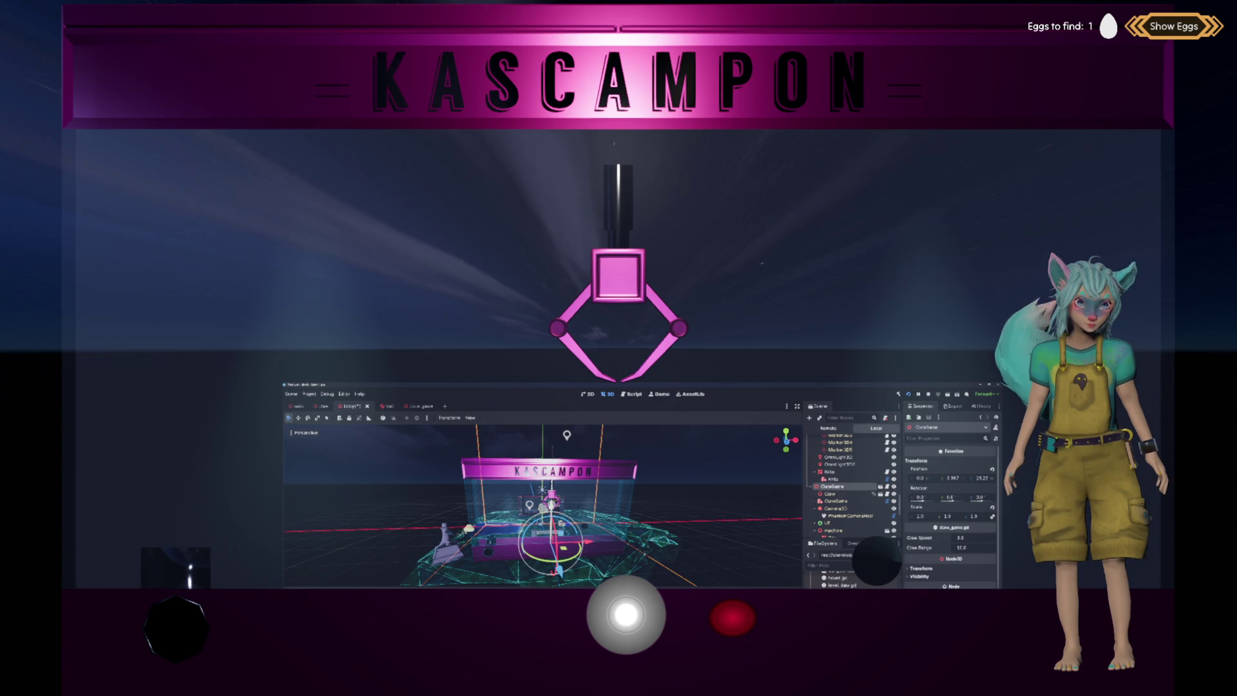
Run the project from the claw_game scene, then filter files for 'green leaf' to open greenheat.gd.
left_click(411, 406)
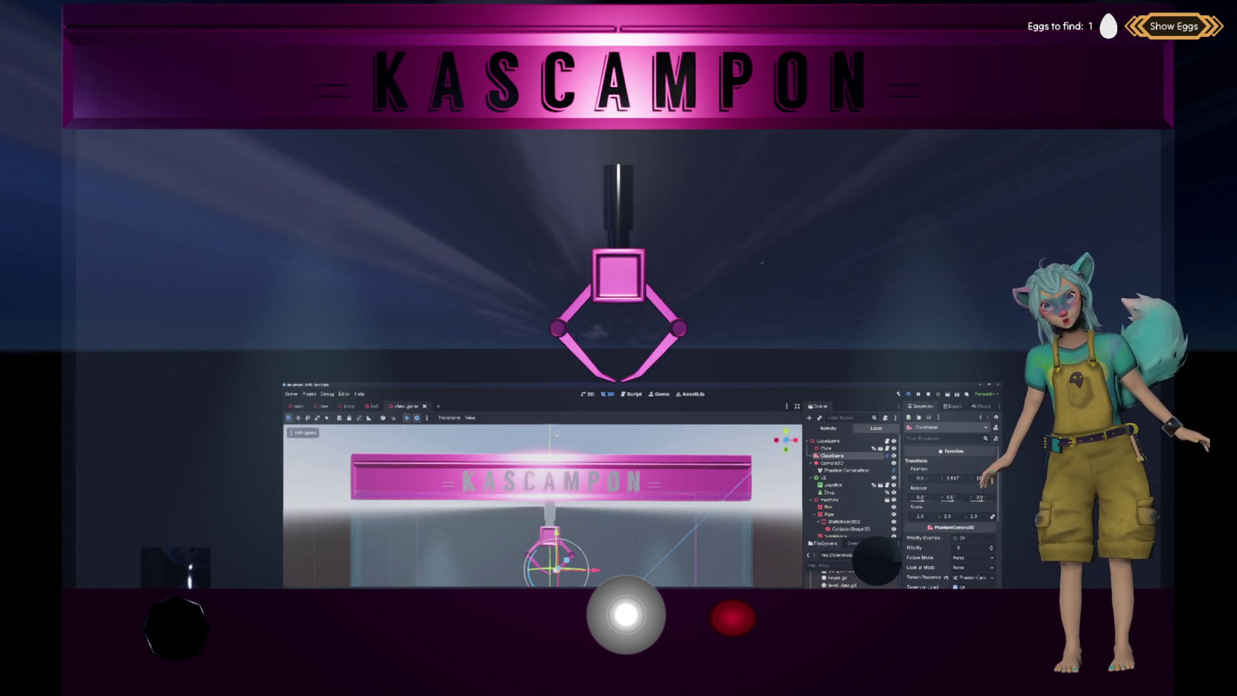
scroll(543, 506, "down", 5)
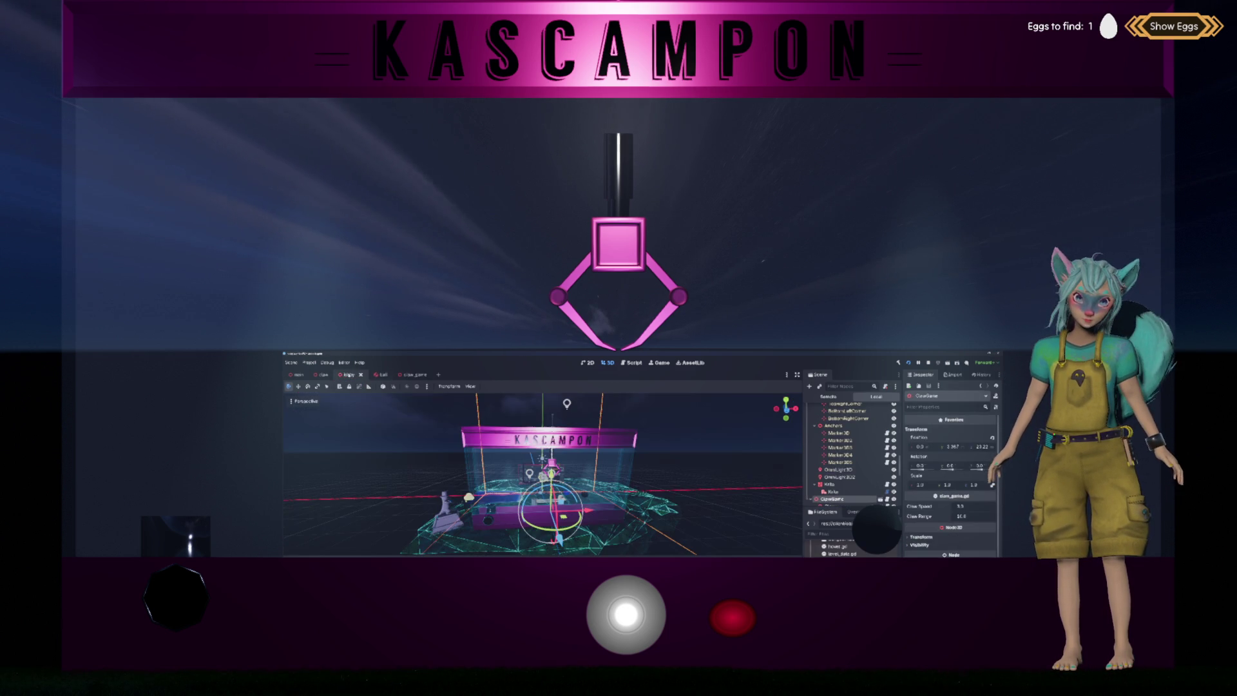
key("F5")
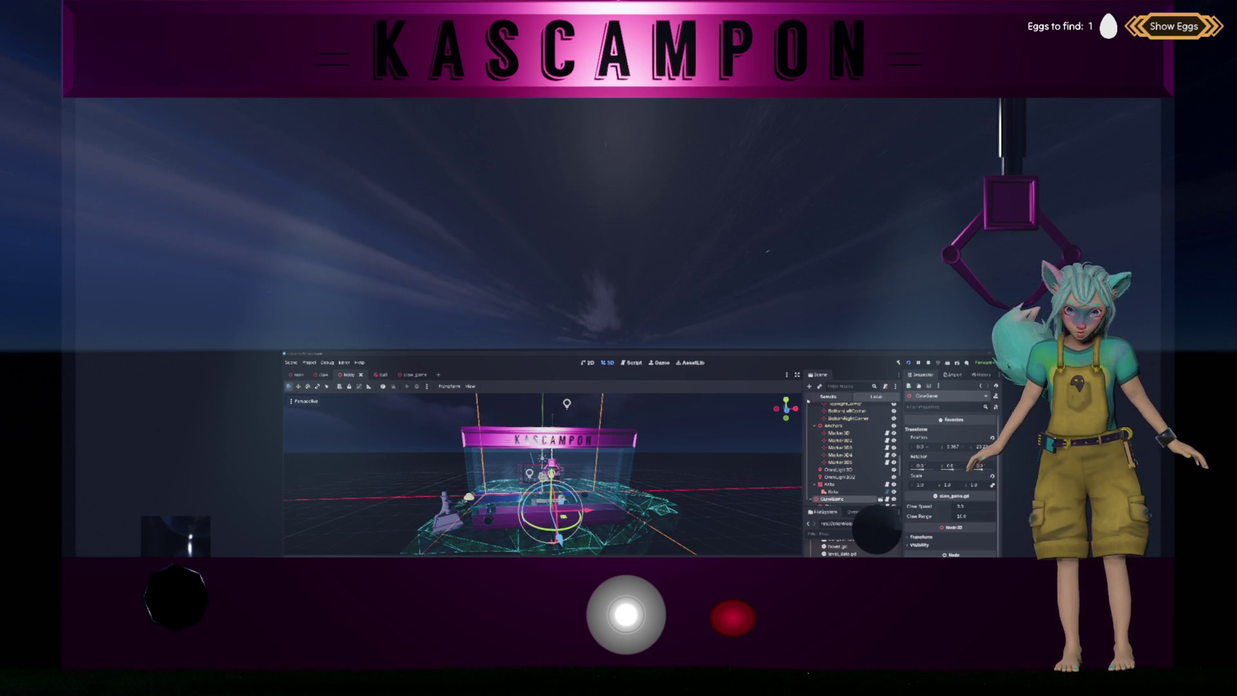
type("green leaf")
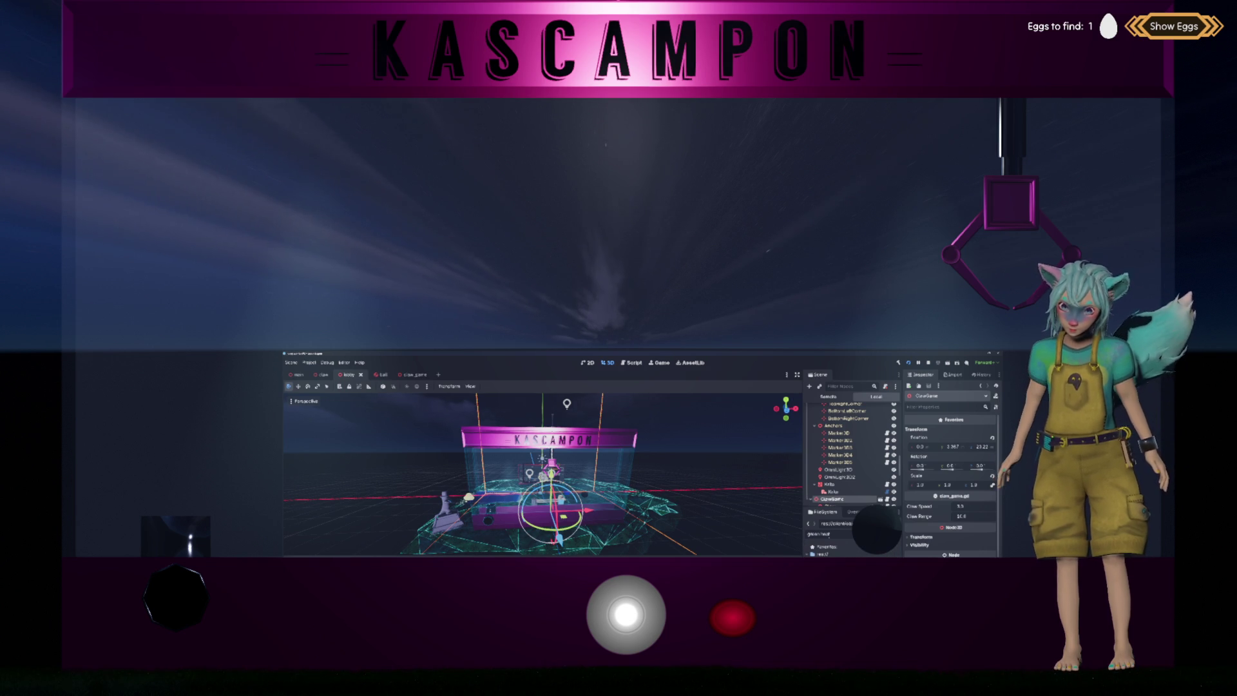
key("Return")
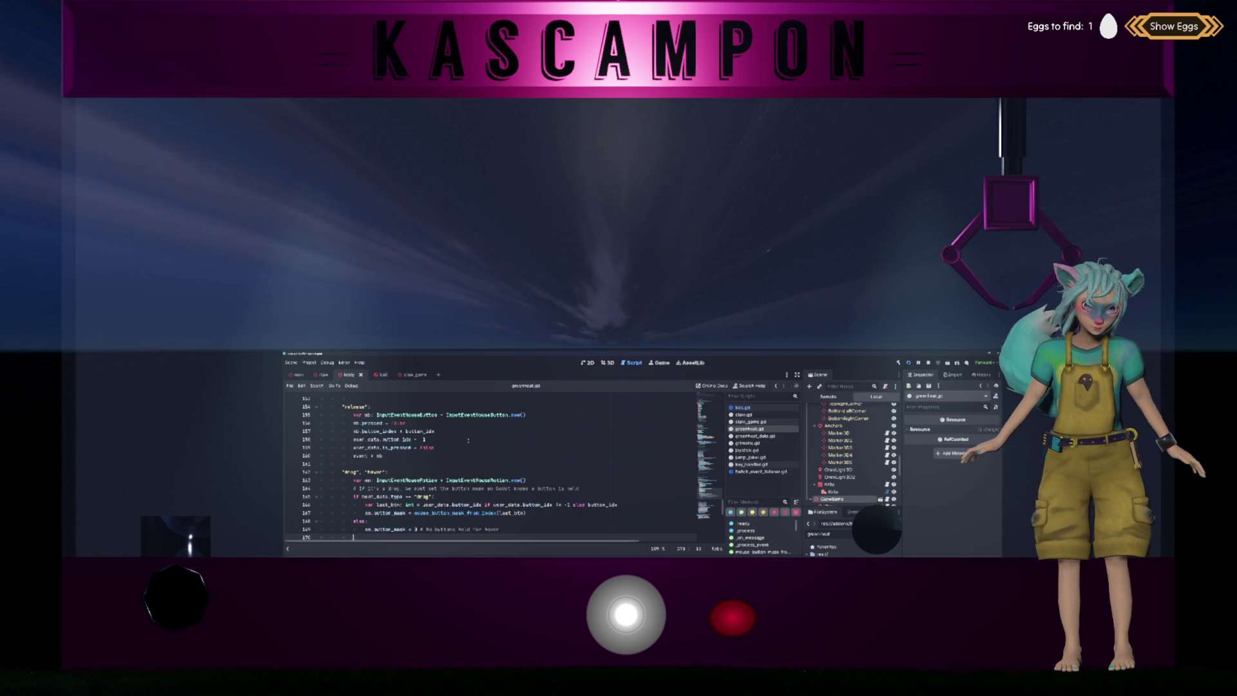
Scroll greenheat.gd to the header comments describing x/y position and latency.
scroll(468, 440, "up", 3)
scroll(468, 464, "up", 20)
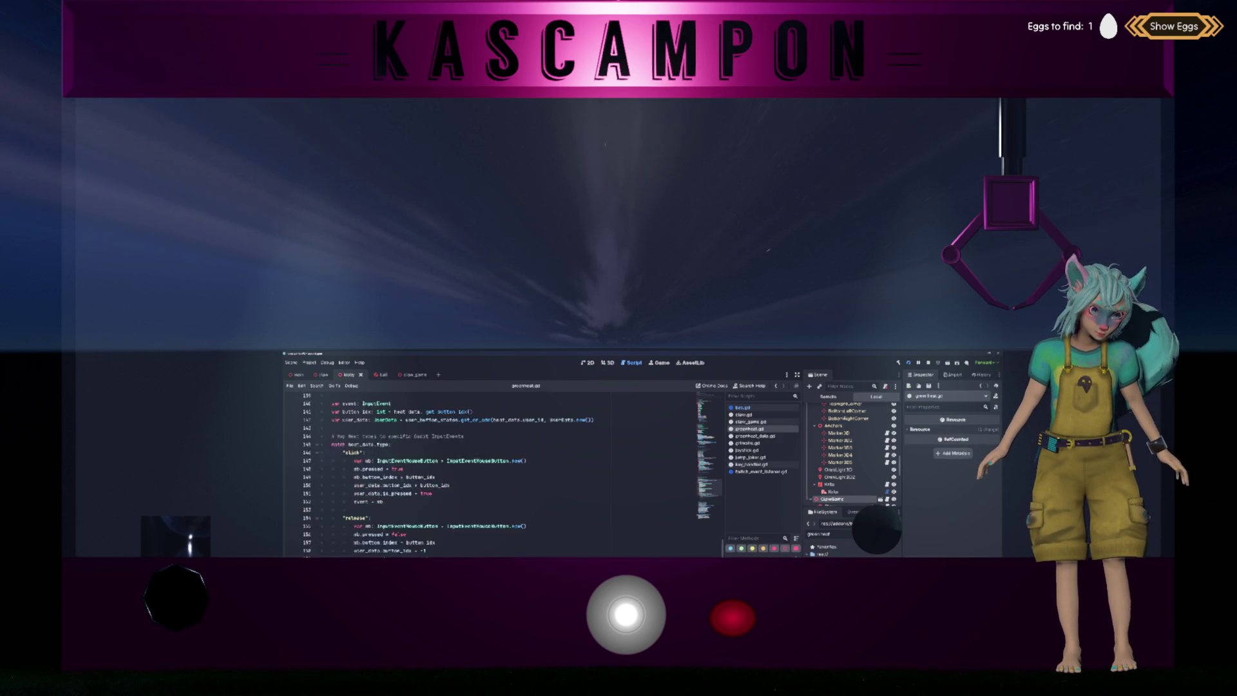
scroll(502, 475, "up", 9)
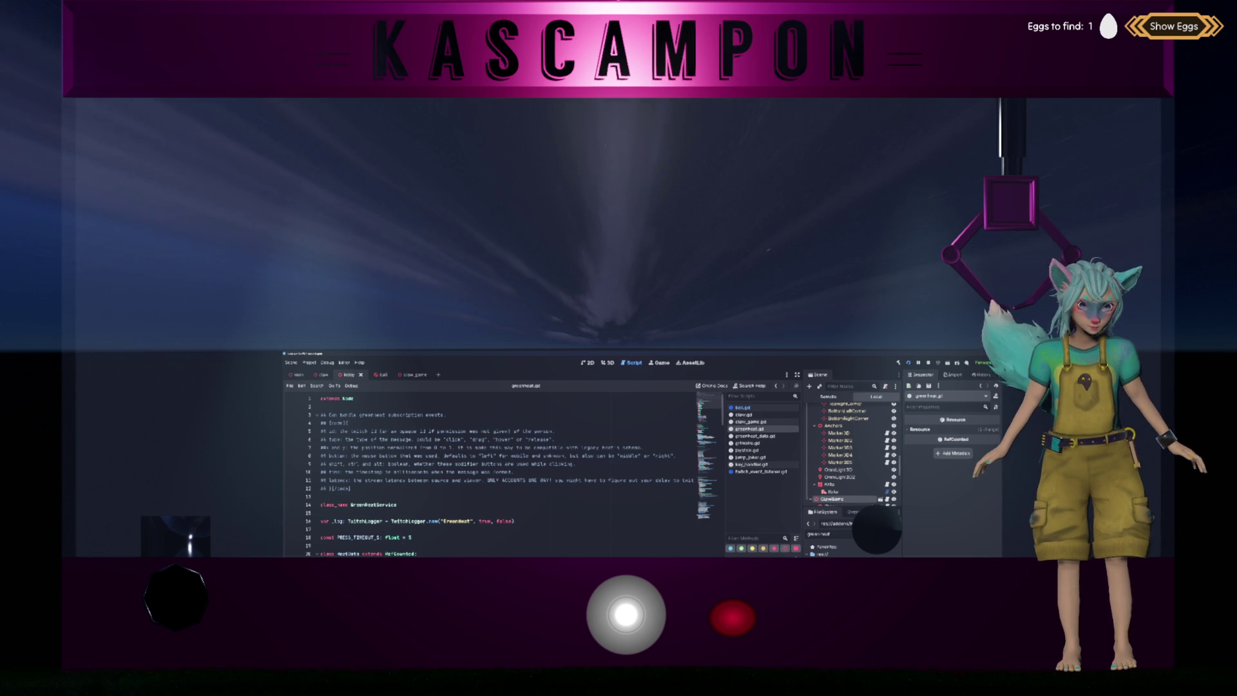
left_click(360, 455)
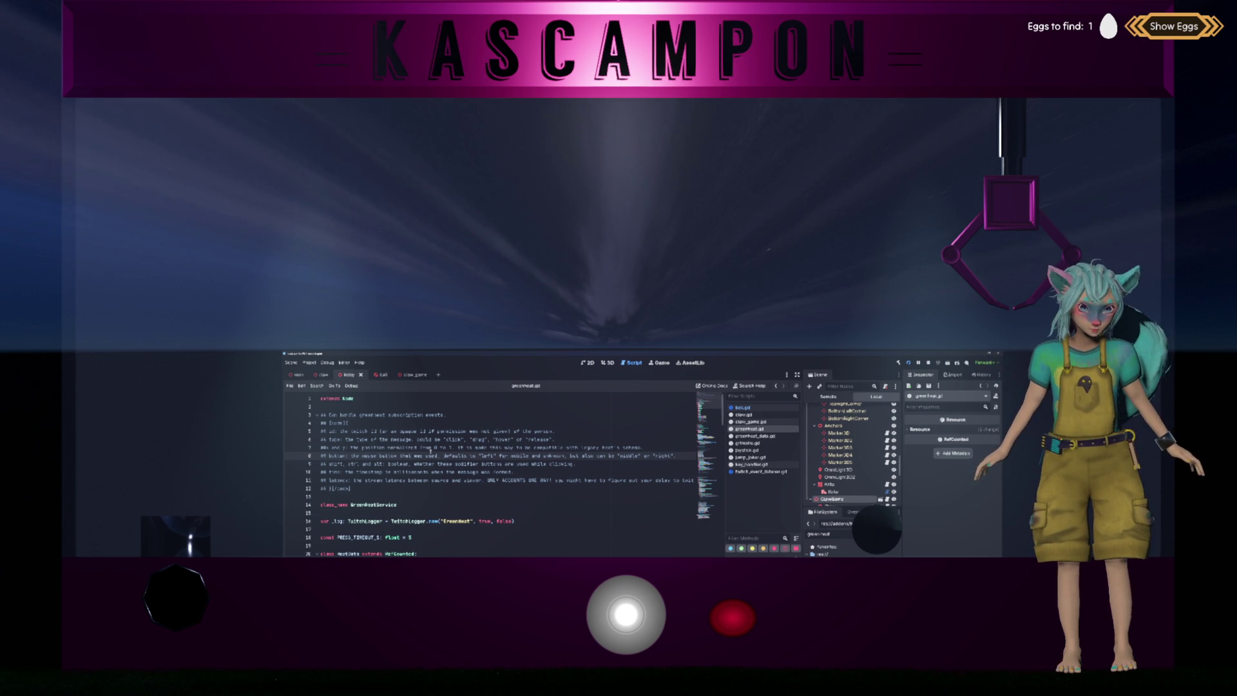
left_click(352, 479)
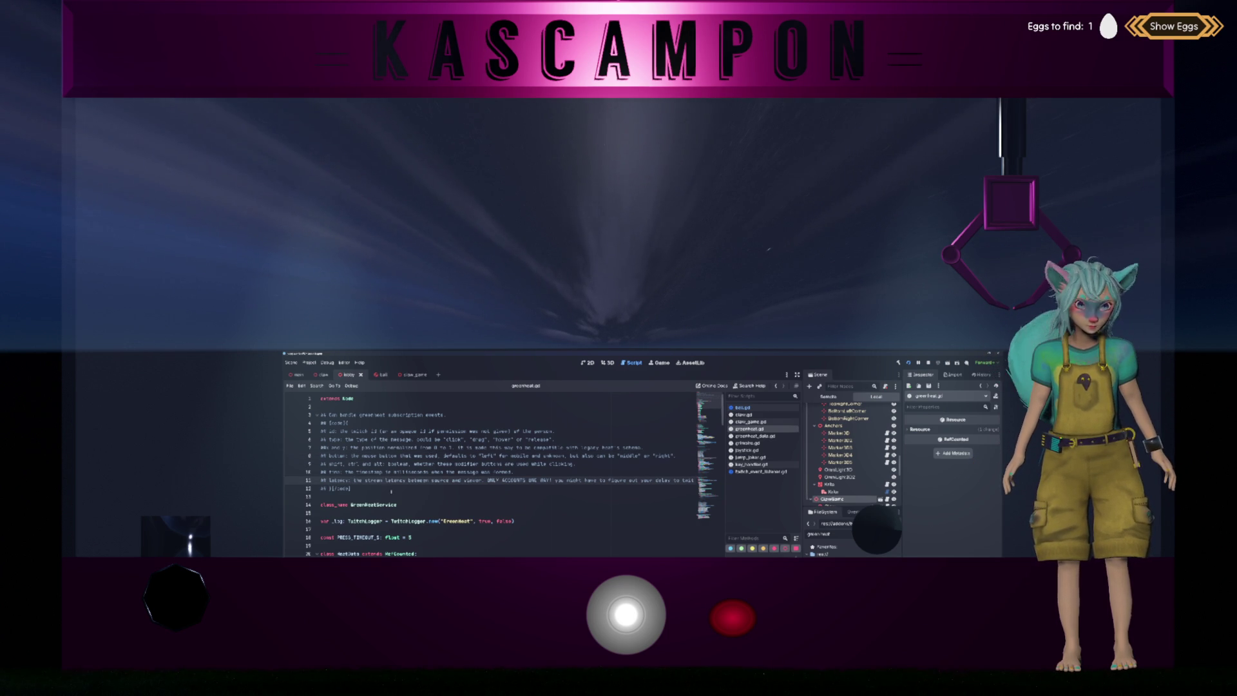
scroll(489, 477, "right", 3)
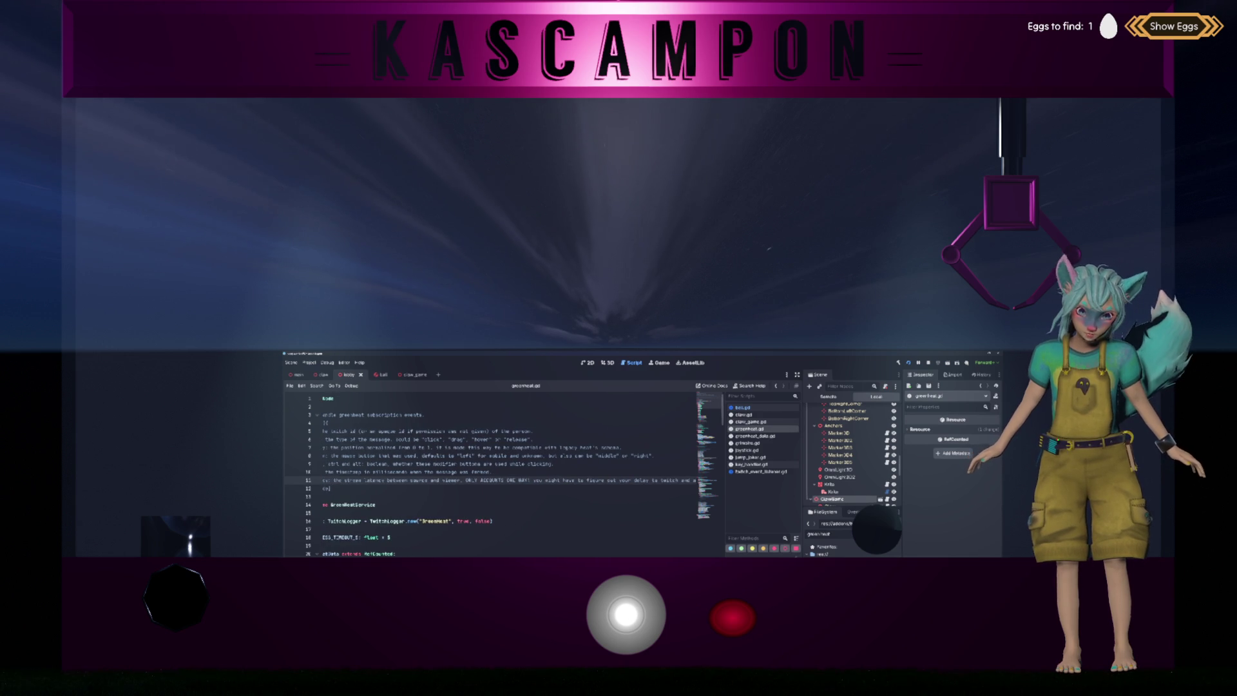
scroll(489, 477, "left", 3)
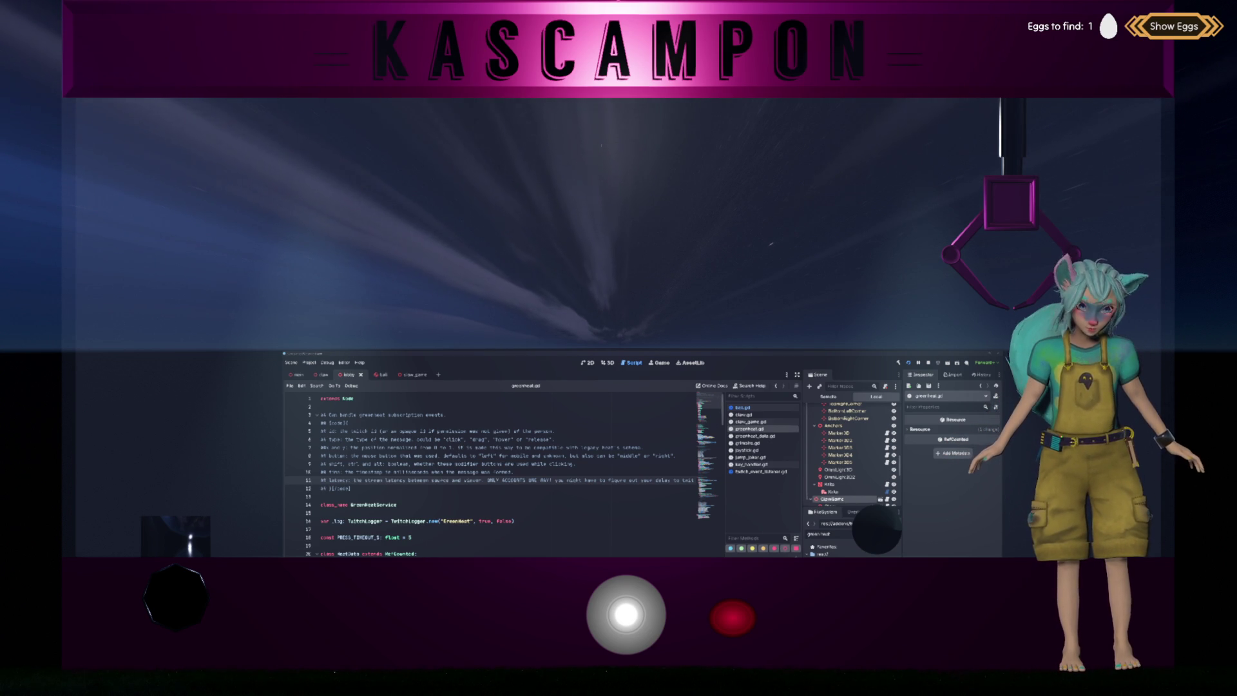
Switch to the browser showing the GreenHeat page.
key("alt+Tab")
key("alt+Tab")
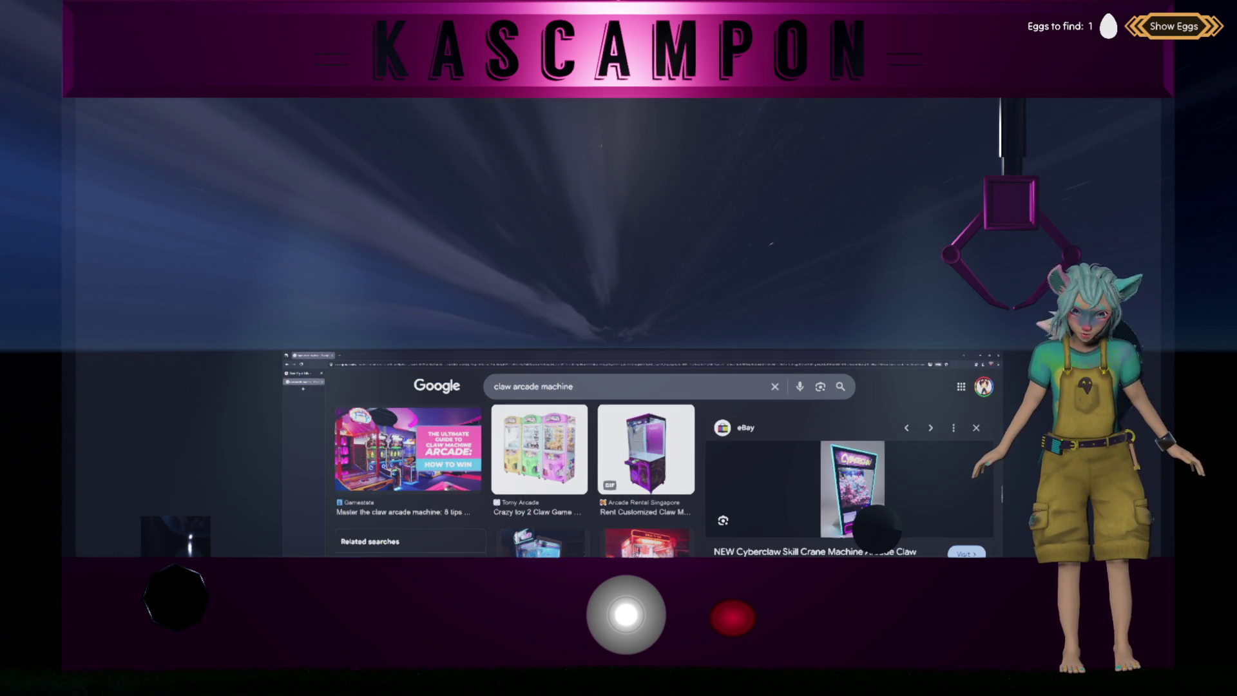
key("alt+Tab")
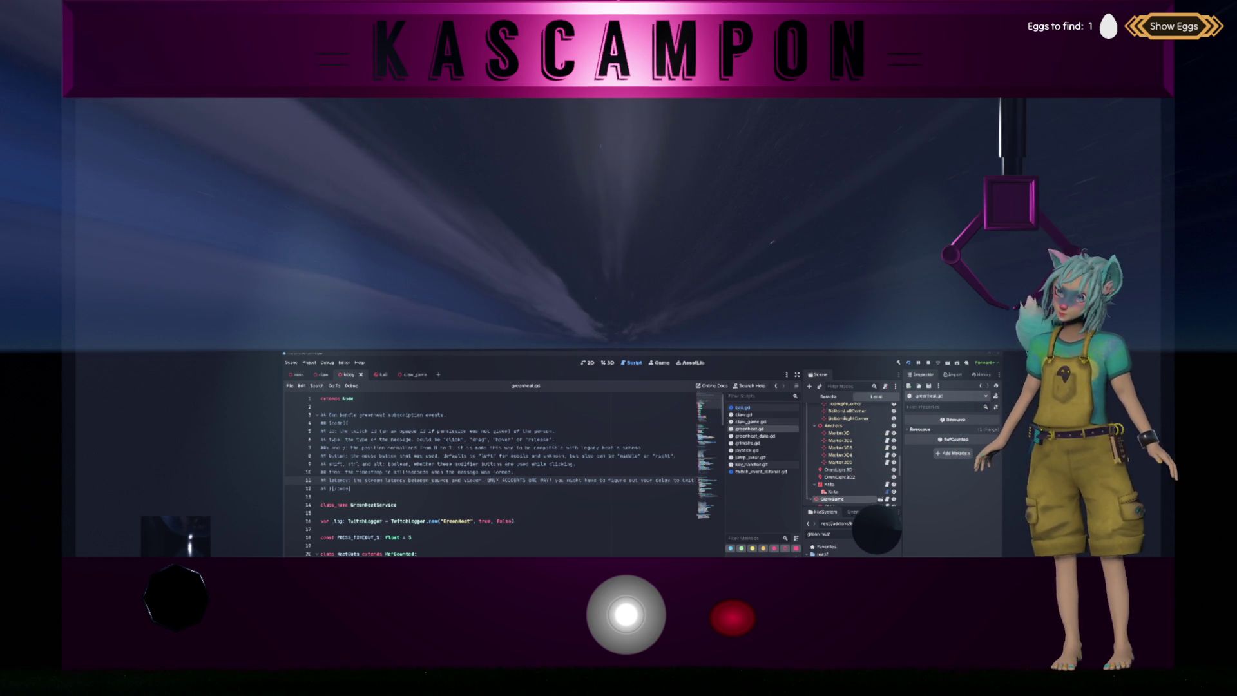
key("alt+Tab")
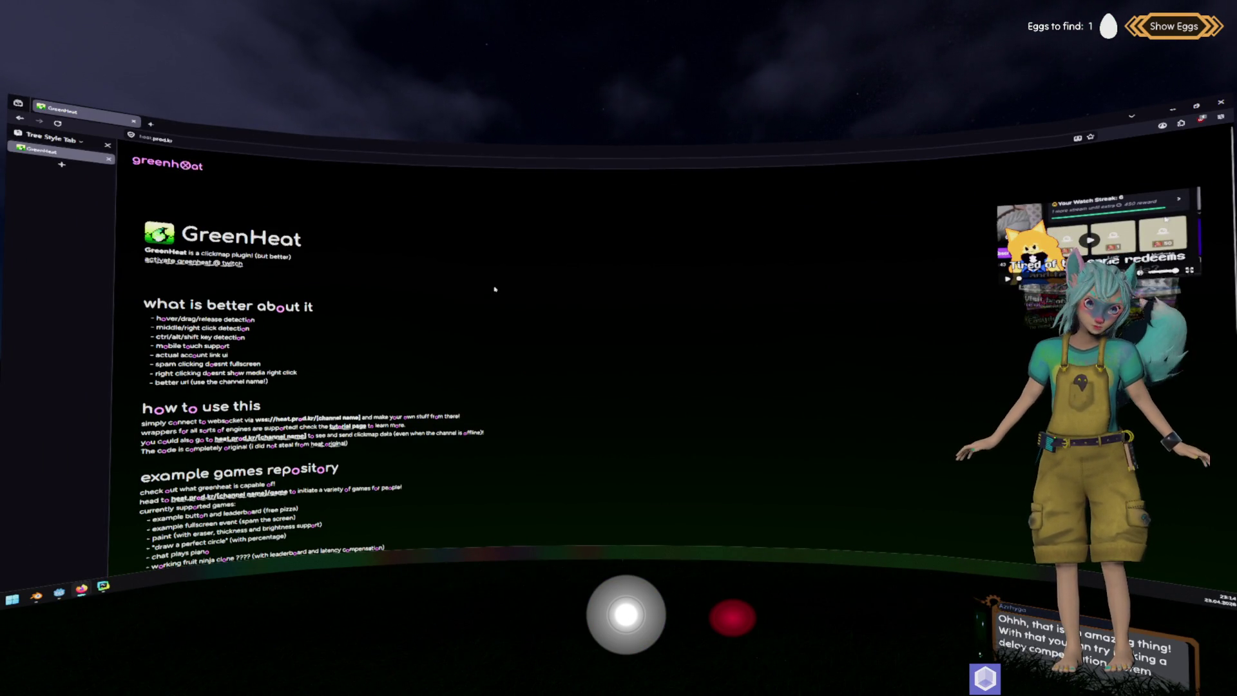
Open the GreenHeat tutorial page and briefly zoom it to 110% before resetting.
scroll(691, 263, "down", 1)
scroll(690, 263, "up", 1)
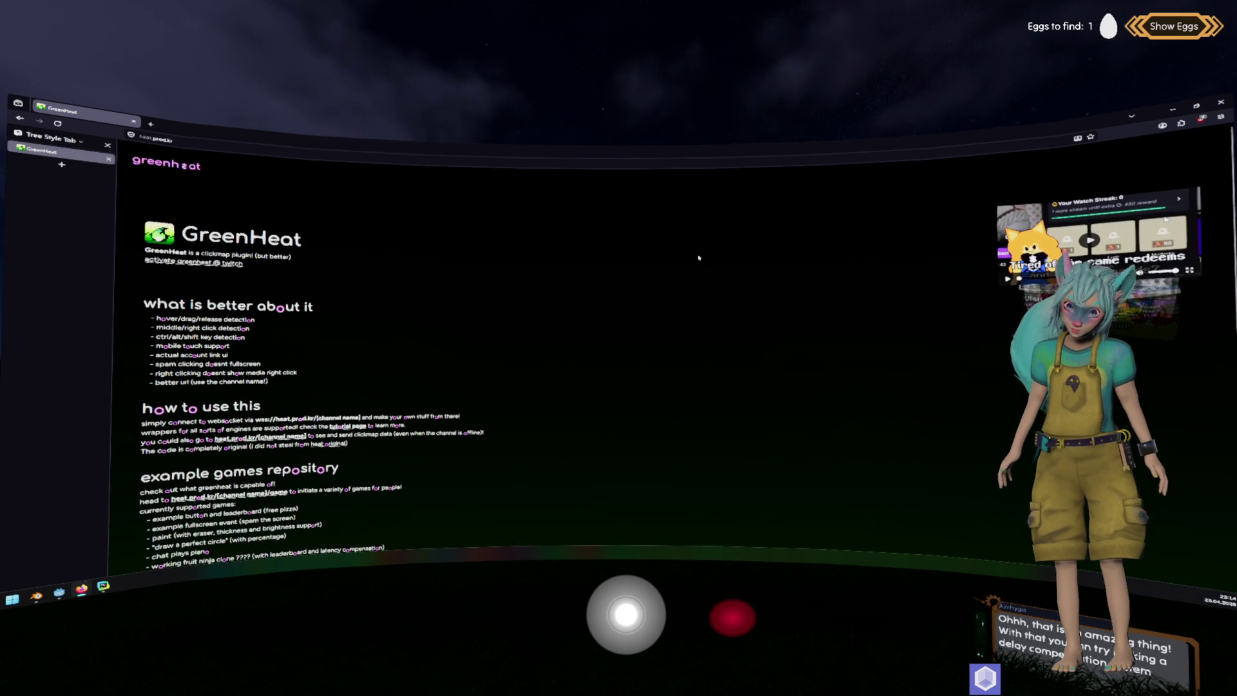
left_click(477, 185)
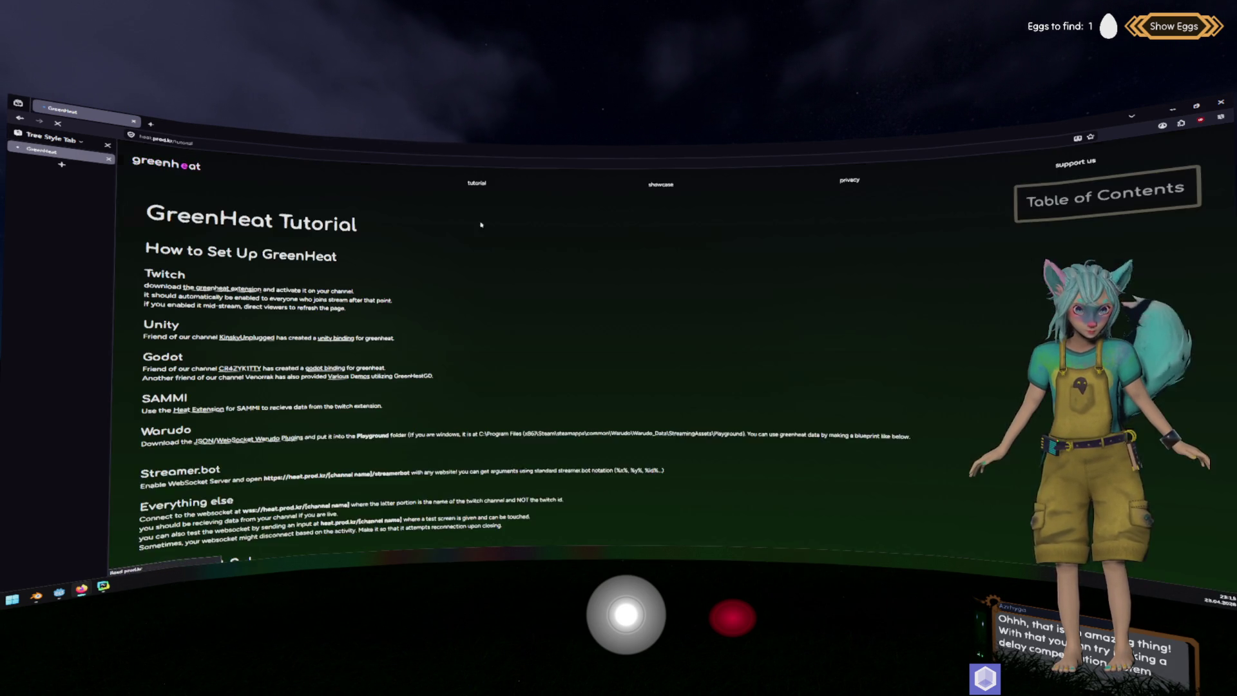
scroll(483, 254, "down", 2)
scroll(482, 254, "down", 2)
scroll(486, 248, "up", 2)
scroll(490, 243, "down", 5)
scroll(491, 242, "down", 5)
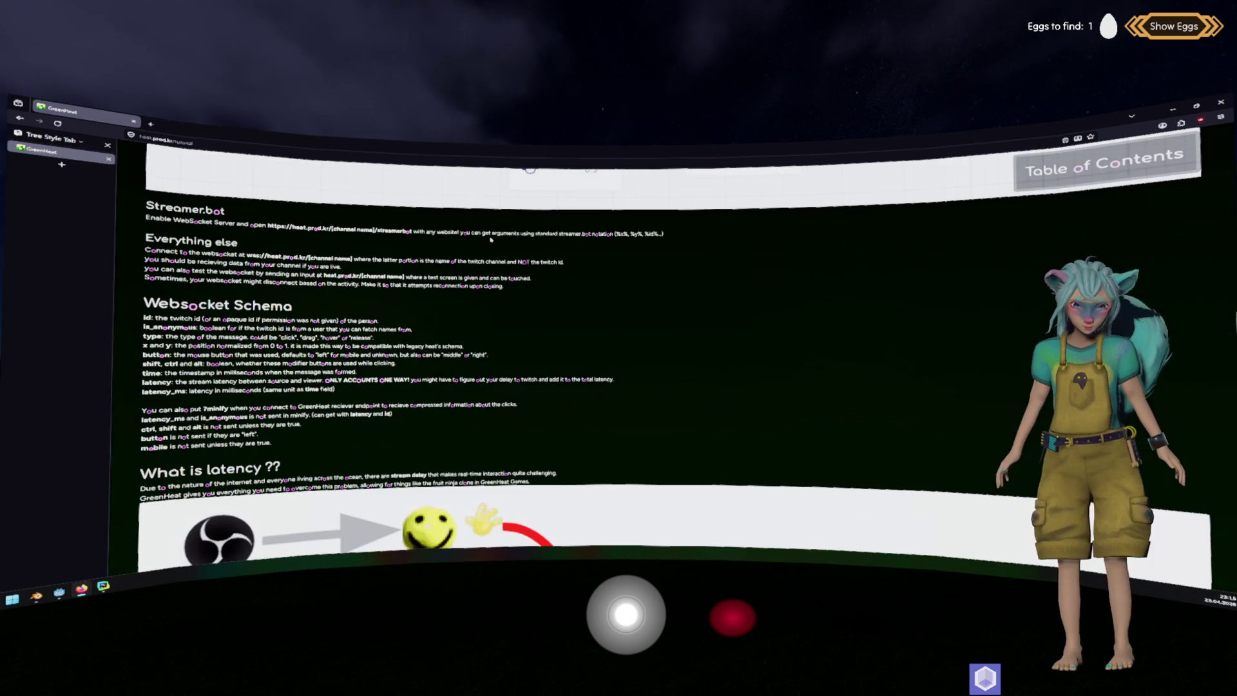
scroll(443, 299, "down", 5)
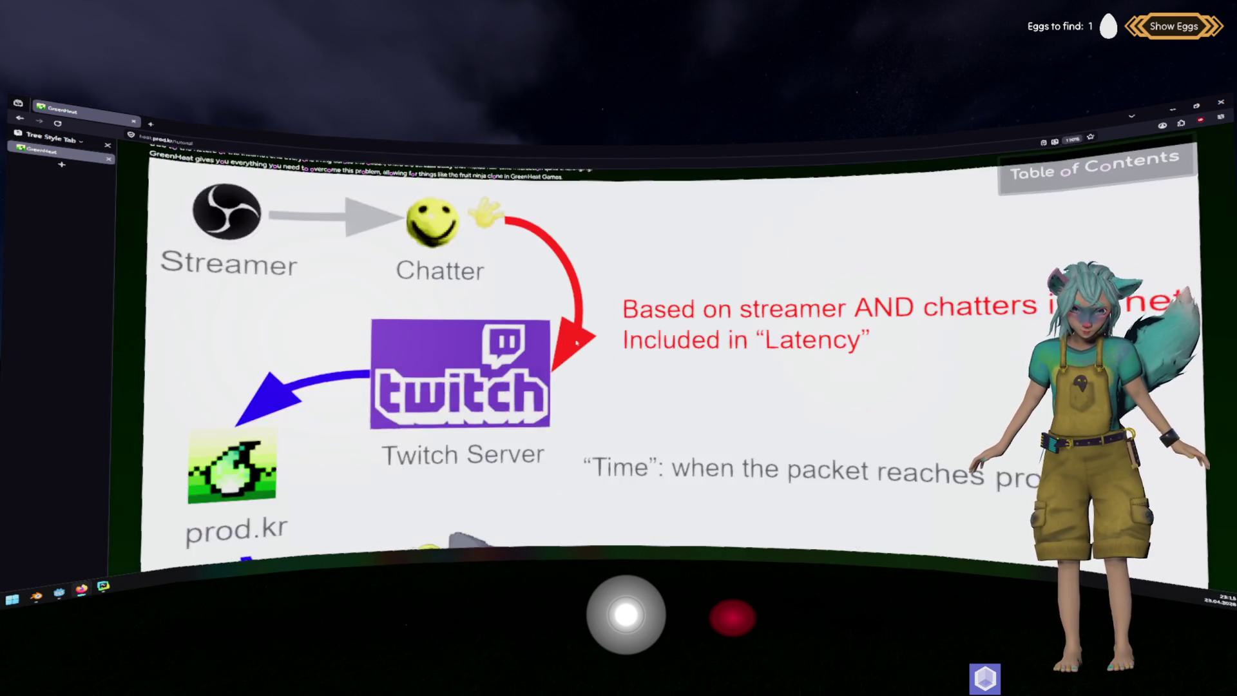
scroll(575, 342, "up", 4)
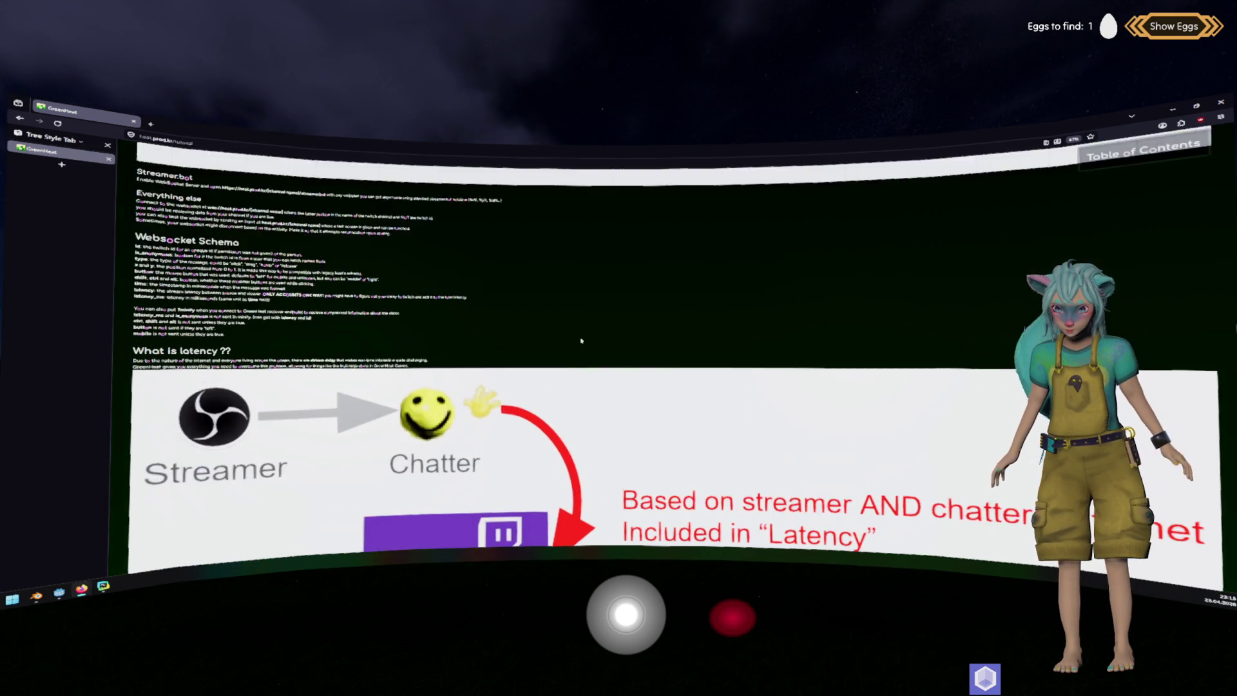
scroll(582, 339, "down", 3)
key("ctrl+plus")
key("ctrl+minus")
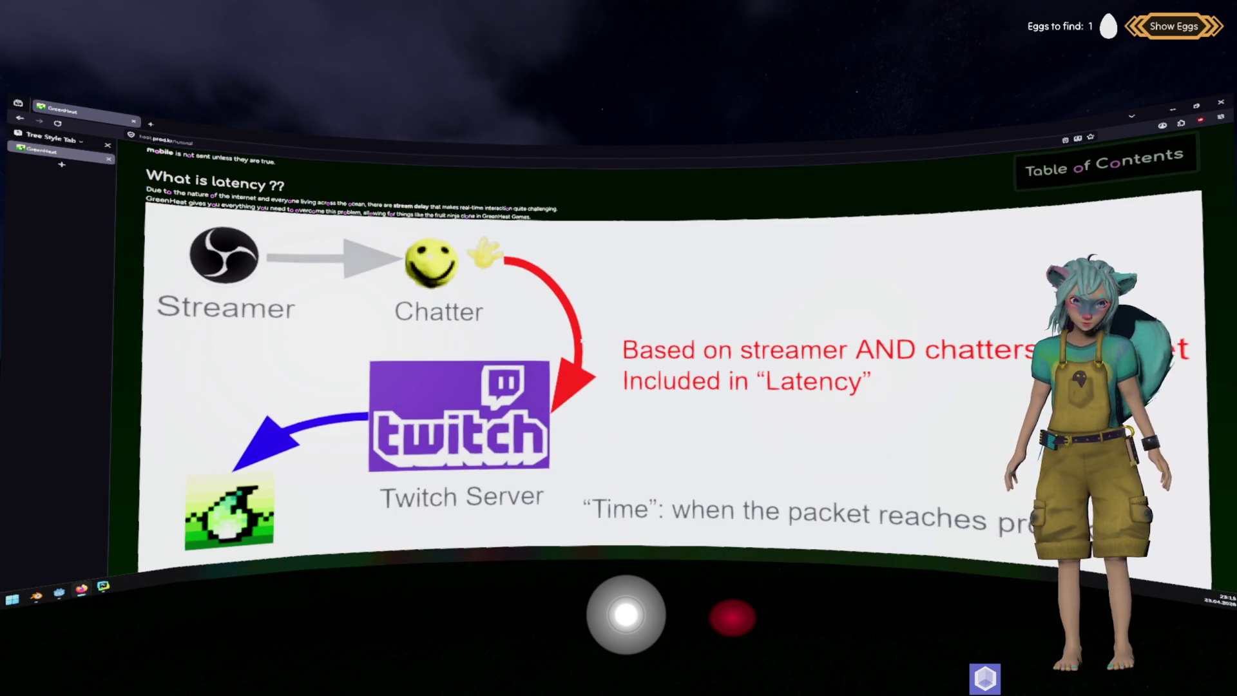
Scroll to the 'What is latency' diagram, then minimize the browser to return to the script.
scroll(582, 340, "down", 2)
scroll(581, 340, "down", 2)
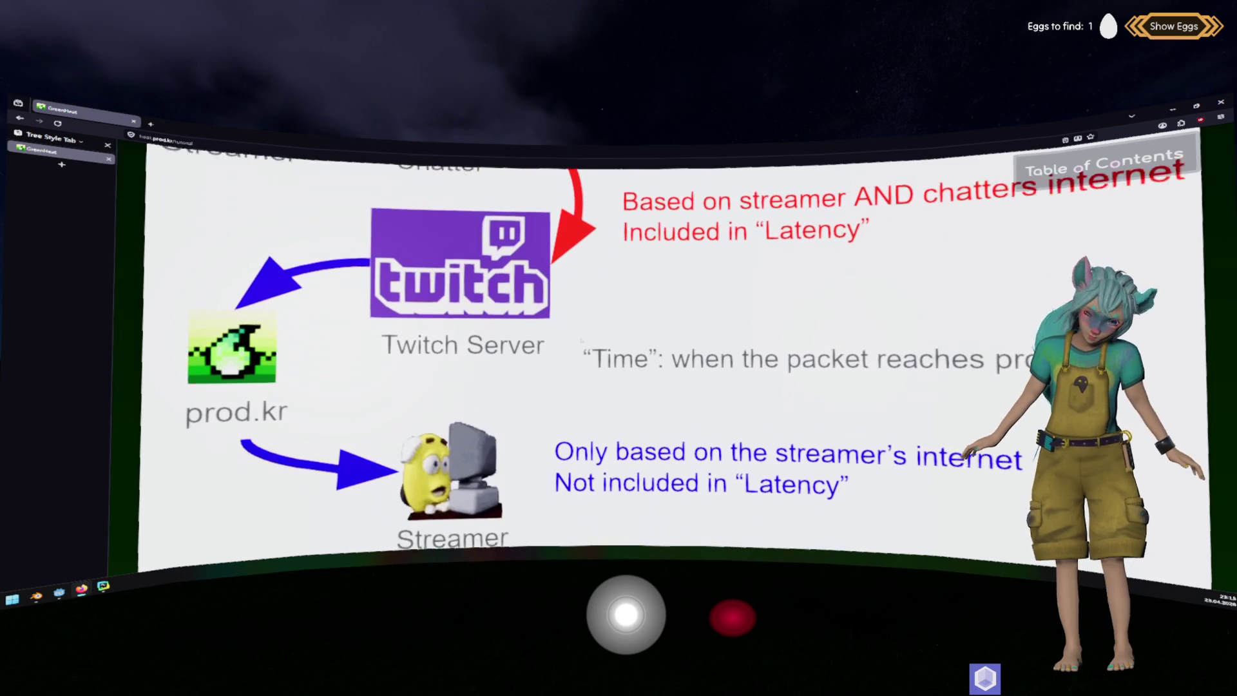
scroll(579, 331, "up", 2)
scroll(579, 331, "up", 1)
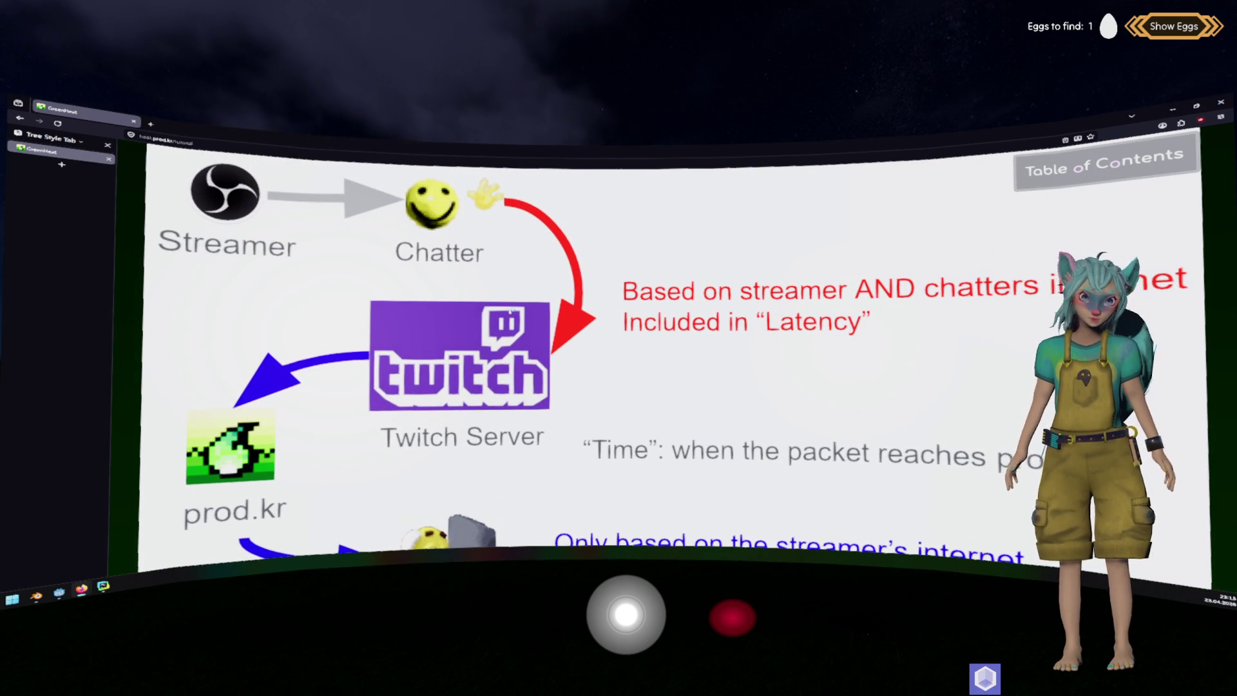
scroll(510, 312, "up", 1)
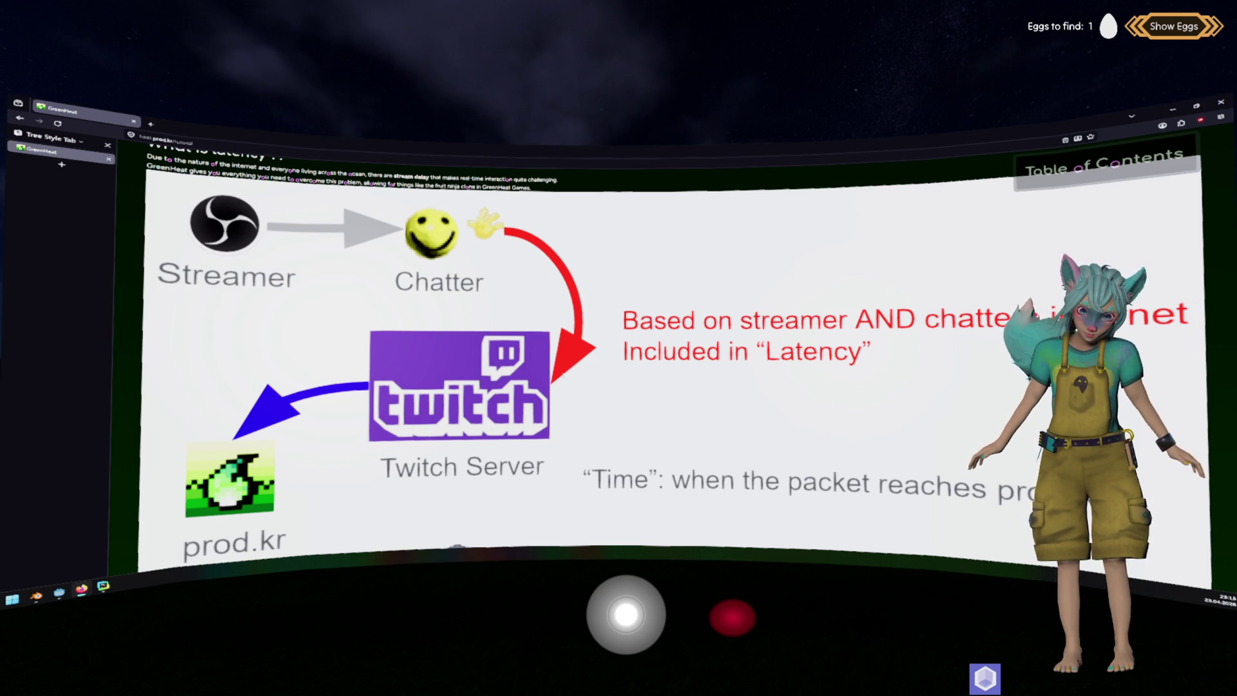
scroll(570, 361, "down", 2)
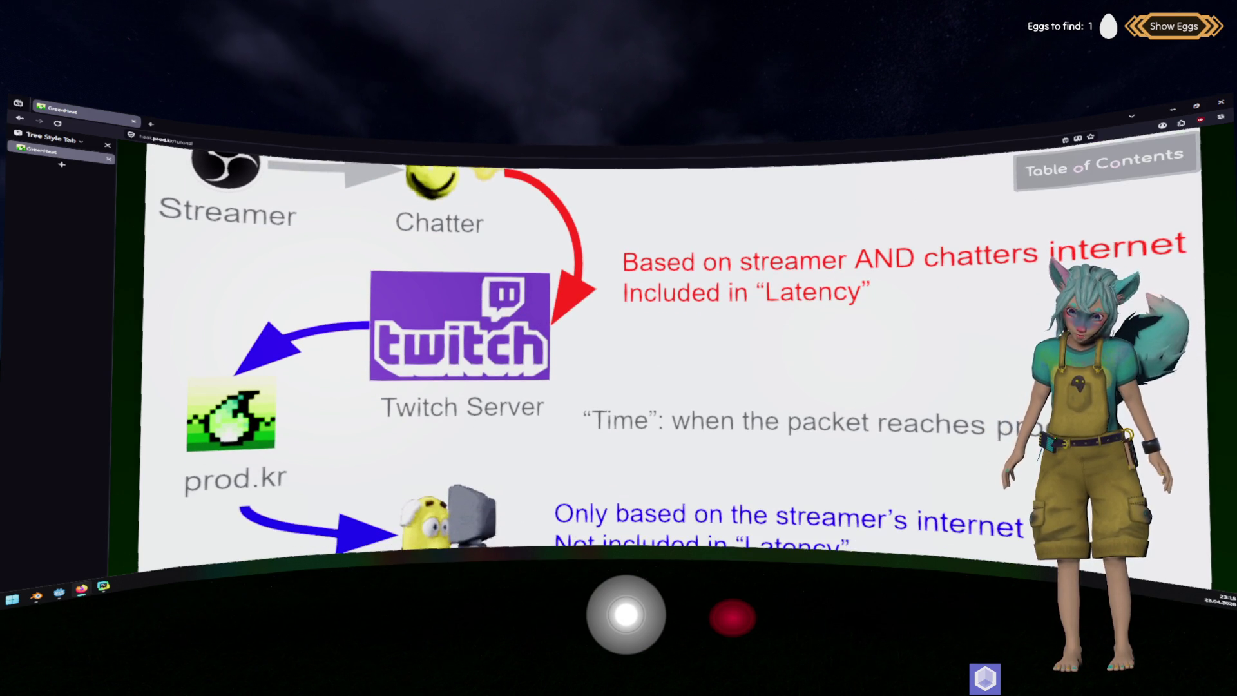
scroll(416, 215, "up", 1)
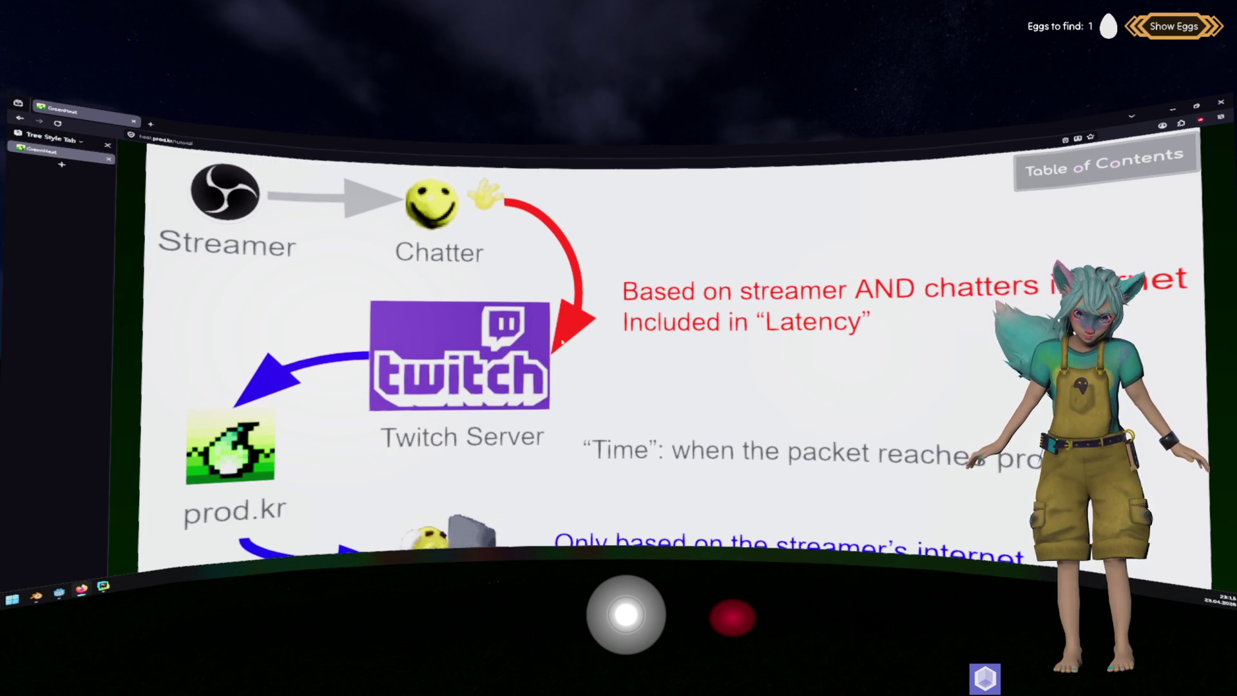
scroll(485, 194, "down", 3)
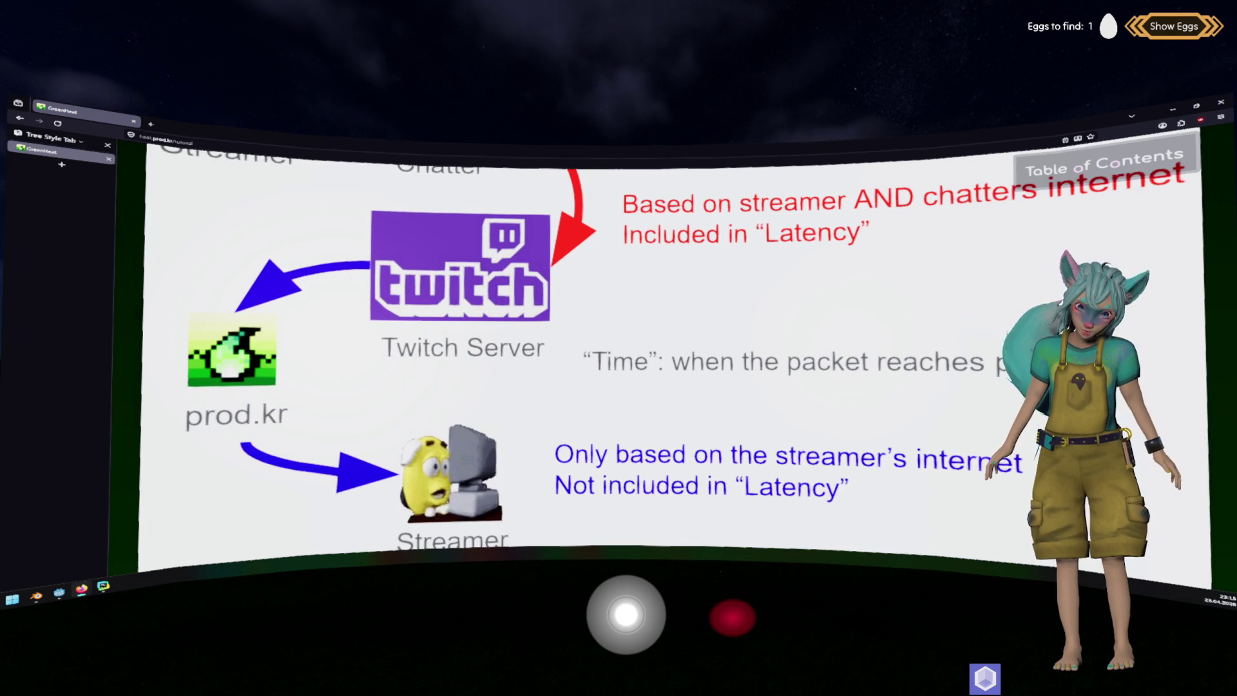
scroll(674, 358, "down", 2)
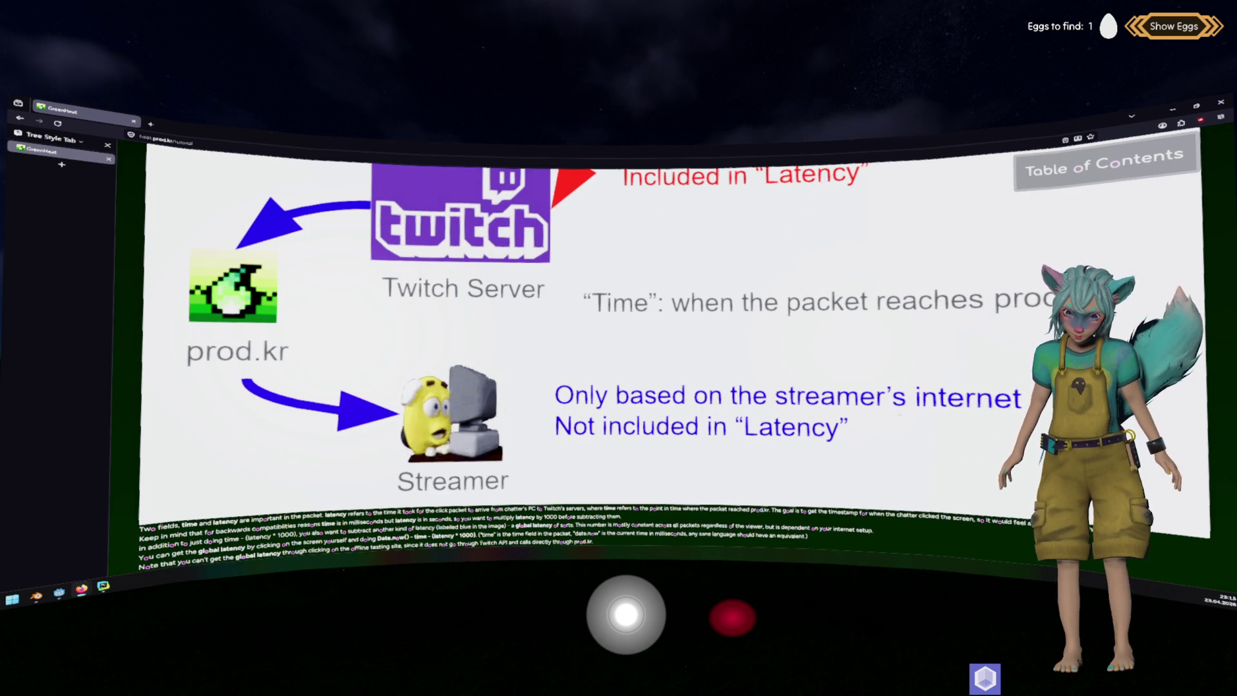
scroll(670, 355, "up", 5)
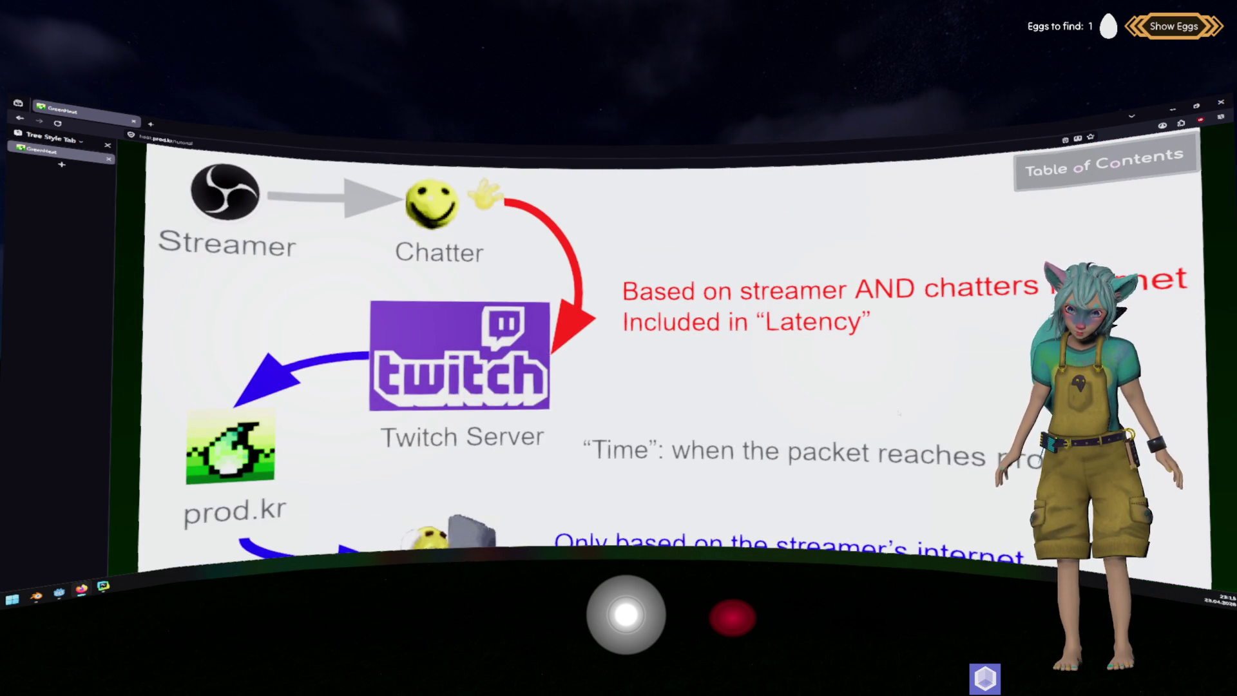
scroll(670, 355, "down", 2)
scroll(670, 354, "up", 1)
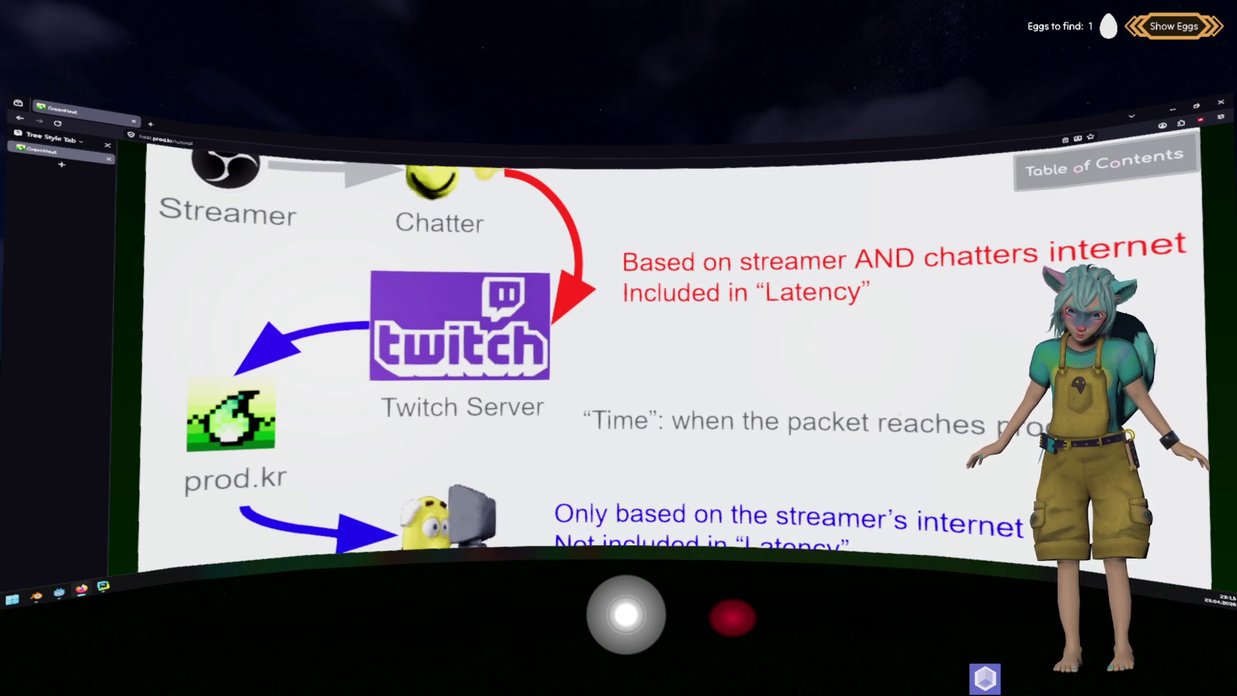
scroll(670, 354, "up", 1)
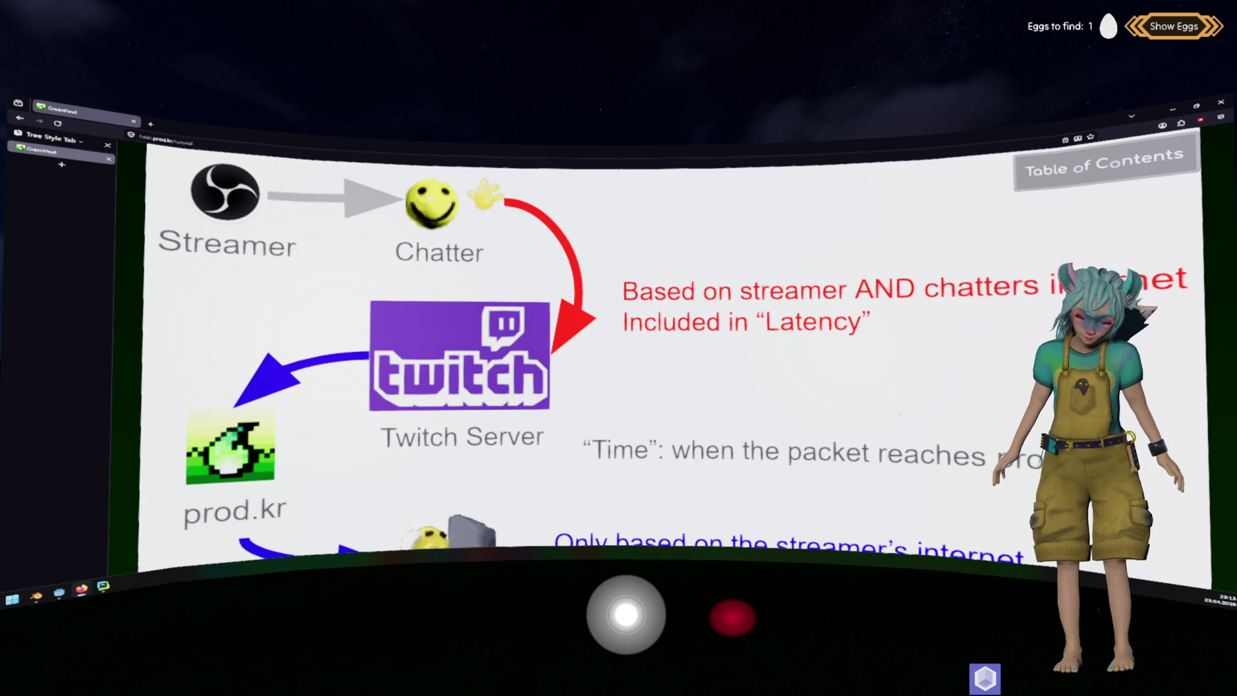
scroll(670, 354, "up", 1)
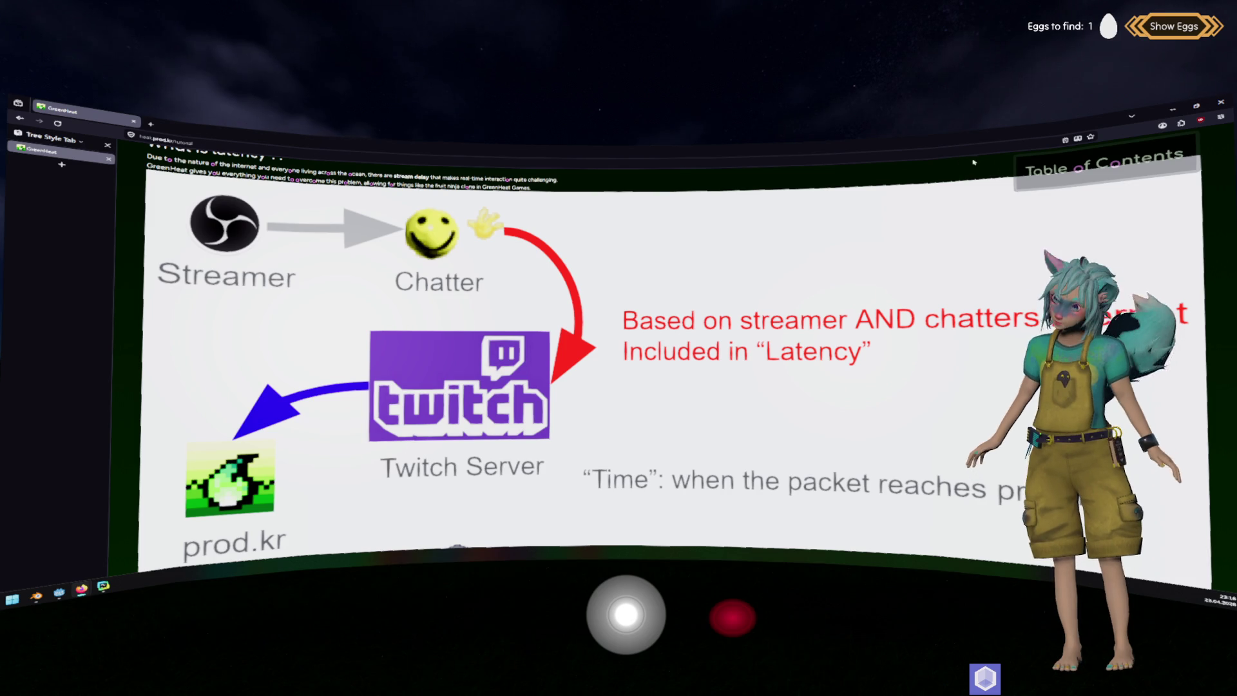
left_click(1172, 110)
Review lines 13 and 22 of greenheat.gd, then start a new blank 2880×2160 image in Krita.
left_click(449, 343)
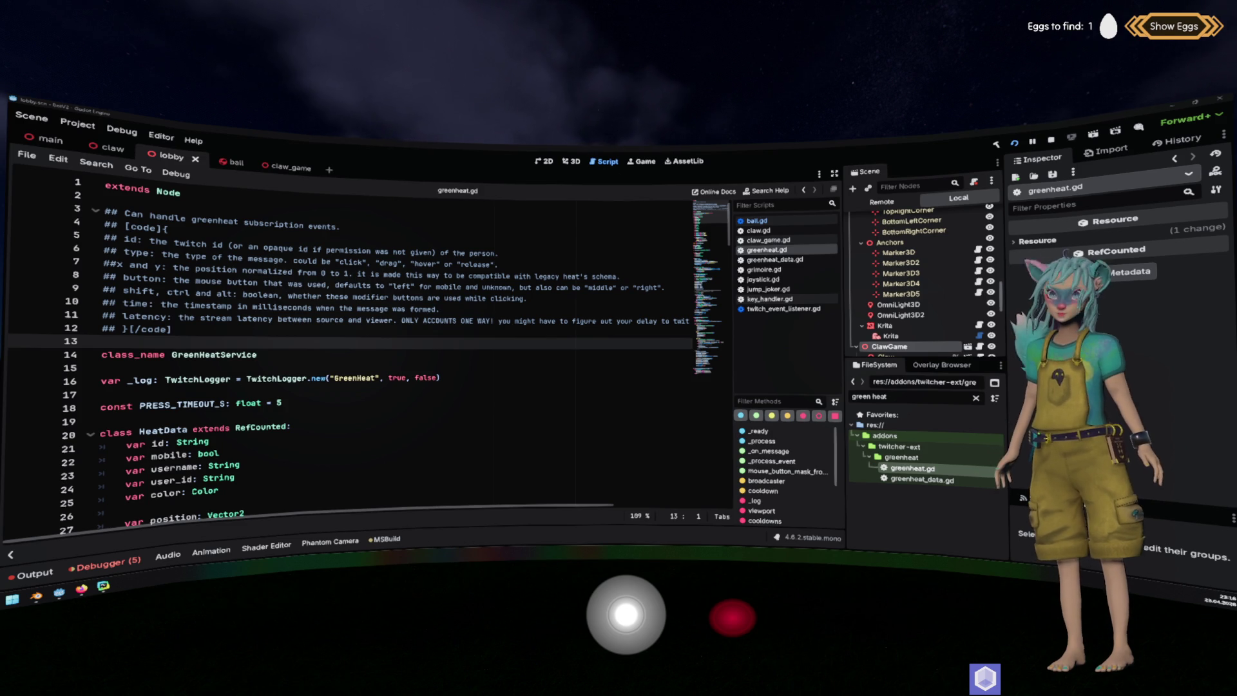
left_click(528, 453)
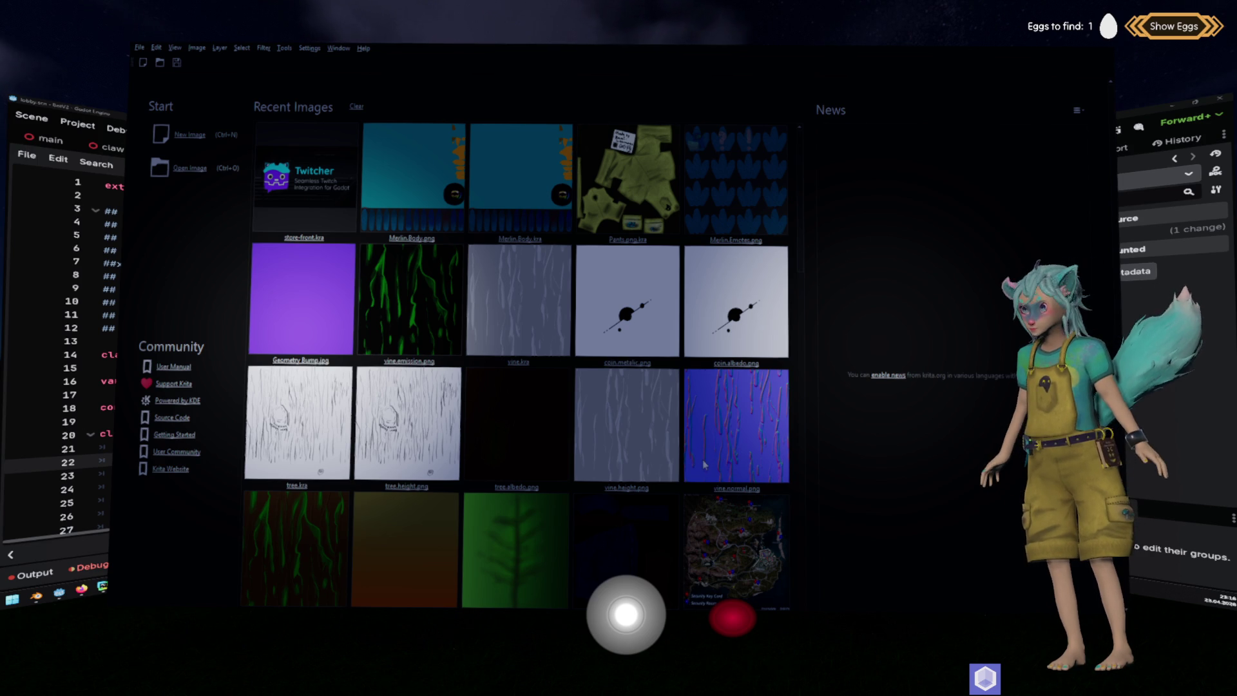
left_click(677, 488)
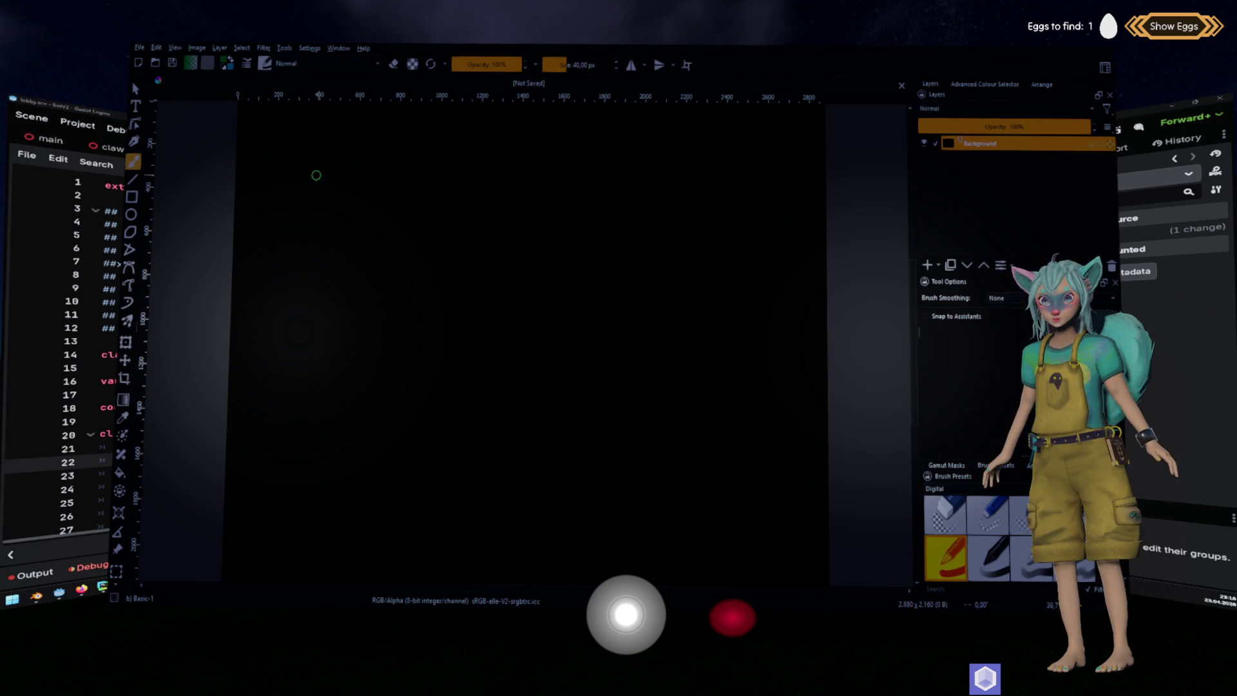
Handwrite 'Viewer' and, below it, 'Streamer' in green on the left of the canvas.
mouse_move(283, 153)
left_mouse_down()
mouse_move(293, 185)
mouse_move(304, 153)
left_mouse_up()
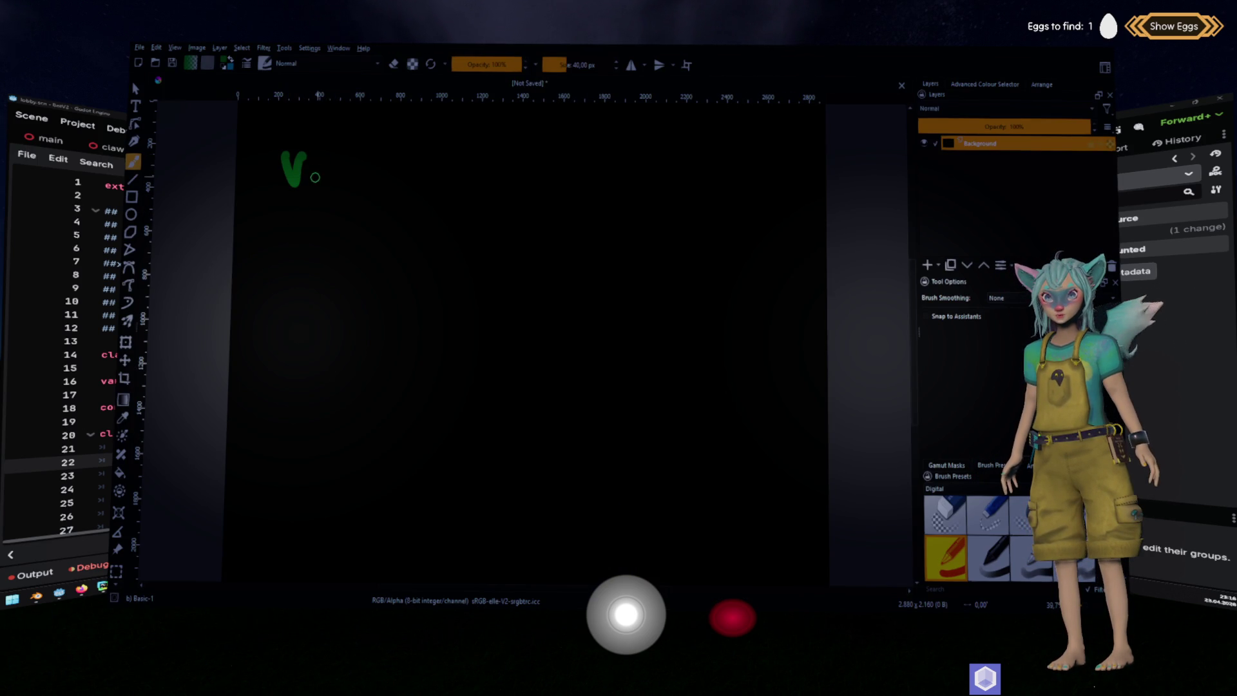
key("ctrl+z")
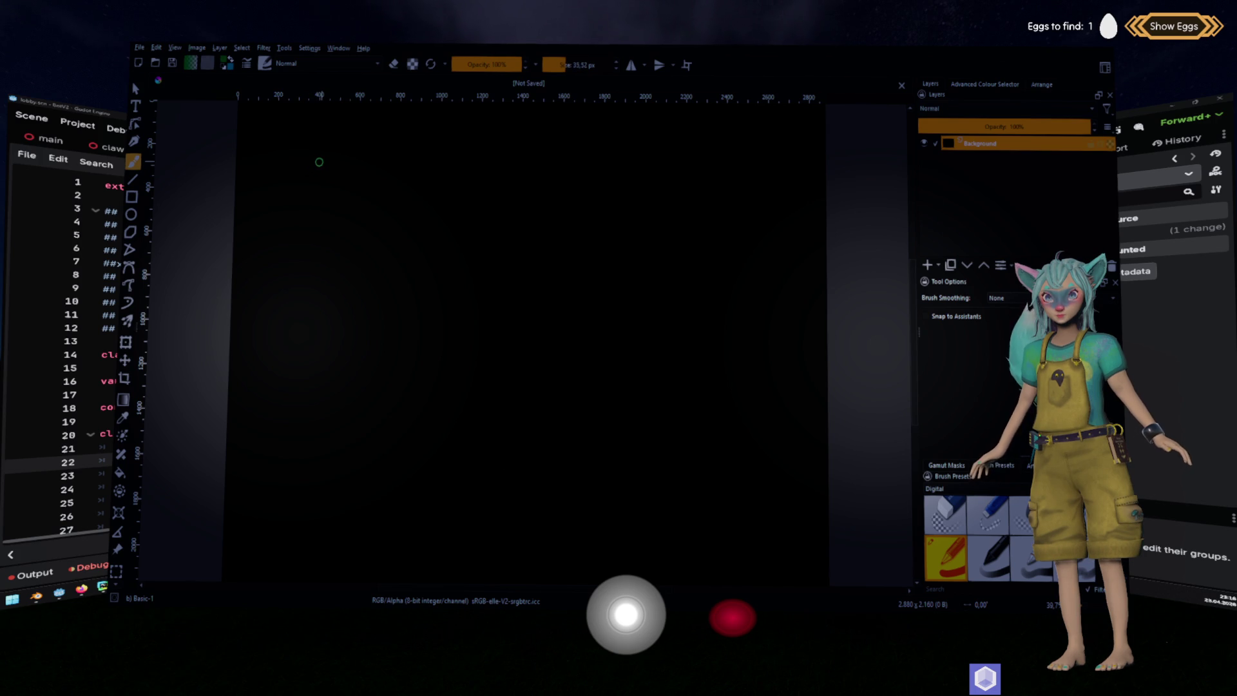
mouse_move(281, 152)
left_mouse_down()
mouse_move(298, 172)
mouse_move(376, 154)
left_mouse_up()
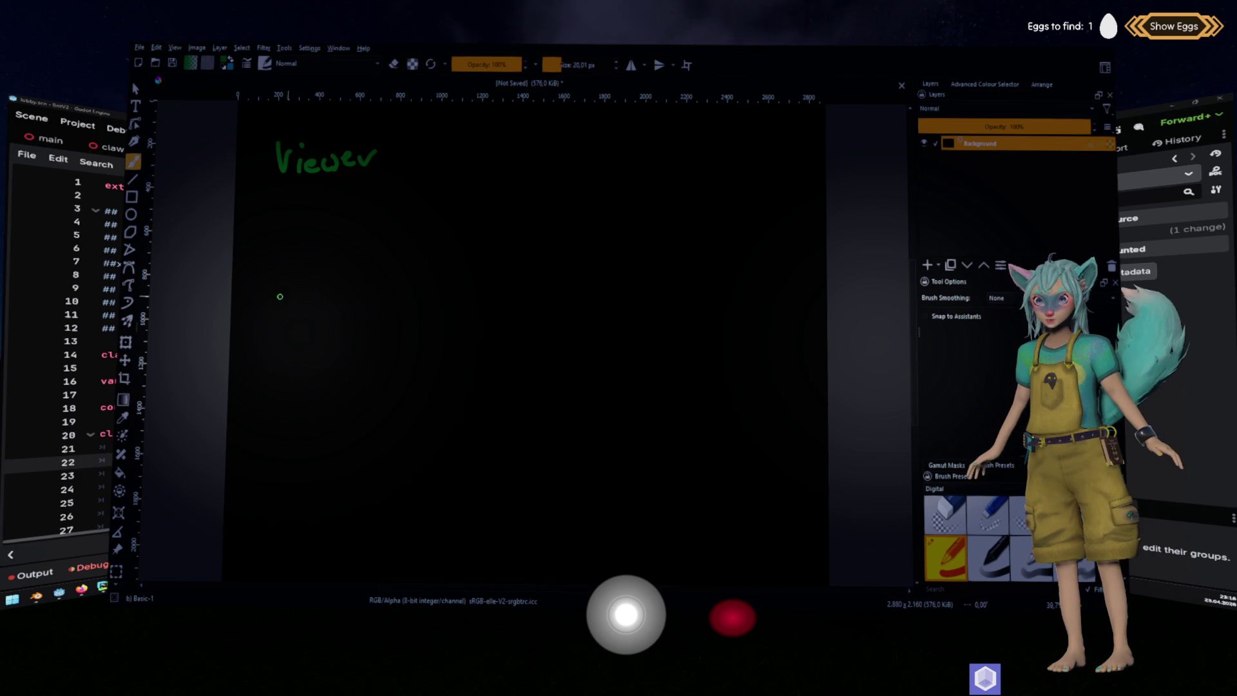
mouse_move(281, 366)
left_mouse_down()
mouse_move(274, 385)
mouse_move(346, 370)
mouse_move(425, 380)
left_mouse_up()
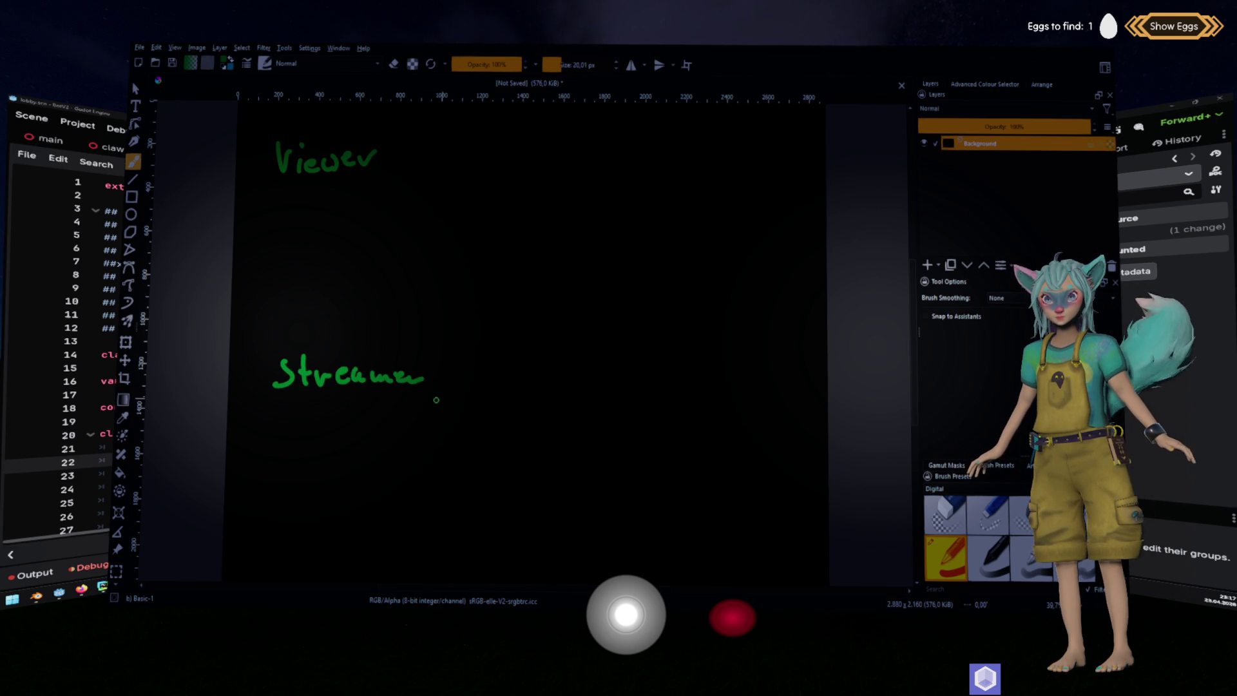
Write 'Heat' and 'Twitch' on the right side, then switch to canvas-only mode.
left_click_drag(656, 296, 659, 331)
mouse_move(672, 290)
left_mouse_down()
mouse_move(670, 328)
mouse_move(699, 308)
mouse_move(725, 323)
mouse_move(762, 309)
left_mouse_up()
mouse_move(638, 143)
left_mouse_down()
mouse_move(630, 164)
mouse_move(649, 125)
left_mouse_up()
key("ctrl+z")
mouse_move(643, 148)
left_mouse_down()
mouse_move(648, 164)
mouse_move(665, 143)
left_mouse_up()
left_click_drag(673, 142, 673, 161)
mouse_move(676, 126)
left_mouse_down()
mouse_move(690, 160)
mouse_move(708, 143)
mouse_move(702, 157)
mouse_move(724, 162)
left_mouse_up()
left_click_drag(724, 151, 742, 156)
key("Tab")
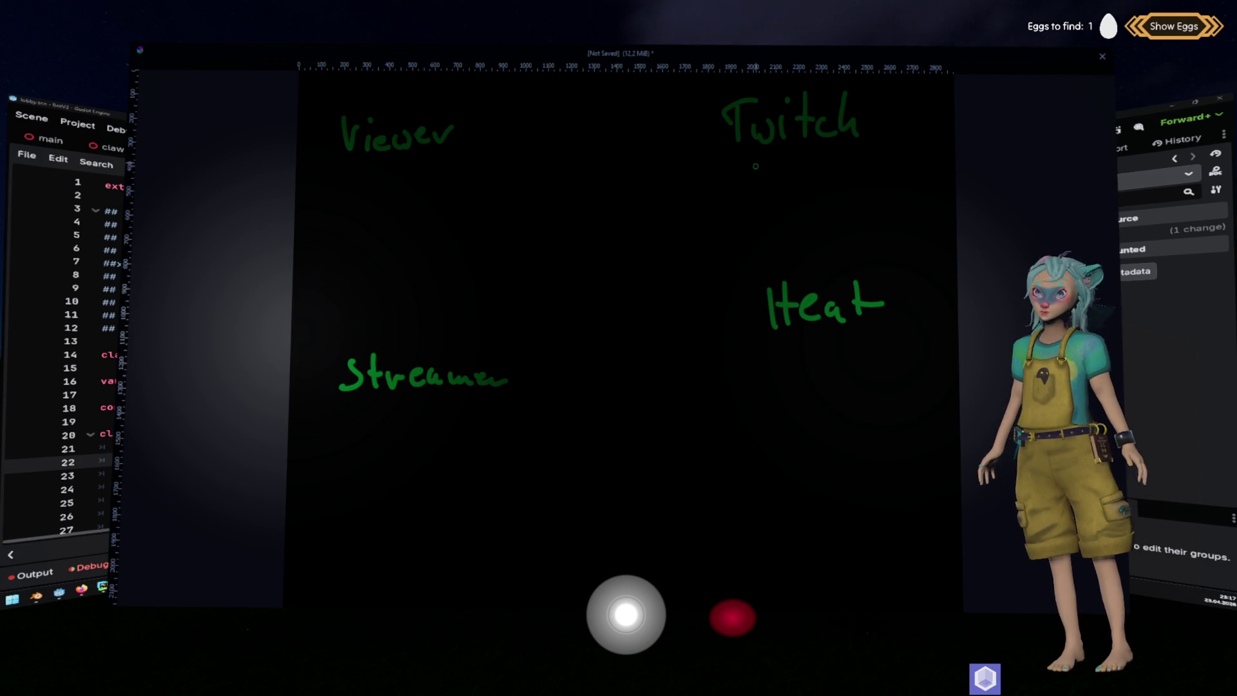
Draw an arrow from Streamer up to Twitch and label it 'STDelay'.
left_click_drag(695, 326, 665, 403)
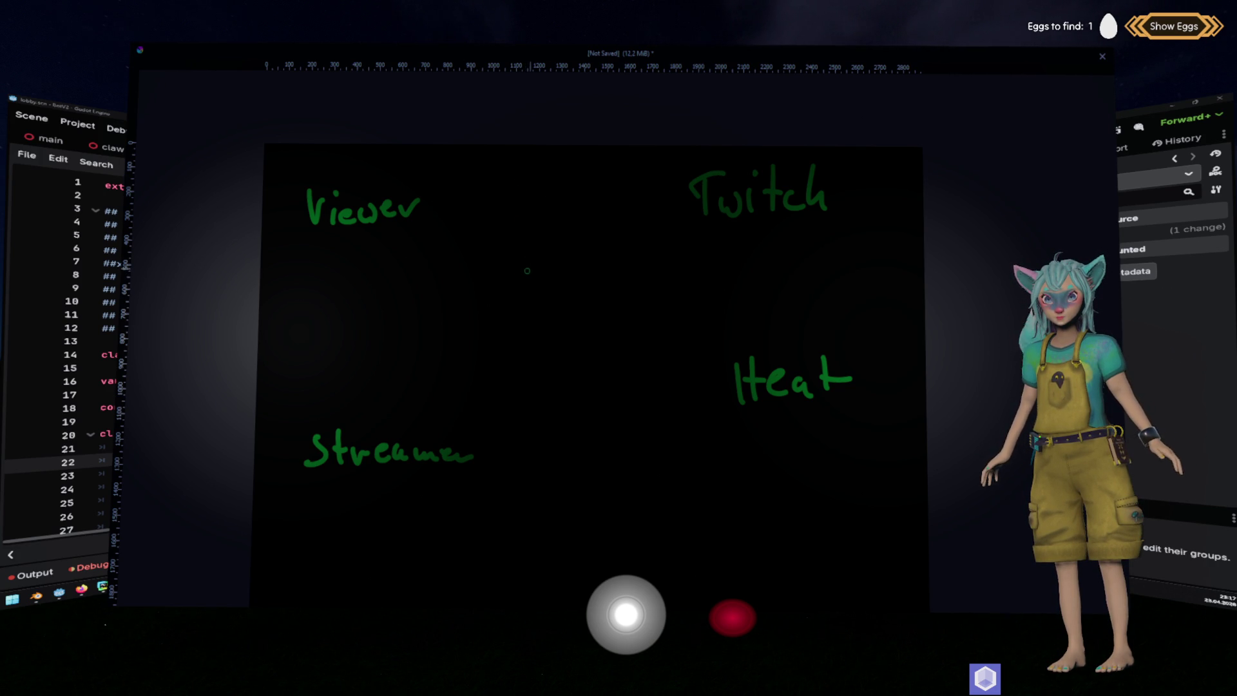
mouse_move(456, 430)
left_mouse_down()
mouse_move(667, 246)
mouse_move(674, 255)
left_mouse_up()
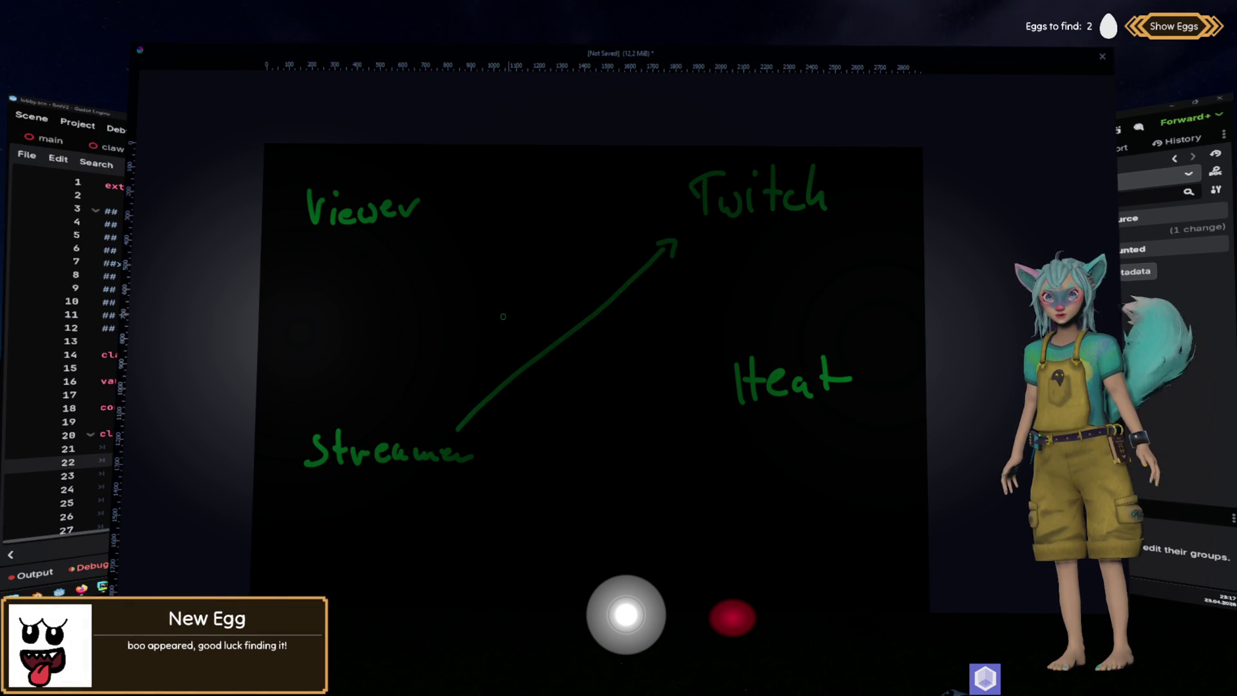
mouse_move(494, 301)
left_mouse_down()
mouse_move(484, 319)
mouse_move(503, 324)
mouse_move(512, 299)
left_mouse_up()
key("ctrl+z")
key("ctrl+z")
key("ctrl+z")
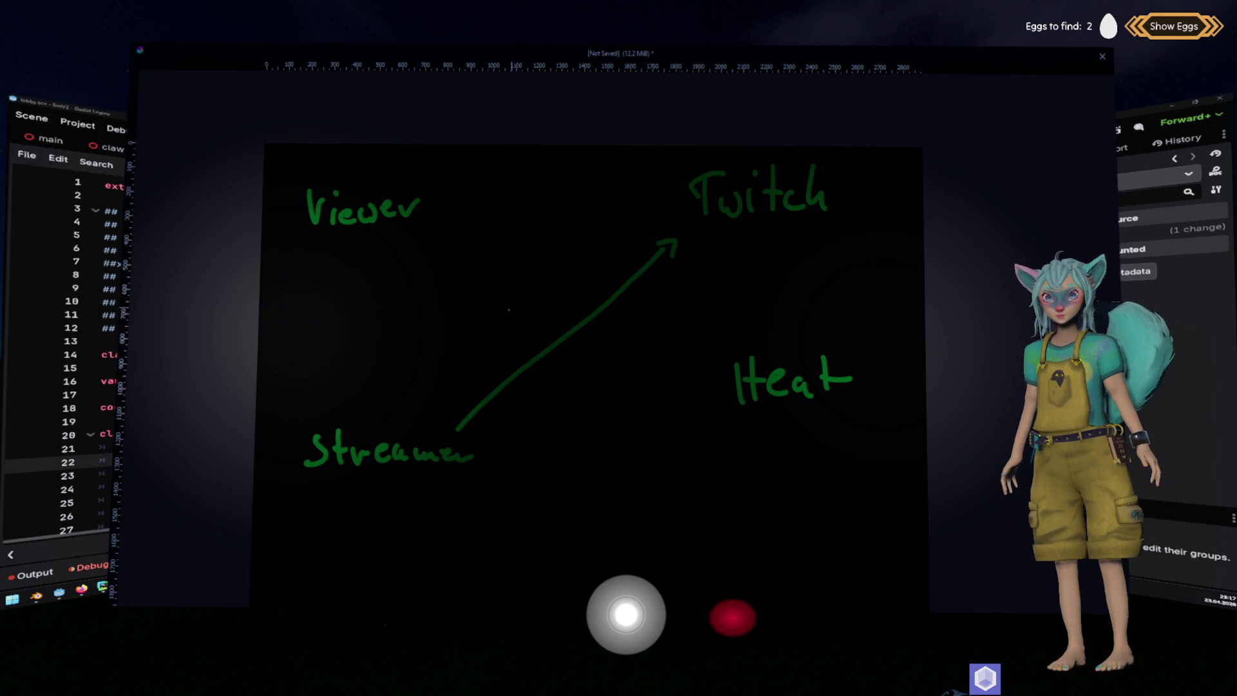
mouse_move(481, 283)
left_mouse_down()
mouse_move(468, 303)
mouse_move(491, 309)
mouse_move(503, 276)
mouse_move(524, 312)
left_mouse_up()
left_click(505, 302)
left_click_drag(529, 301, 538, 311)
left_click_drag(541, 300, 551, 322)
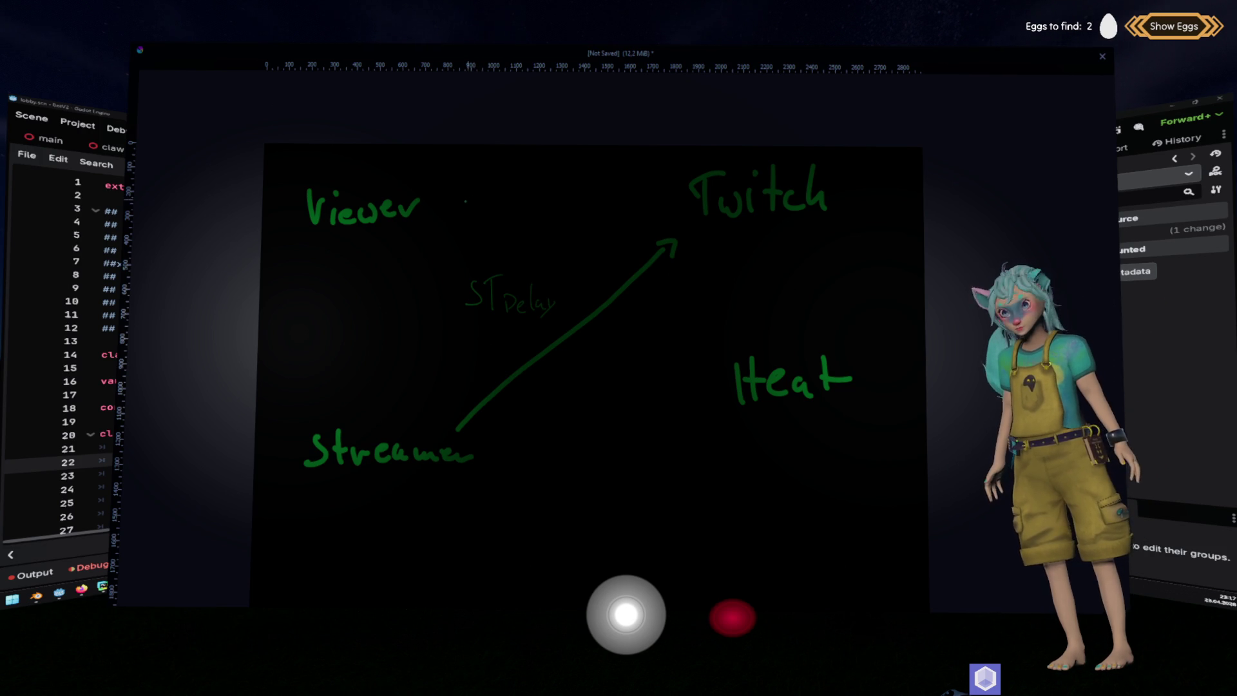
Draw a line from Viewer to Heat labelled 'Vclick' and an underlined 'VDelay'.
left_click_drag(443, 203, 706, 333)
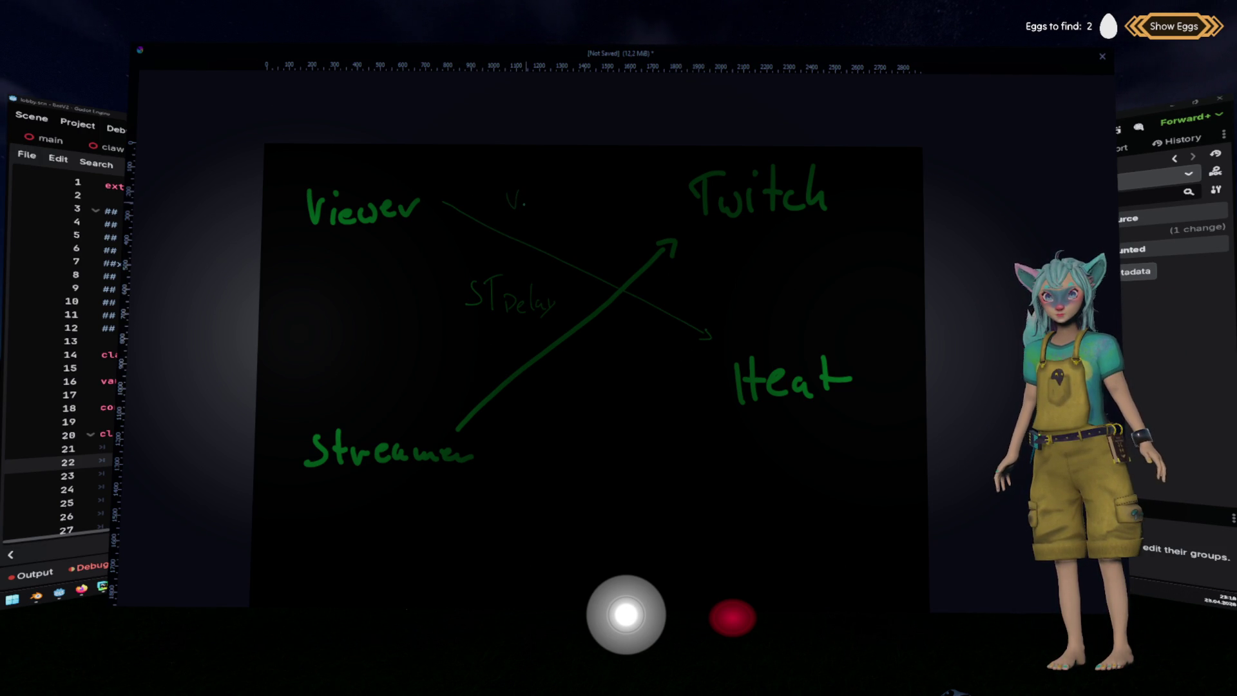
mouse_move(533, 192)
left_mouse_down()
mouse_move(532, 213)
mouse_move(554, 215)
left_mouse_up()
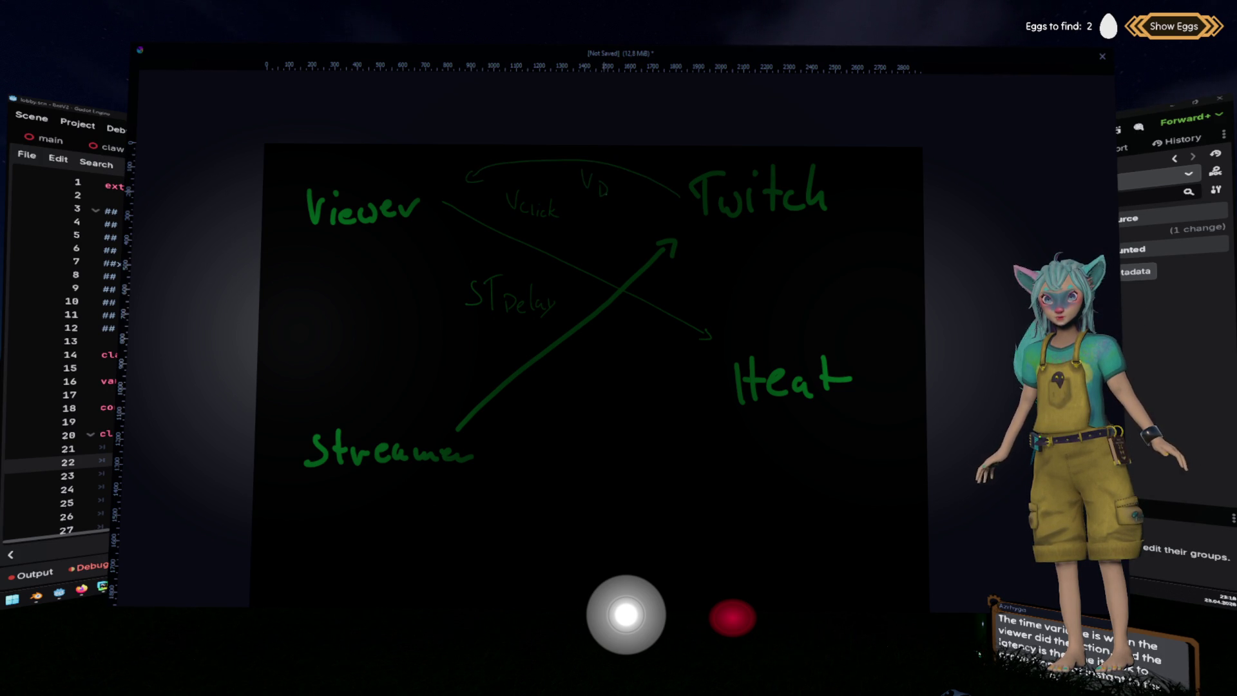
left_click_drag(636, 187, 637, 205)
left_click(647, 209)
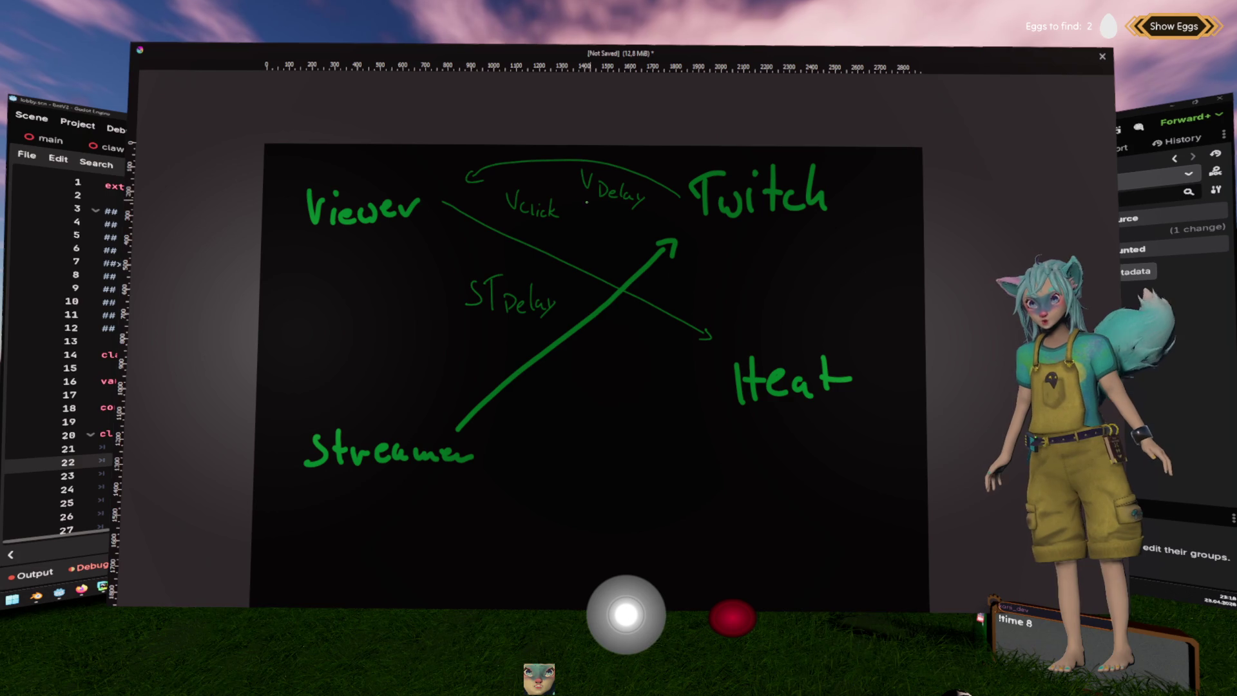
left_click_drag(580, 201, 644, 206)
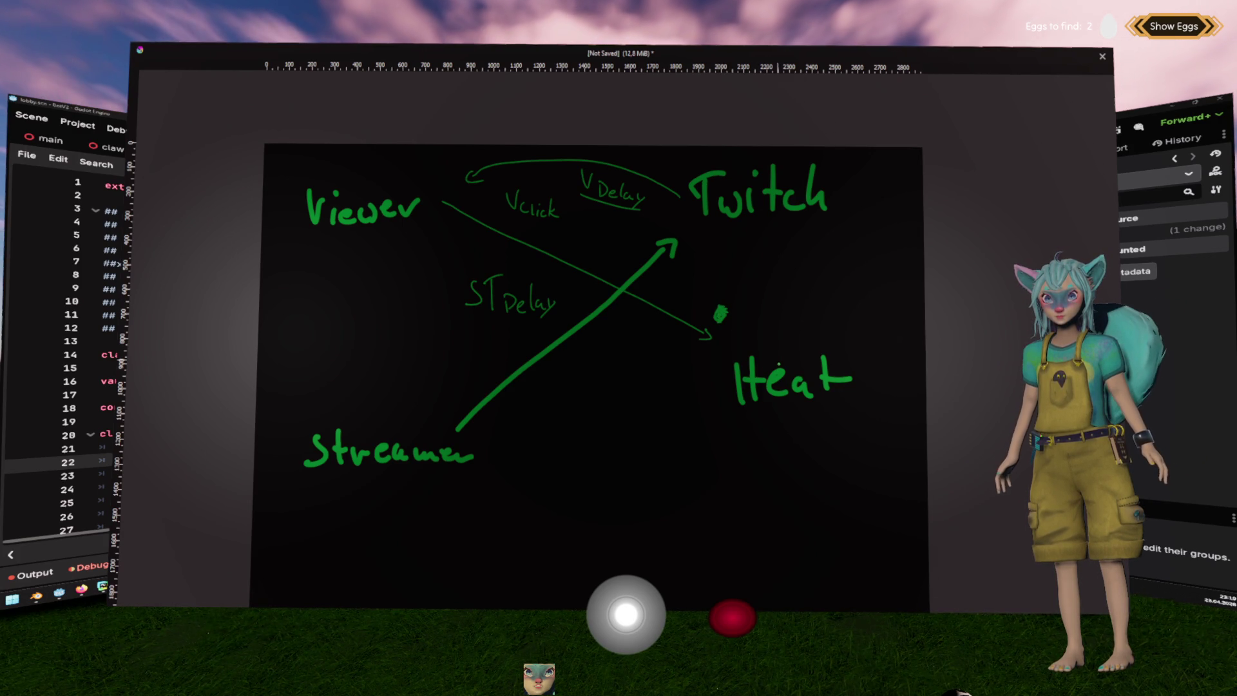
Add an underlined 'HTime' by Heat and a question mark under STDelay, then restore the interface.
left_click_drag(742, 293, 742, 309)
left_click_drag(750, 291, 749, 306)
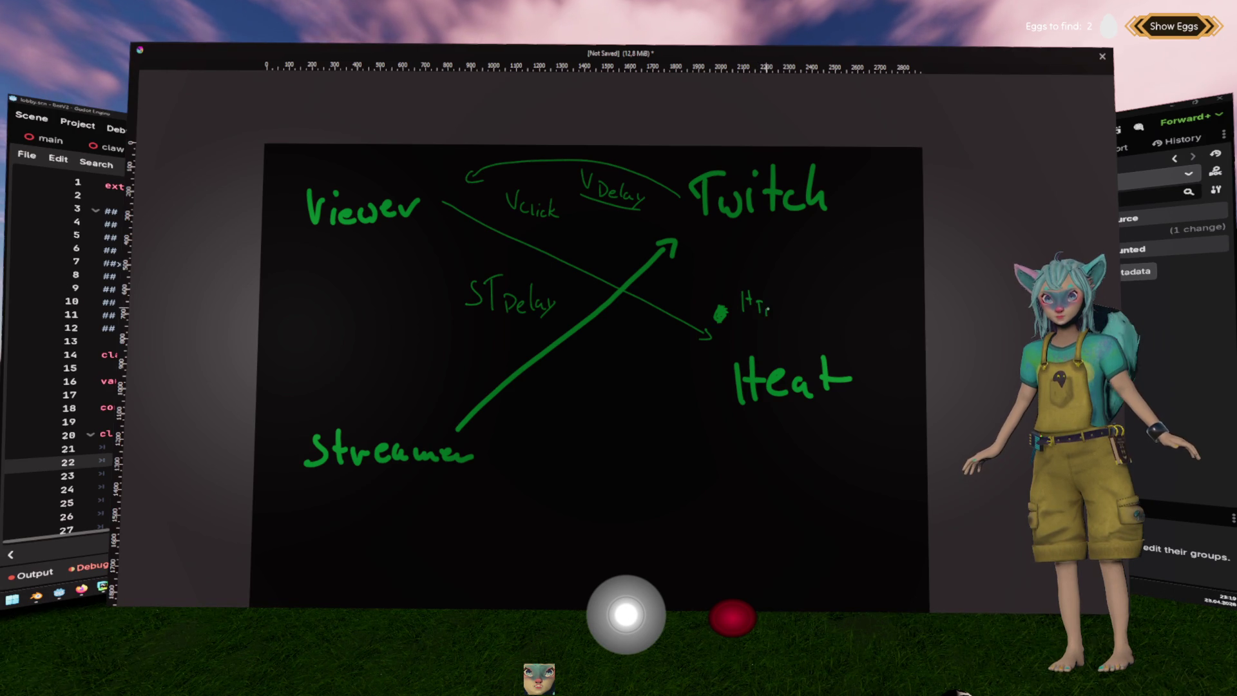
left_click_drag(769, 311, 793, 316)
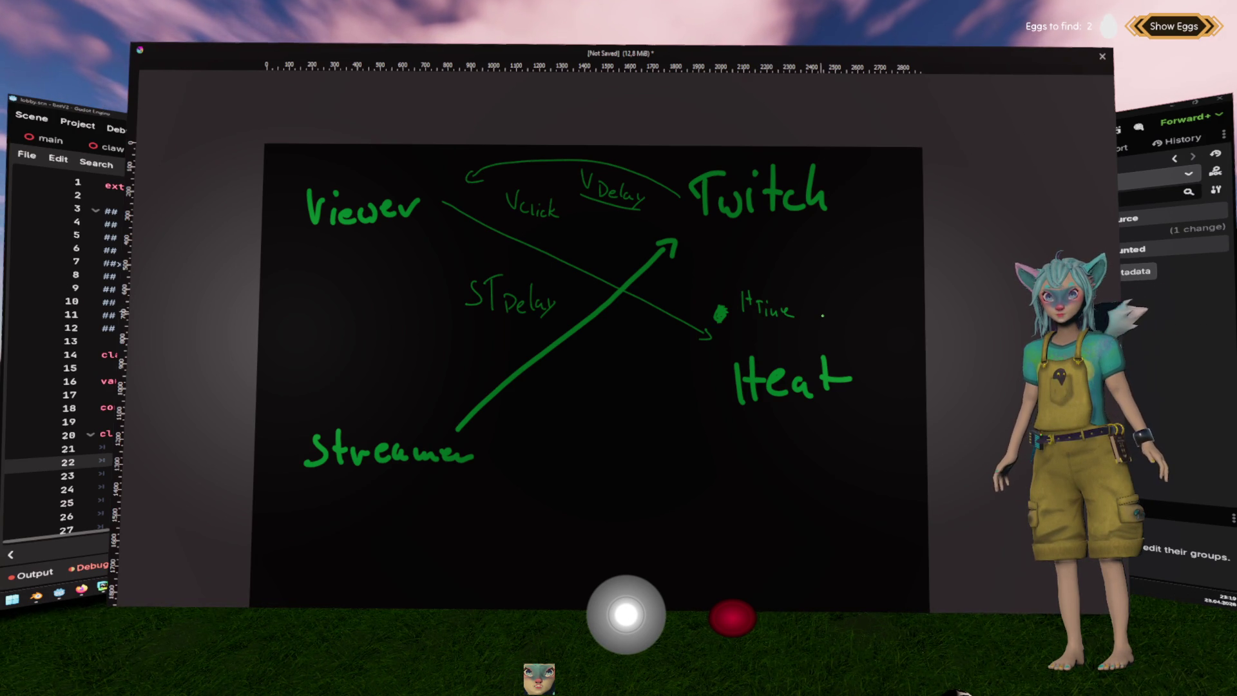
left_click_drag(495, 330, 500, 343)
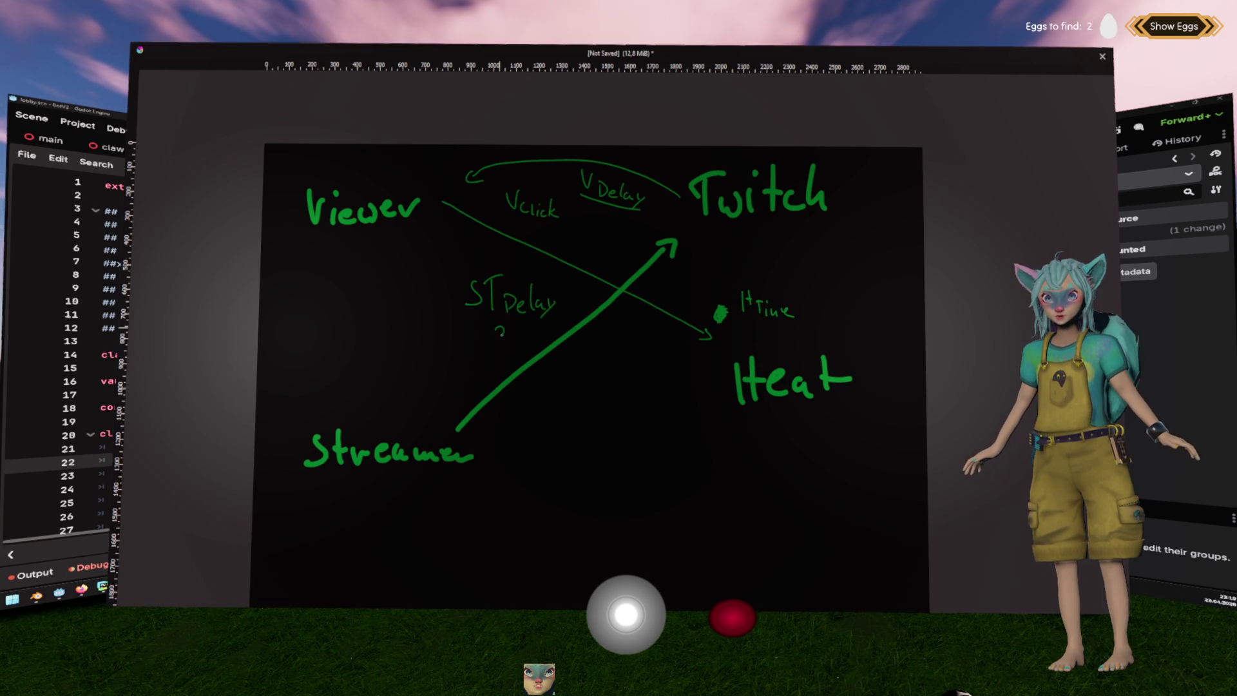
left_click(501, 349)
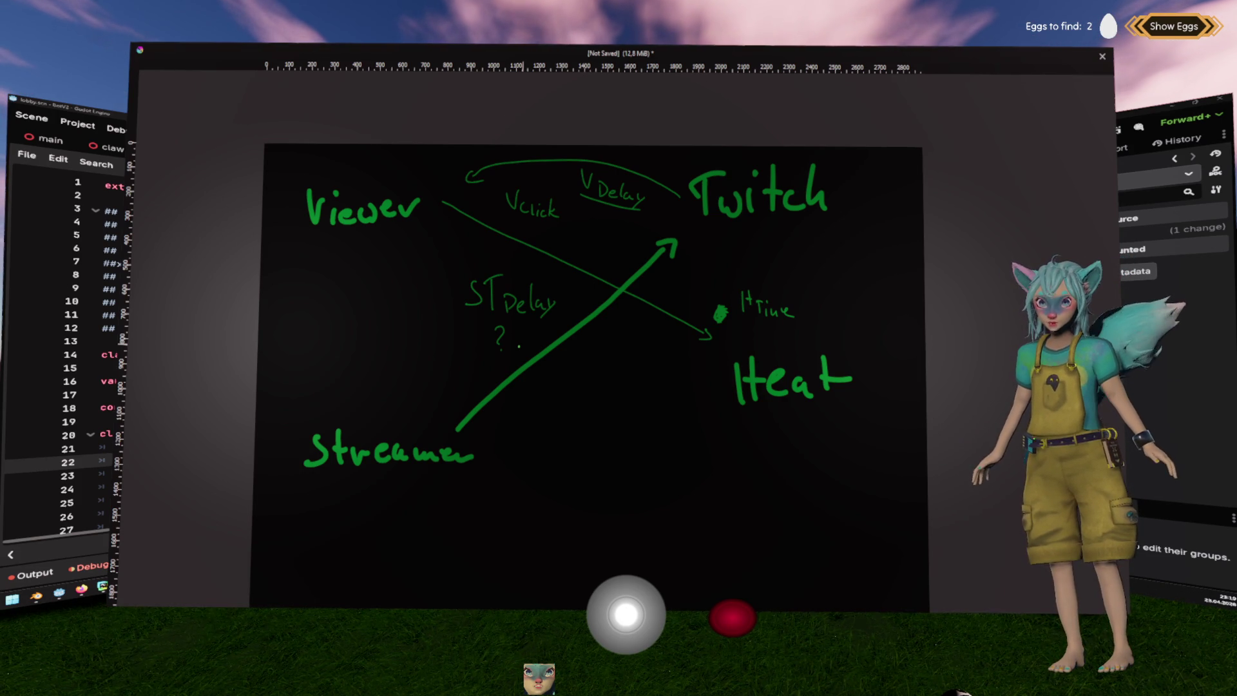
left_click_drag(743, 324, 813, 326)
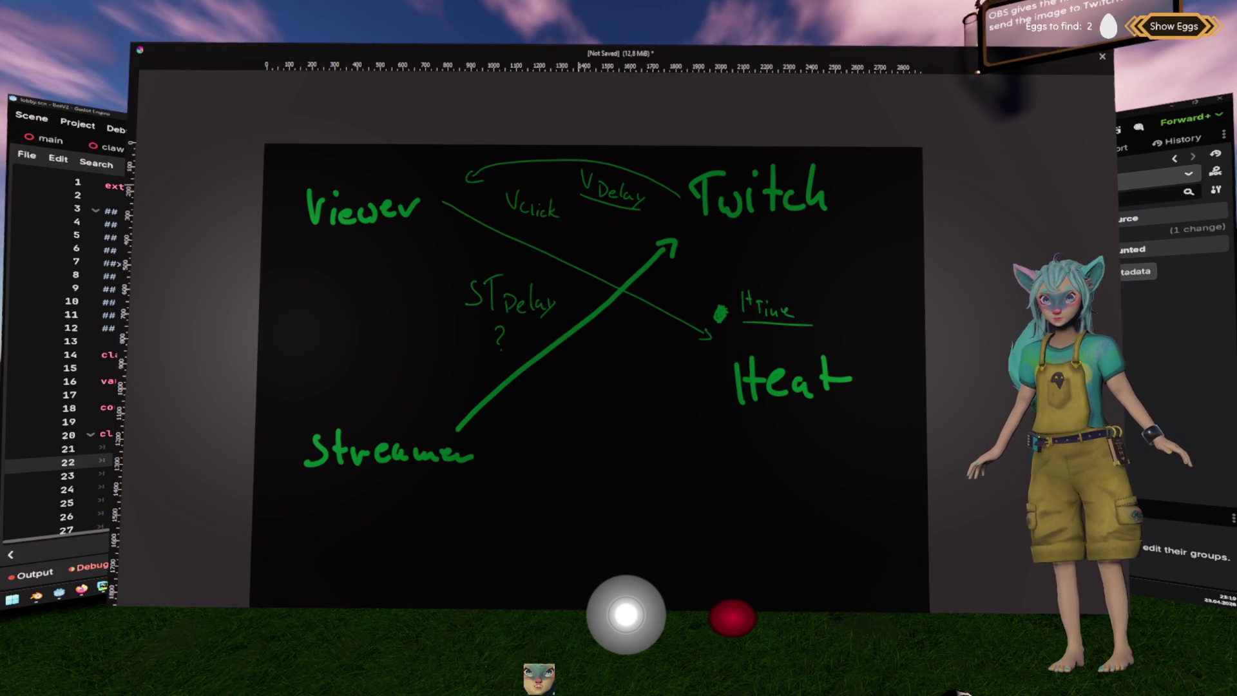
key("Tab")
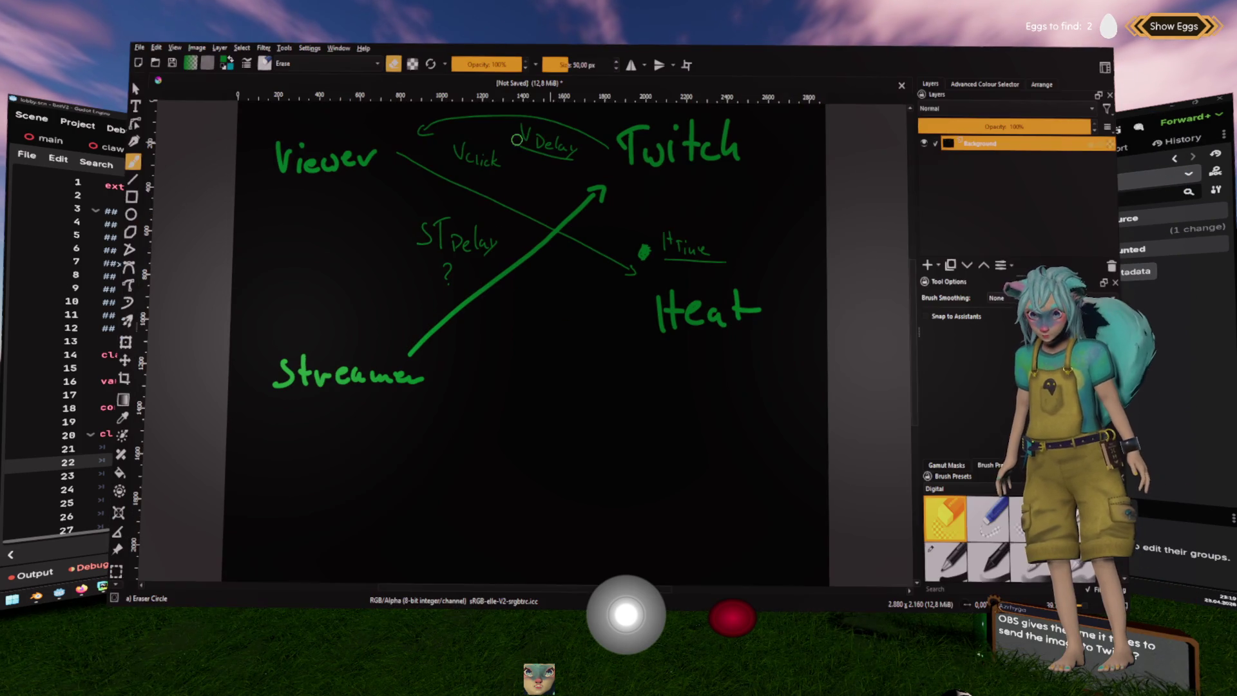
left_click(927, 264)
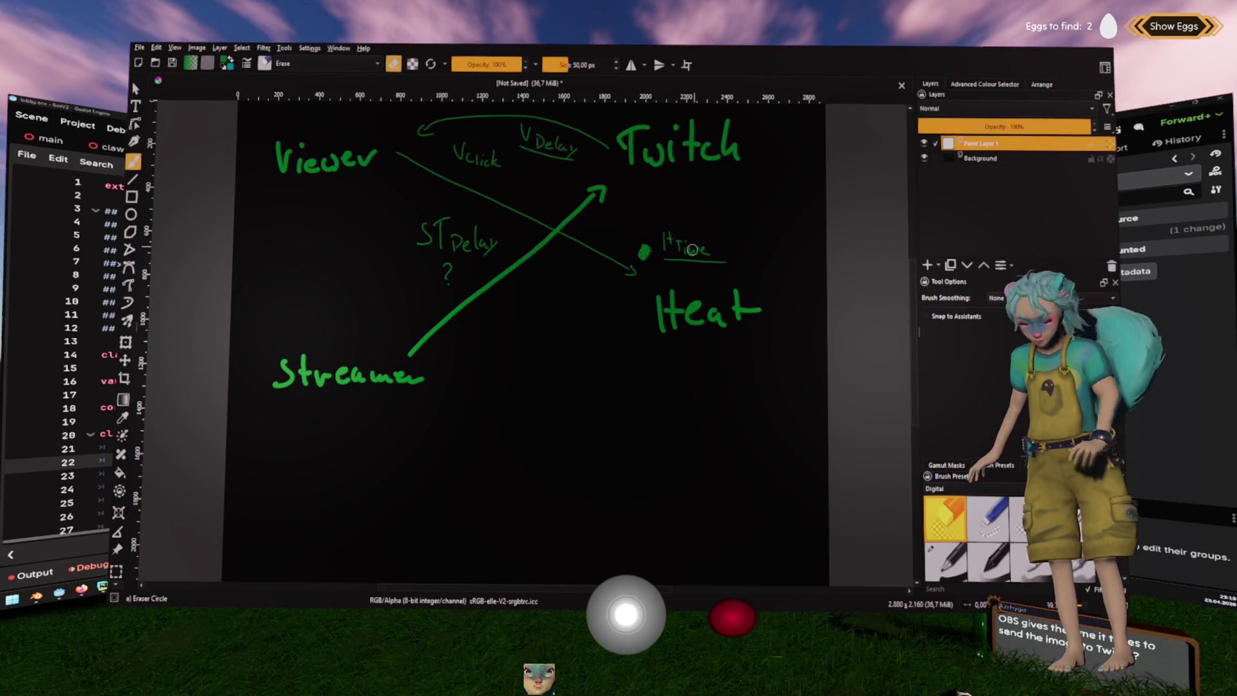
key("Tab")
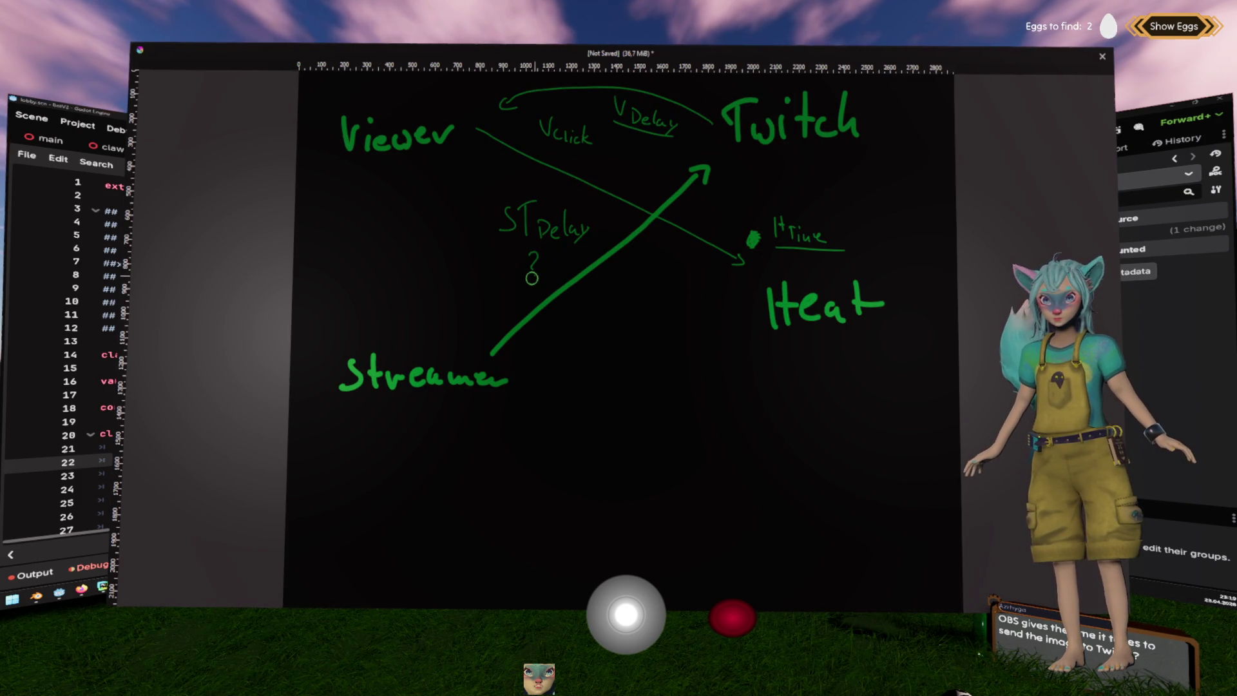
left_click_drag(380, 462, 481, 449)
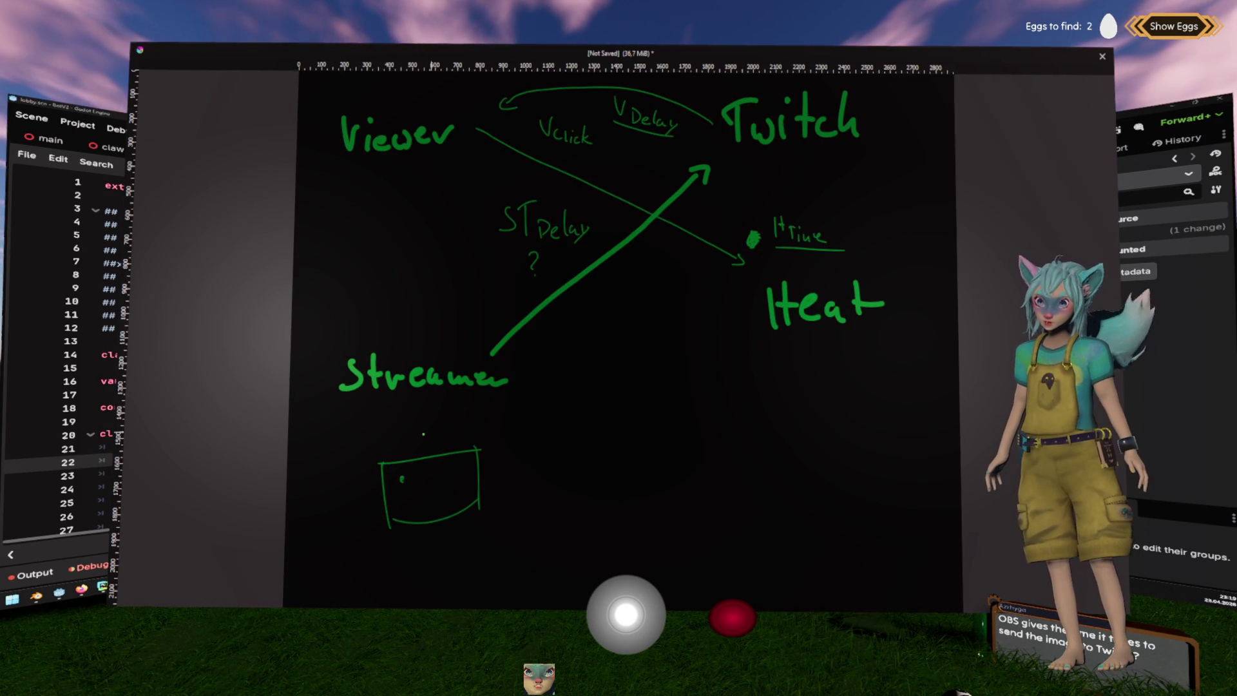
Sketch the screen box with its arrow, a small figure below Heat, and a 'Latency Back' note with arrow.
left_click_drag(403, 458, 403, 462)
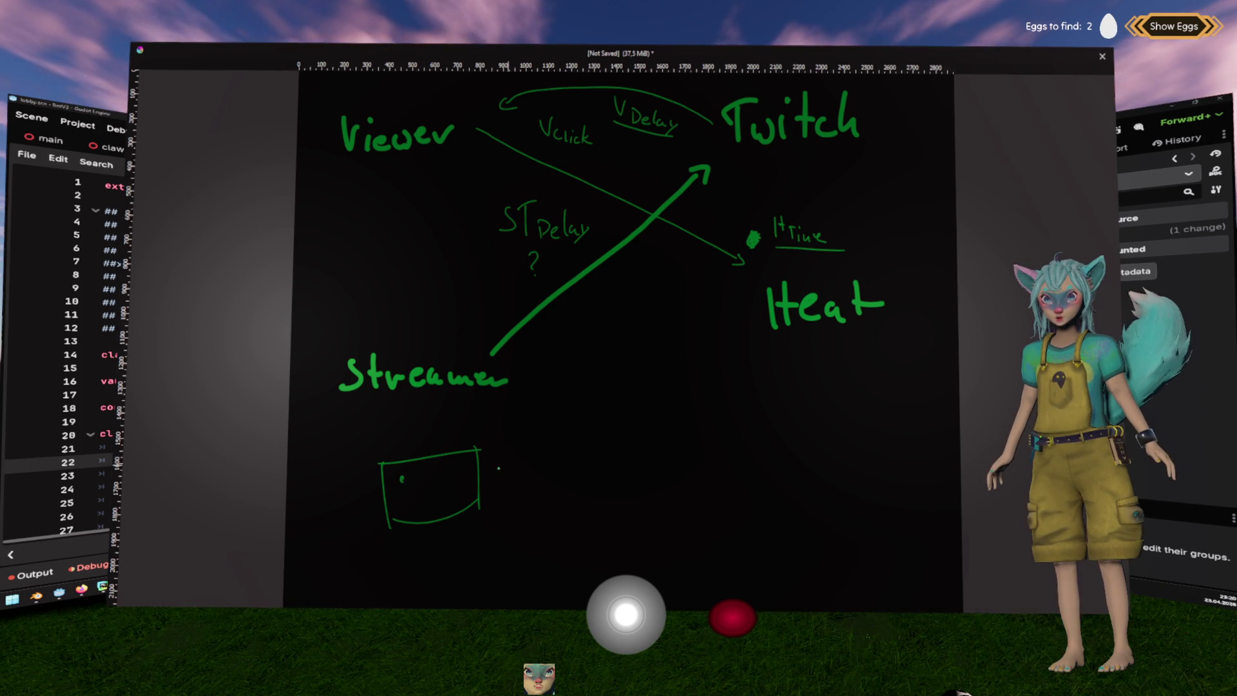
mouse_move(570, 465)
left_mouse_down()
mouse_move(498, 477)
mouse_move(510, 481)
left_mouse_up()
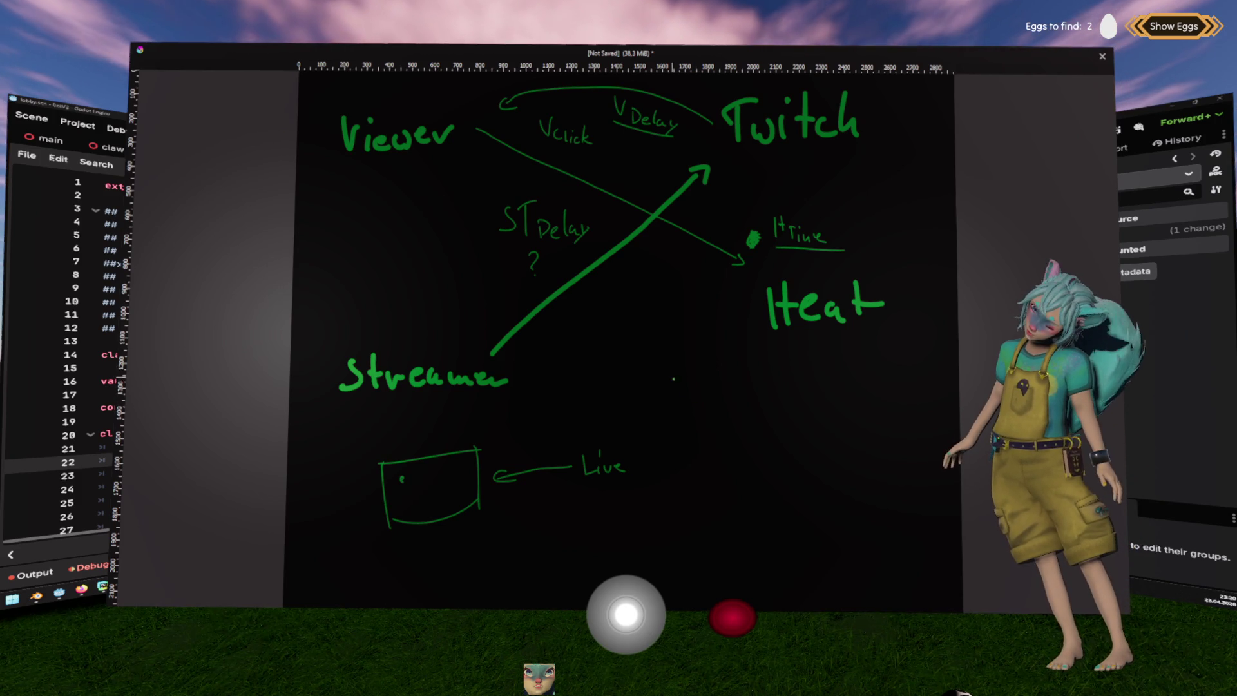
mouse_move(685, 372)
left_mouse_down()
mouse_move(684, 400)
mouse_move(705, 416)
left_mouse_up()
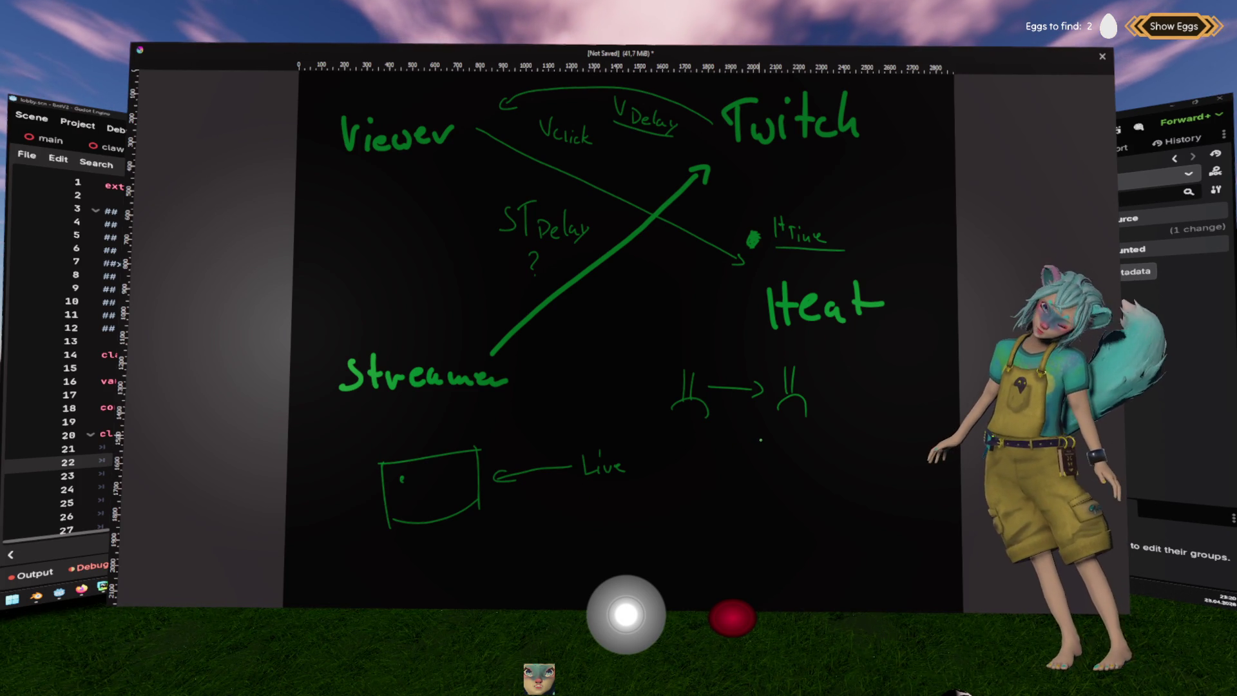
mouse_move(747, 443)
left_mouse_down()
mouse_move(770, 442)
mouse_move(753, 449)
left_mouse_up()
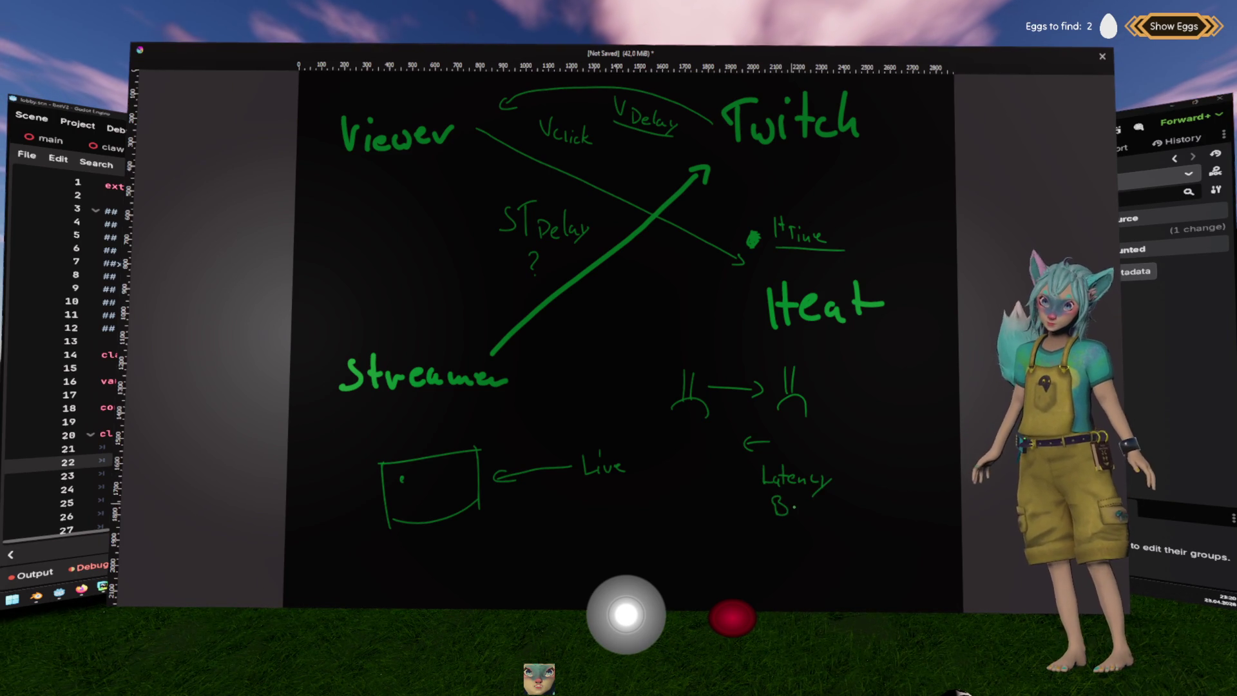
left_click_drag(815, 503, 823, 517)
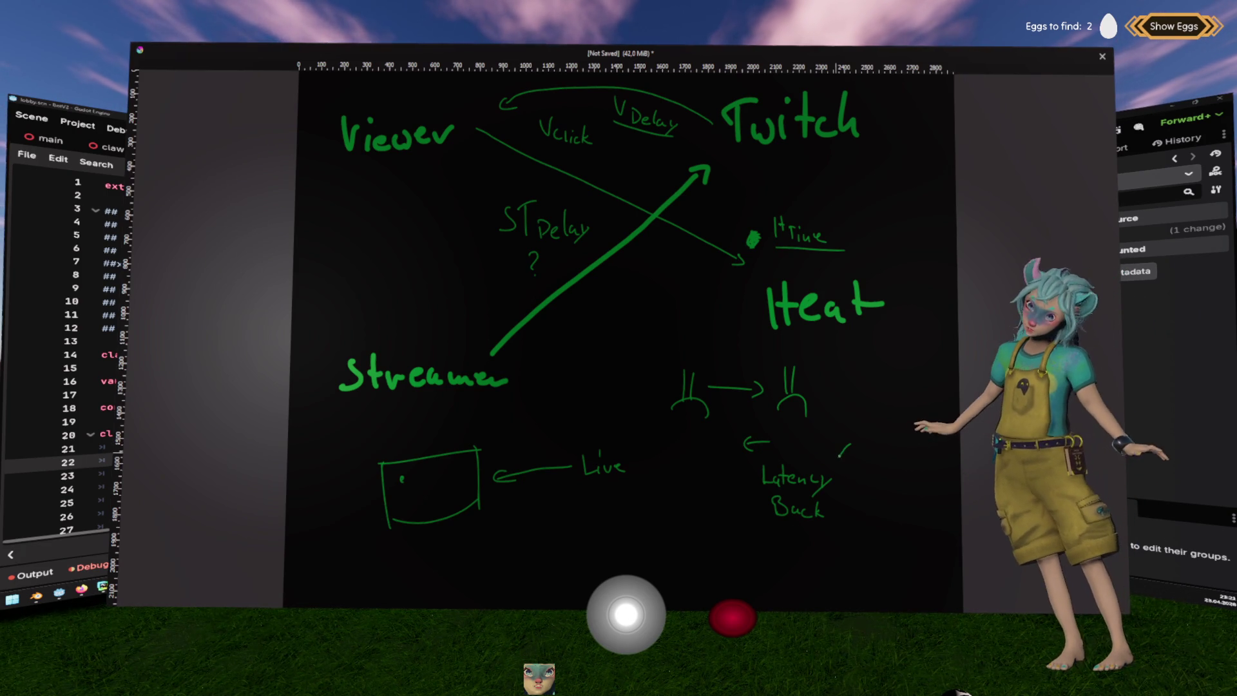
left_click_drag(838, 456, 854, 467)
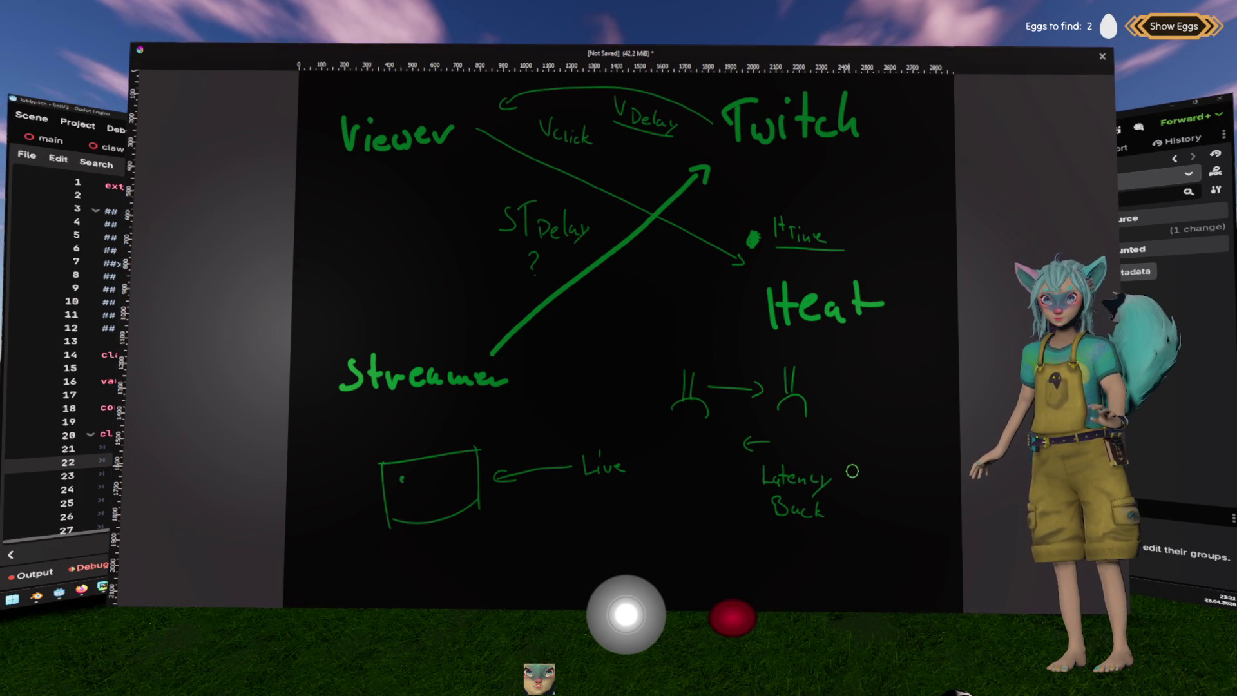
left_click_drag(750, 442, 759, 440)
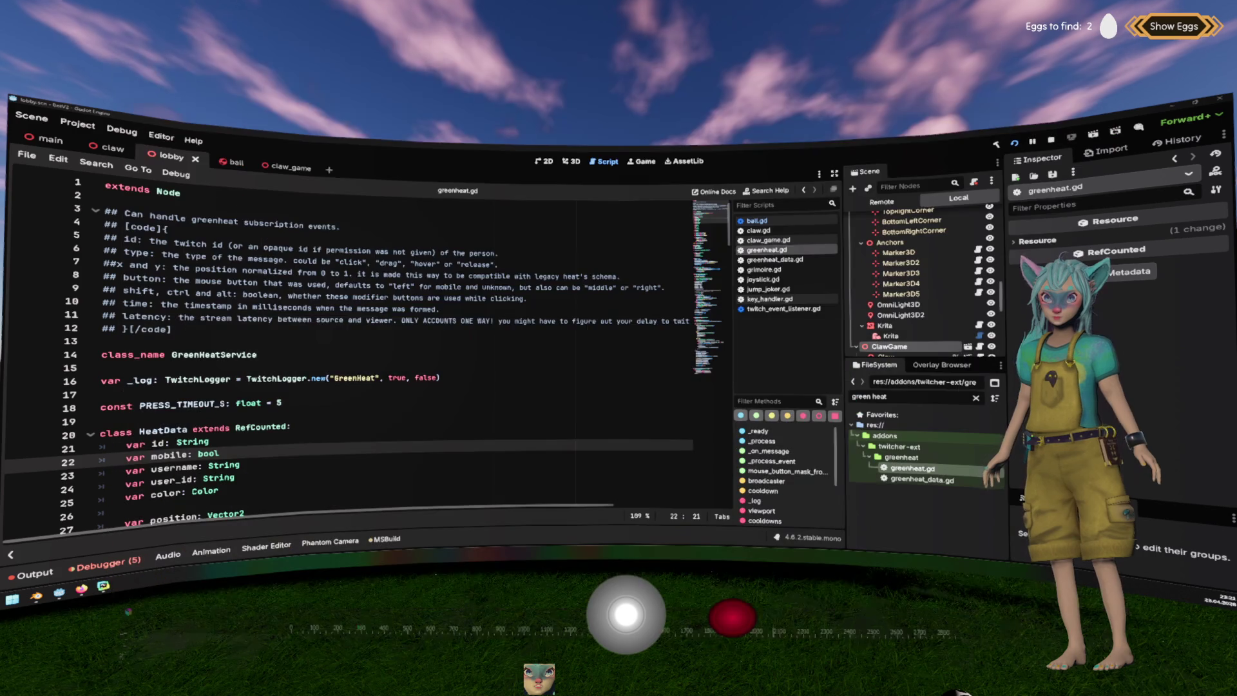
key("alt+Tab")
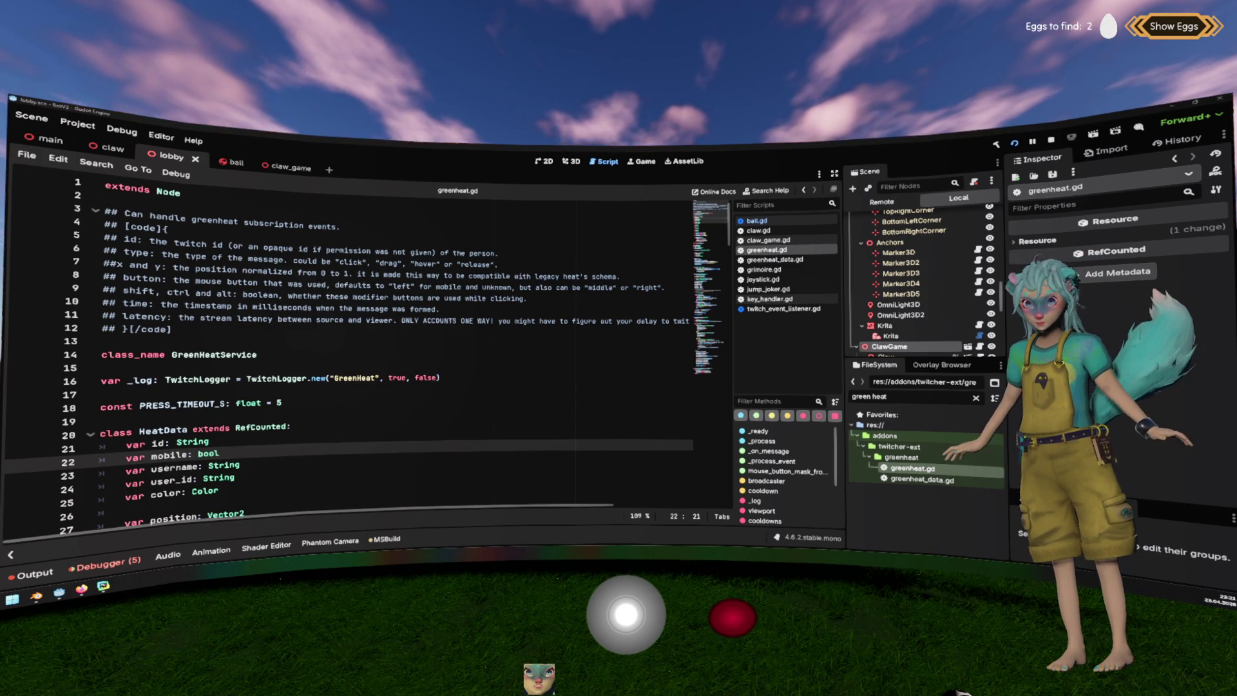
key("alt+Tab")
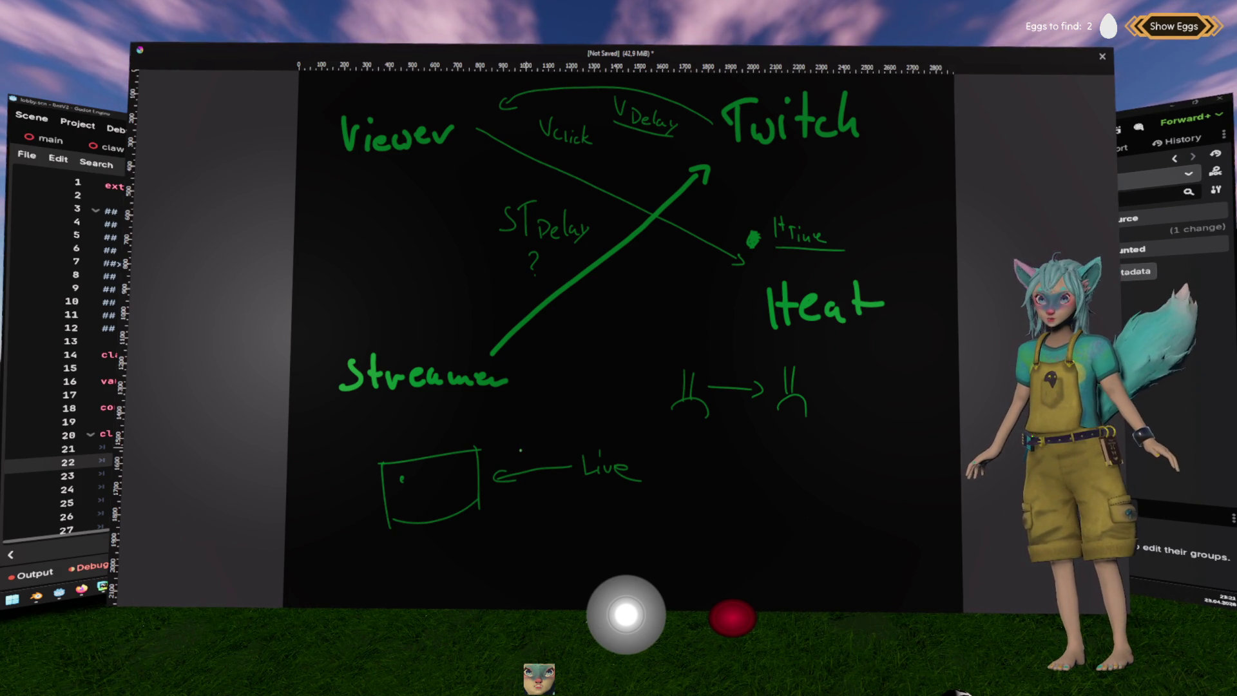
Write 'Latency' above the Live arrow and draw a circle-and-arrow symbol above the box.
left_click_drag(523, 441, 541, 452)
left_click_drag(538, 445, 564, 461)
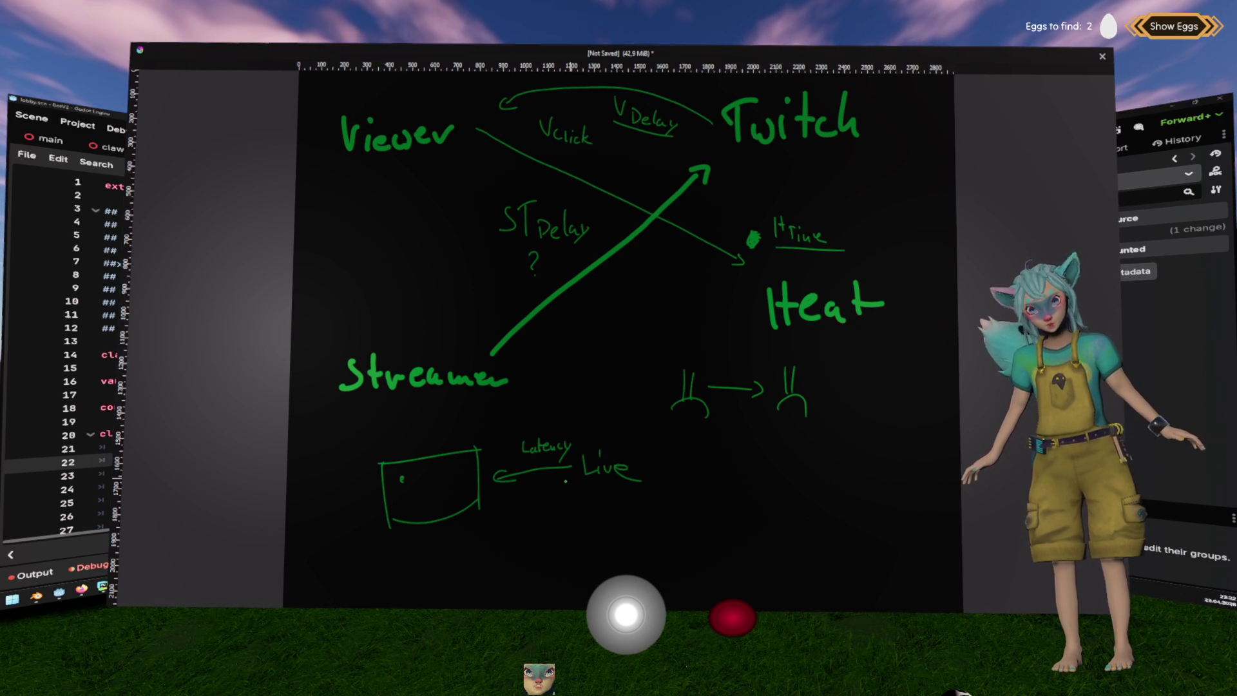
left_click(427, 498)
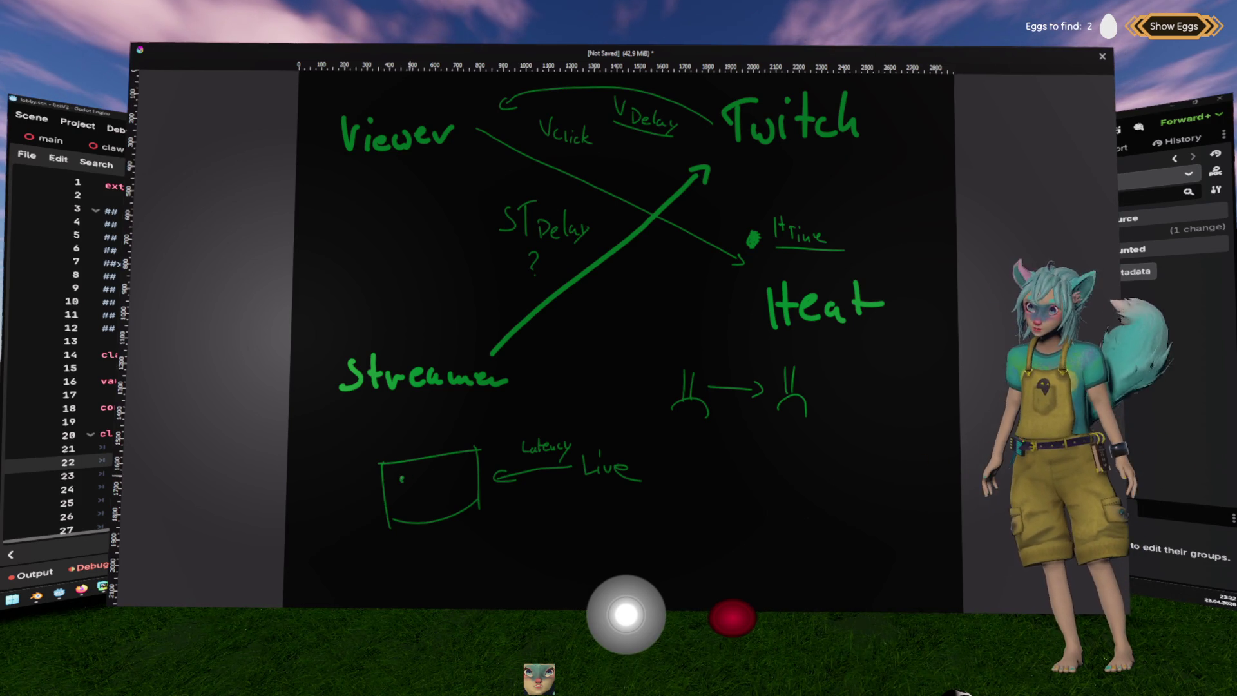
mouse_move(440, 425)
left_mouse_down()
mouse_move(449, 431)
mouse_move(419, 451)
left_mouse_up()
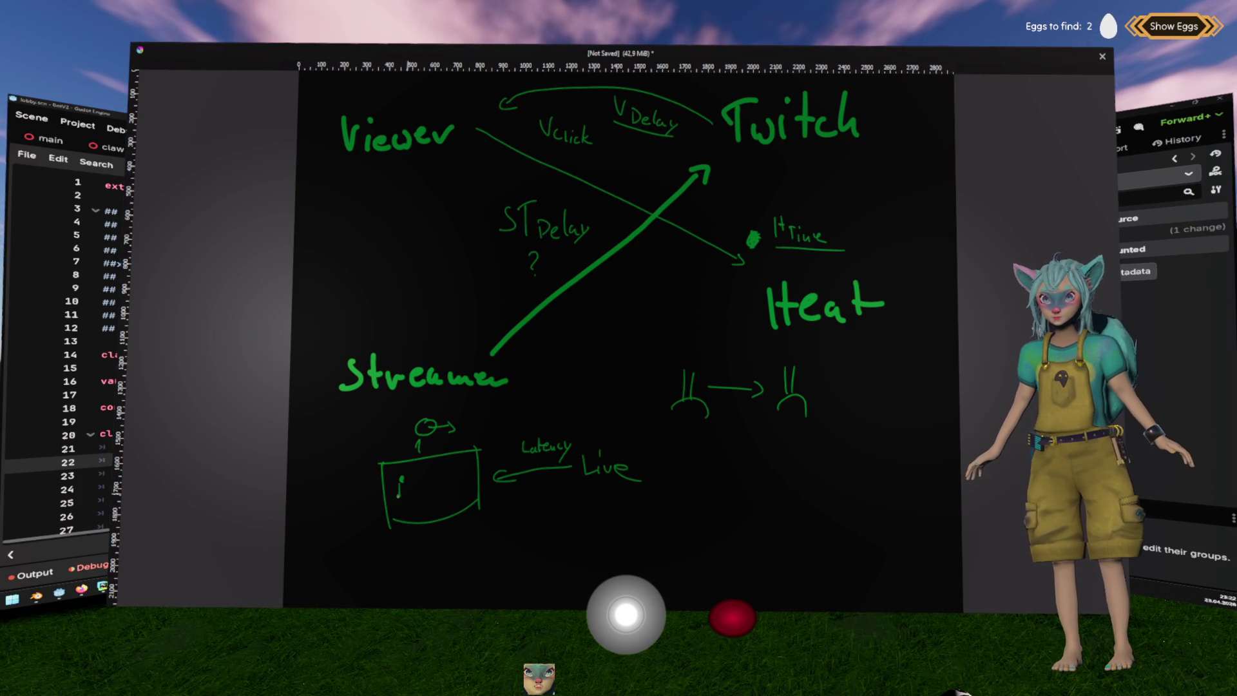
Sketch small figures inside the screen box, then undo them.
left_click_drag(417, 489, 440, 498)
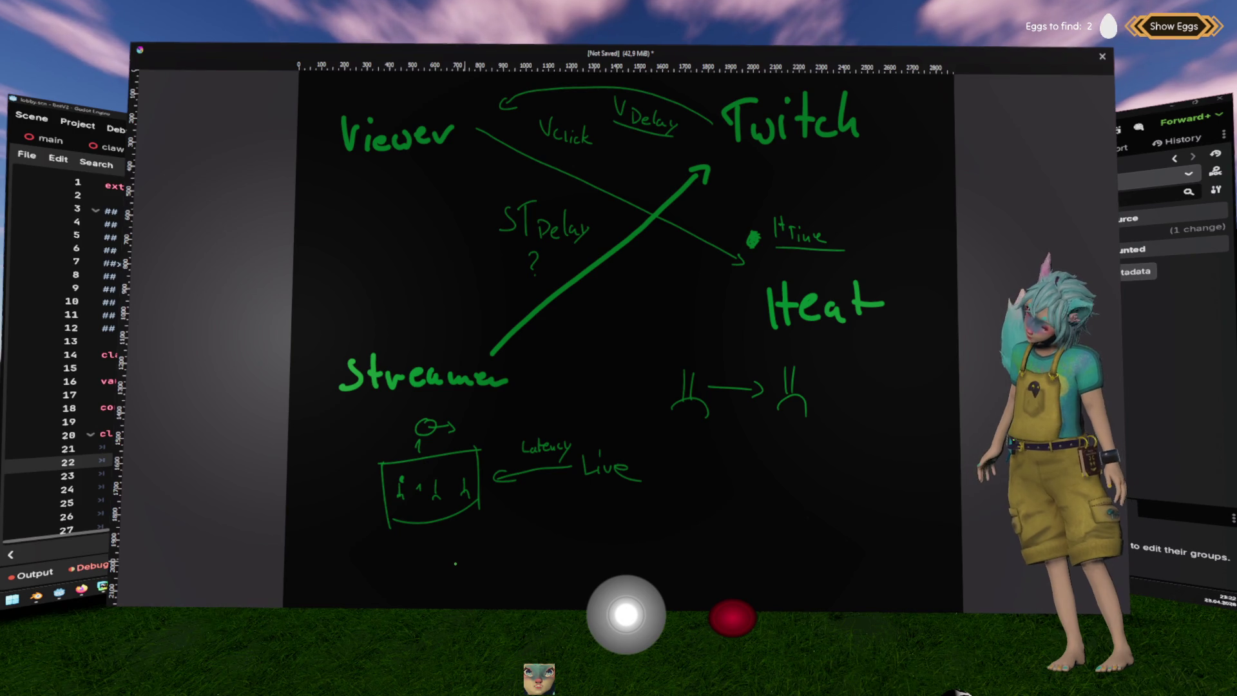
left_click_drag(450, 481, 451, 491)
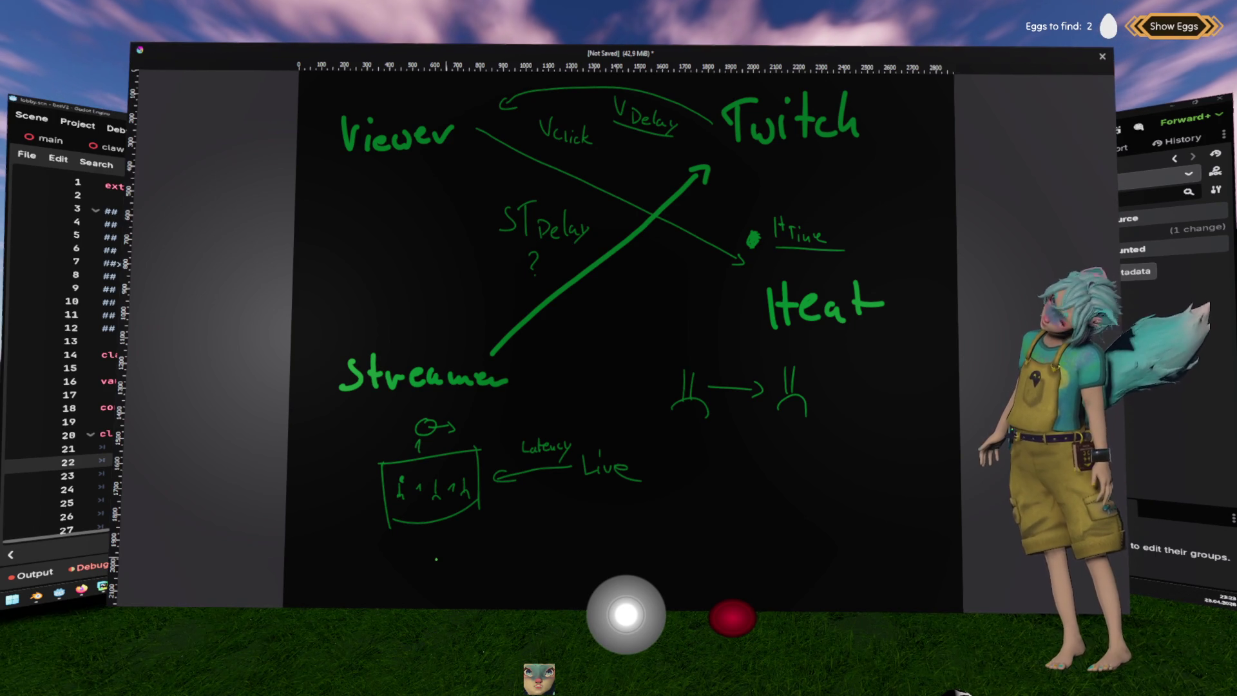
key("ctrl+z")
key("ctrl+z")
key("ctrl+z")
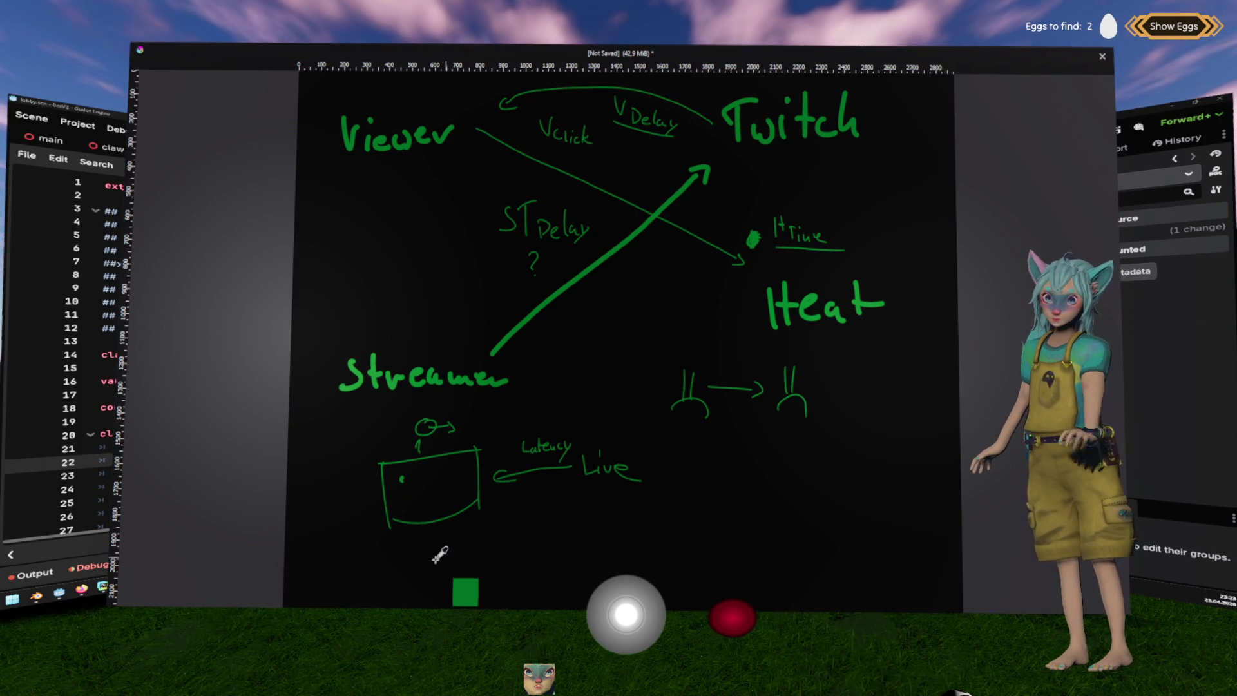
Undo the mark above the box and draw two stick figures inside the screen box.
key("ctrl+z")
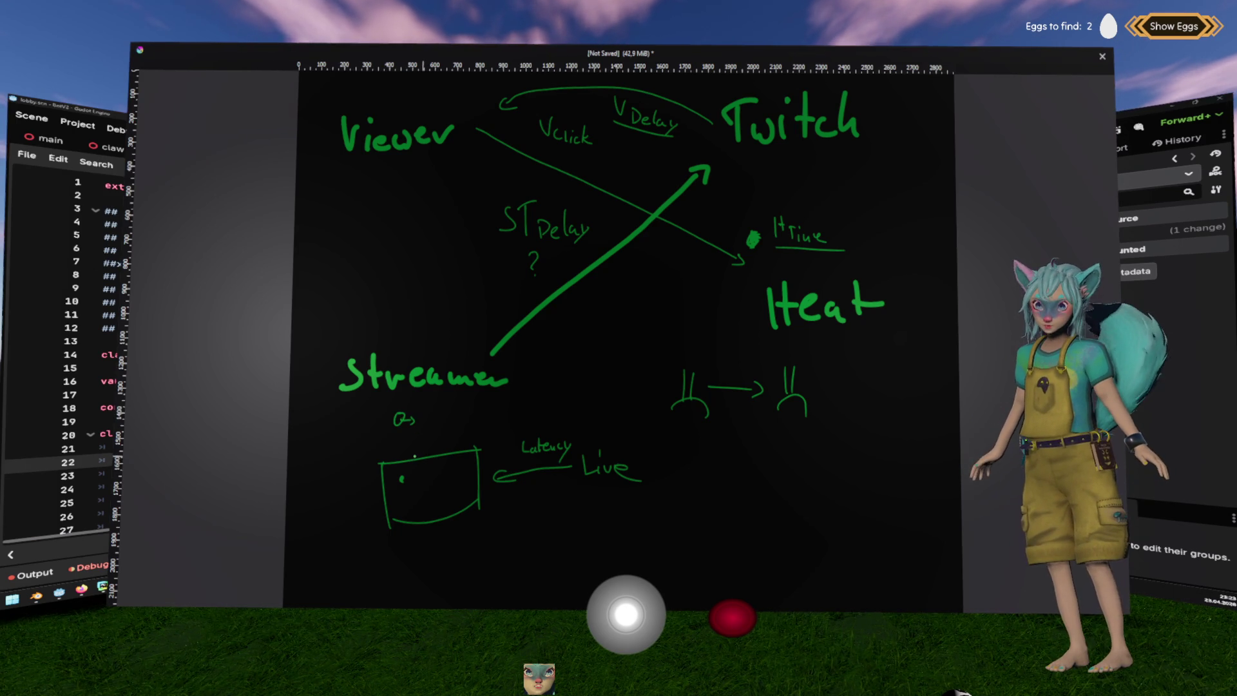
left_click_drag(400, 506, 411, 505)
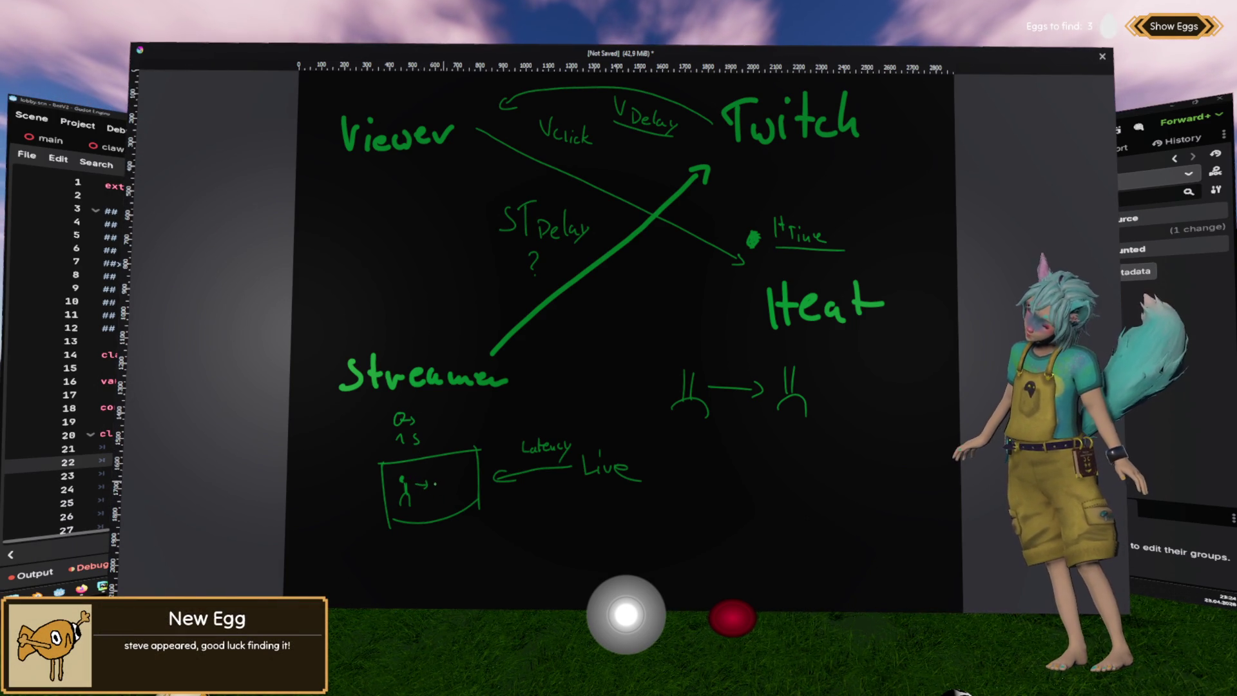
left_click_drag(437, 493, 443, 505)
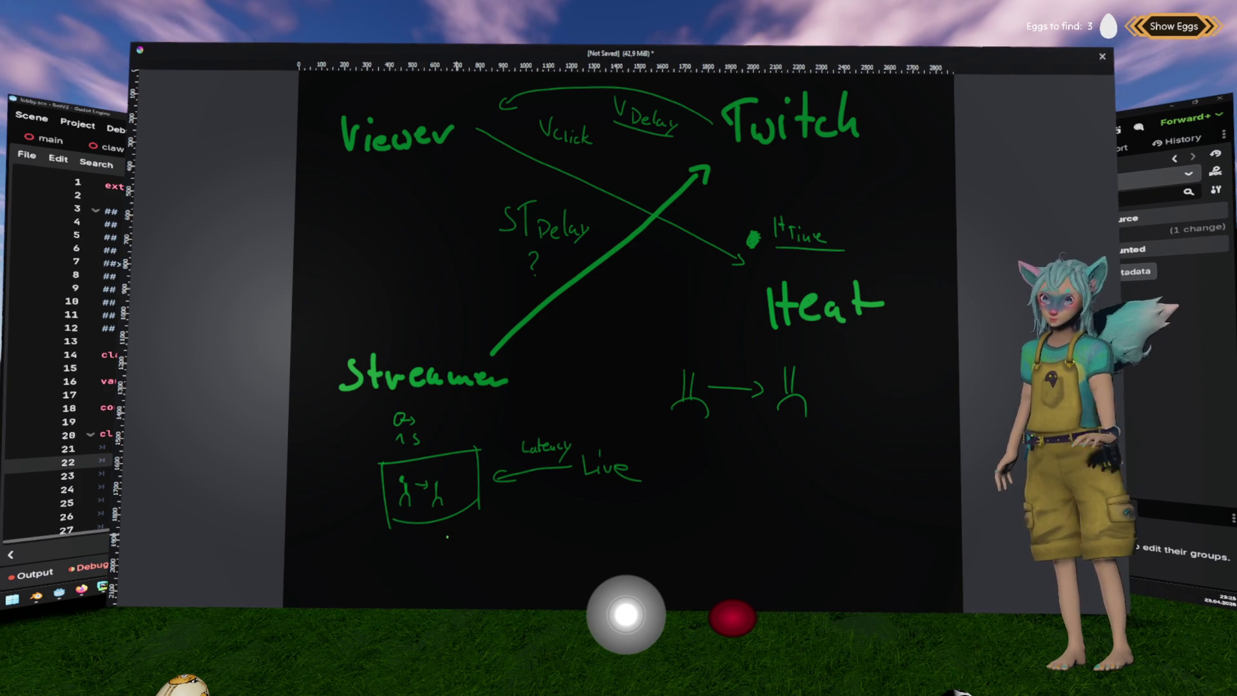
mouse_move(445, 499)
left_mouse_down()
mouse_move(419, 496)
mouse_move(406, 441)
mouse_move(436, 480)
mouse_move(405, 497)
left_mouse_up()
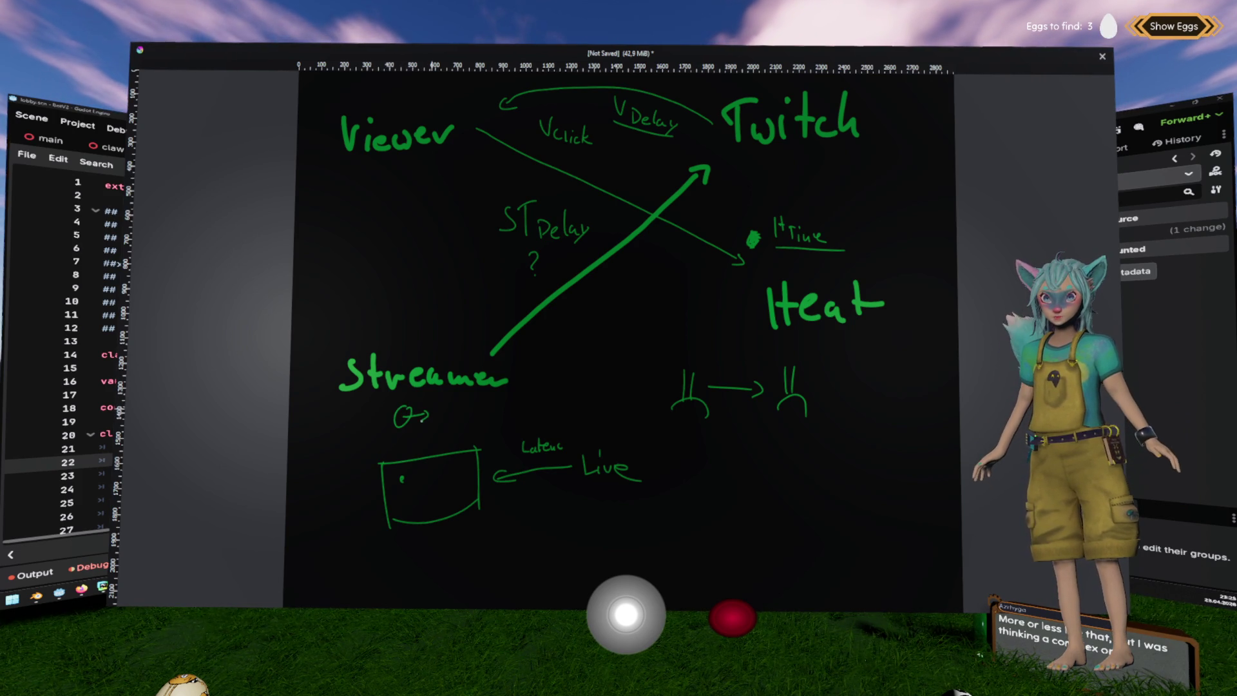
left_click_drag(407, 436, 405, 445)
left_click_drag(423, 437, 418, 445)
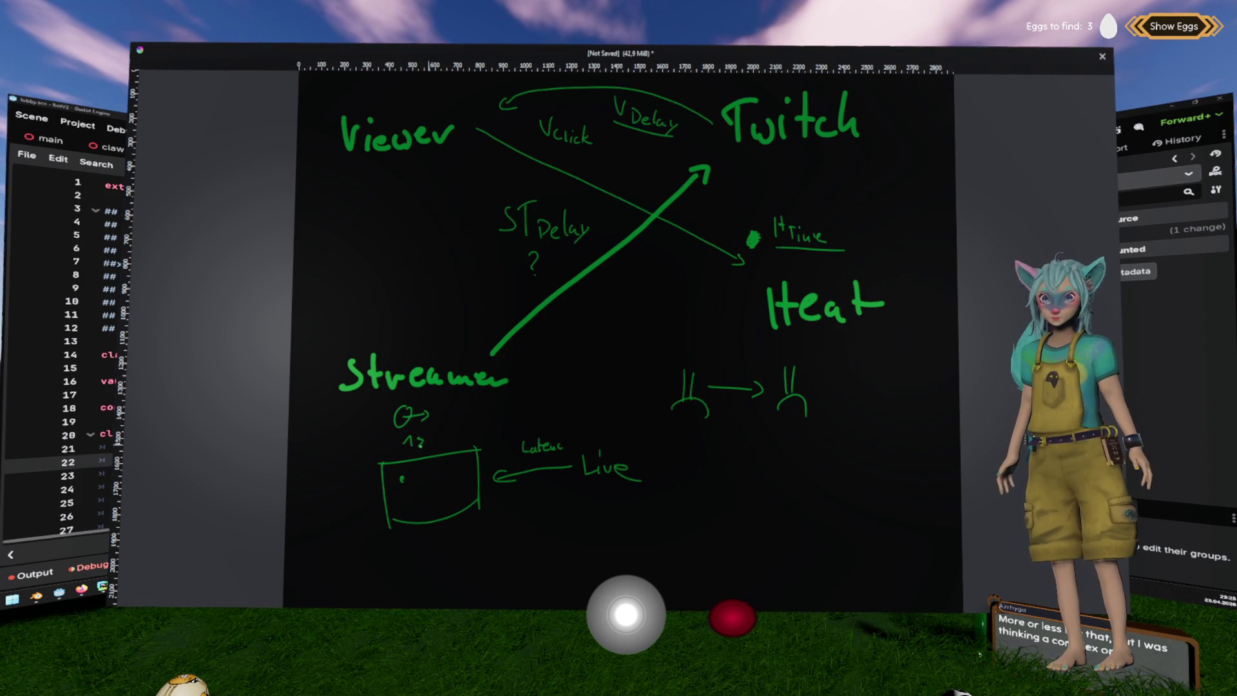
left_click_drag(402, 484, 401, 501)
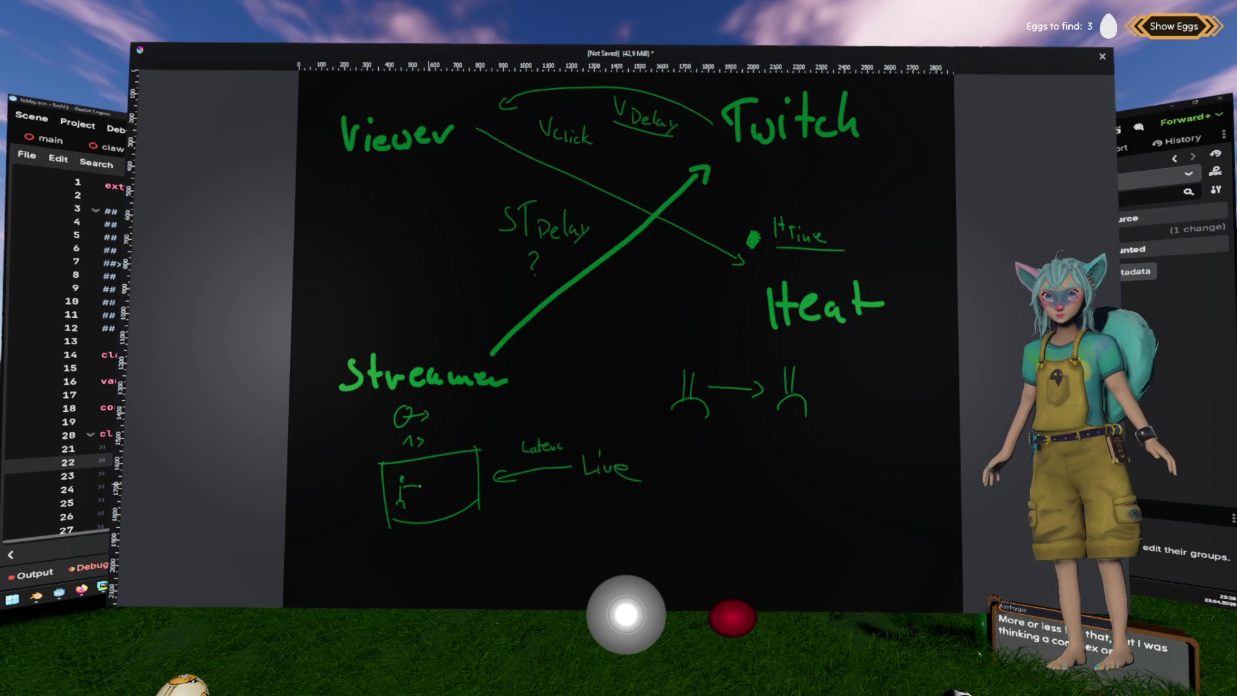
left_click(419, 502)
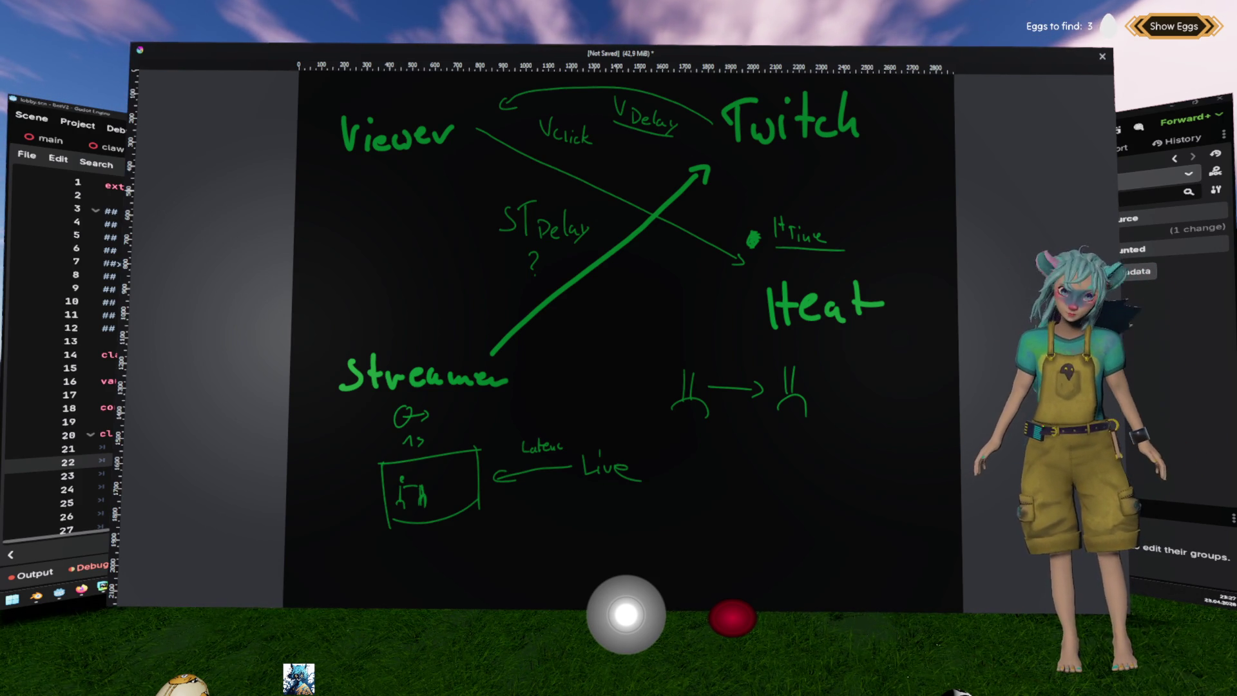
Switch from the Krita whiteboard back to the Godot editor.
key("alt+Tab")
Switch to the 3D view and open the claw_game scene.
scroll(523, 244, "down", 10)
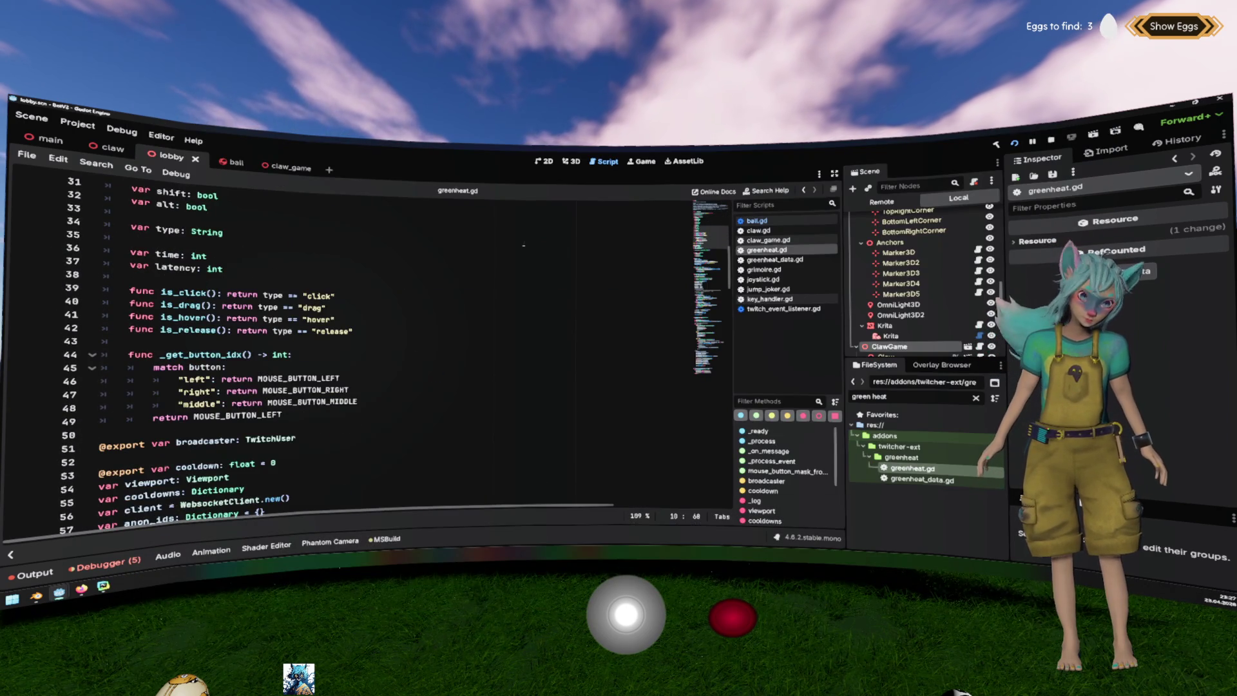
key("ctrl+F2")
scroll(535, 276, "up", 5)
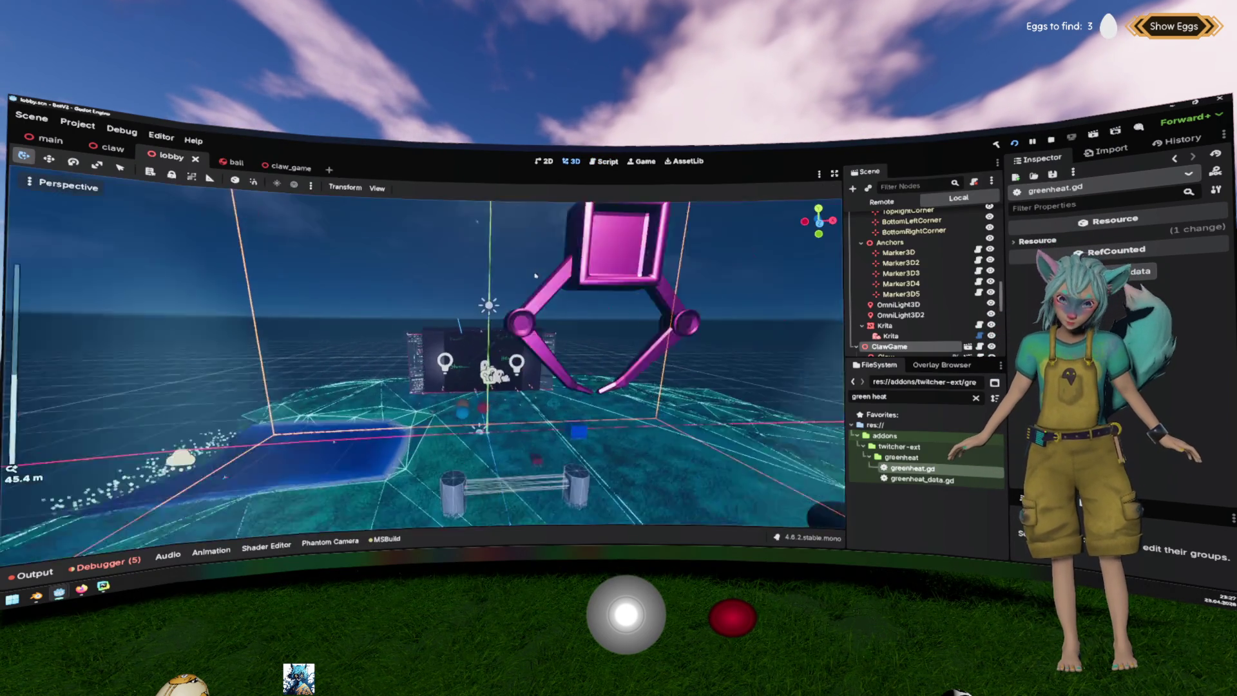
scroll(534, 276, "down", 4)
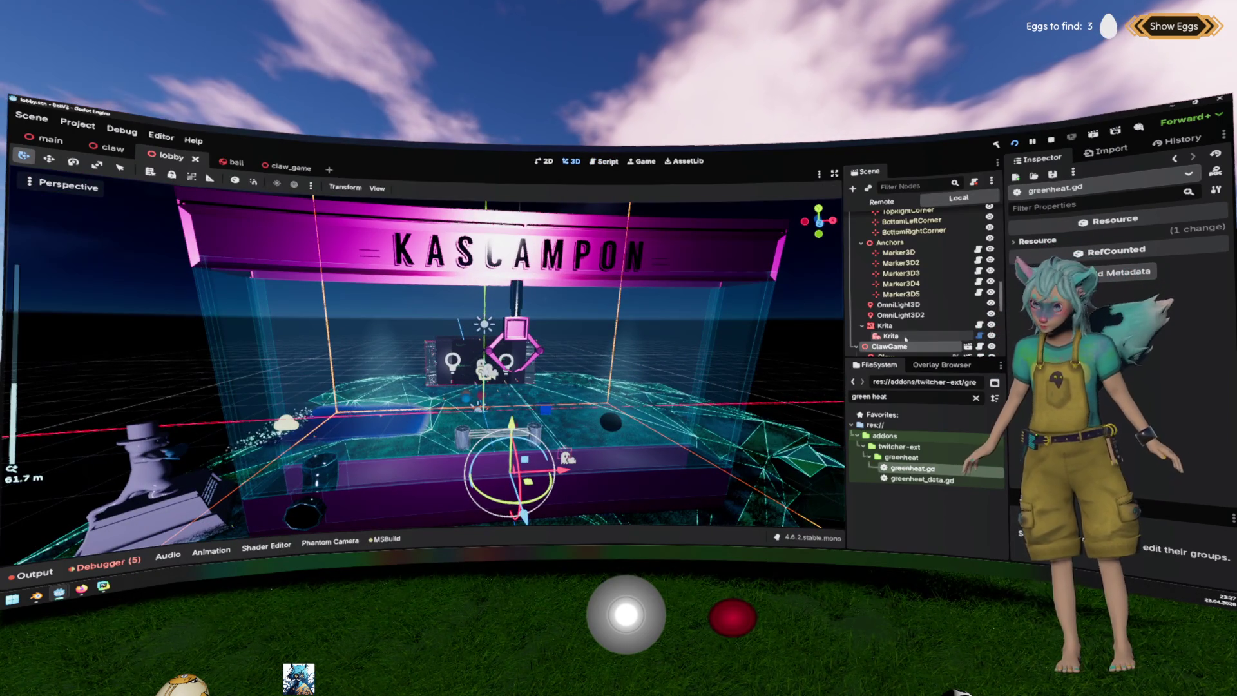
scroll(905, 338, "down", 4)
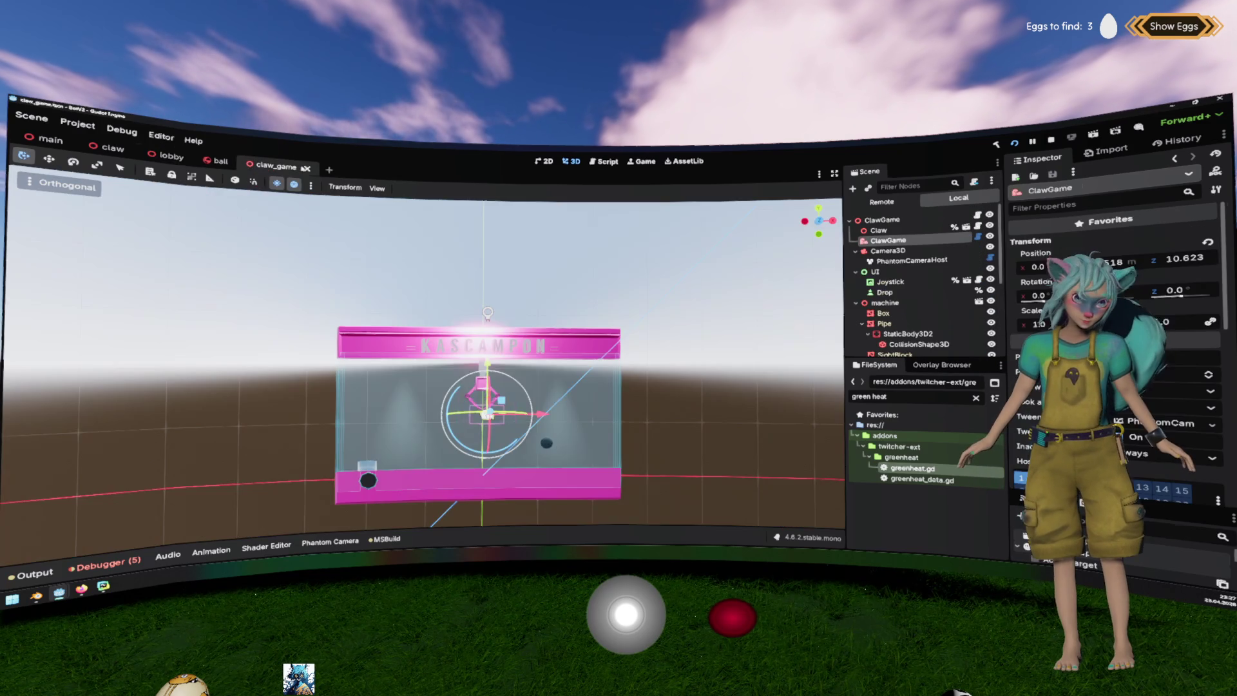
left_click(965, 259)
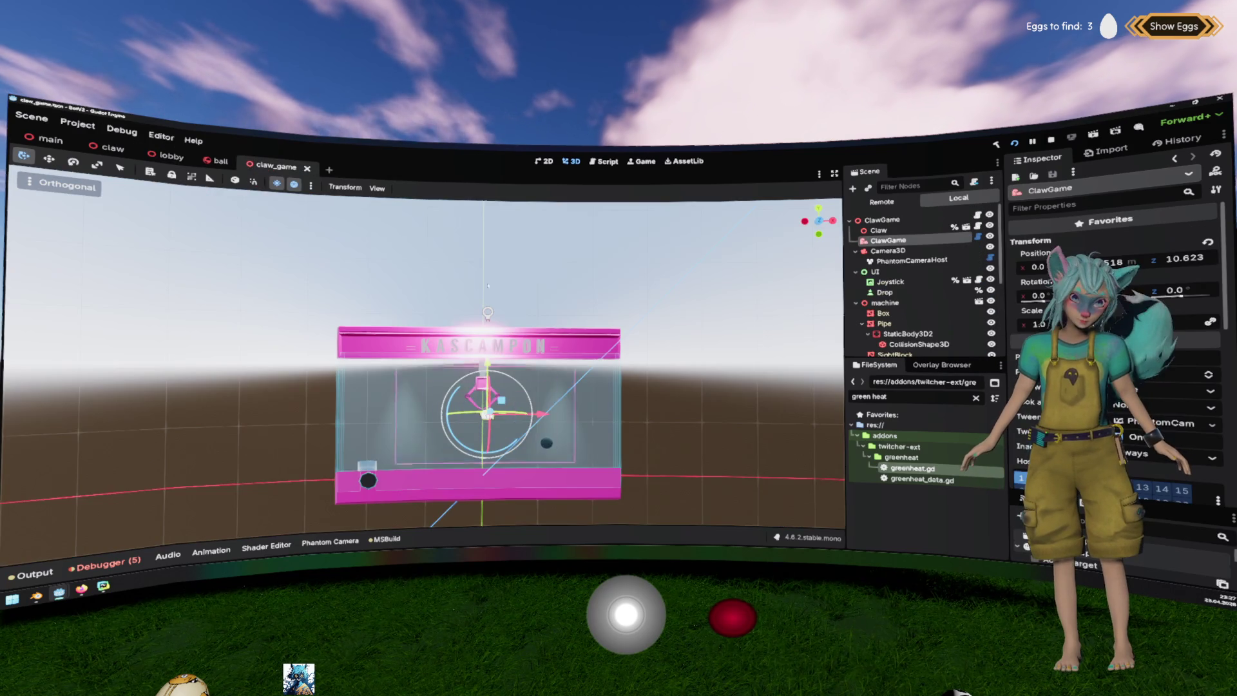
Collapse the Camera3D branch, select the Claw node, and clear the green heat file filter.
scroll(487, 285, "up", 10)
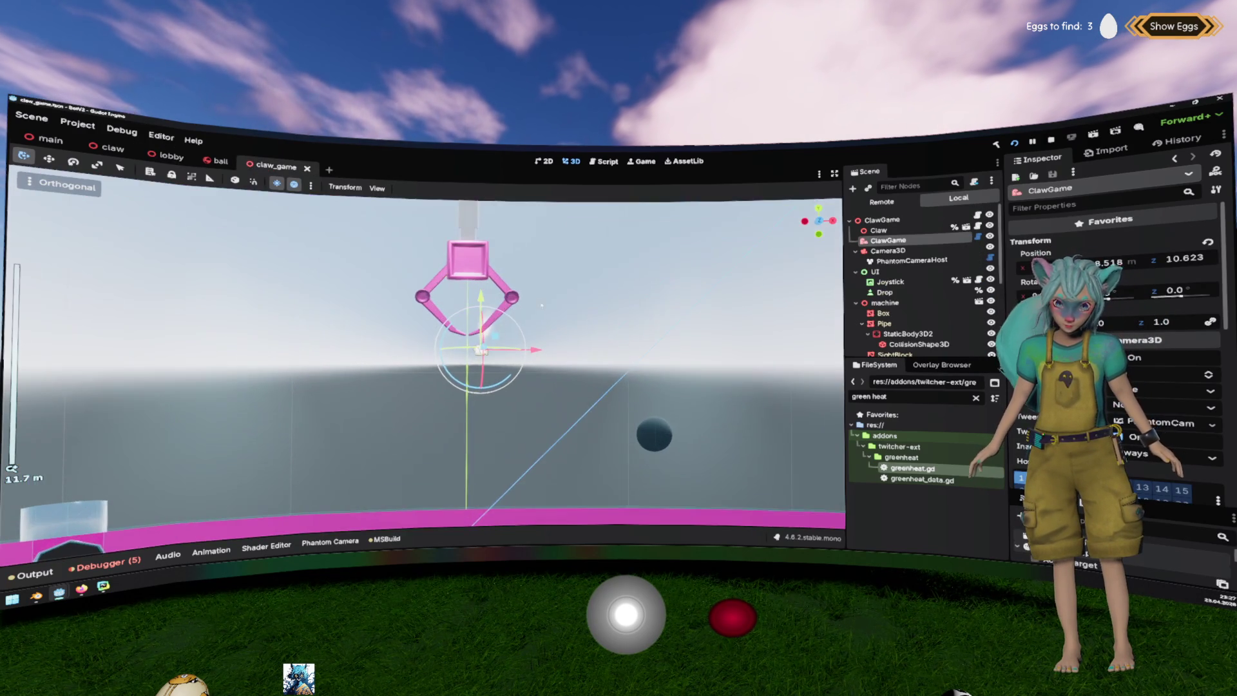
scroll(542, 305, "up", 3)
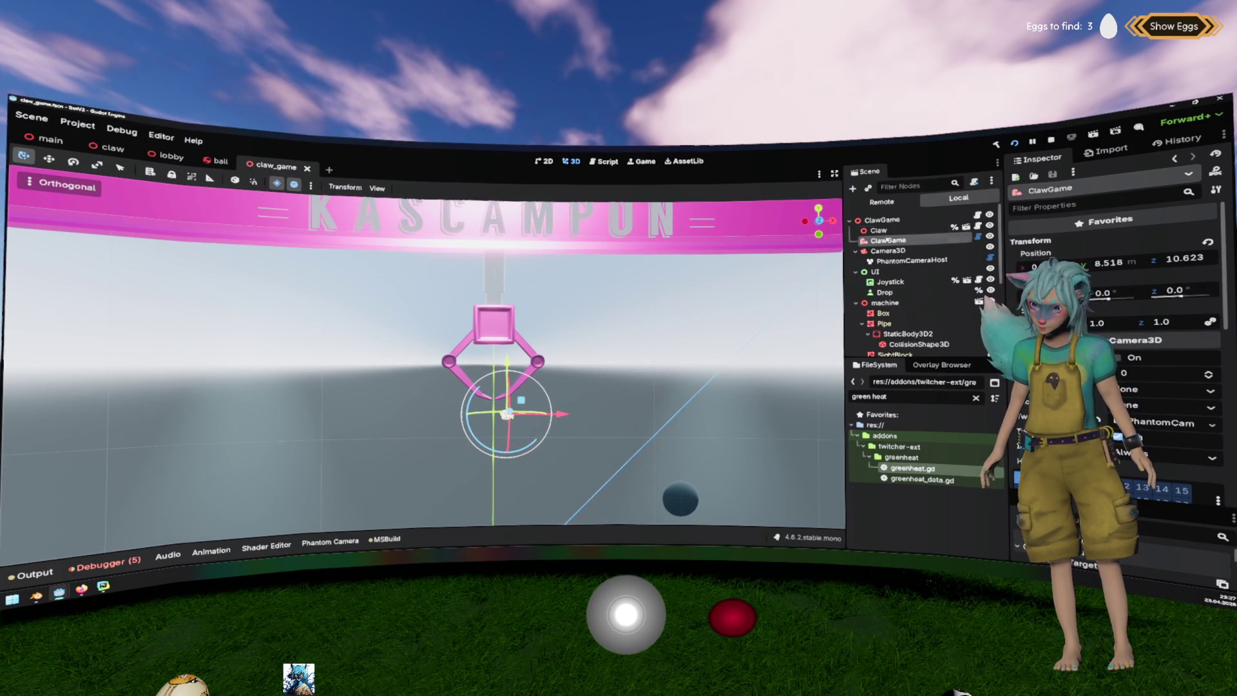
left_click(856, 251)
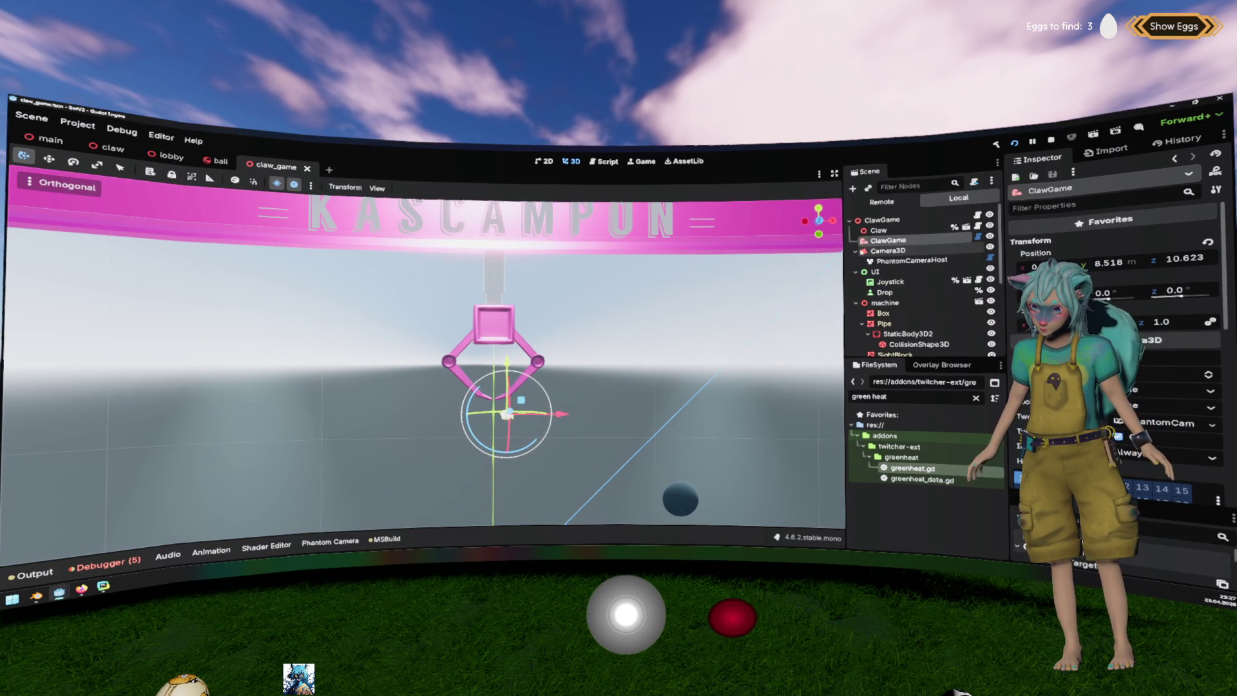
left_click(877, 230)
scroll(660, 278, "down", 2)
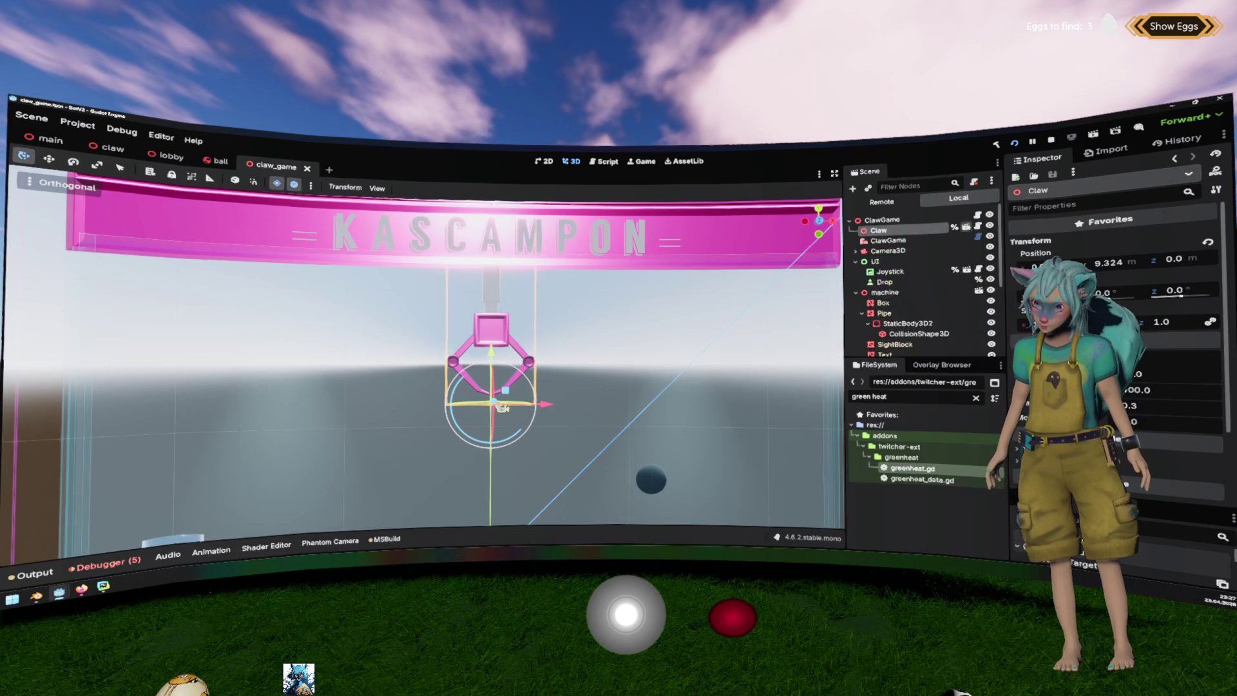
scroll(502, 407, "down", 2)
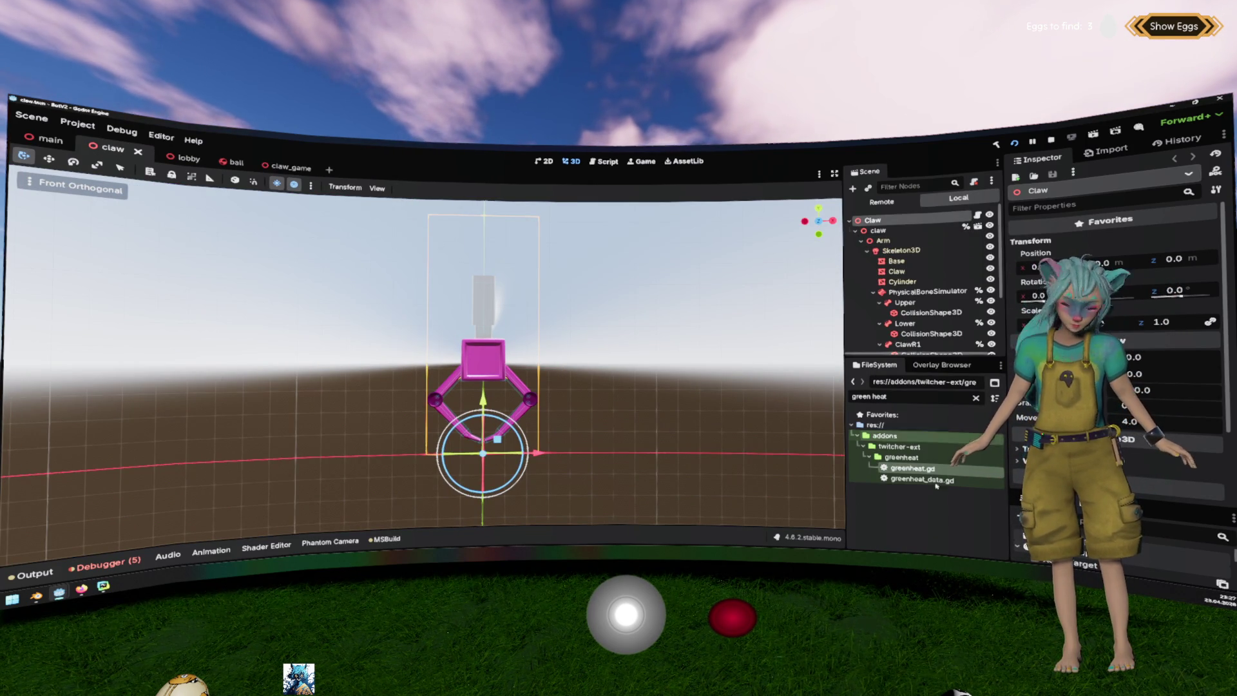
left_click(975, 397)
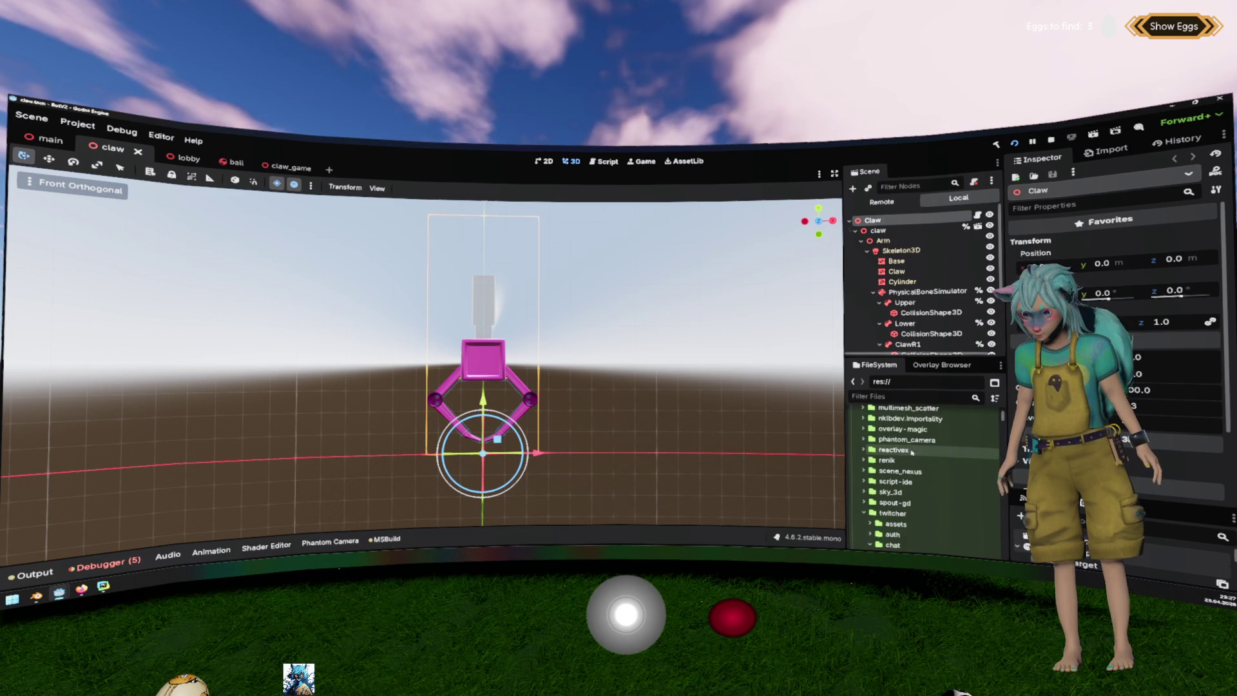
Select the res://client/level/claw folder in the FileSystem and start a new empty scene.
scroll(911, 452, "up", 10)
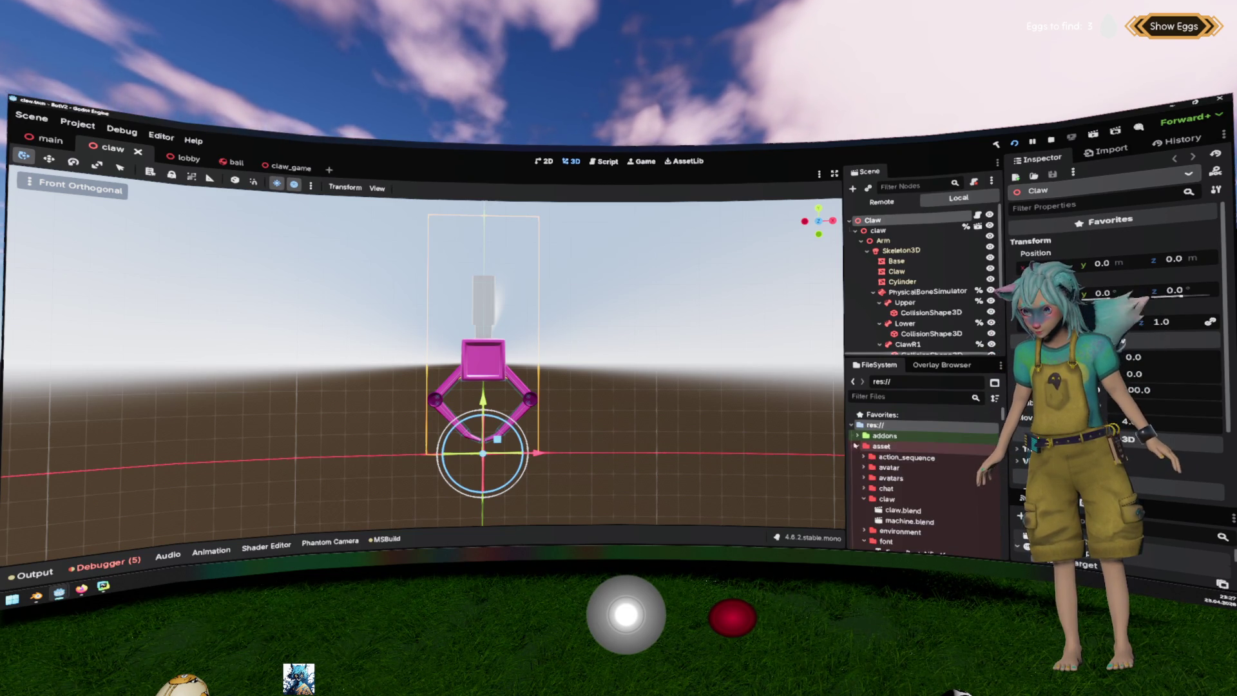
scroll(863, 451, "down", 10)
scroll(876, 453, "down", 10)
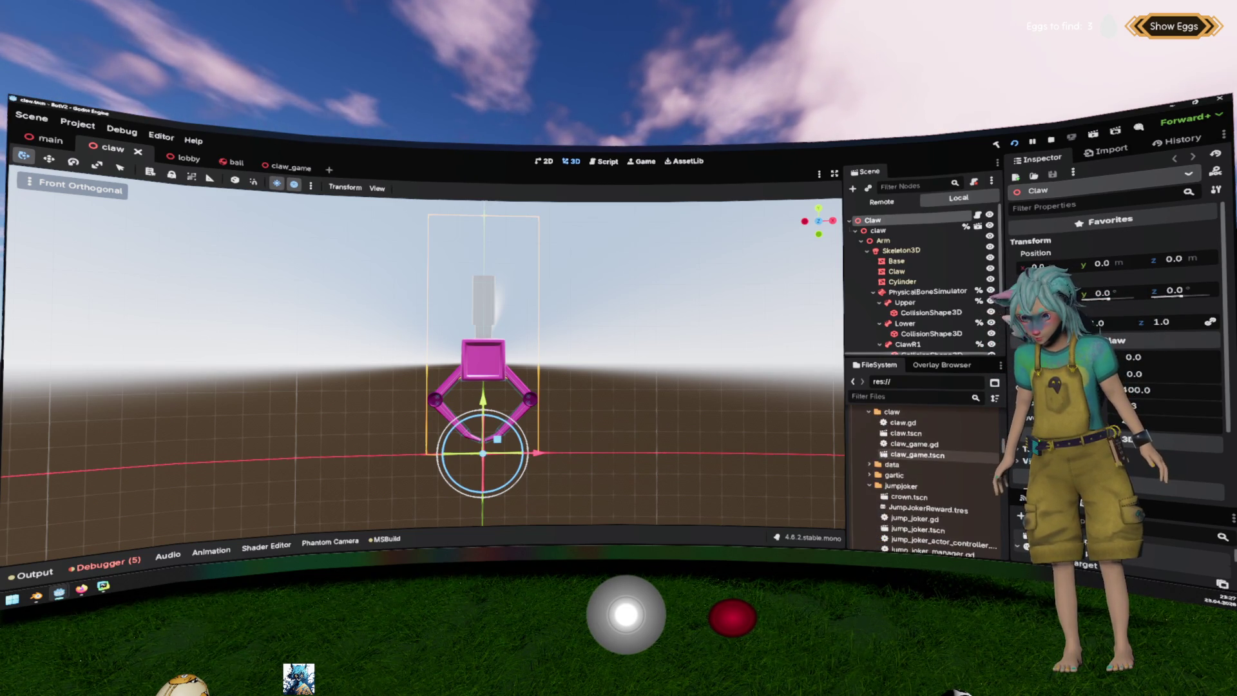
scroll(914, 454, "up", 1)
left_click(895, 445)
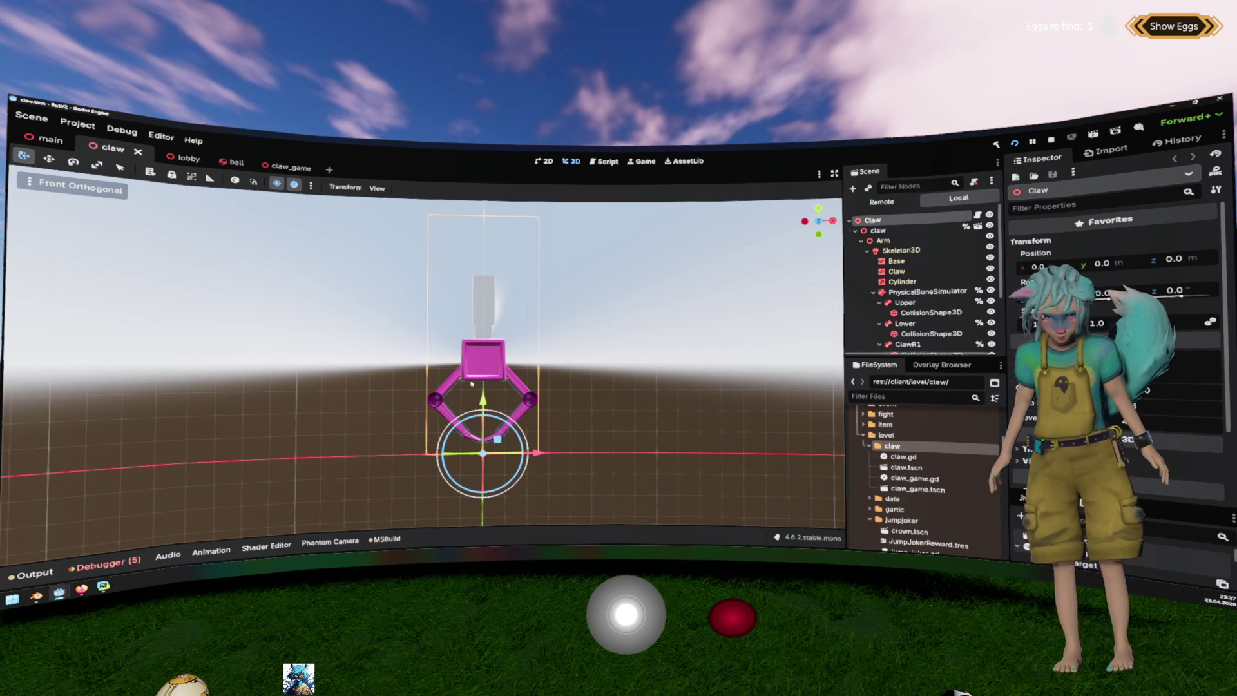
left_click(329, 169)
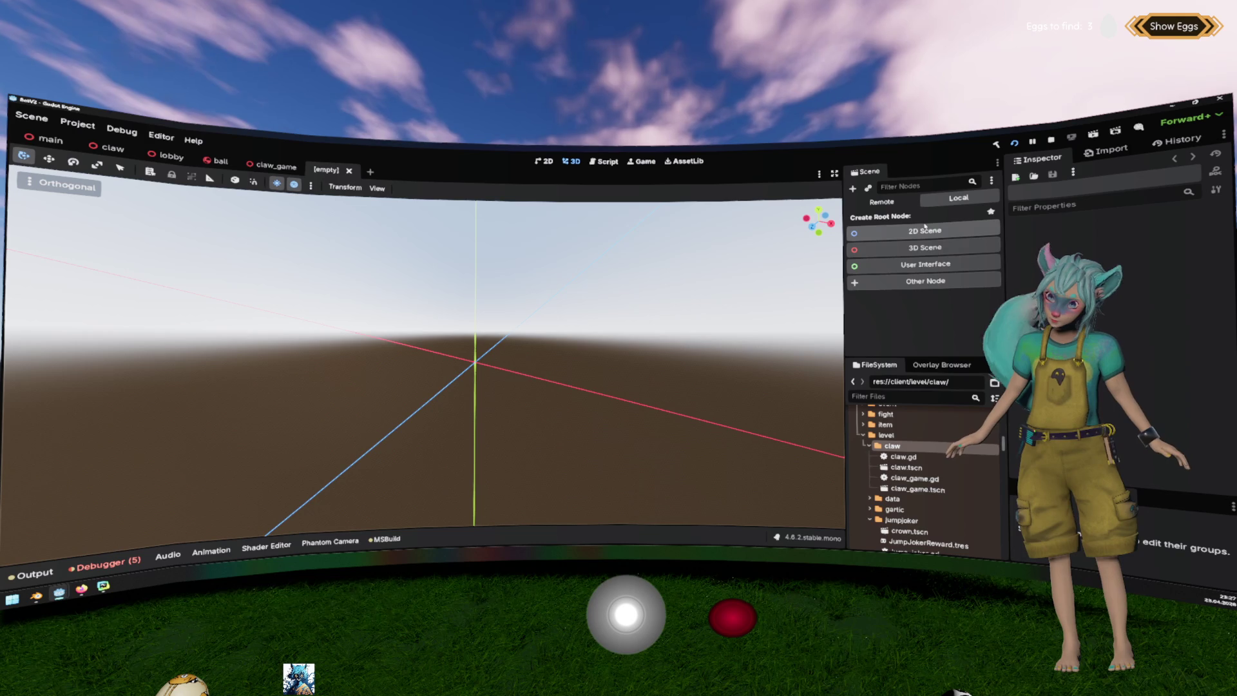
Create a Node3D root for the scene and rename it ClawLatency.
left_click(925, 248)
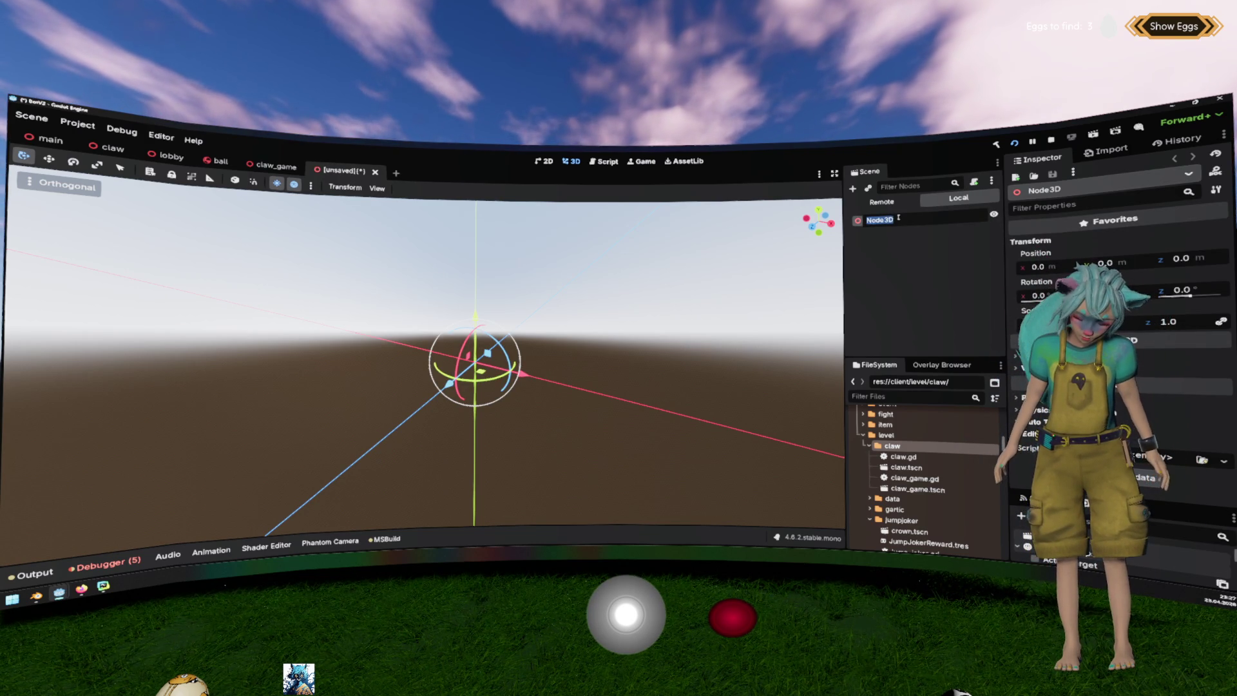
type("L")
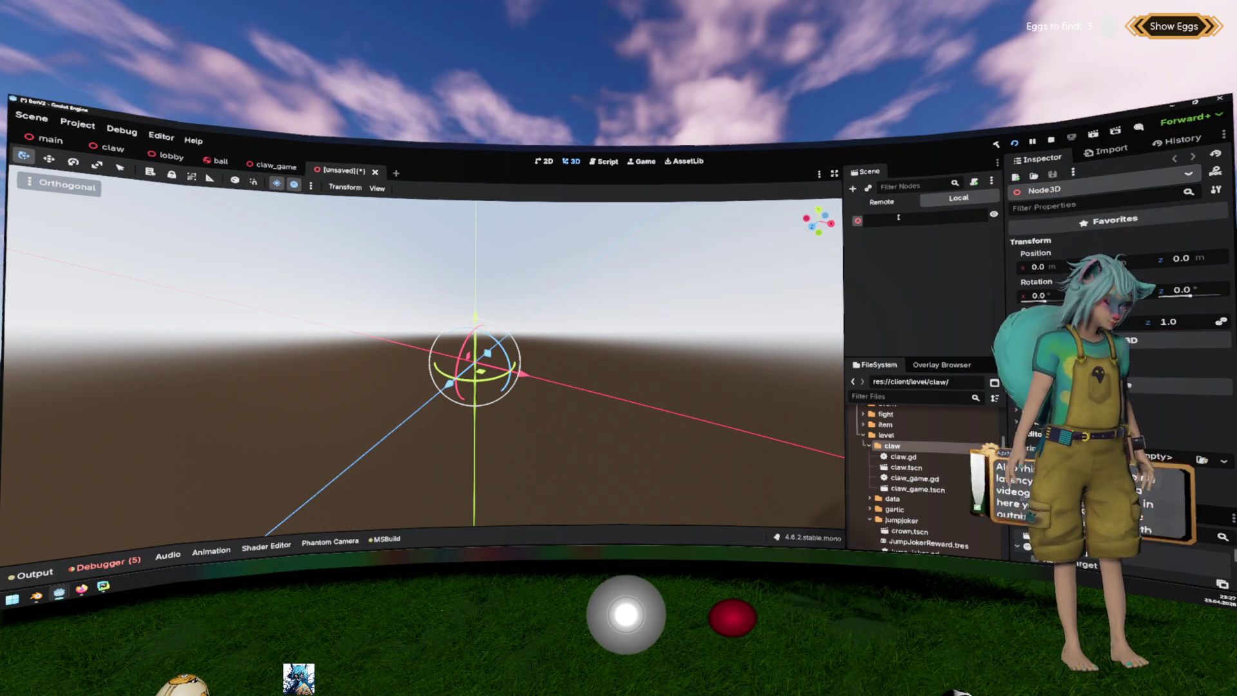
type("ForeshadowClas")
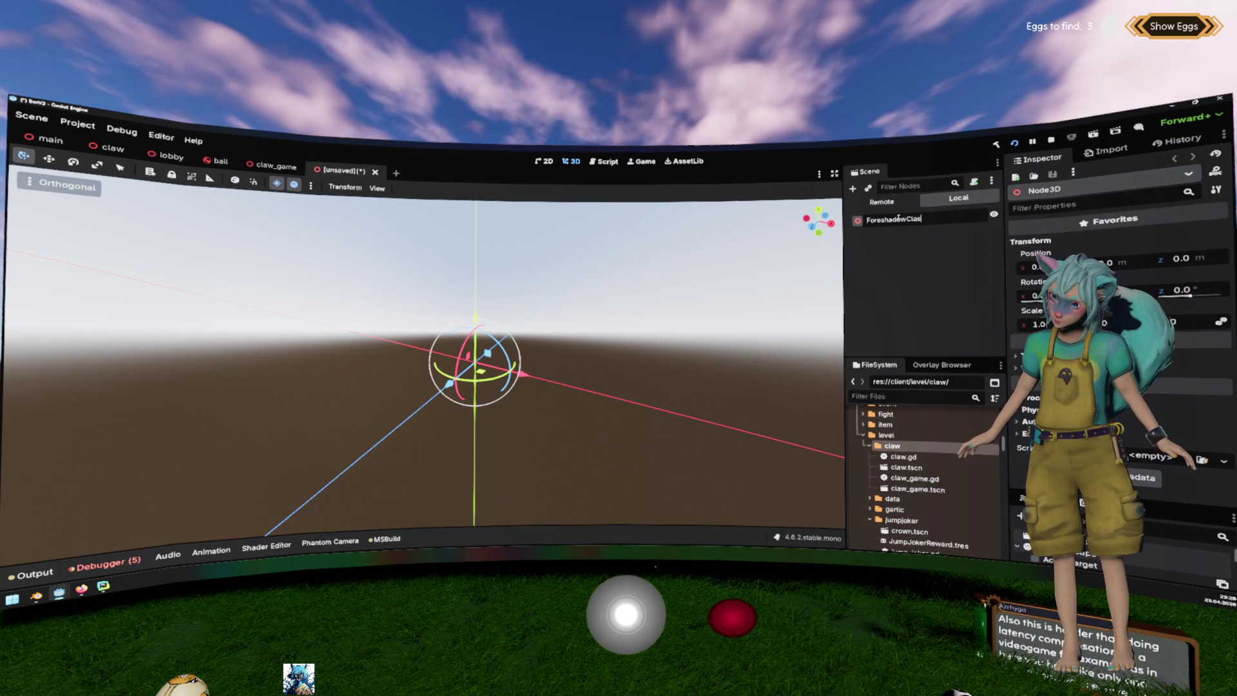
key("ctrl+a")
key("BackSpace")
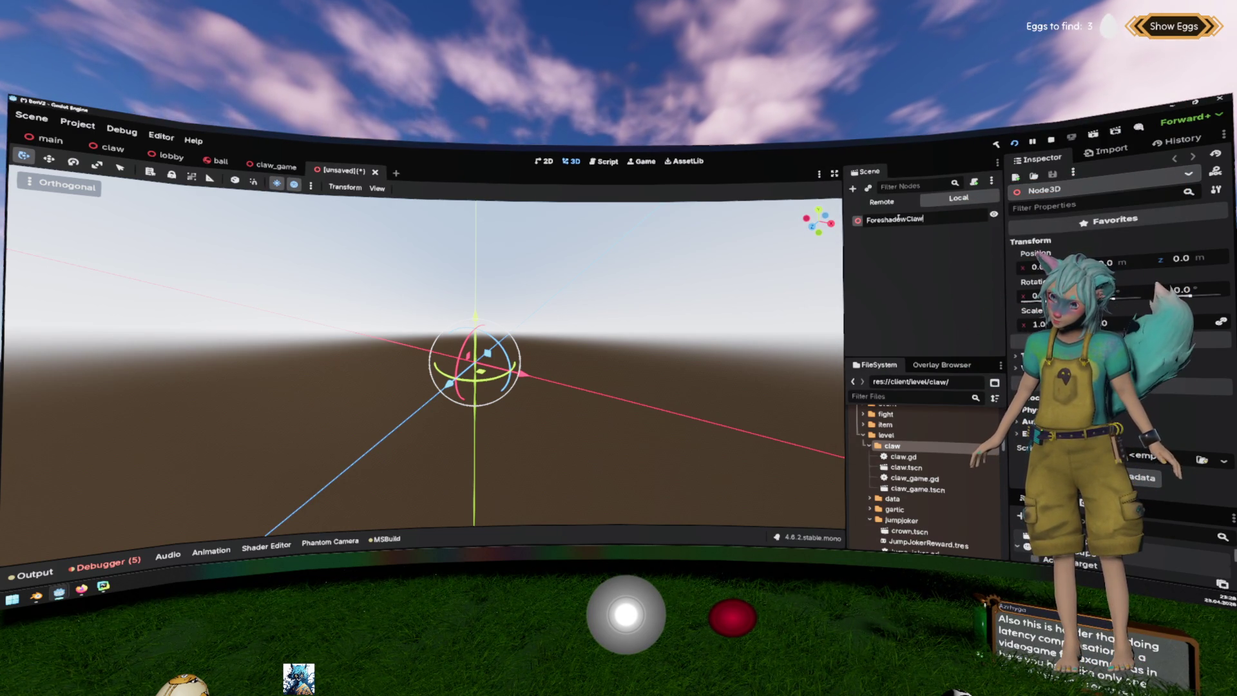
type("Late")
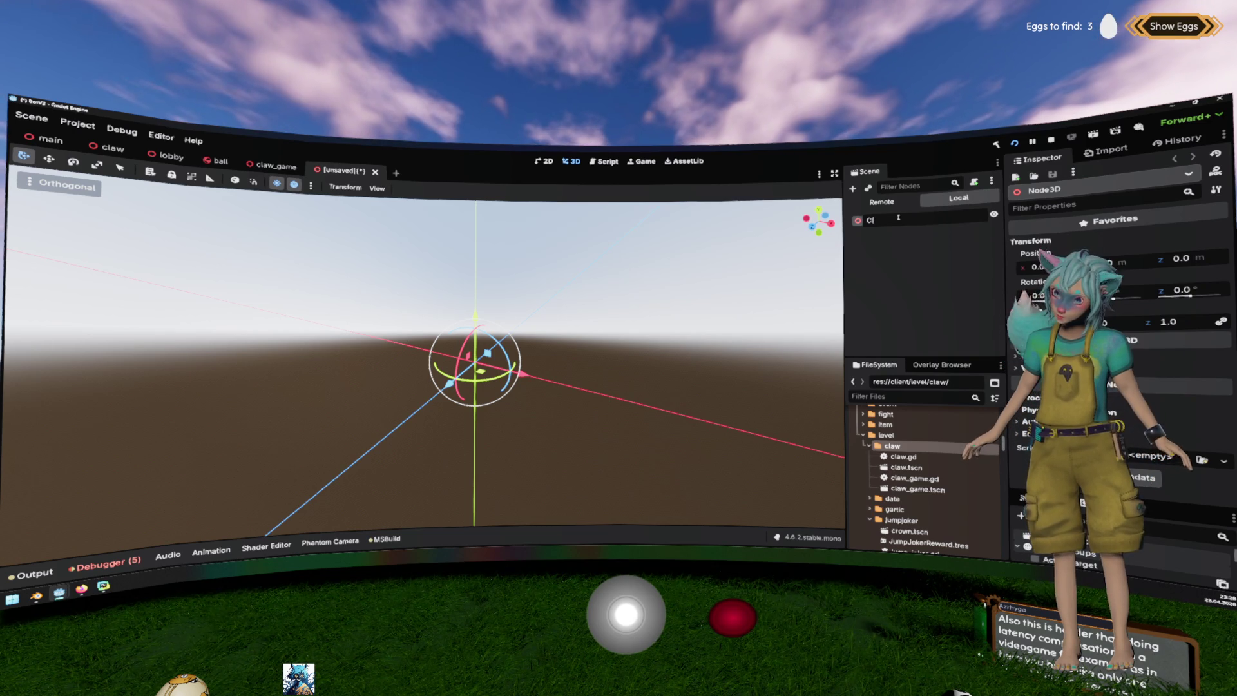
type("ncy")
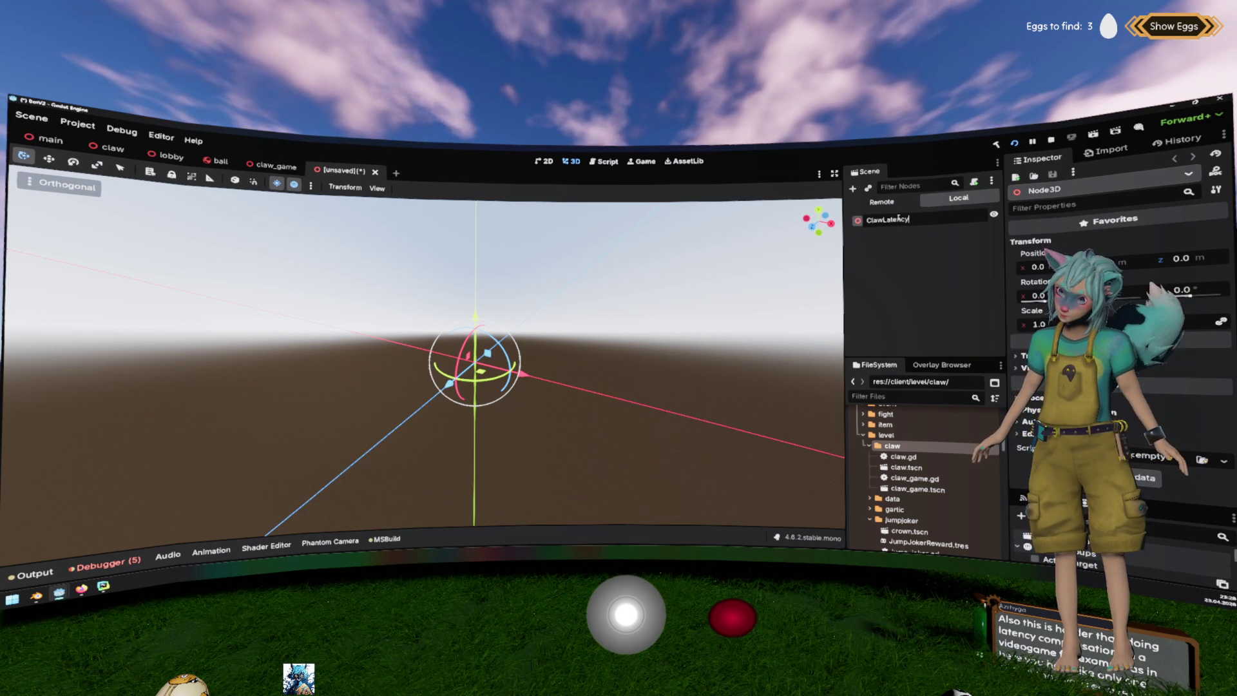
key("Return")
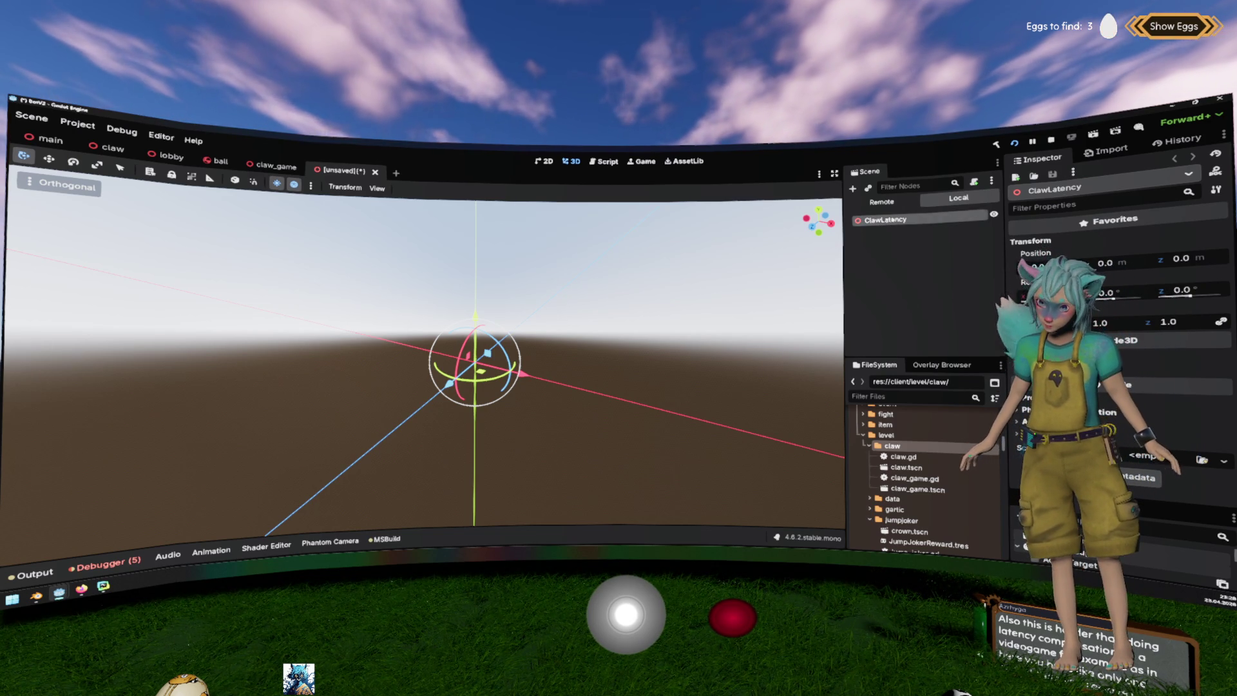
right_click(896, 219)
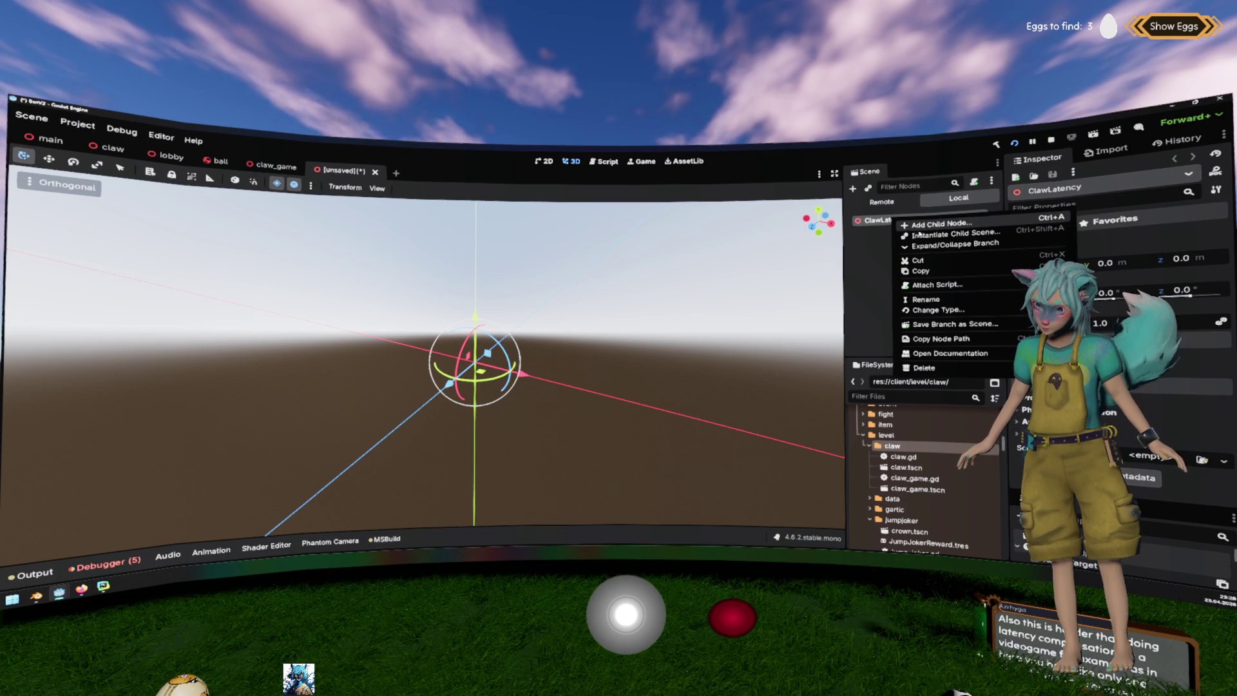
Instance claw.blend as a child scene under ClawLatency.
left_click(921, 234)
type("claw")
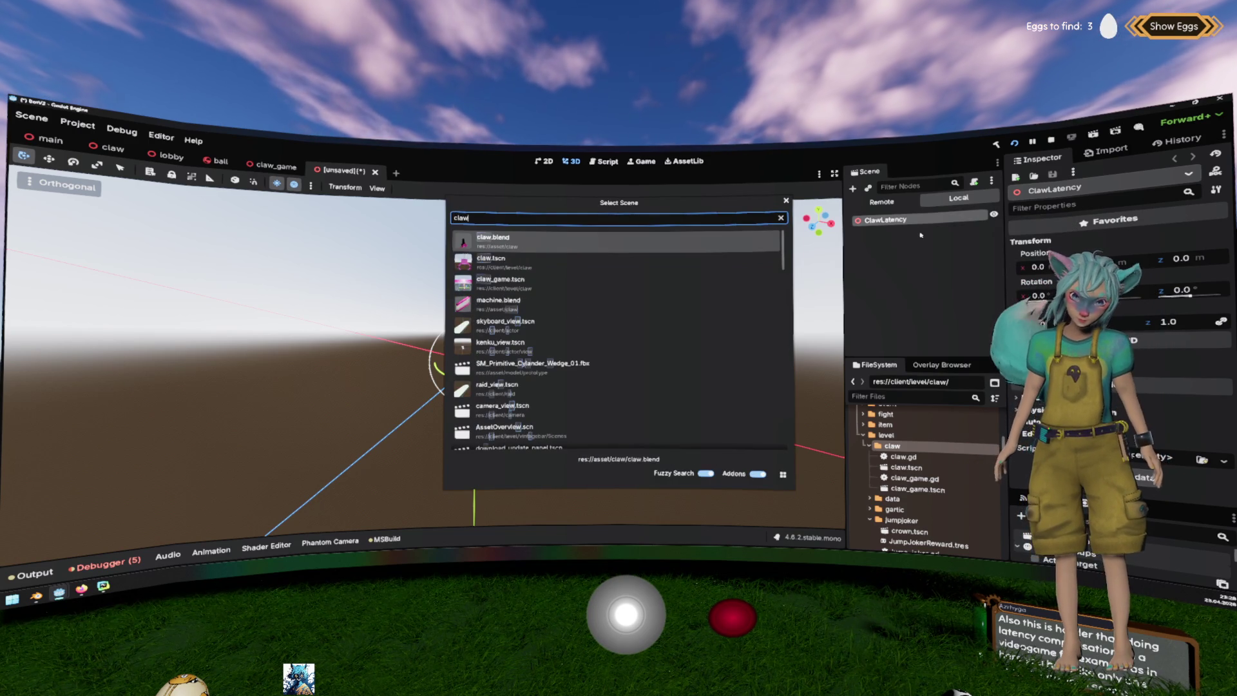
key("Return")
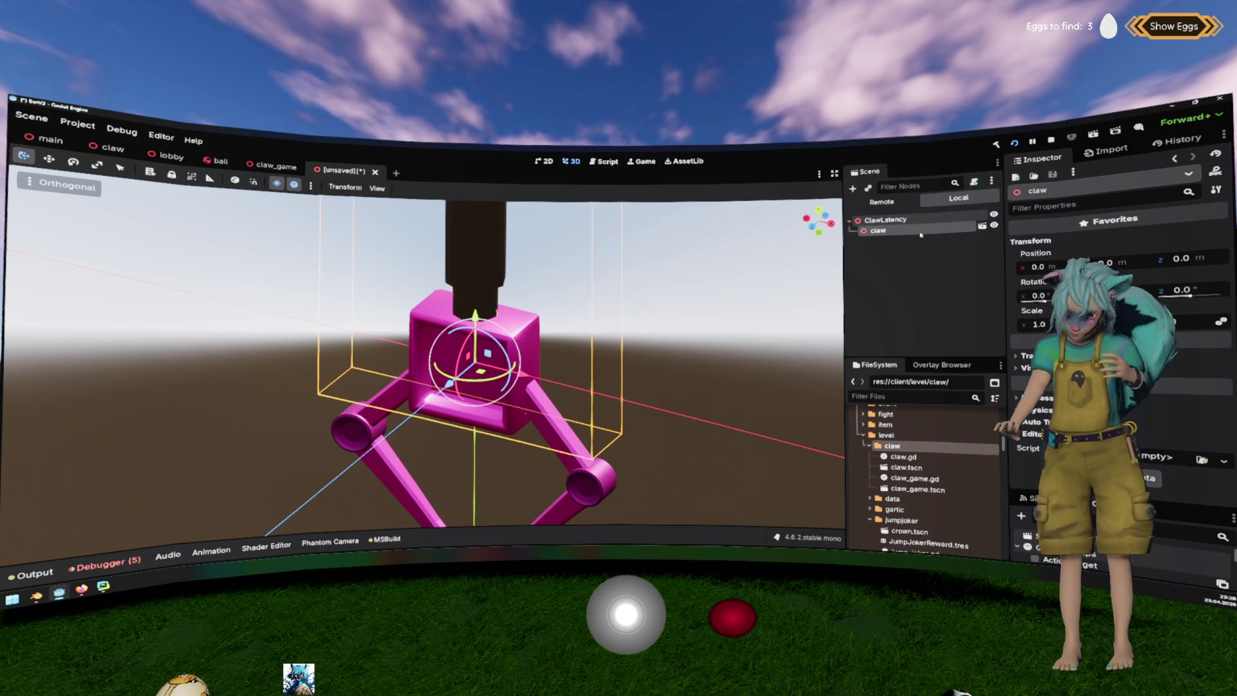
scroll(425, 361, "down", 2)
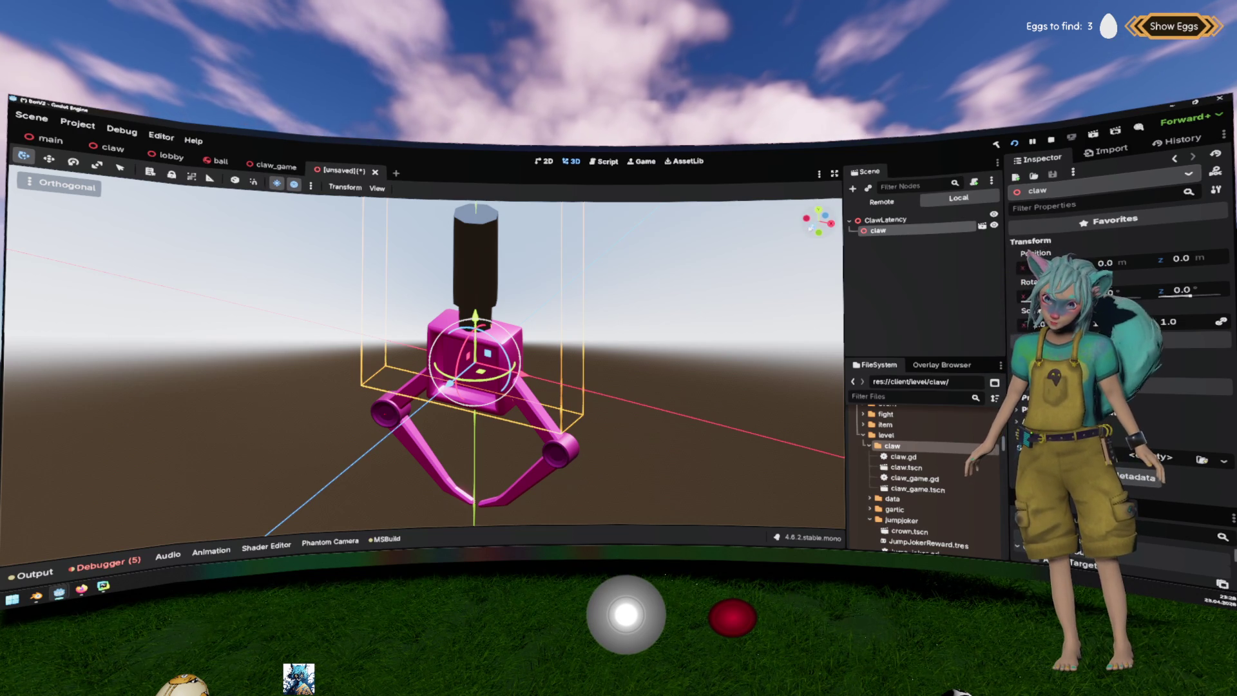
Switch to the front orthogonal view and bring up the claw node's context menu.
key("KP_1")
scroll(716, 263, "down", 3)
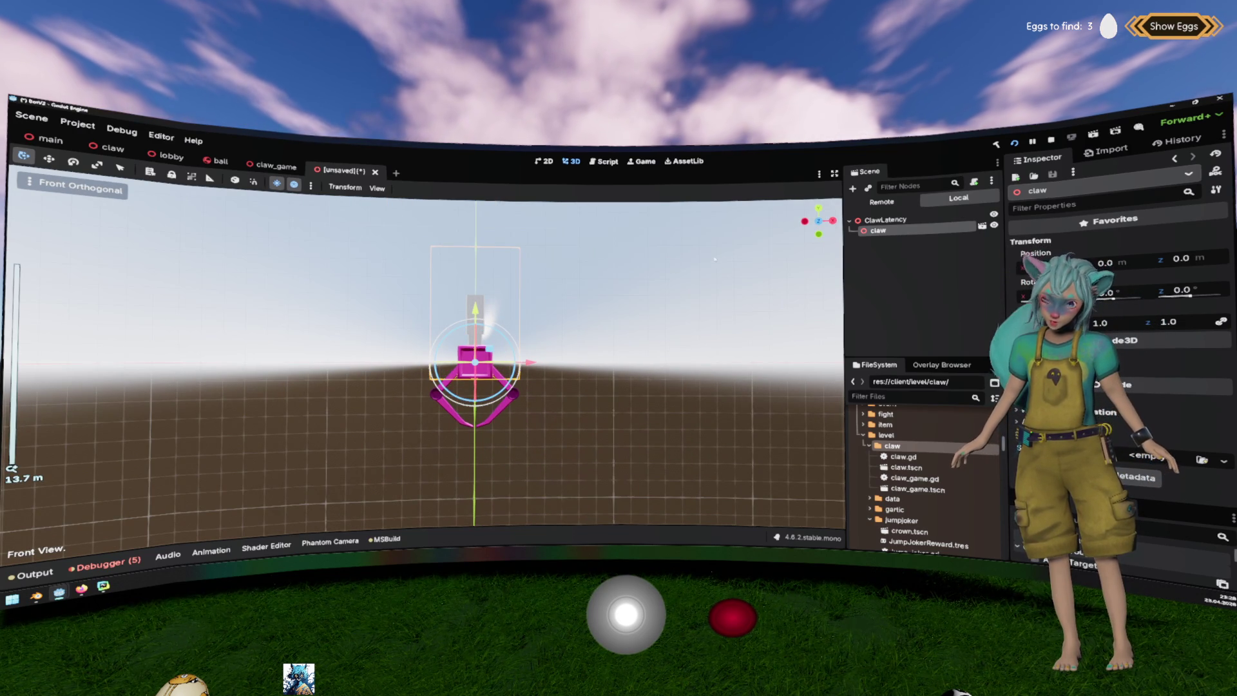
left_click(886, 243)
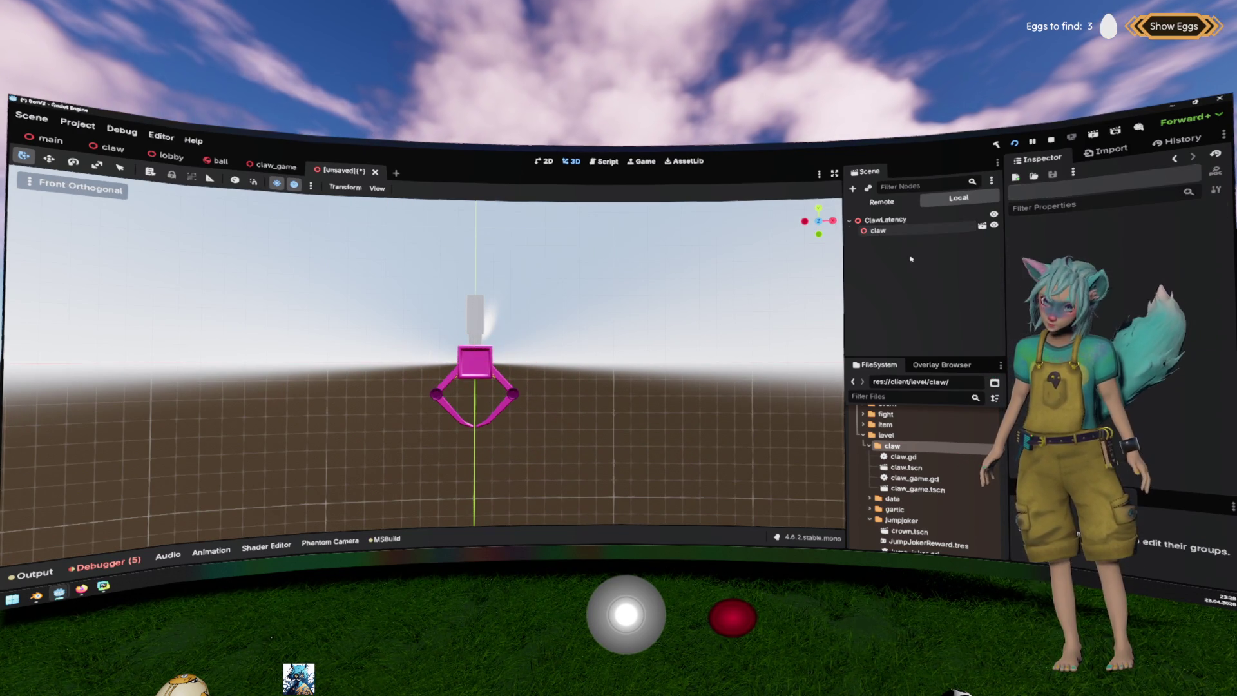
left_click(879, 230)
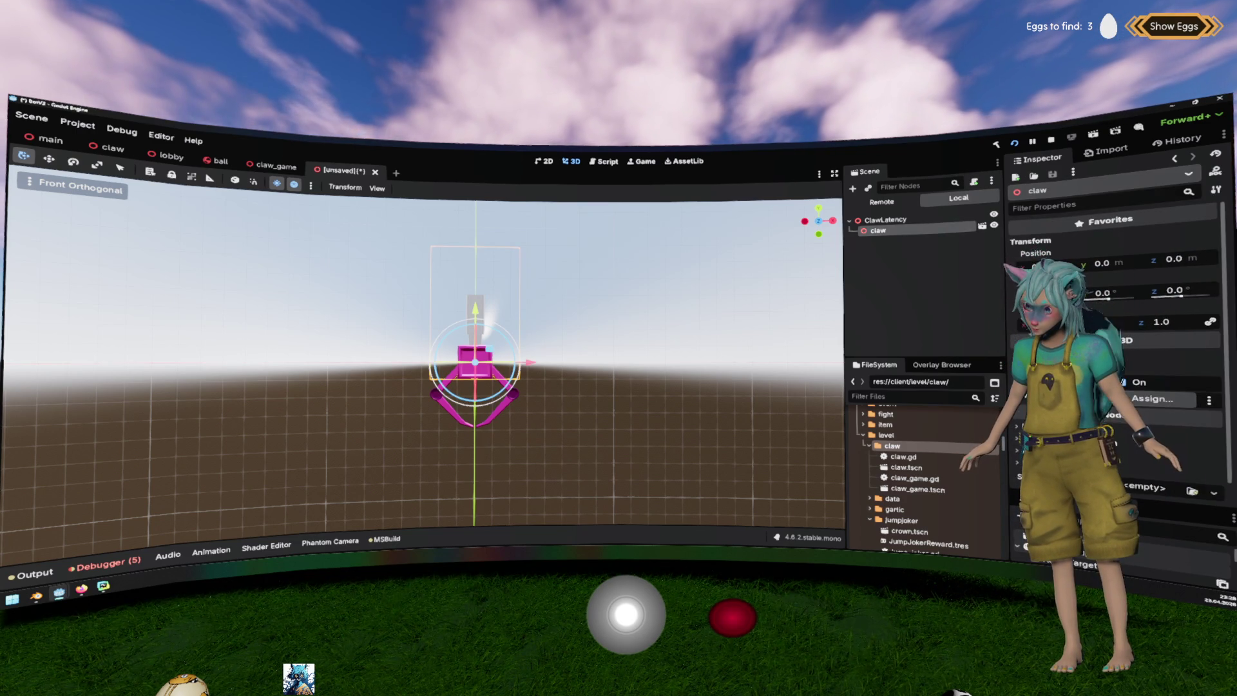
right_click(929, 233)
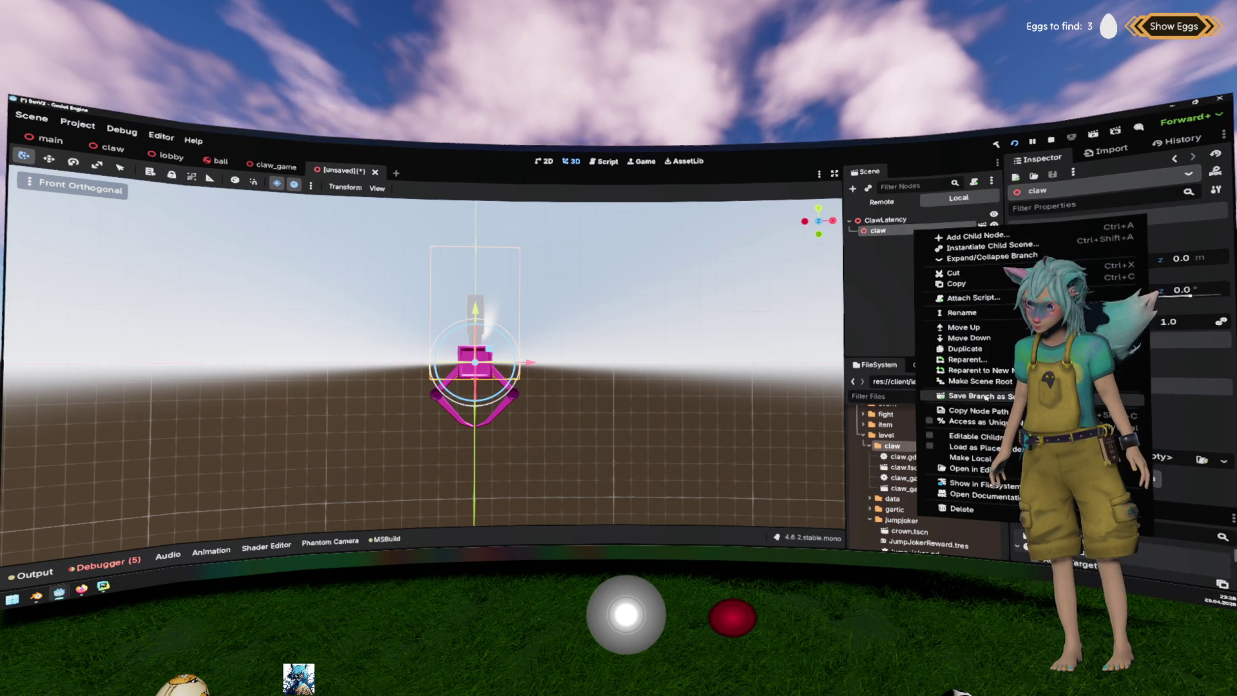
Make the claw model's children editable and inspect its Base and Claw meshes.
left_click(924, 445)
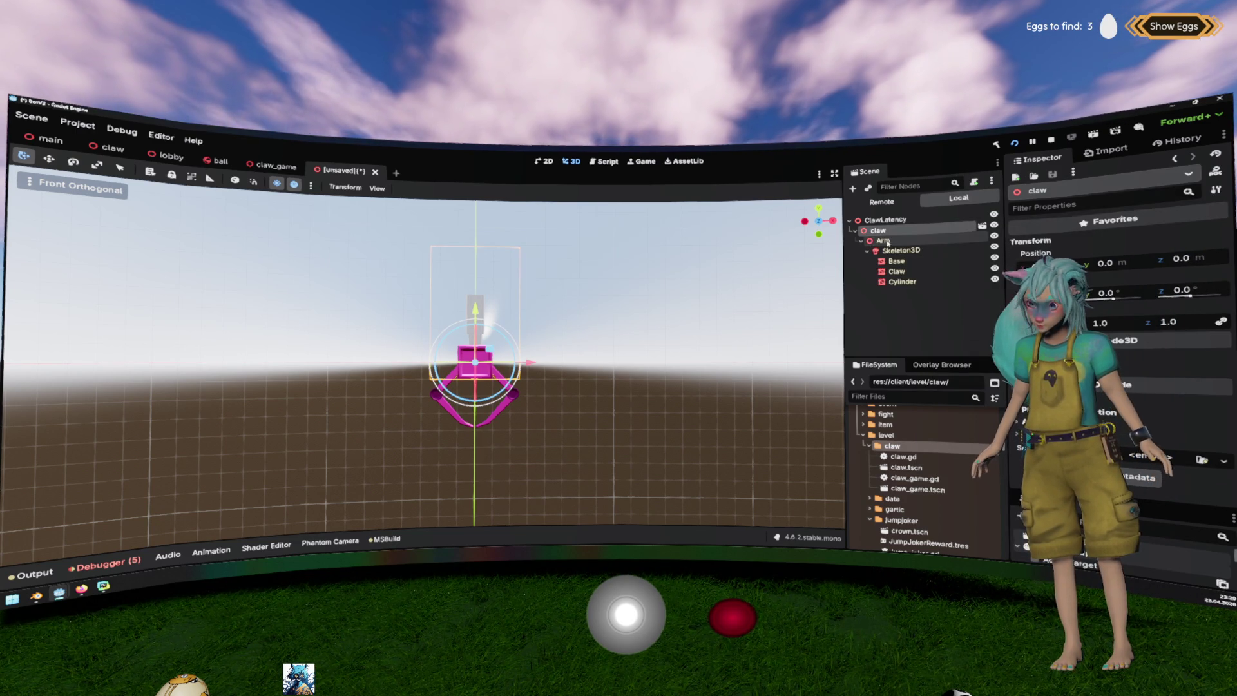
left_click(910, 261)
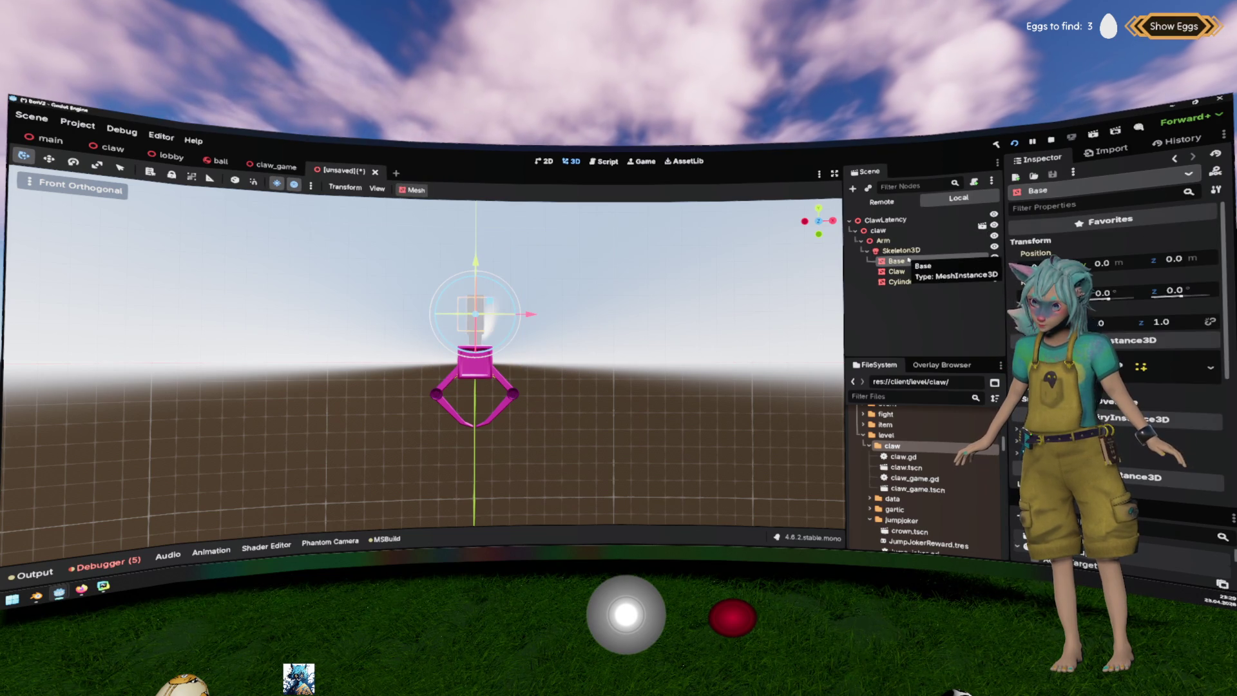
left_click(915, 272)
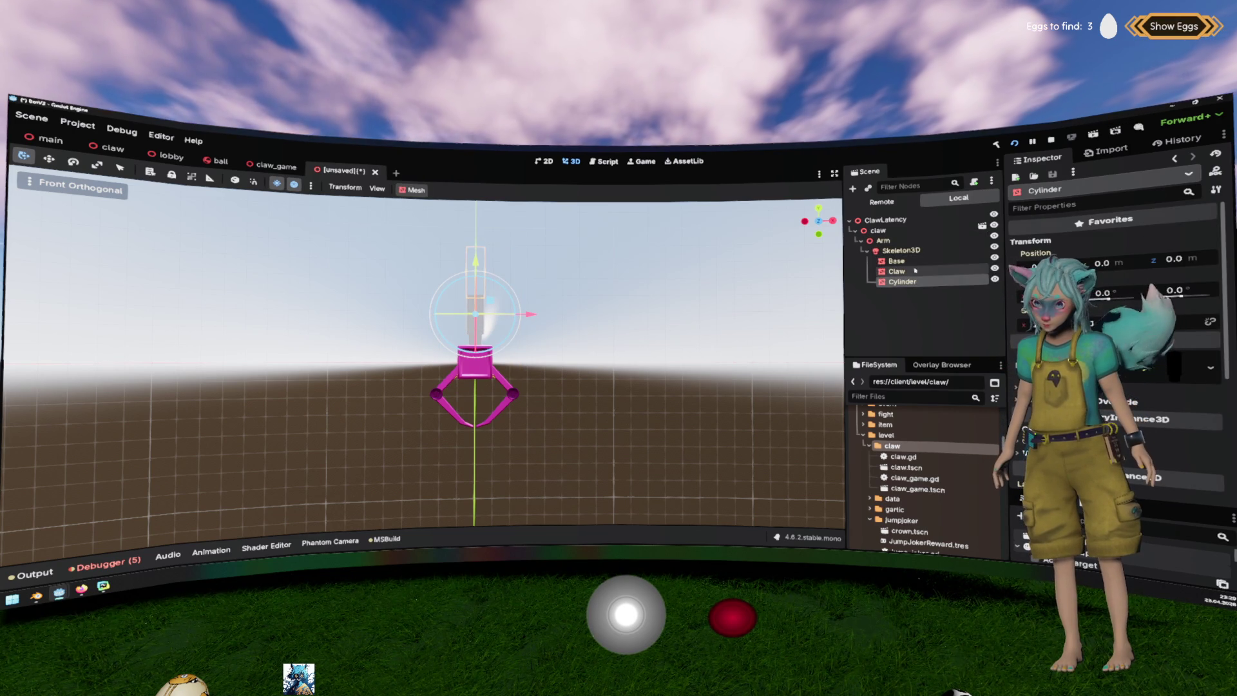
Attach a new claw_latency.gd script to the ClawLatency root node.
left_click(905, 221)
right_click(905, 220)
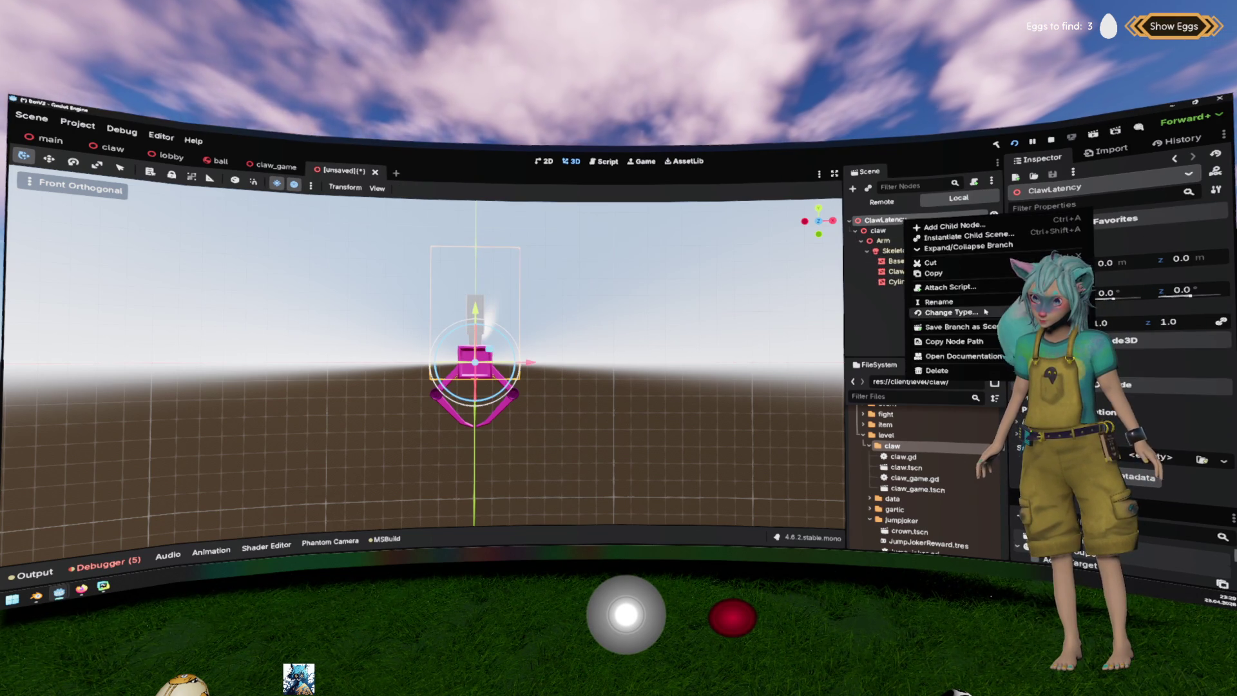
left_click(930, 287)
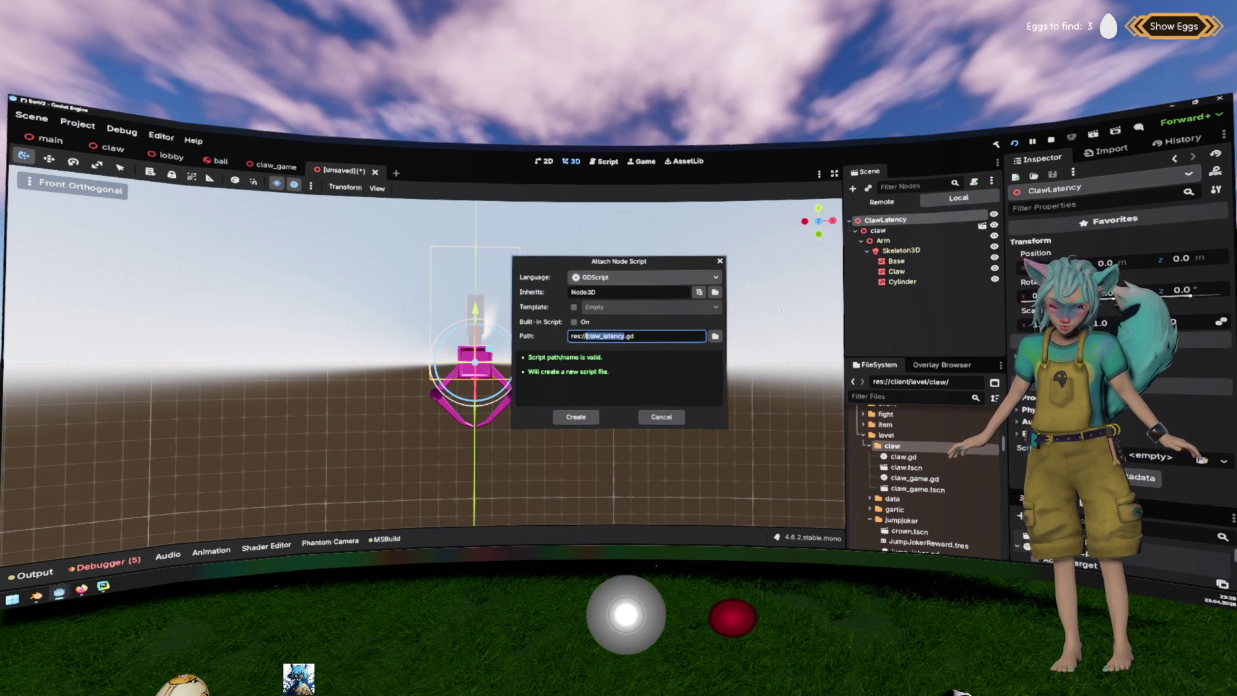
key("Return")
Save the scene as claw_latency.tscn in res://client/level/claw/.
key("ctrl+s")
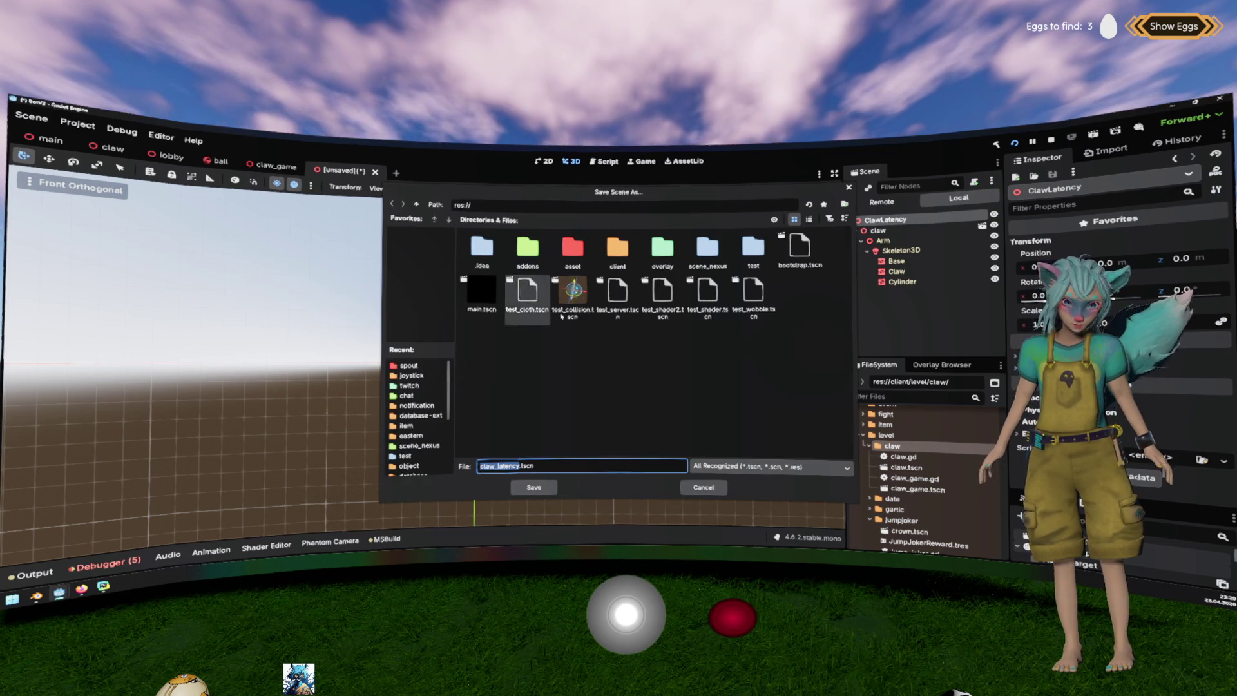
double_click(618, 248)
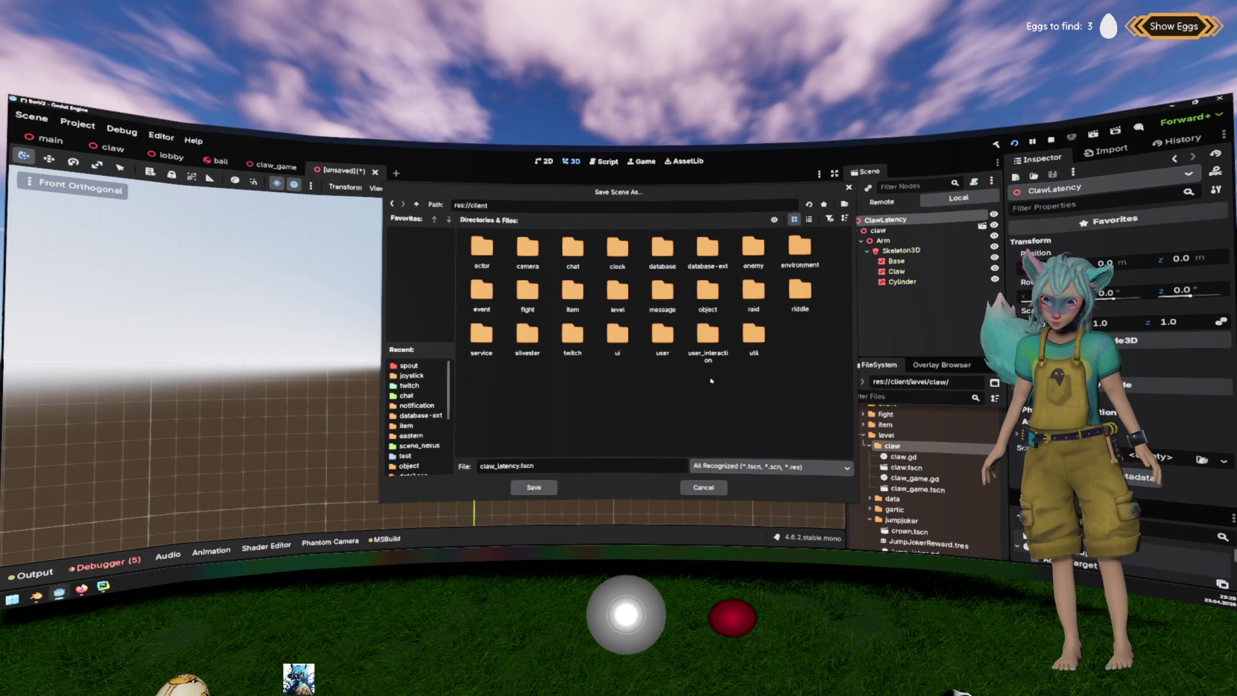
double_click(620, 298)
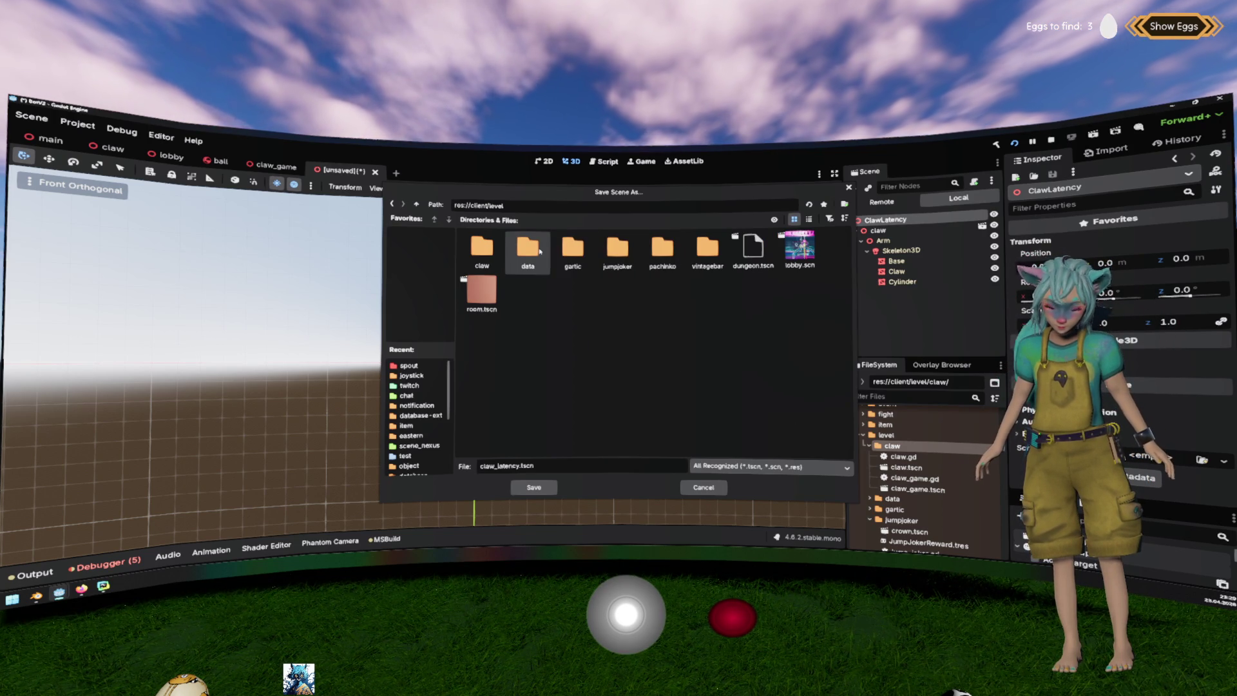
double_click(484, 250)
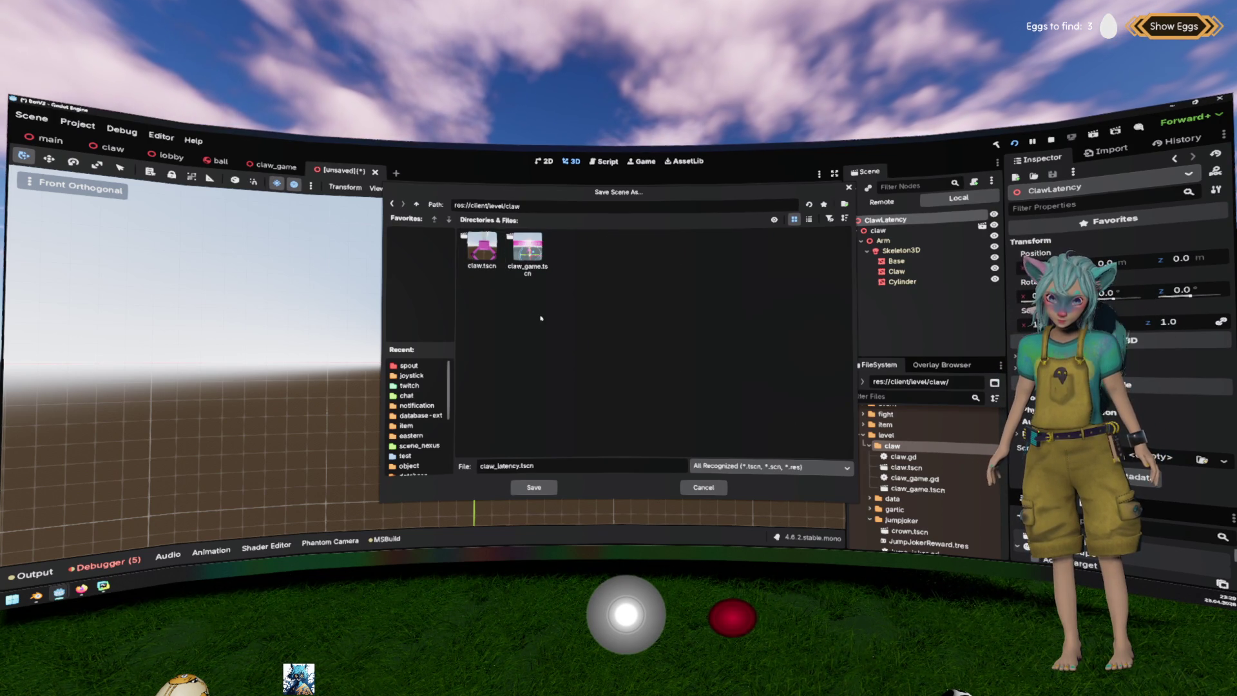
left_click(533, 488)
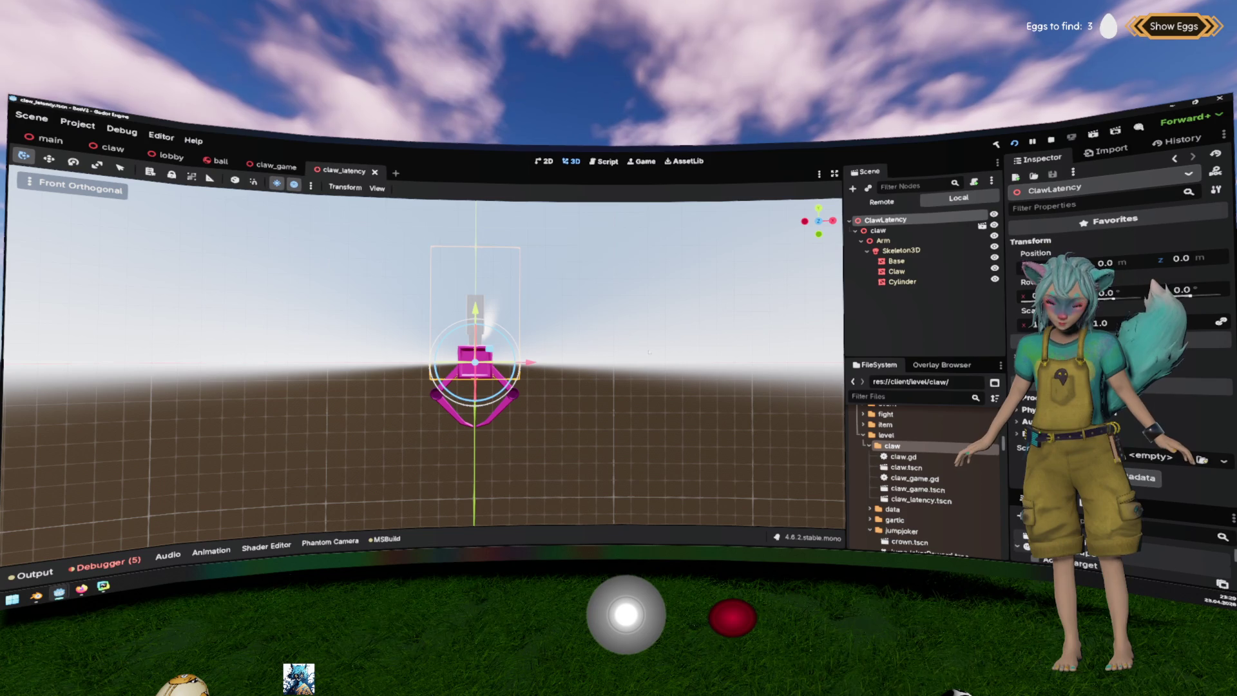
left_click(722, 266)
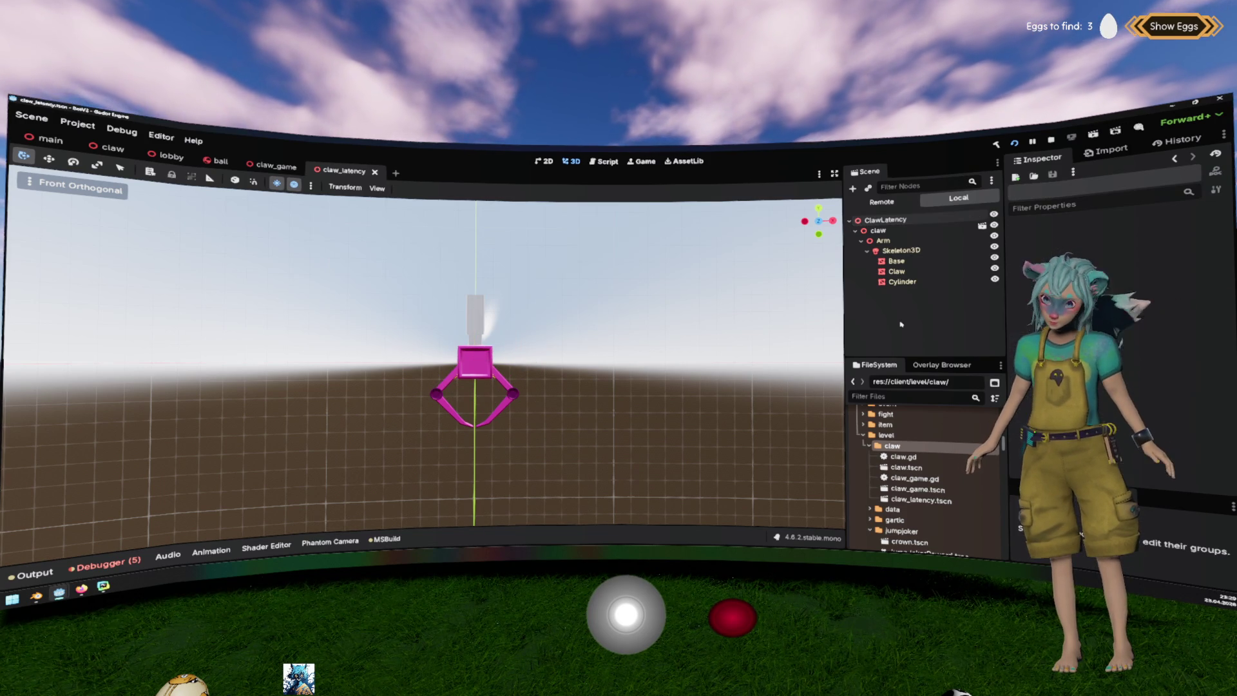
Drop a claw_latency.tscn instance into claw_game, reset its position, and place it below Claw.
left_click(273, 165)
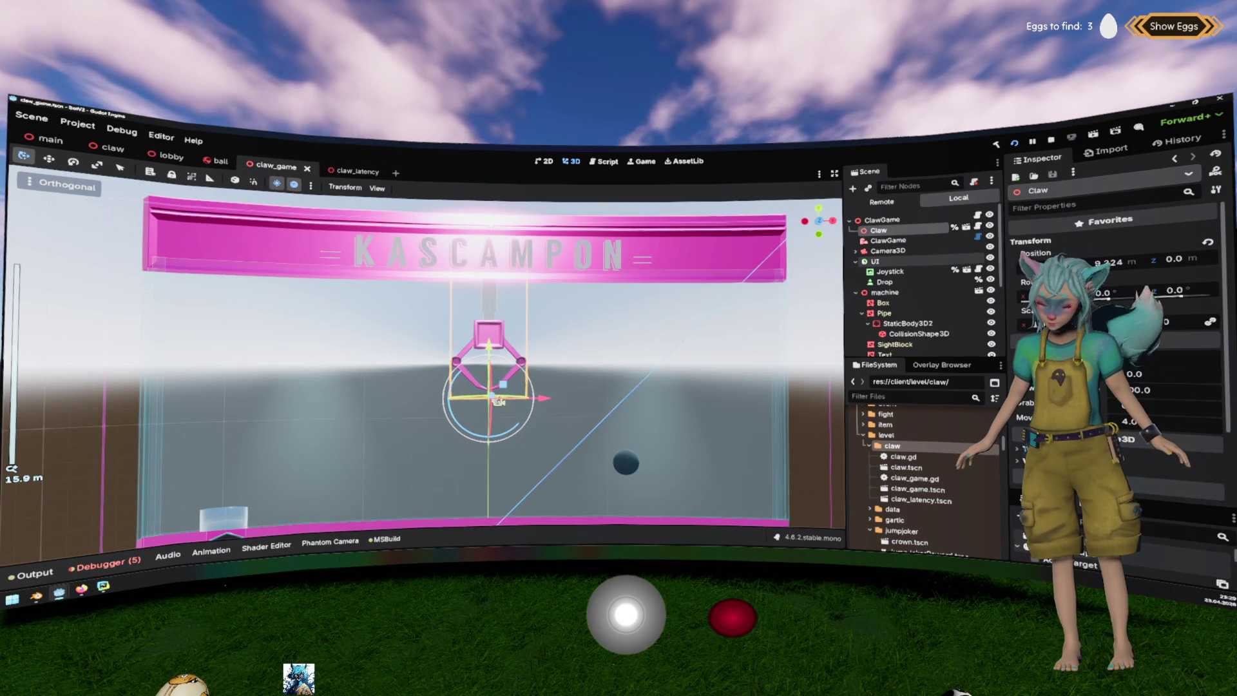
mouse_move(921, 500)
left_mouse_down()
mouse_move(959, 541)
mouse_move(538, 364)
mouse_move(493, 383)
left_mouse_up()
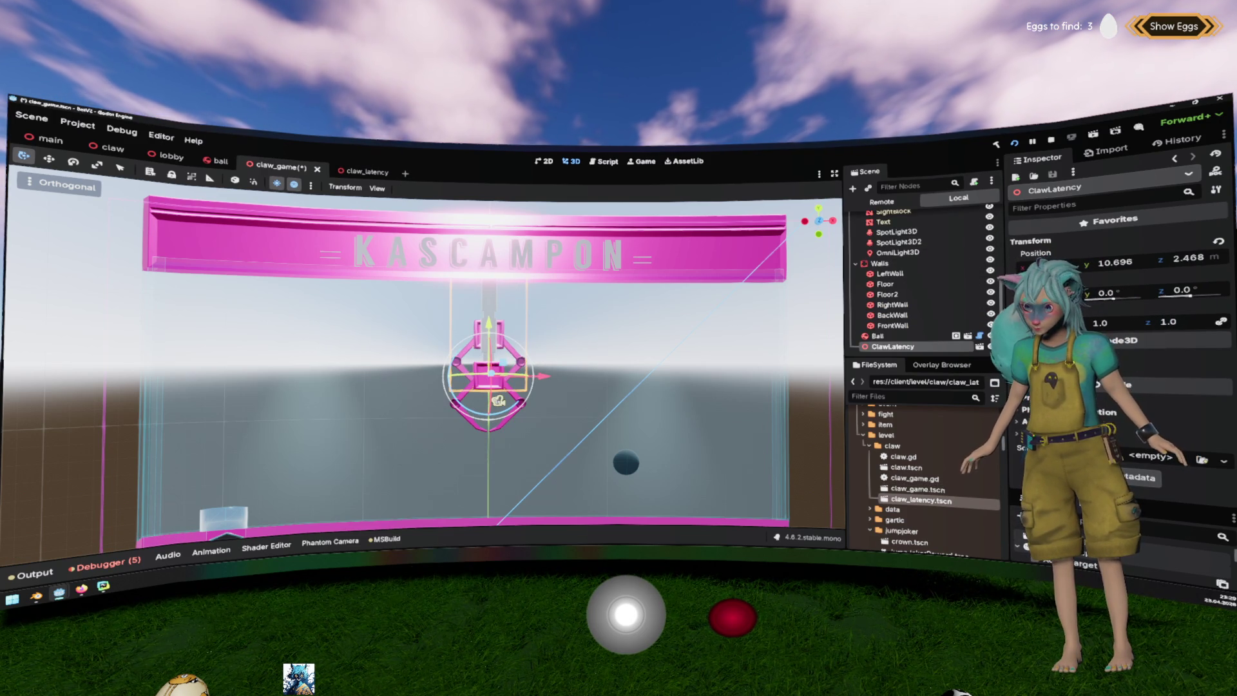
left_click(1038, 266)
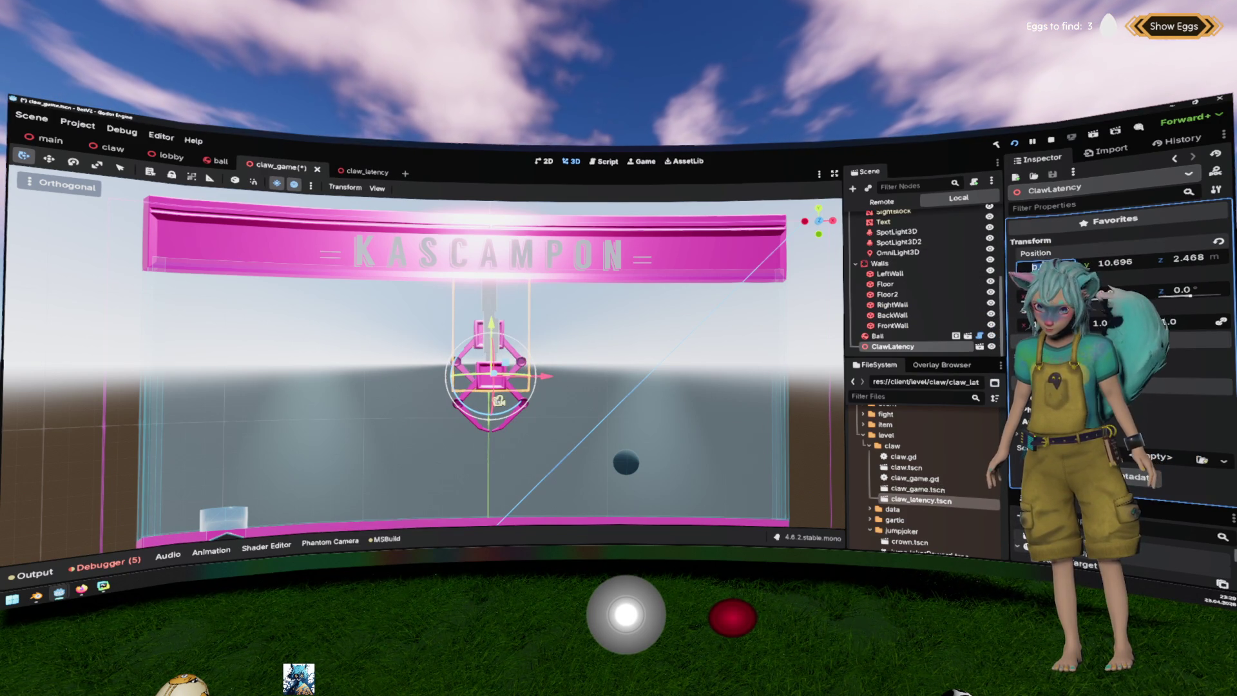
left_click(1217, 241)
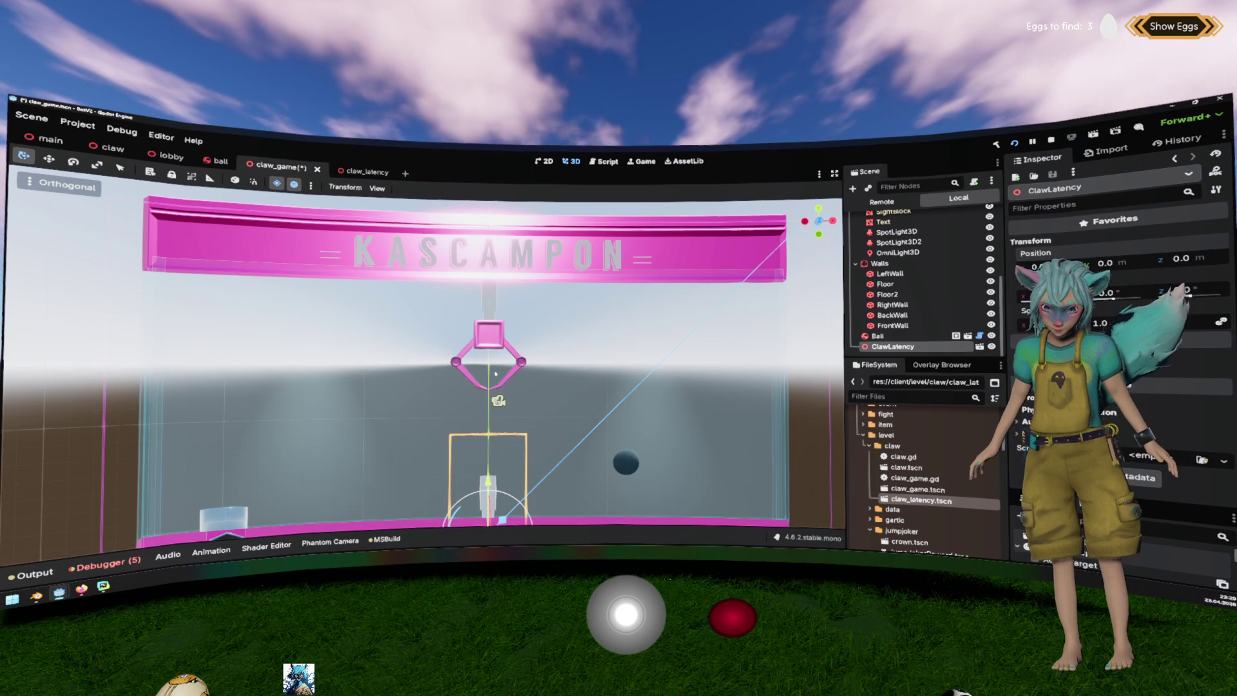
scroll(494, 366, "down", 2)
scroll(897, 262, "up", 3)
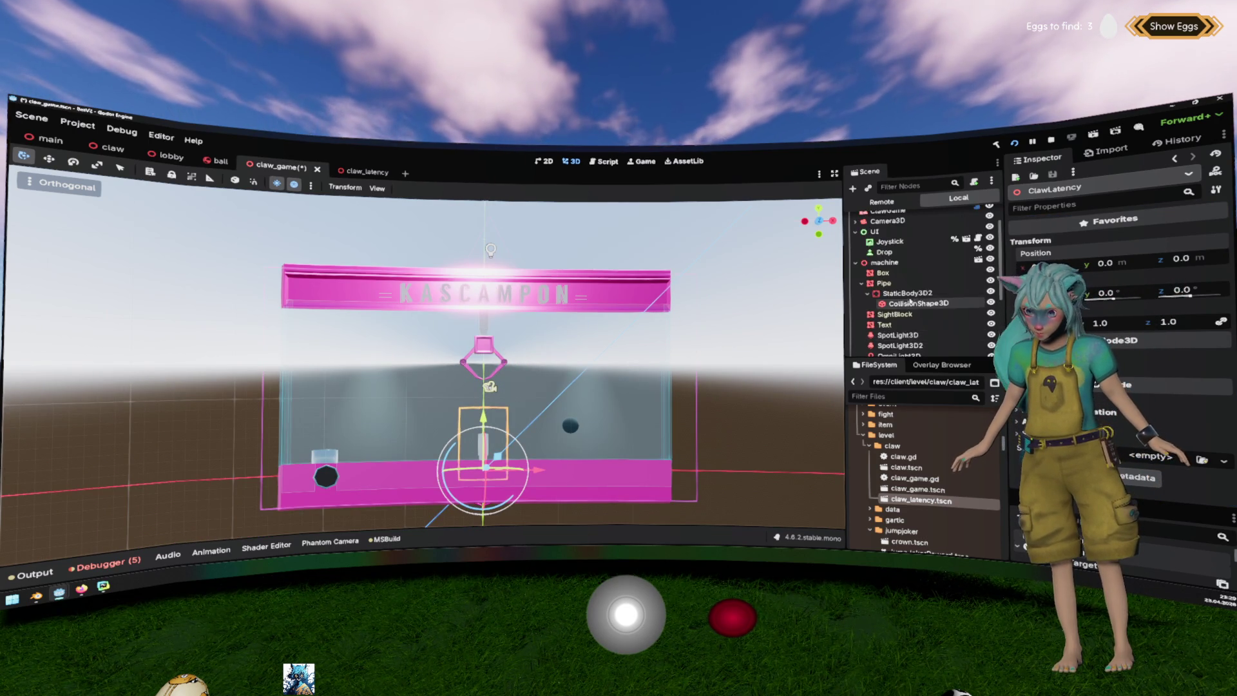
left_click_drag(897, 263, 901, 241)
Copy Claw's position onto ClawLatency, then open the claw scene.
left_click(878, 230)
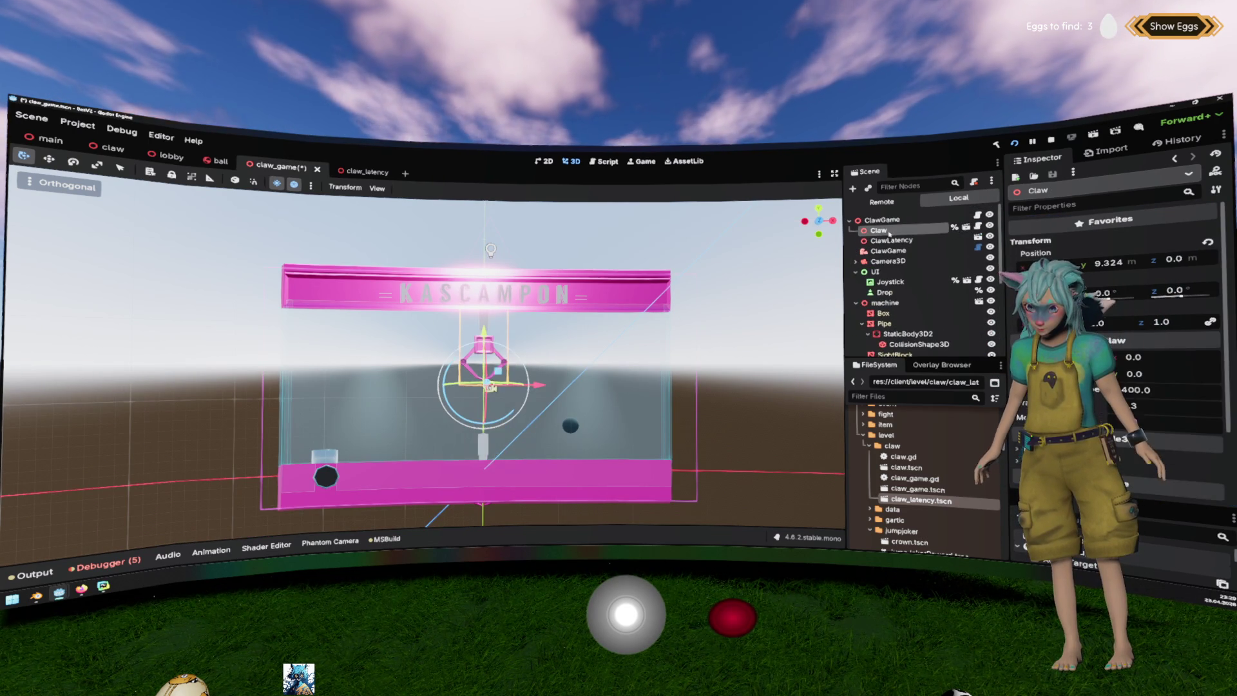
right_click(1044, 253)
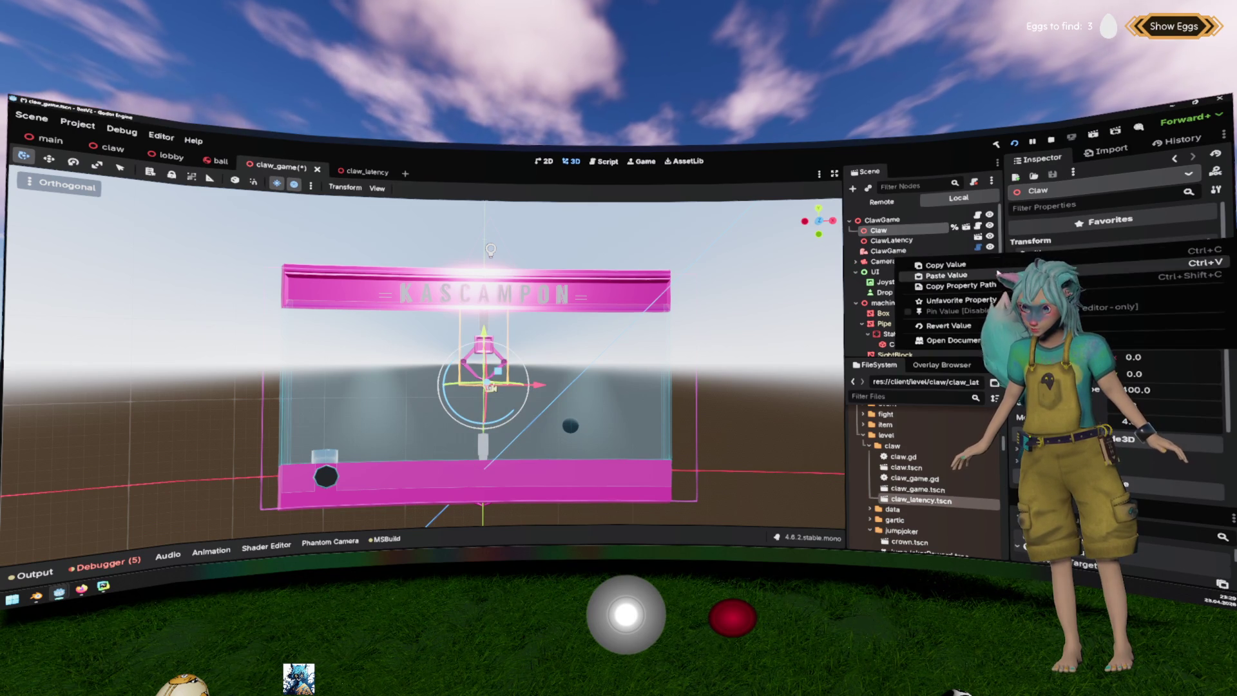
left_click(891, 239)
left_click(944, 276)
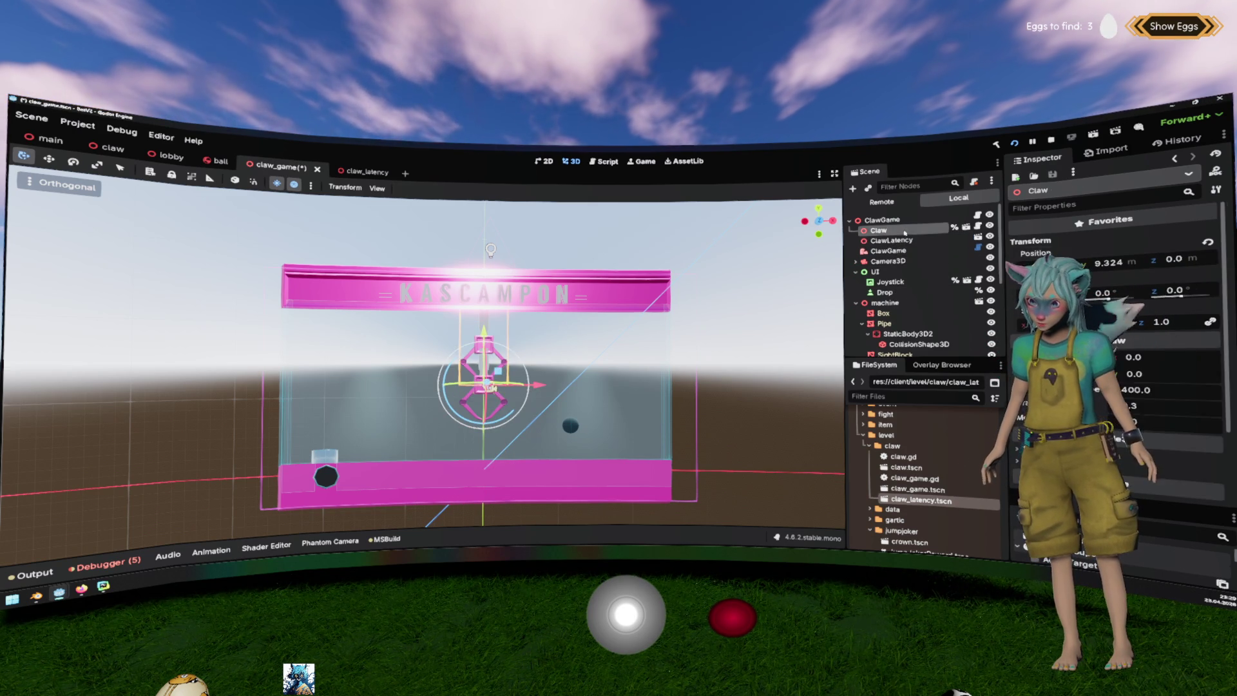
scroll(480, 368, "up", 4)
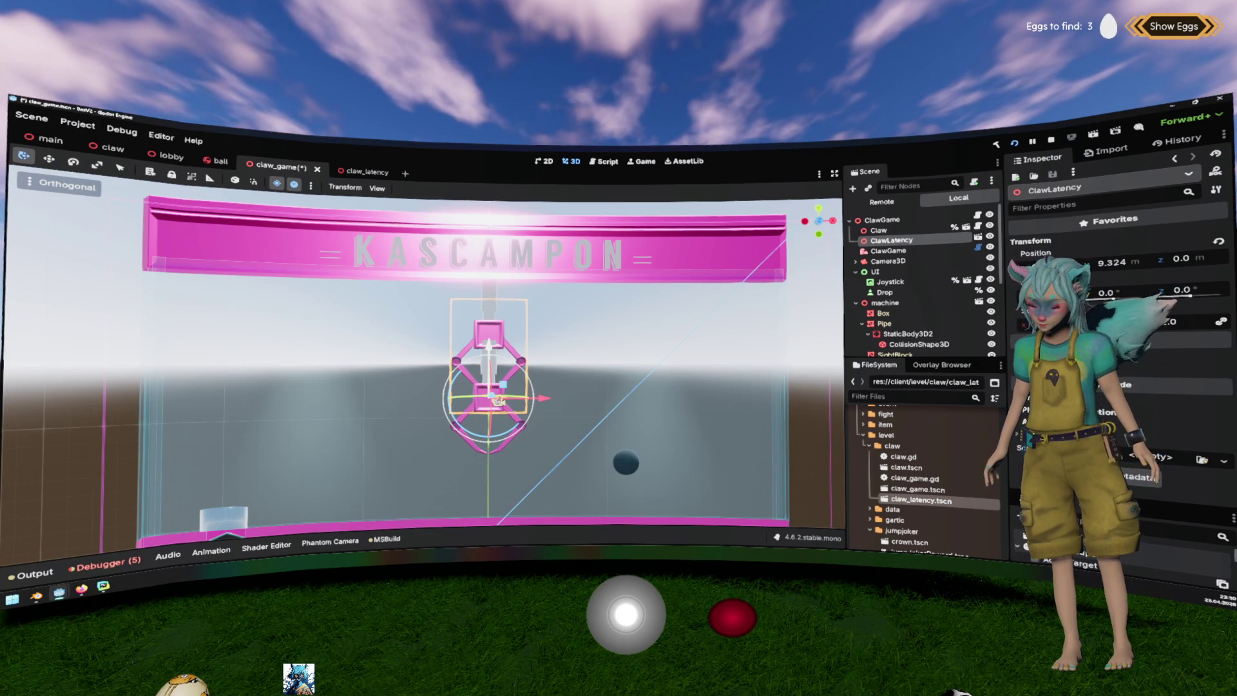
left_click(965, 227)
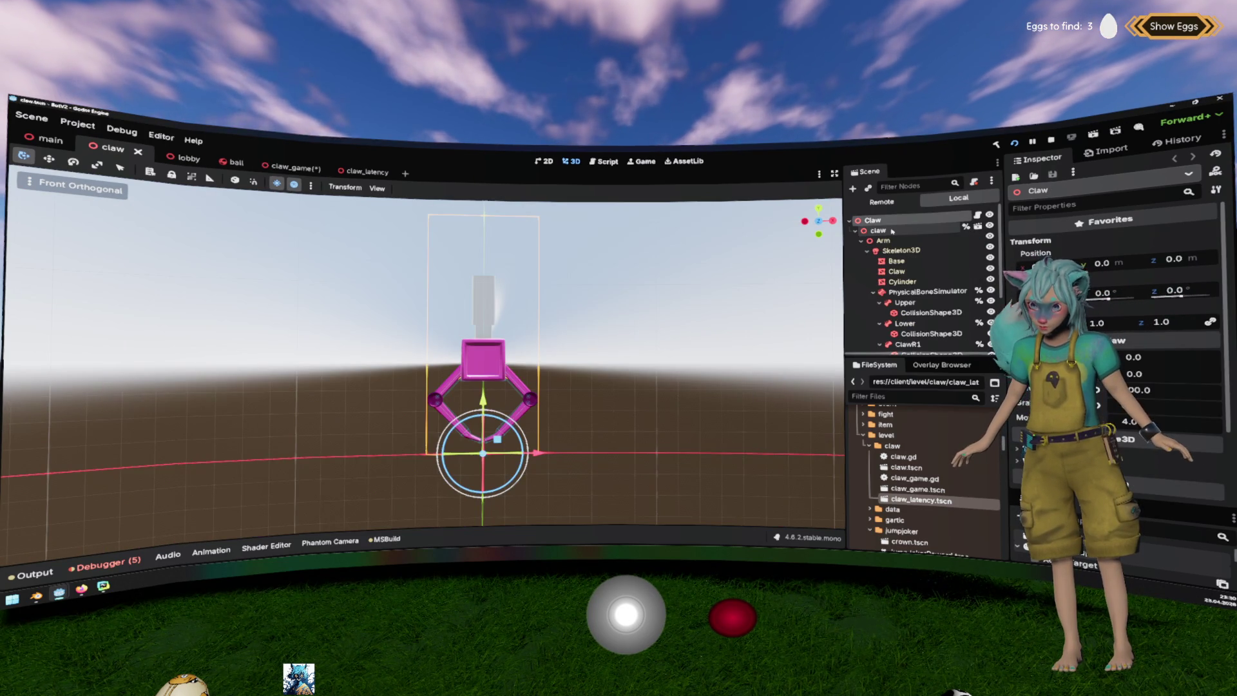
Expand the claw hierarchy and inspect its Skeleton3D, PhysicalBoneSimulator3D and Base nodes.
left_click(892, 231)
left_click(857, 230)
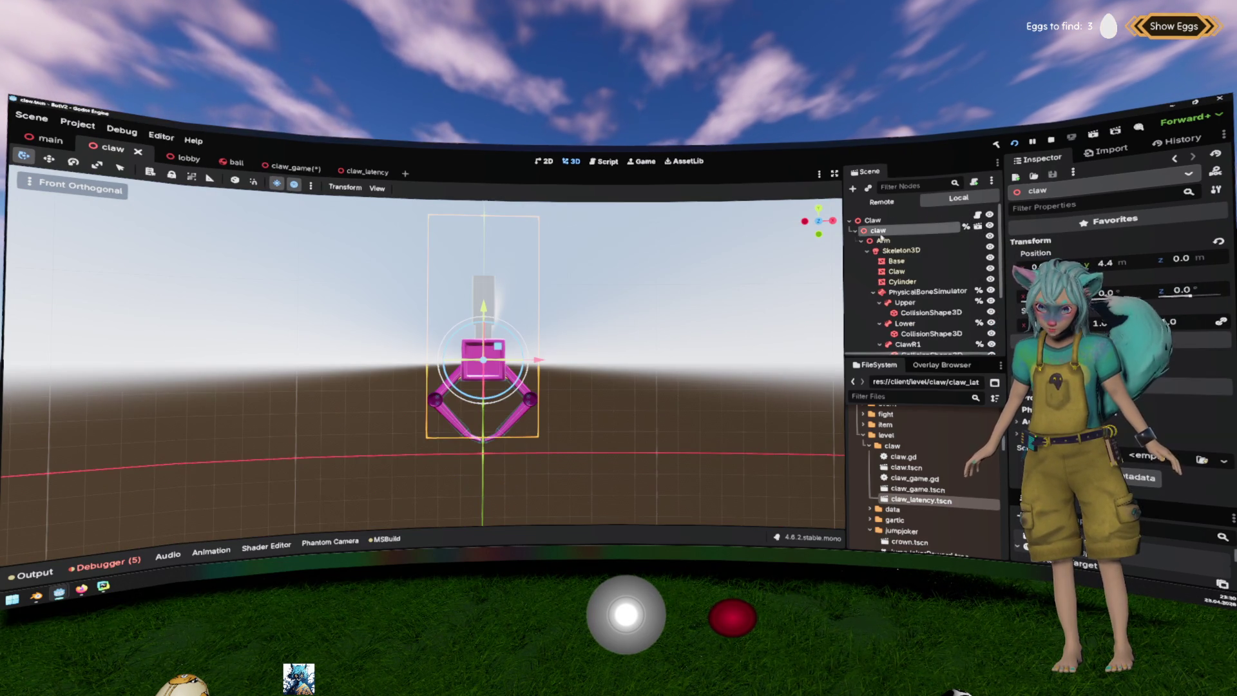
left_click(856, 230)
left_click(892, 251)
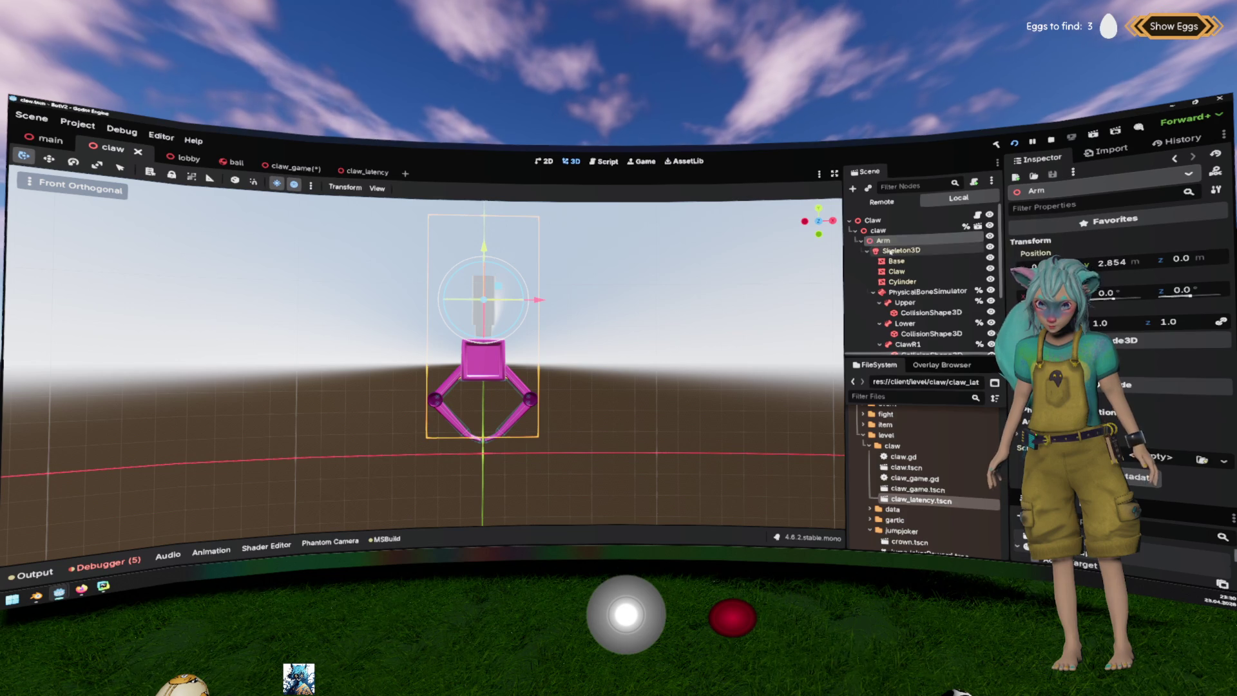
left_click(896, 271)
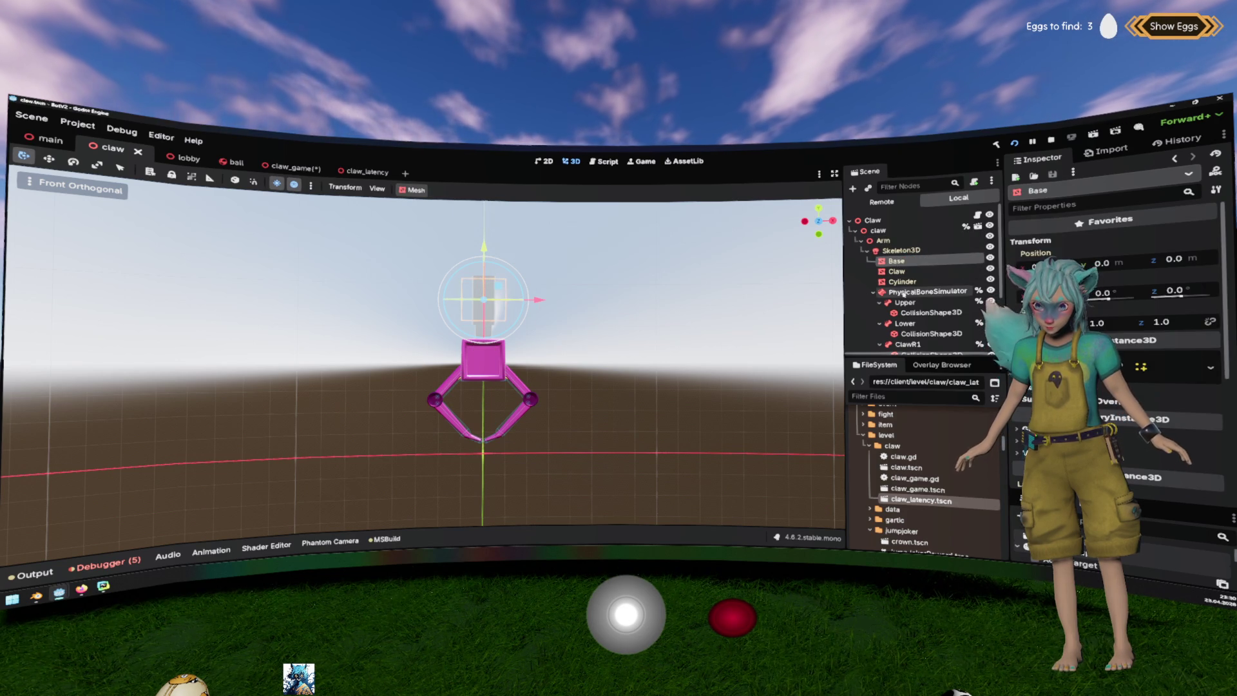
left_click(921, 293)
left_click(902, 281)
Recheck the Base mesh and Skeleton3D bones, orbit the claw, and return to claw_game.
left_click(896, 271)
left_click(896, 261)
left_click(902, 251)
left_click(874, 292)
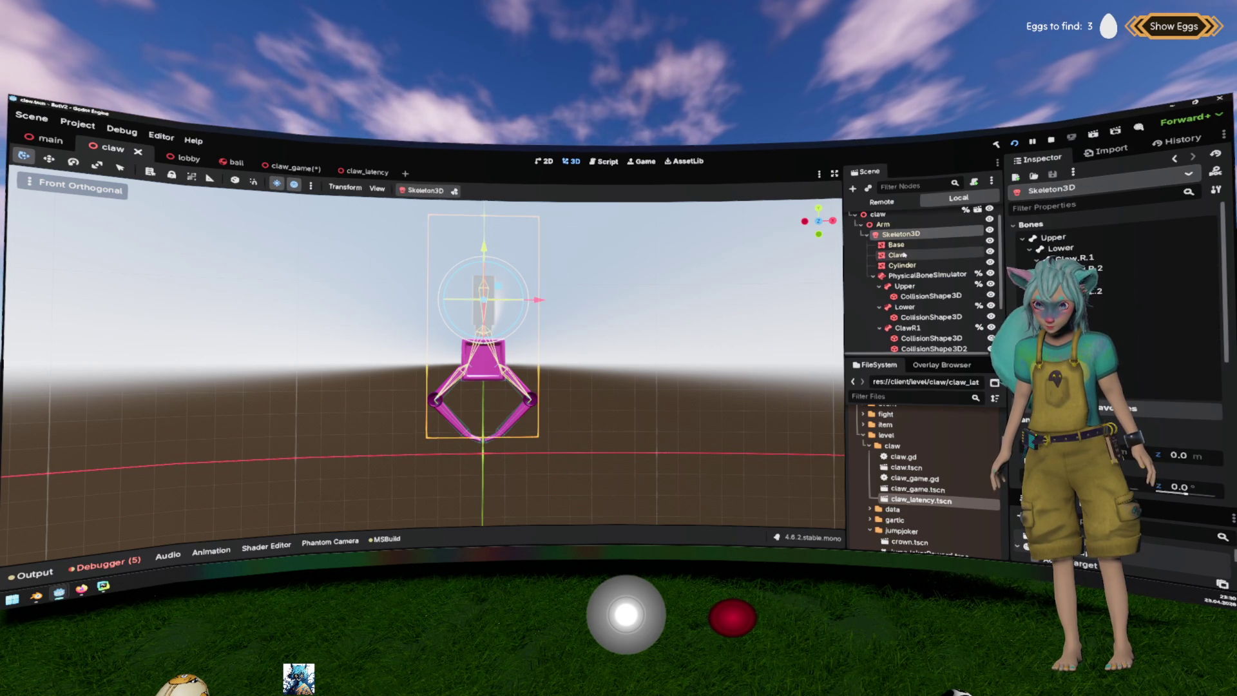
left_click(905, 292)
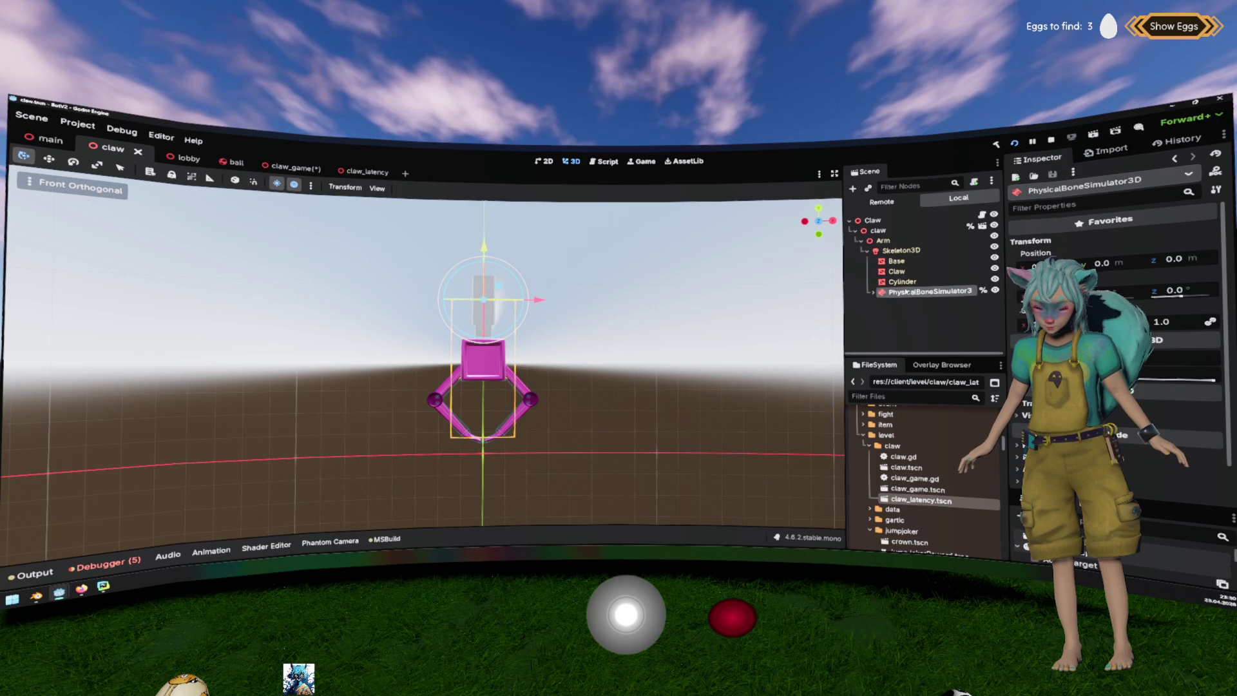
left_click(890, 252)
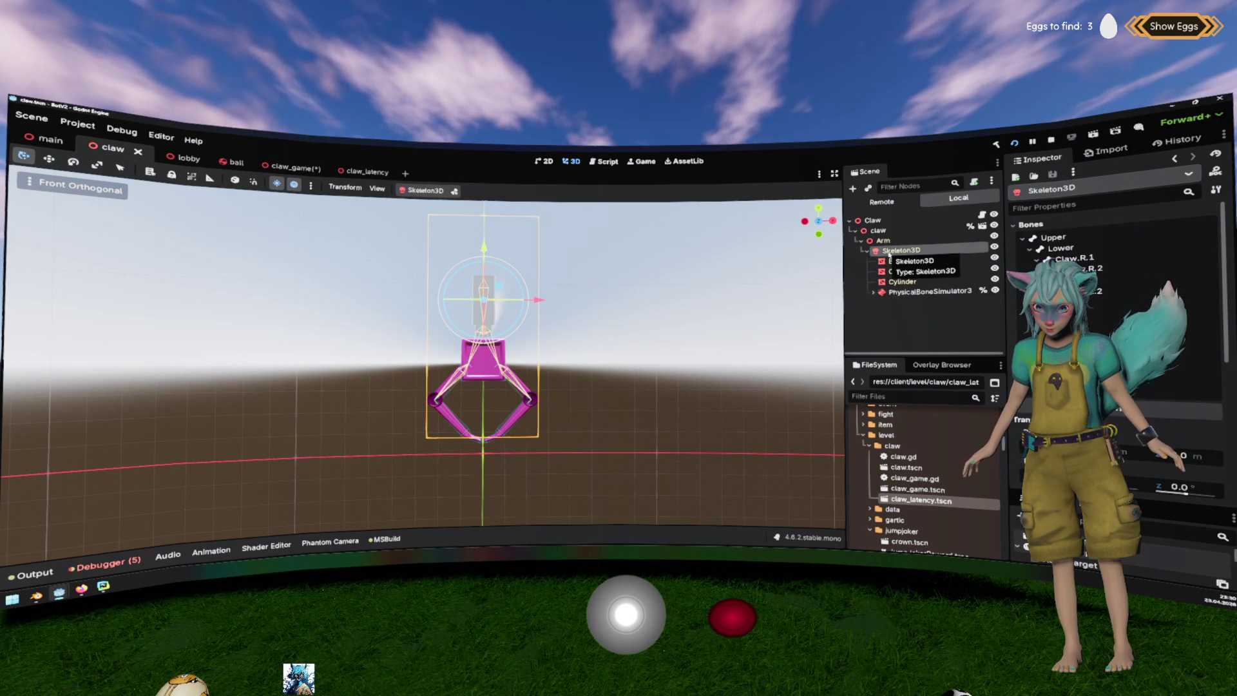
left_click_drag(451, 290, 516, 281)
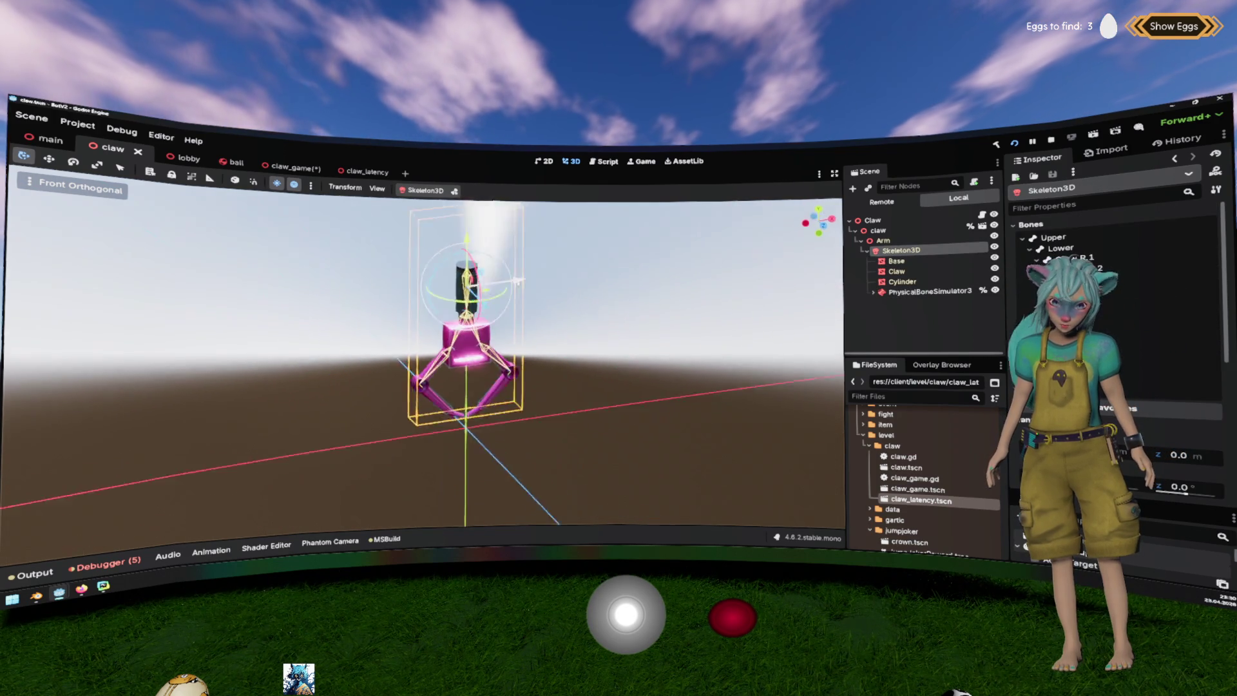
left_click(280, 166)
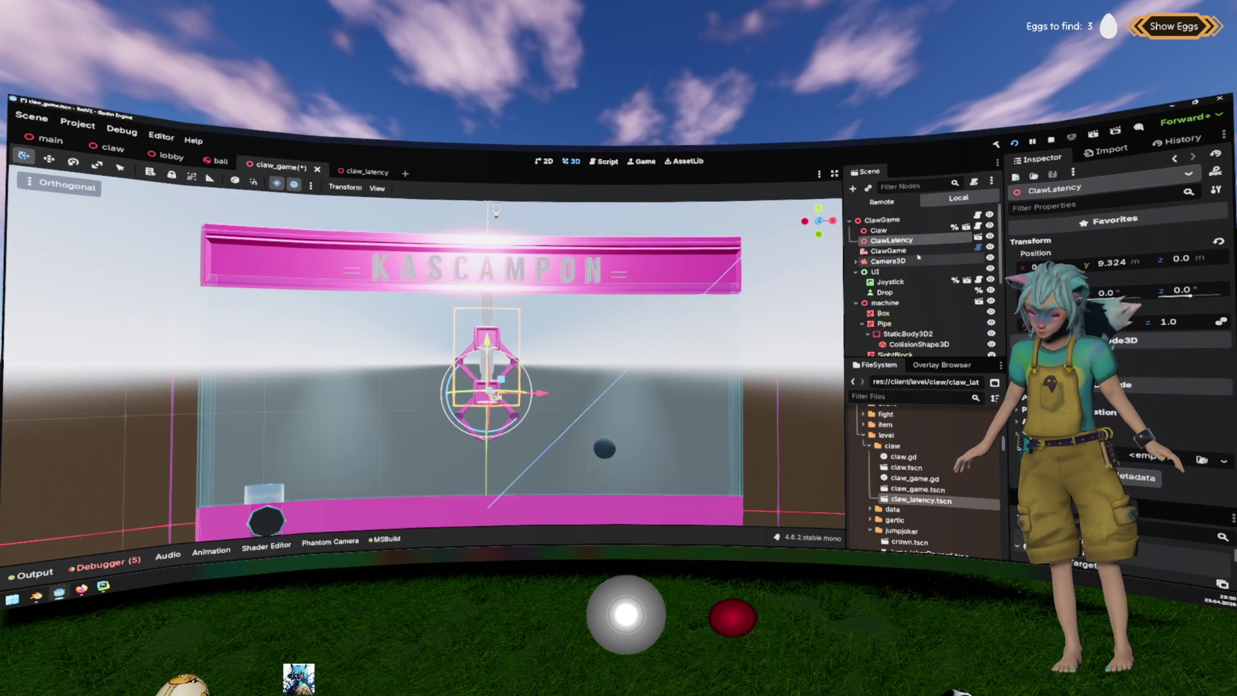
Raise ClawLatency to Y 13.697, view it from the front, and open claw_game.gd.
mouse_move(487, 357)
left_mouse_down()
mouse_move(488, 303)
mouse_move(488, 330)
left_mouse_up()
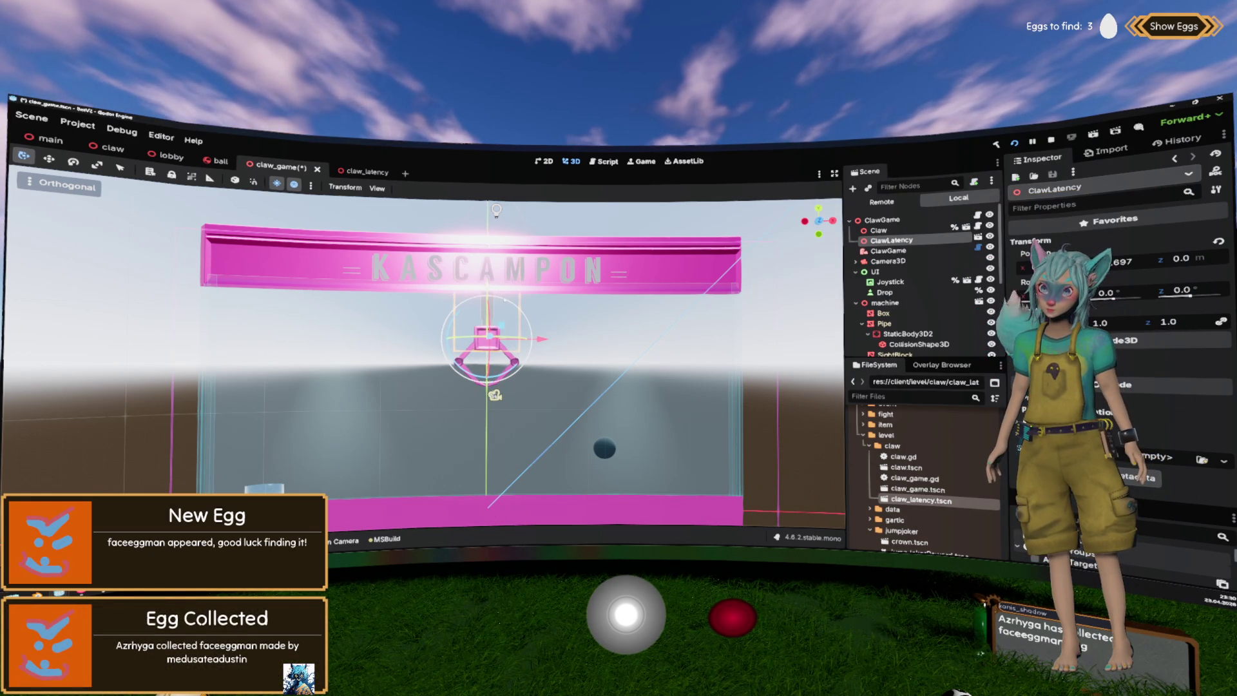
scroll(497, 317, "up", 5)
scroll(497, 316, "up", 2)
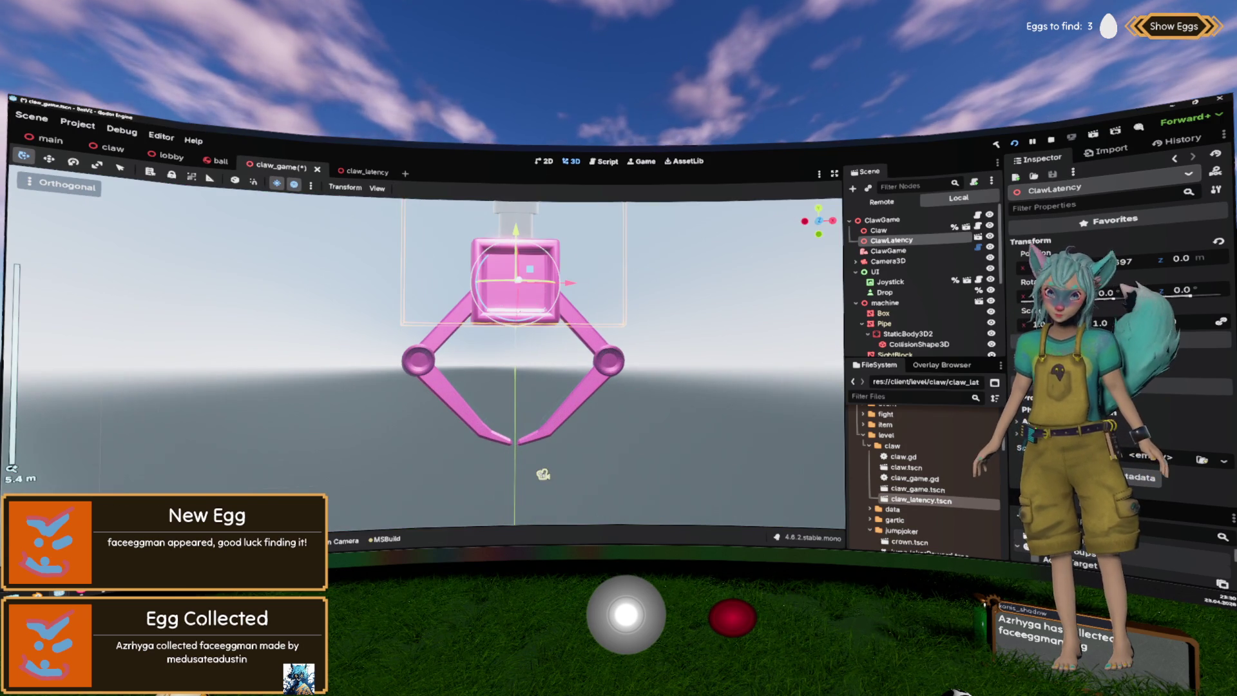
scroll(507, 319, "up", 2)
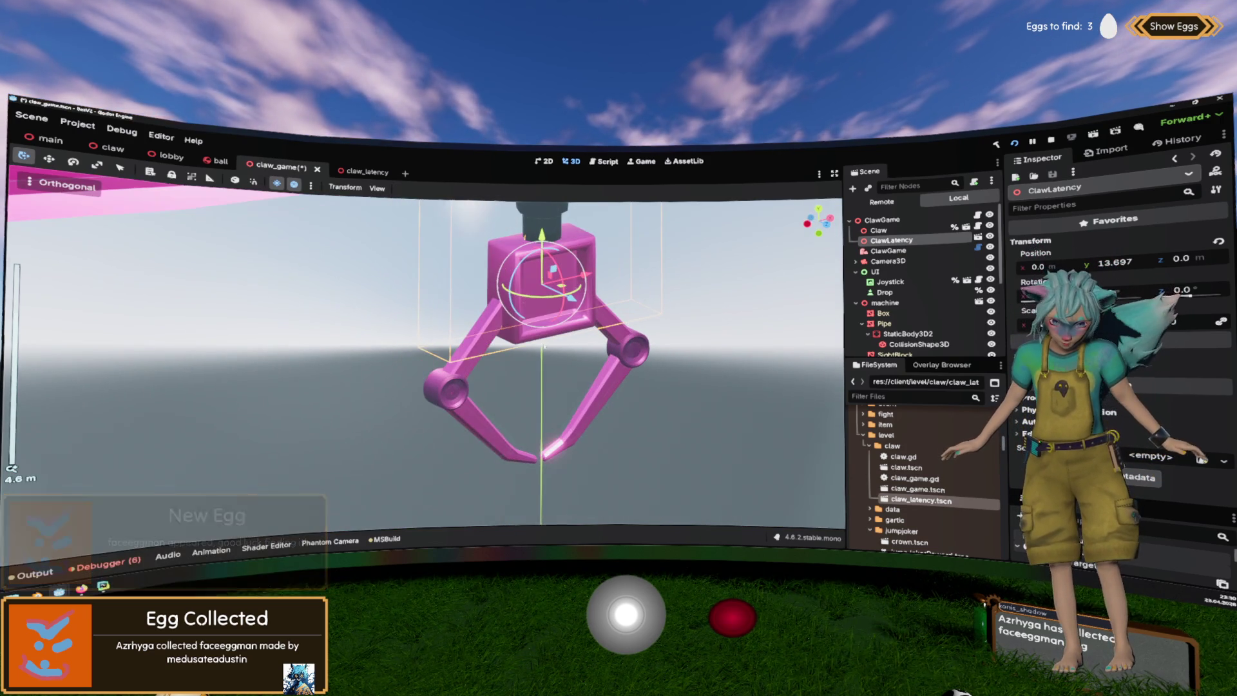
left_click_drag(507, 319, 518, 346)
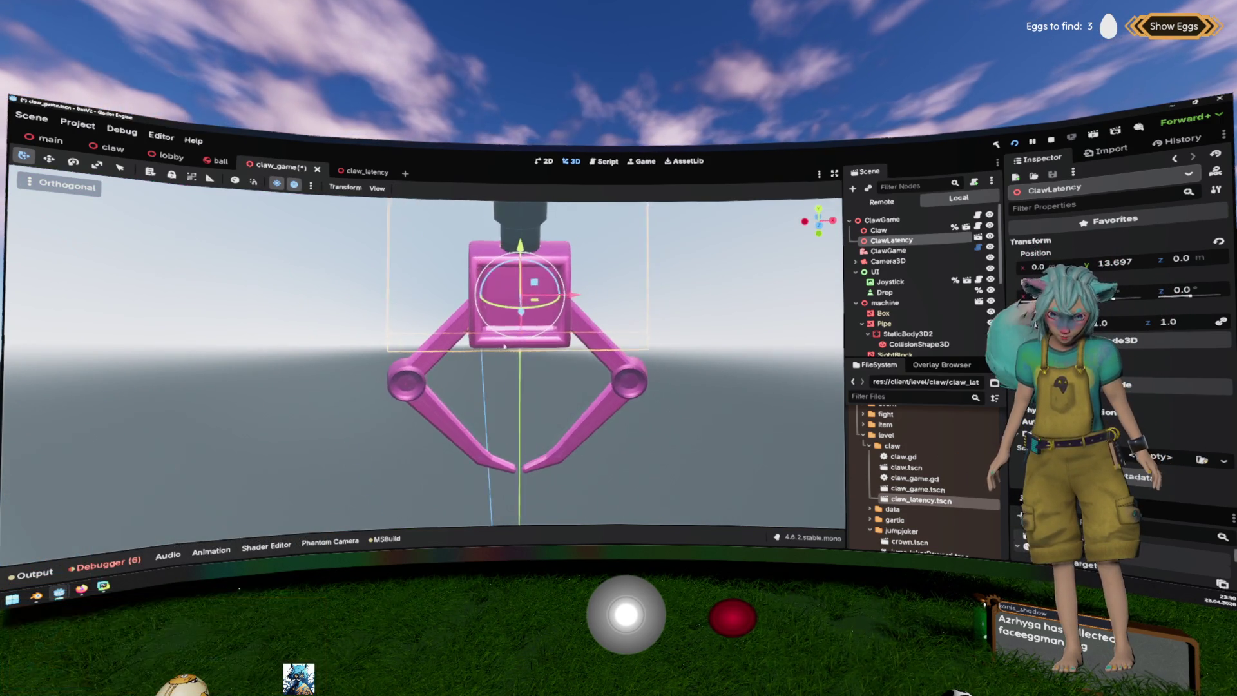
scroll(517, 346, "down", 4)
key("KP_1")
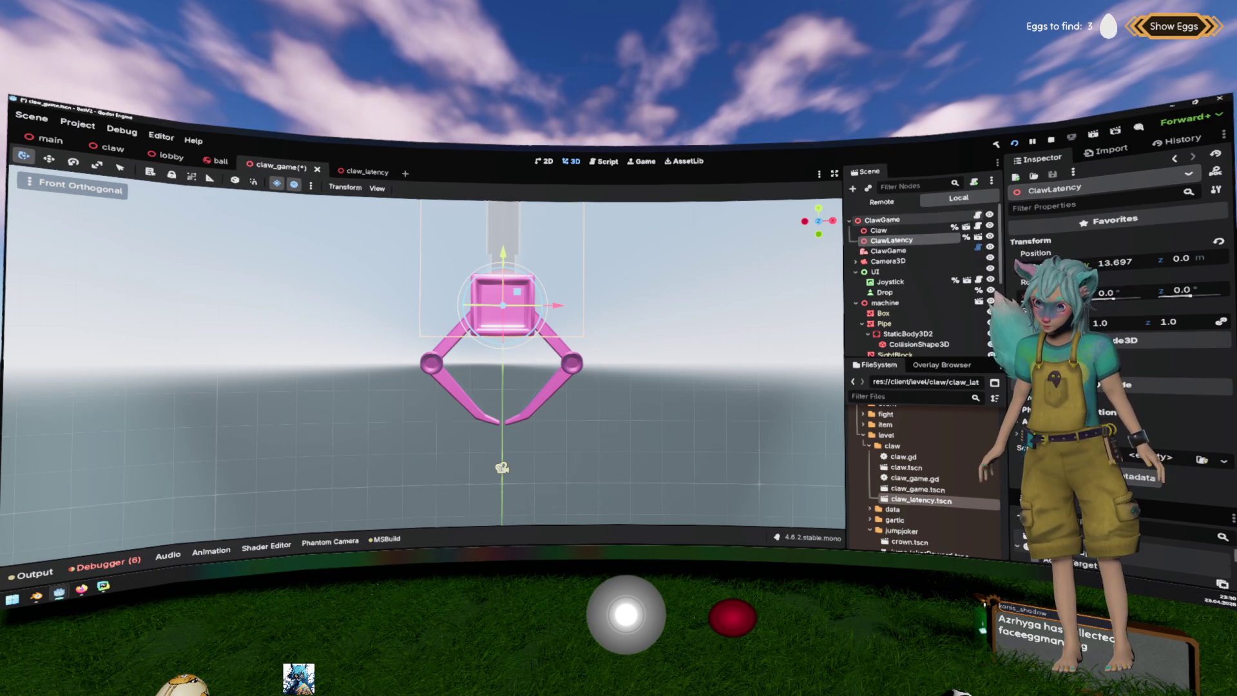
left_click(977, 214)
left_click(339, 335)
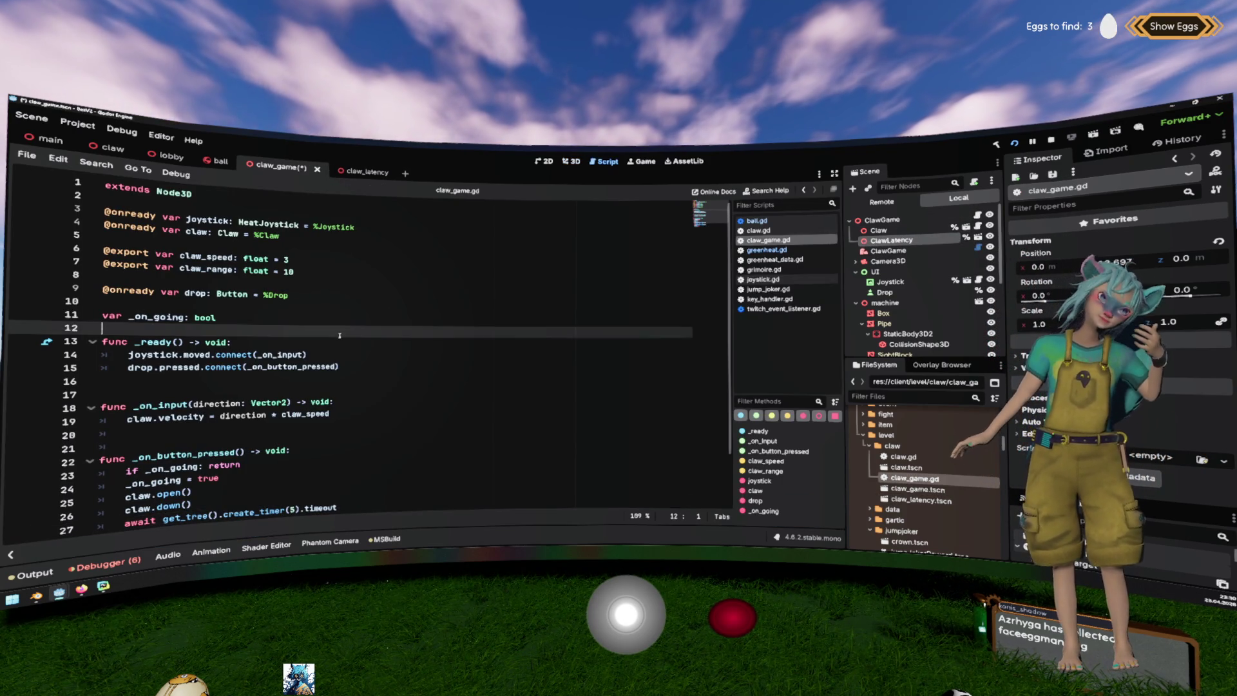
Add a blank line in claw_game.gd, then follow the _on_input and joystick references into joystick.gd.
key("Return")
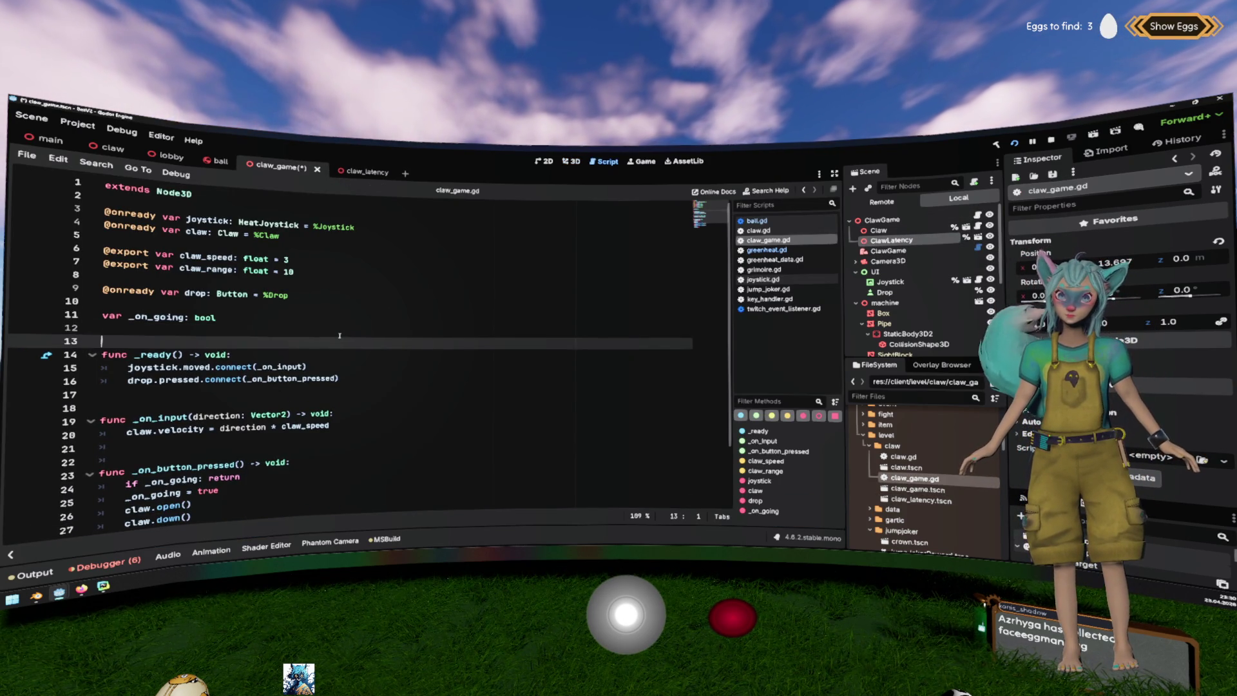
double_click(281, 366)
left_click(281, 366, "ctrl")
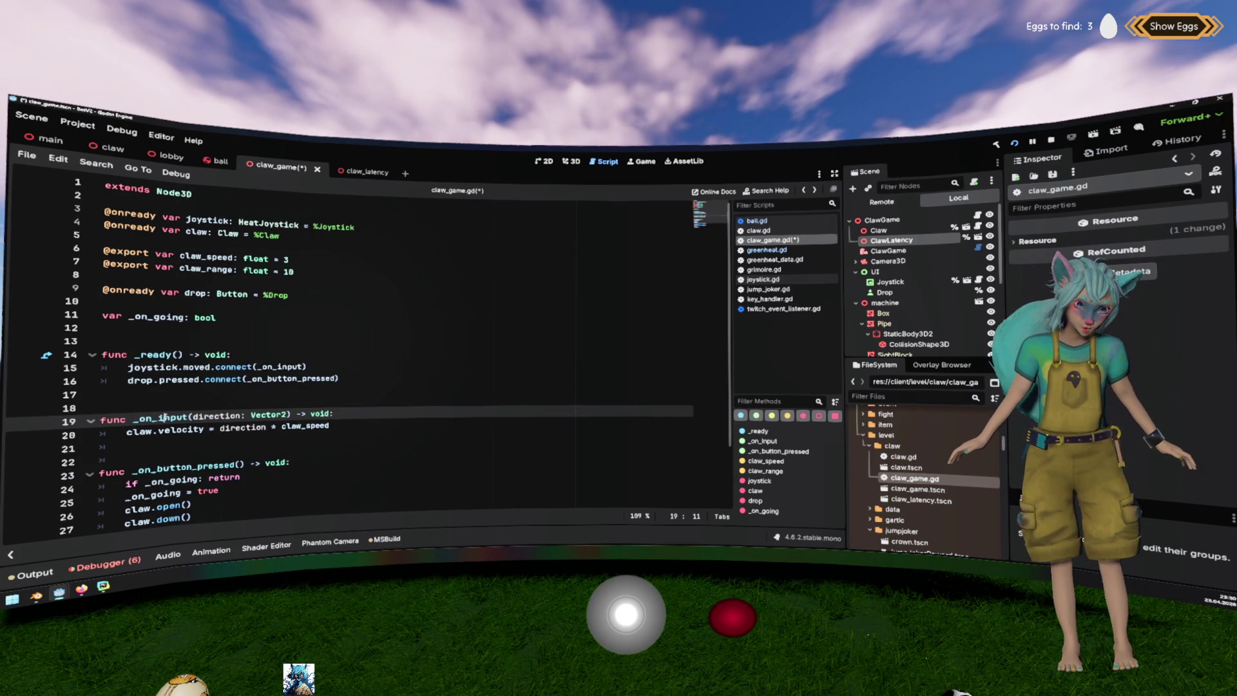
left_click(177, 369, "ctrl")
left_click(273, 219, "ctrl")
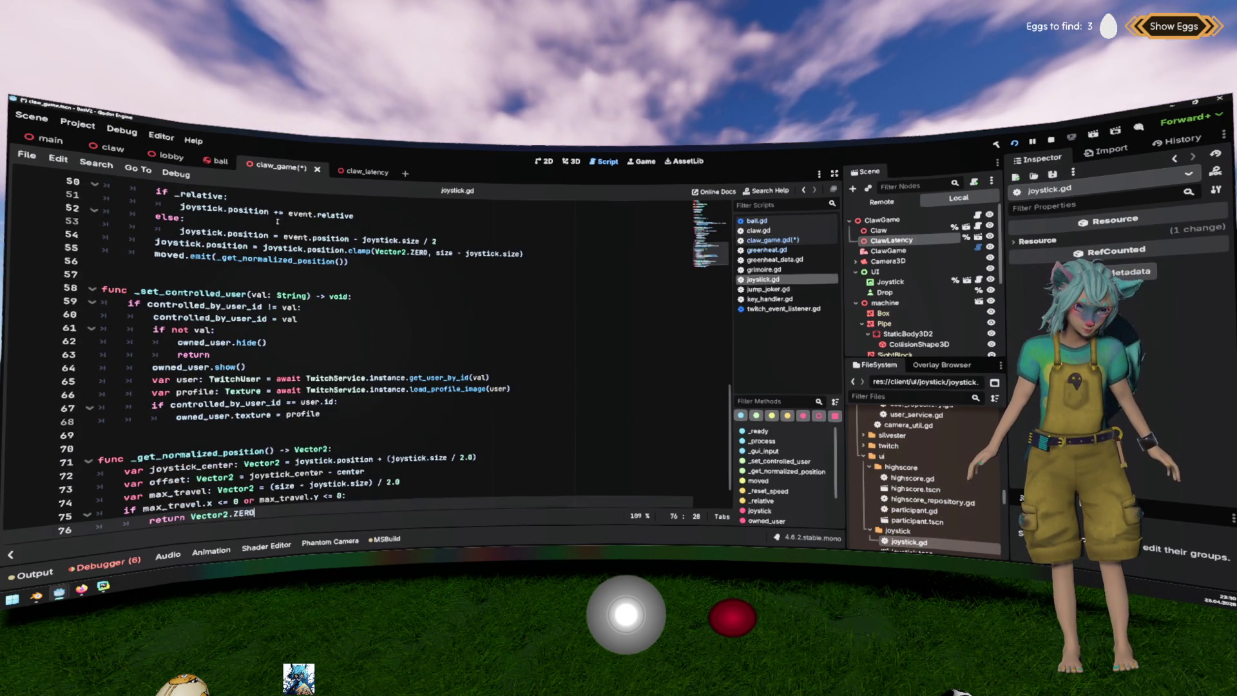
Type the moved signal's latency parameter as float on line 18 of joystick.gd.
scroll(225, 302, "up", 15)
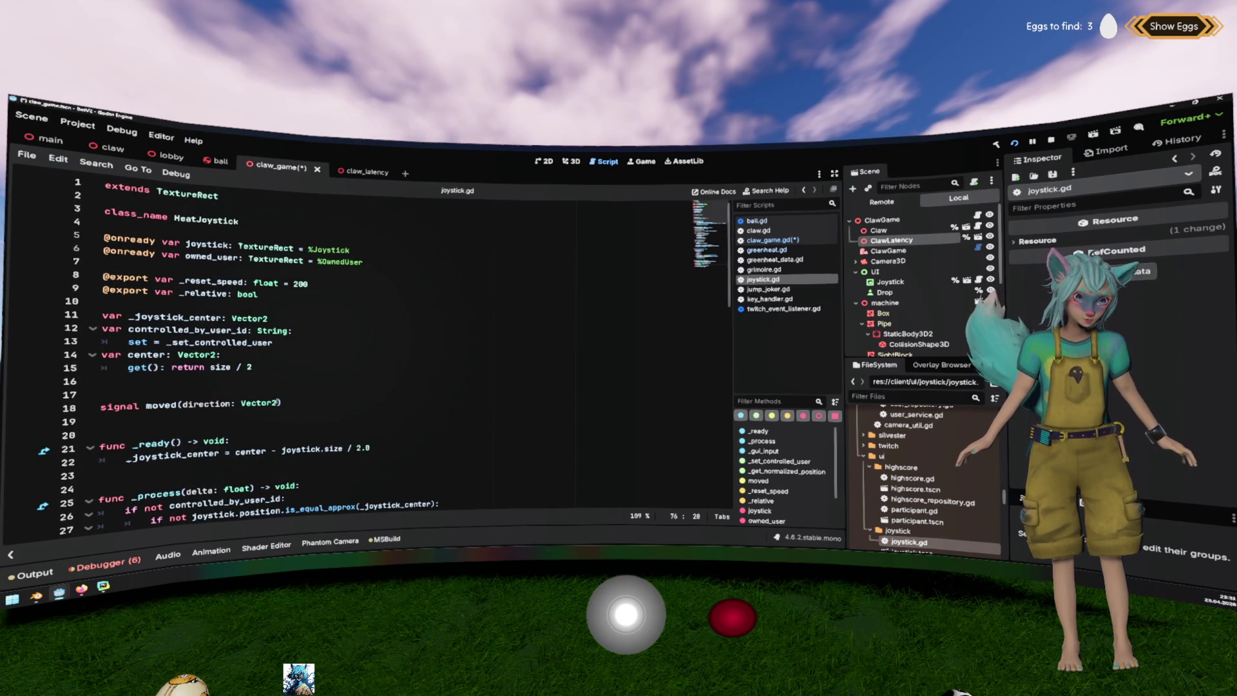
left_click(277, 402)
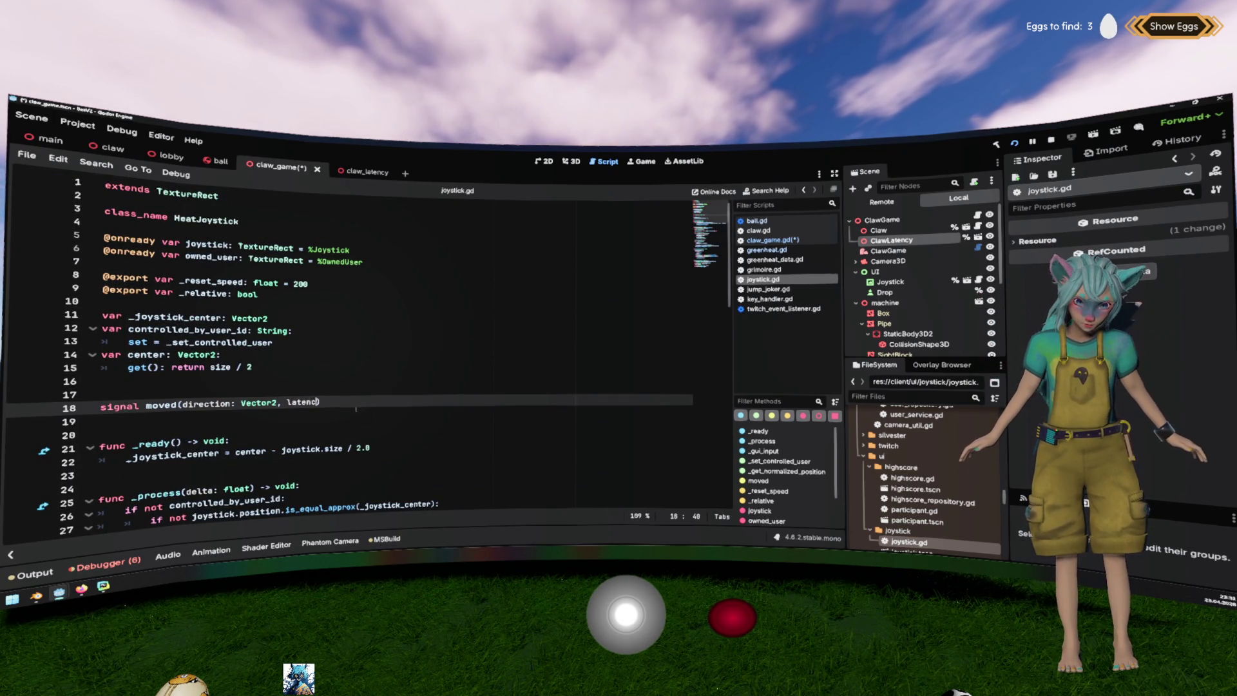
type(", latency:")
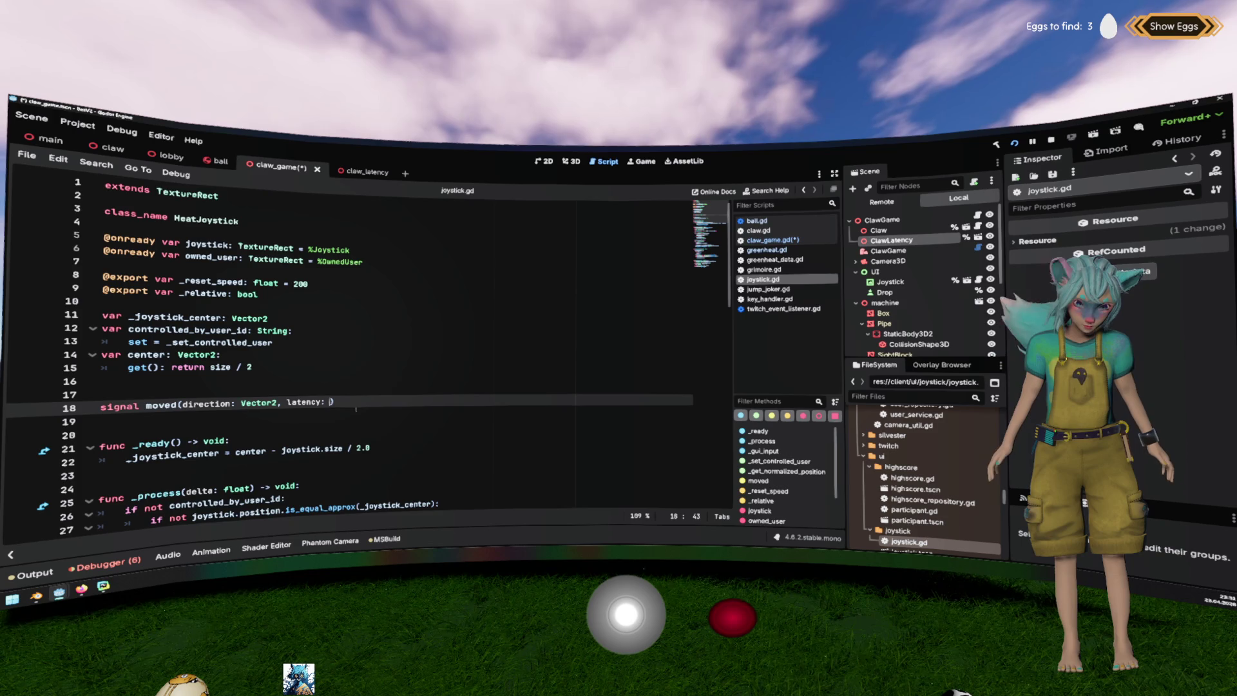
type("float")
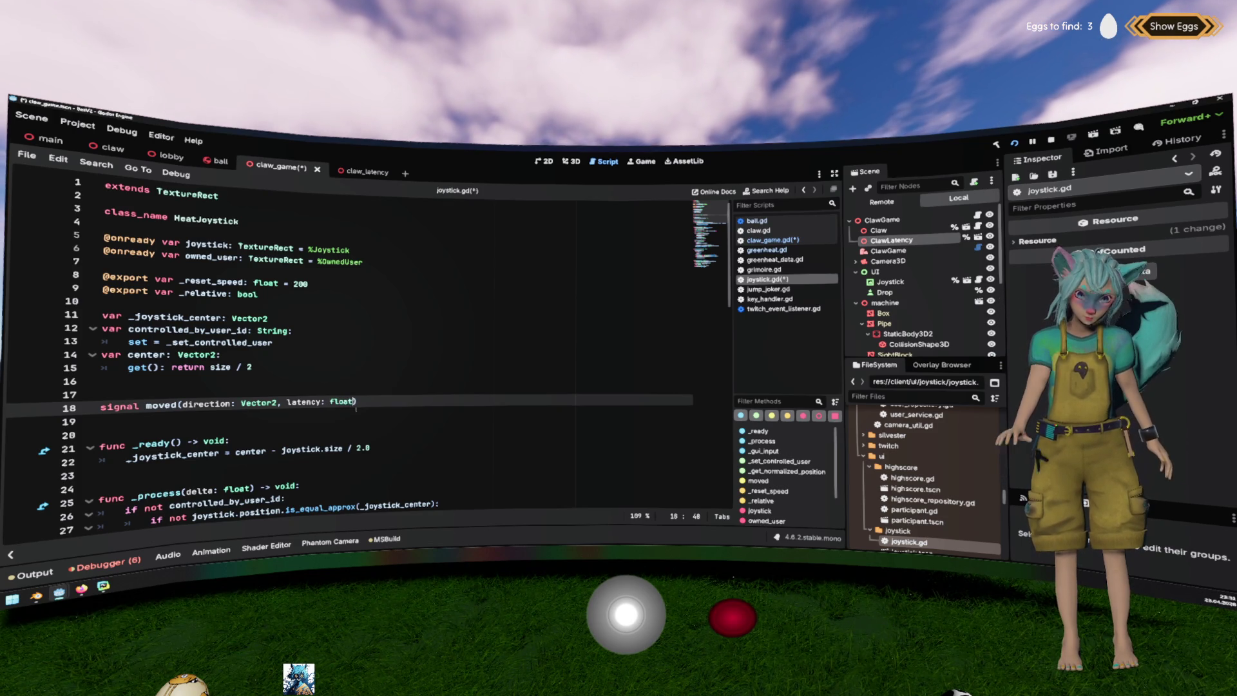
scroll(355, 409, "down", 3)
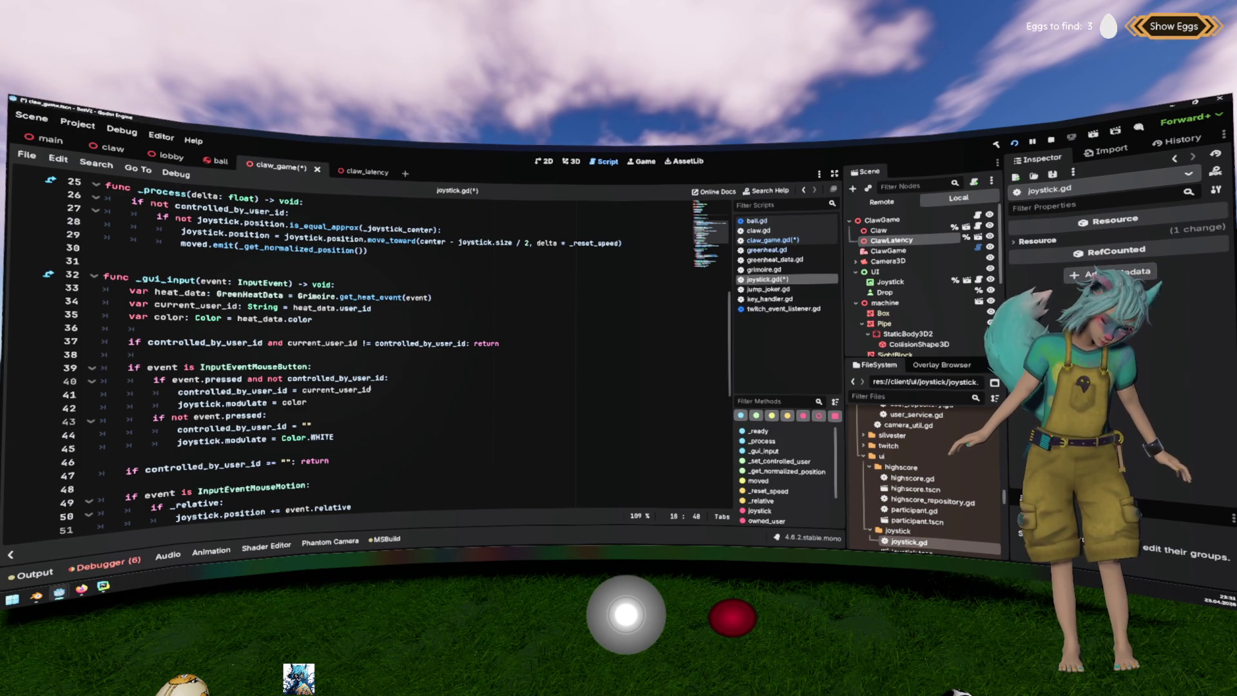
scroll(370, 389, "up", 1)
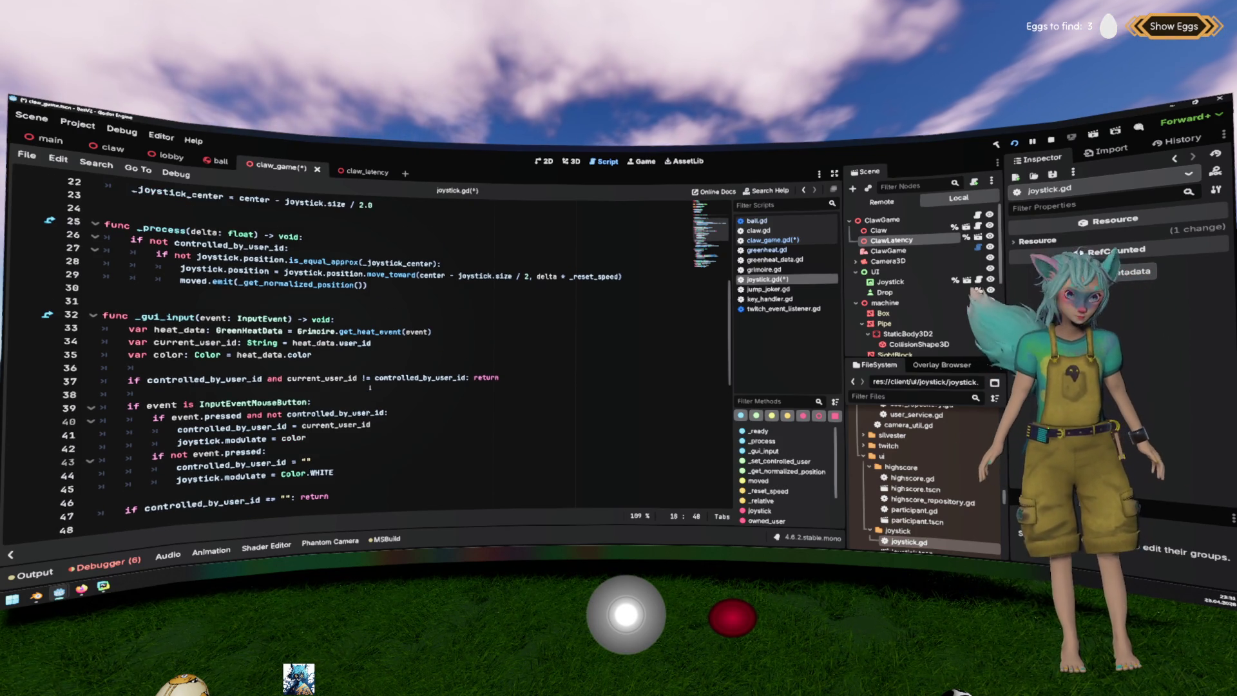
scroll(346, 316, "up", 5)
scroll(257, 290, "down", 9)
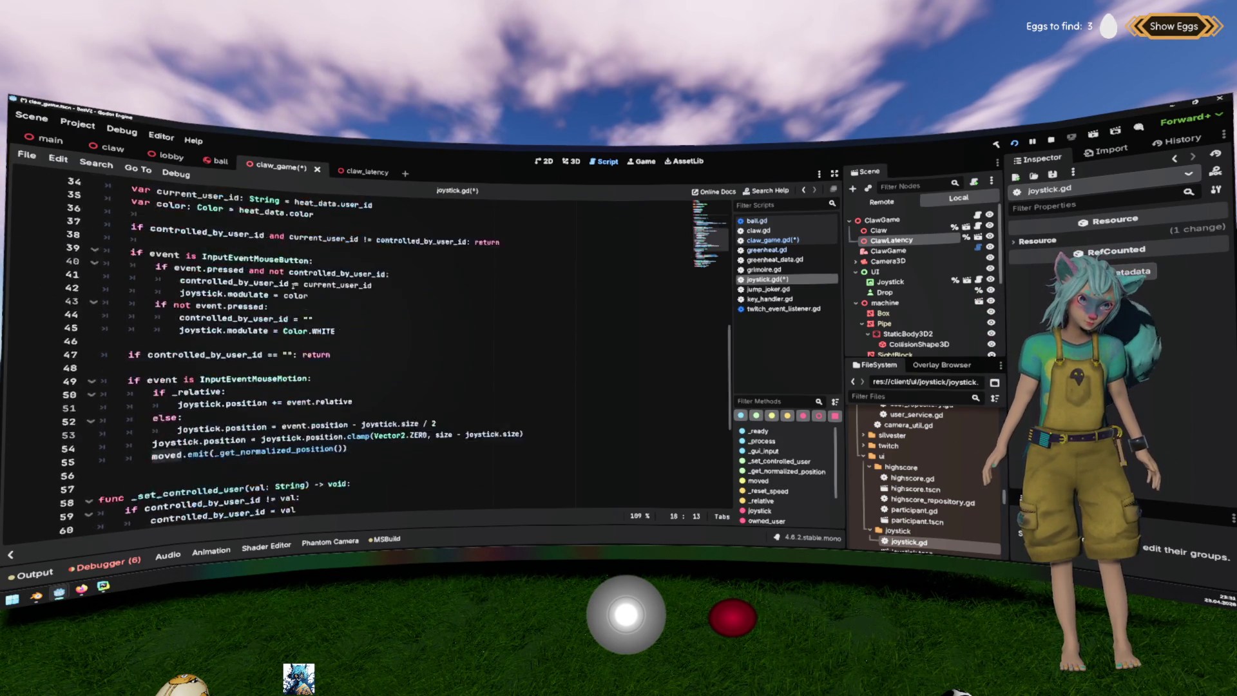
scroll(193, 267, "up", 5)
left_click(430, 320)
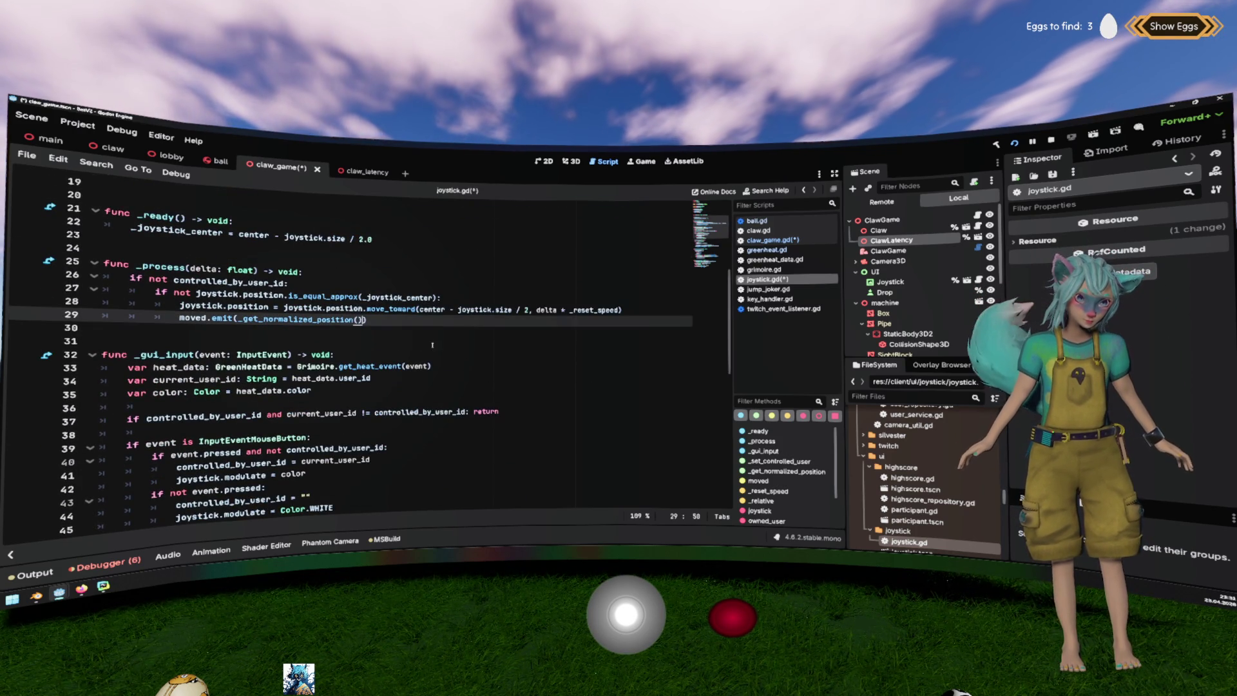
Add a comma after _get_normalized_position() in the _process moved.emit call.
type(",")
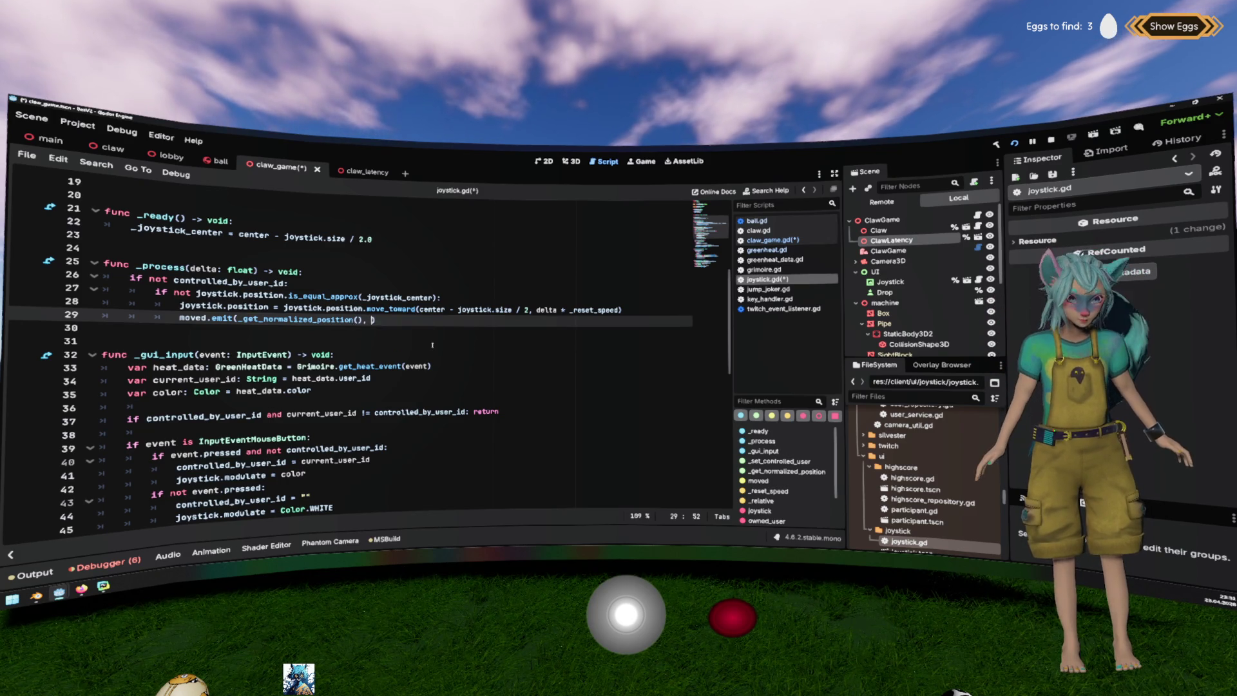
scroll(446, 339, "up", 1)
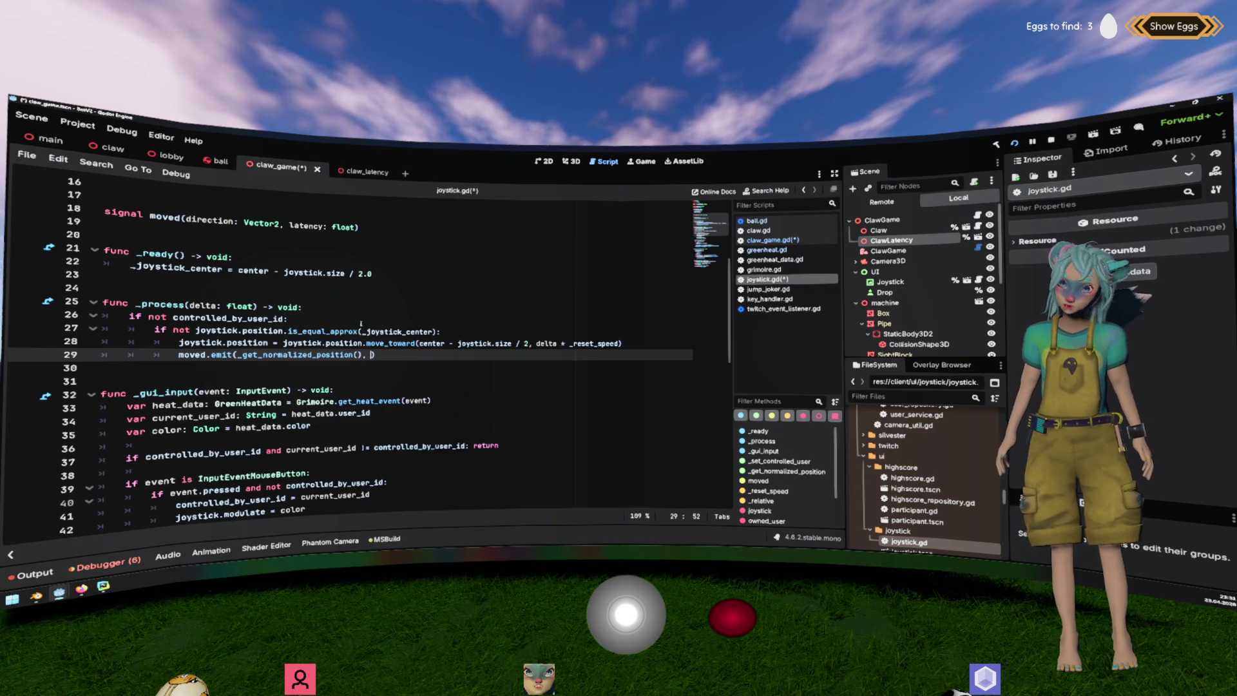
scroll(386, 322, "down", 1)
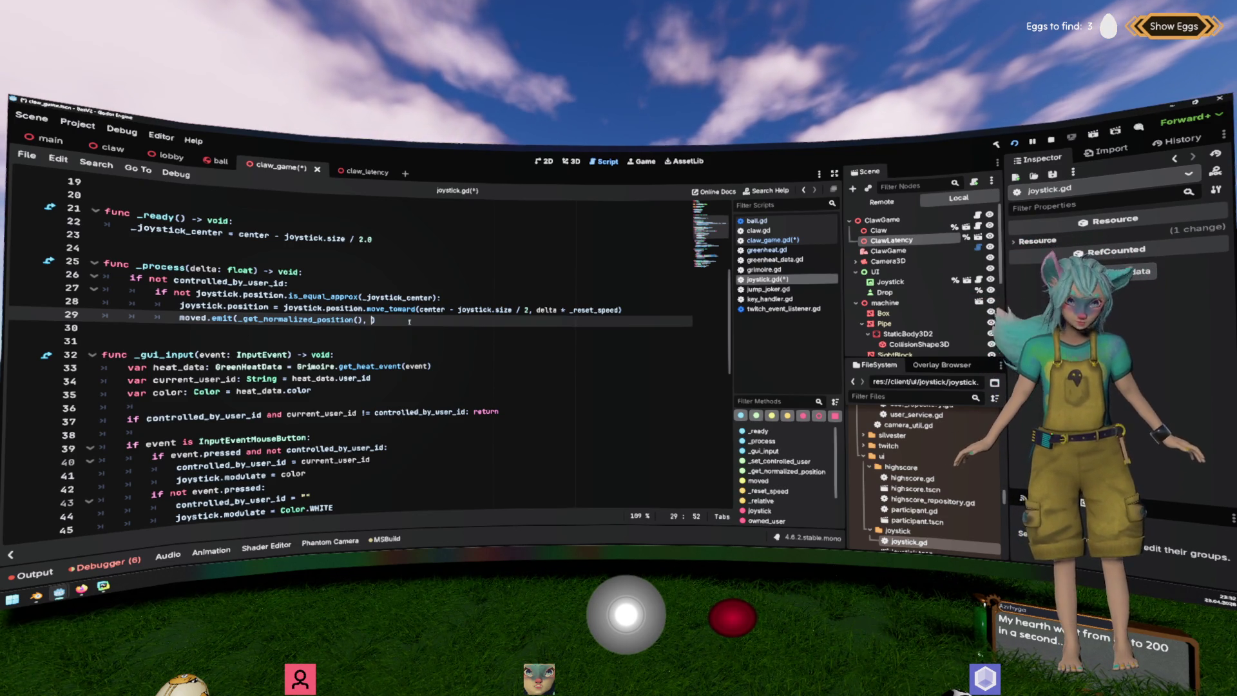
scroll(409, 321, "up", 1)
scroll(399, 331, "down", 1)
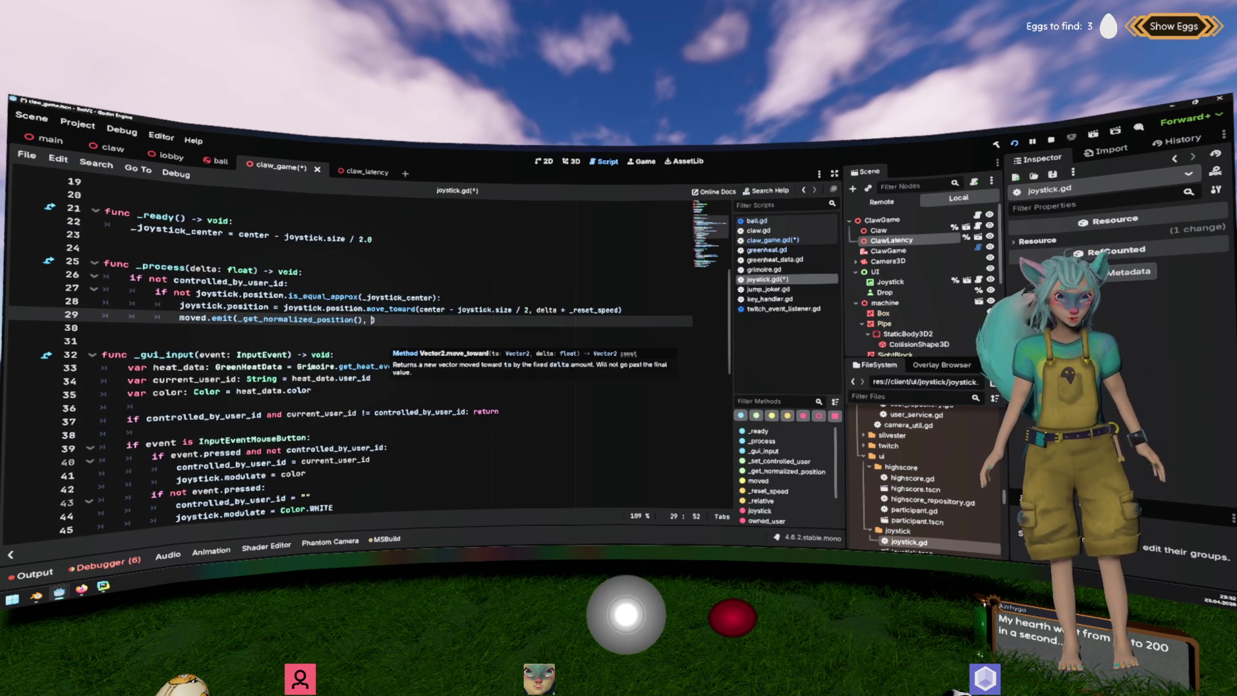
double_click(235, 282)
scroll(245, 322, "up", 5)
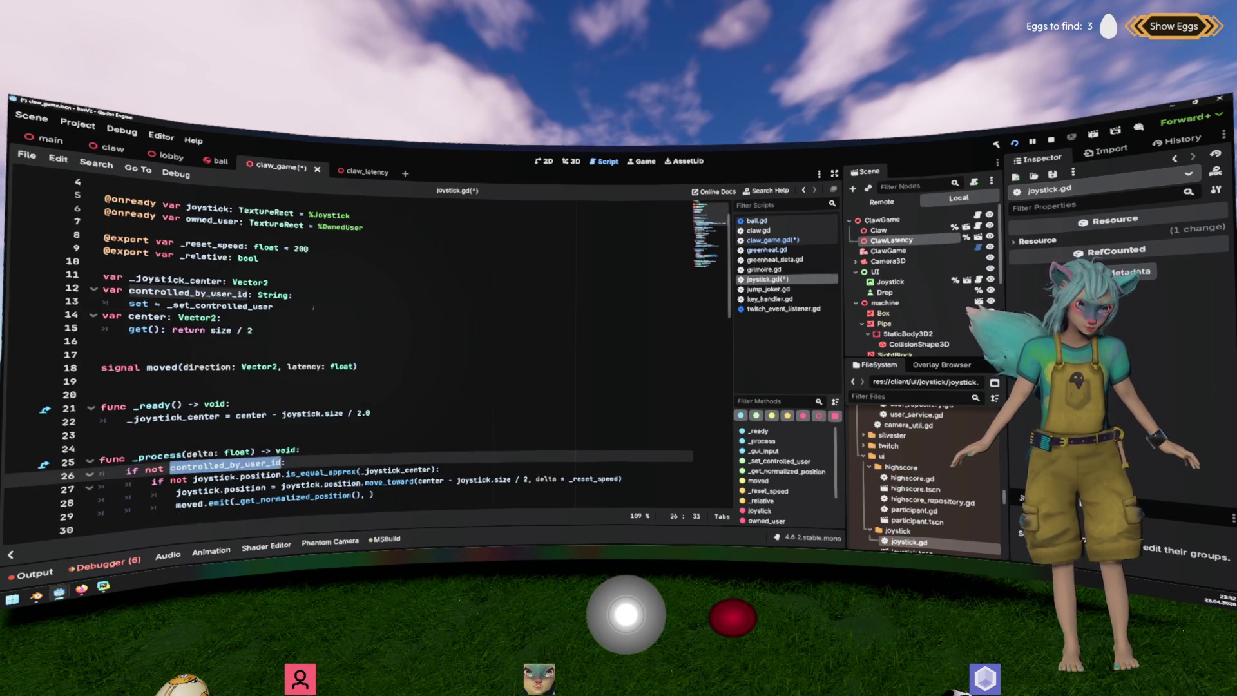
Declare var user_latency: float below the controlled_by_user_id setter in joystick.gd.
left_click(103, 315)
key("Return")
key("Up")
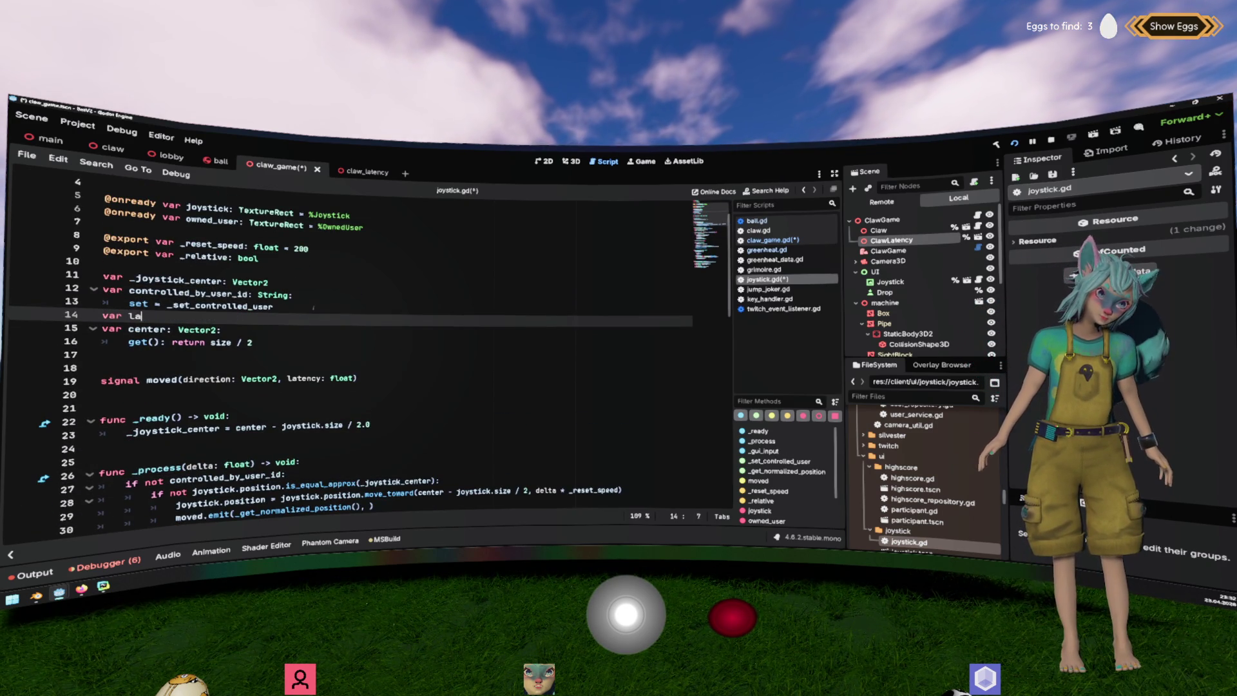
type("_dir")
key("ctrl+BackSpace")
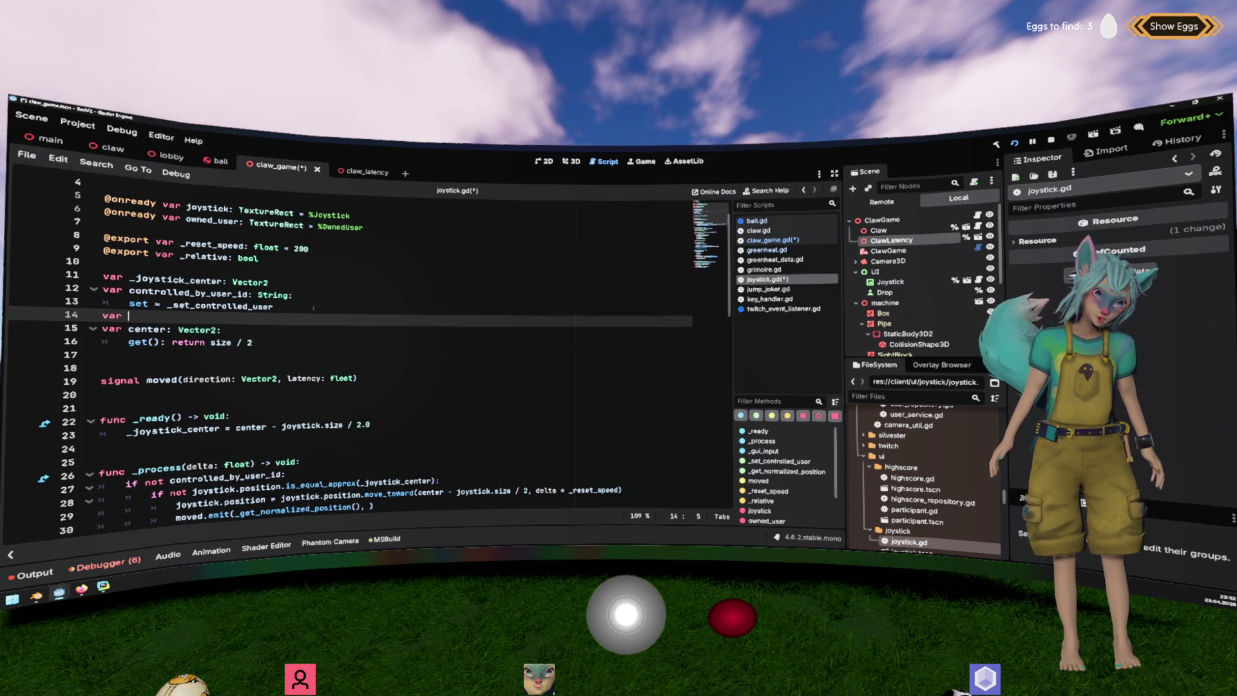
type("user_la")
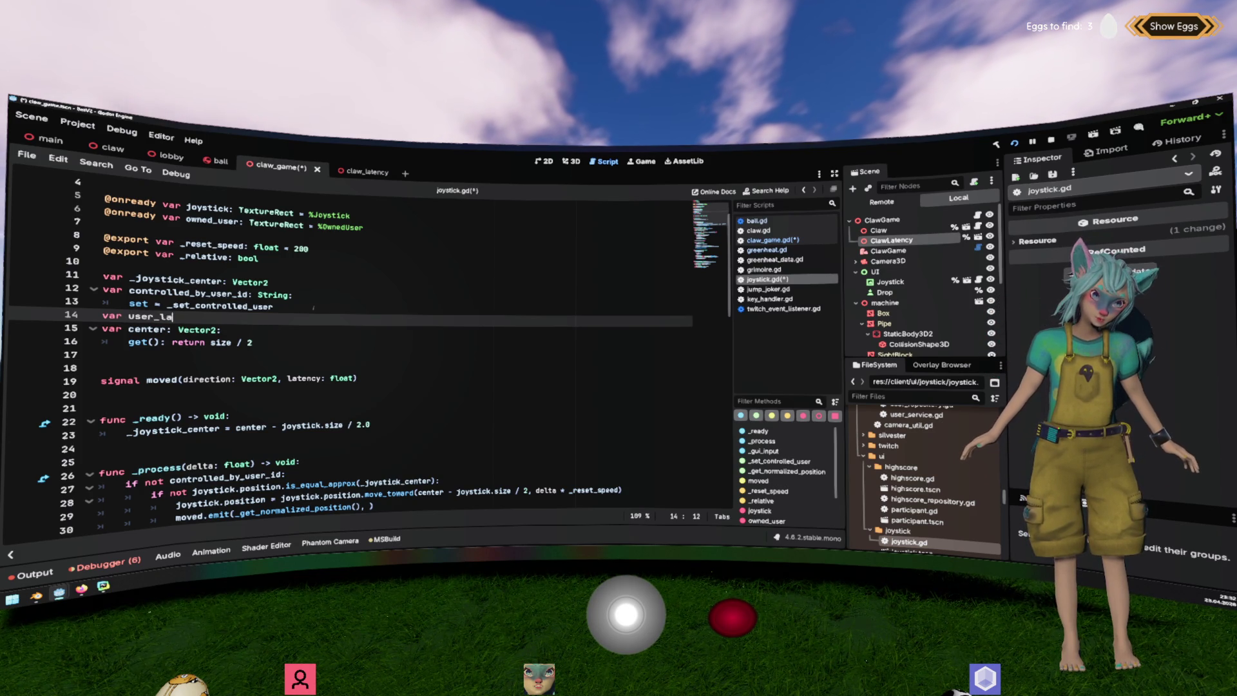
type("tency: float")
key("Return")
key("Up")
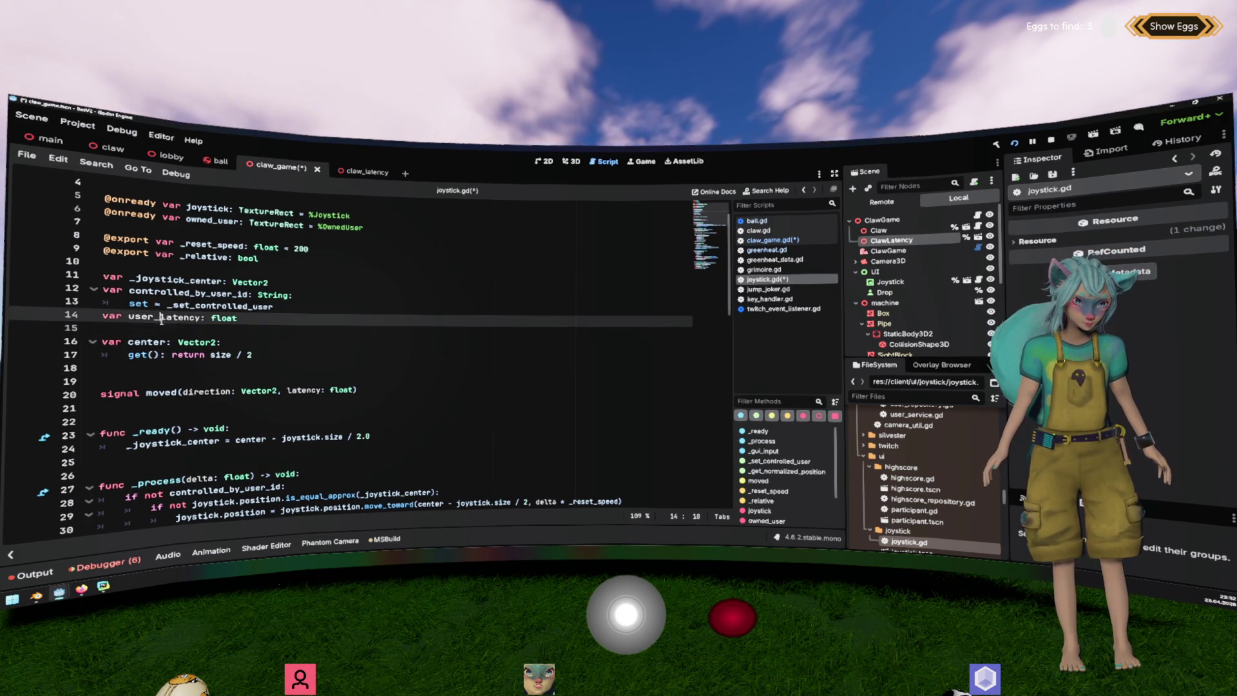
key("ctrl+Right")
key("ctrl+Right")
scroll(303, 383, "down", 10)
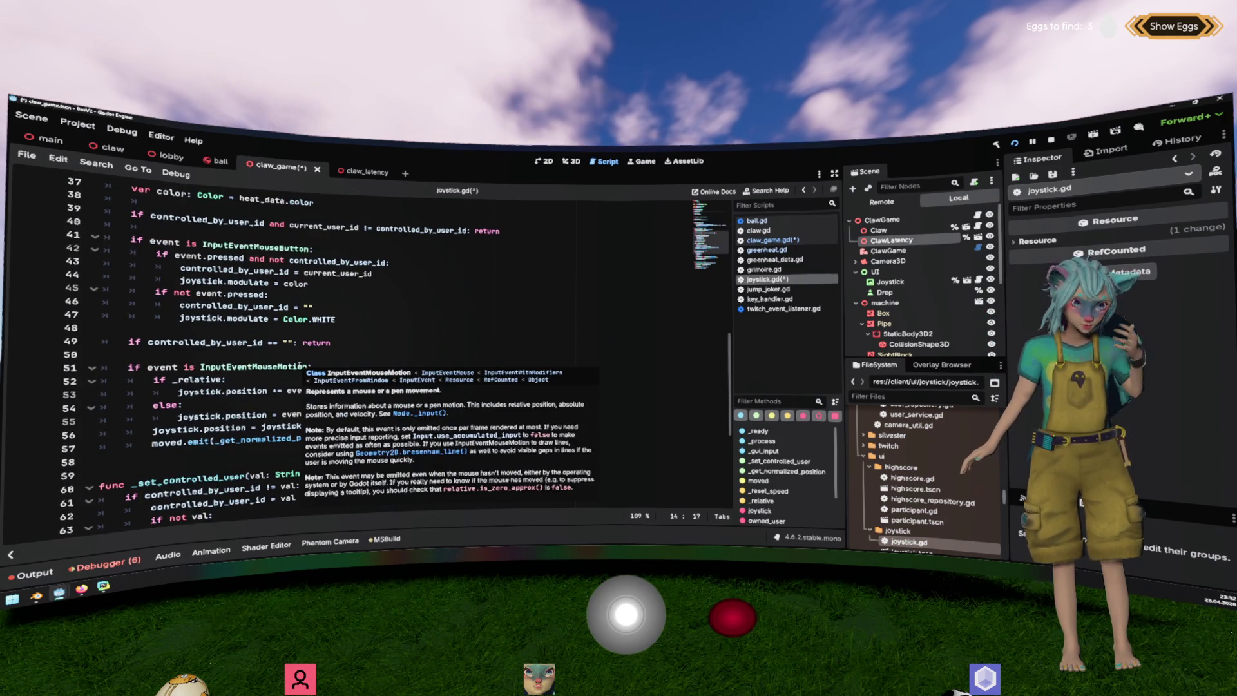
scroll(422, 347, "up", 2)
double_click(216, 291)
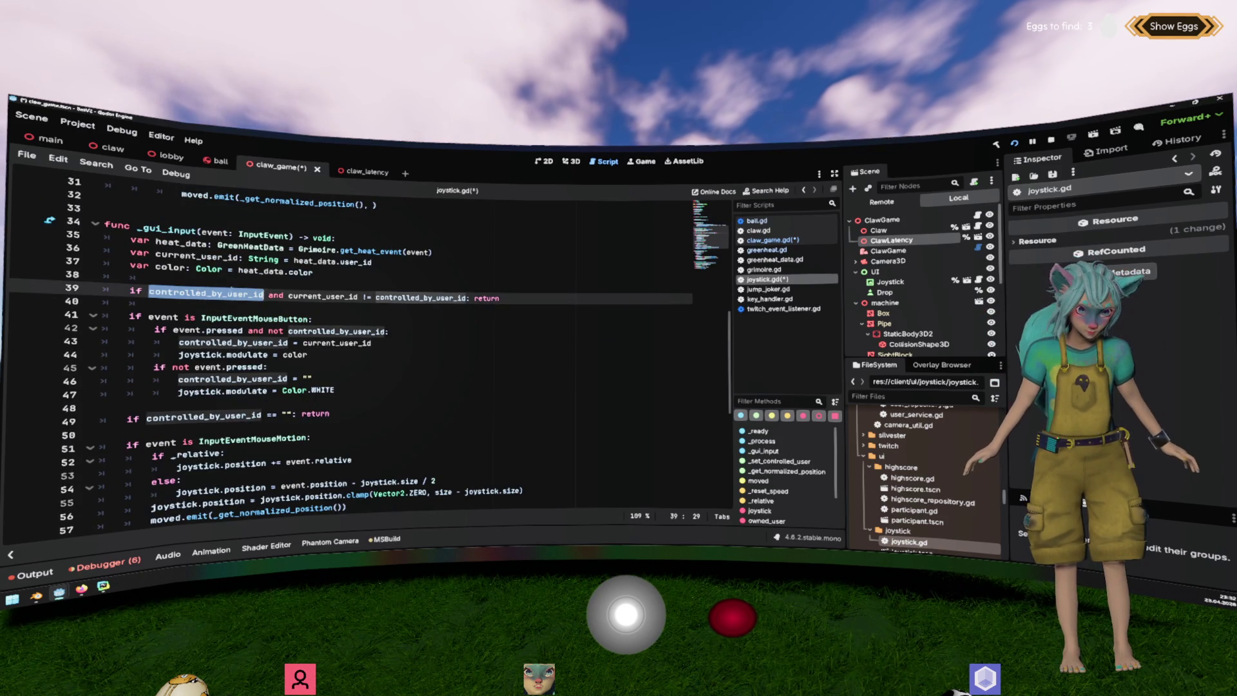
left_click(400, 253)
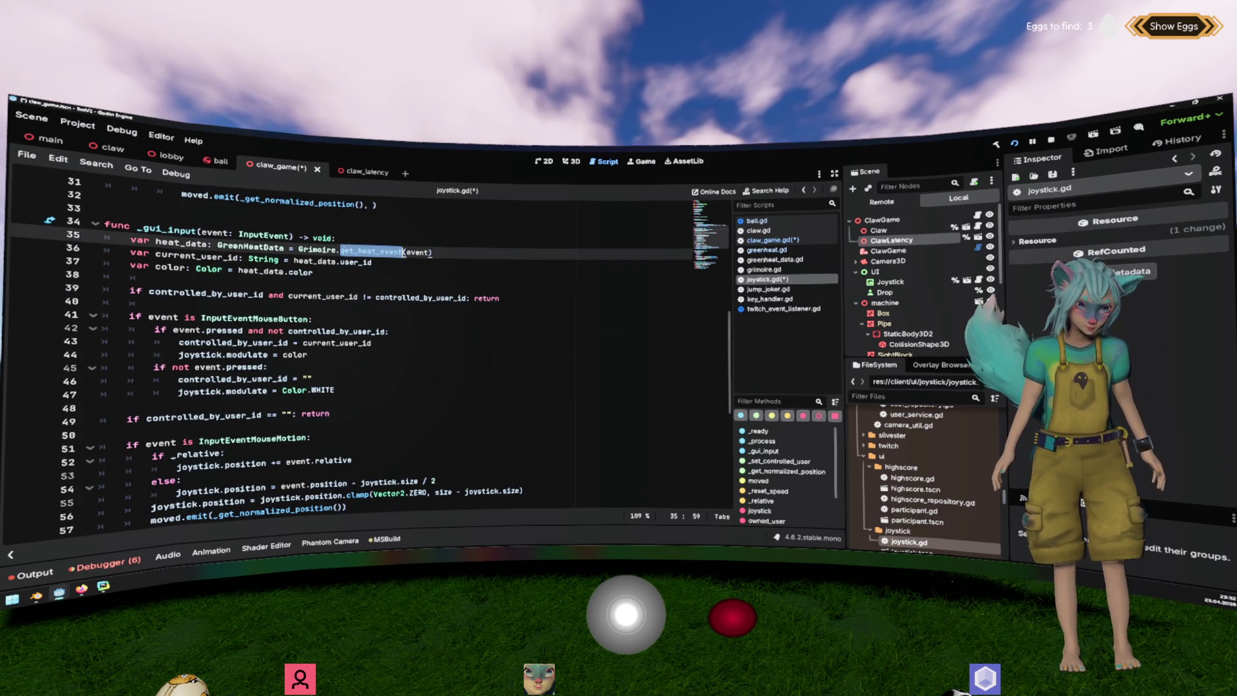
double_click(181, 242)
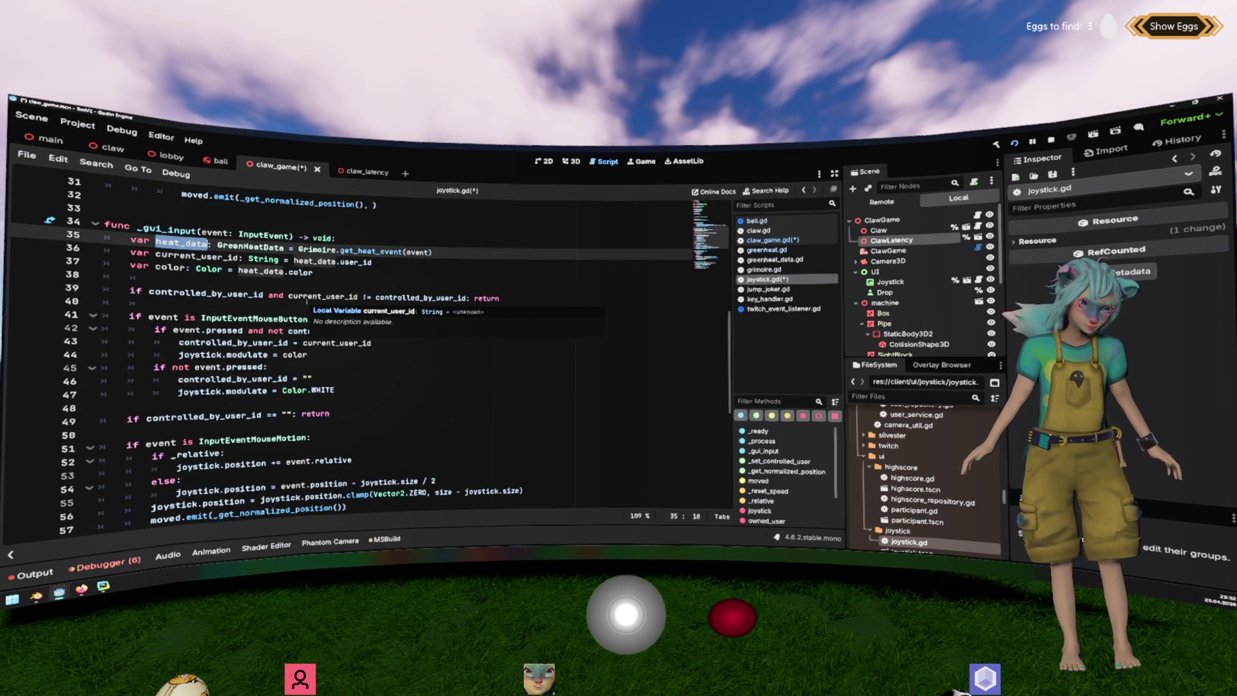
double_click(196, 257)
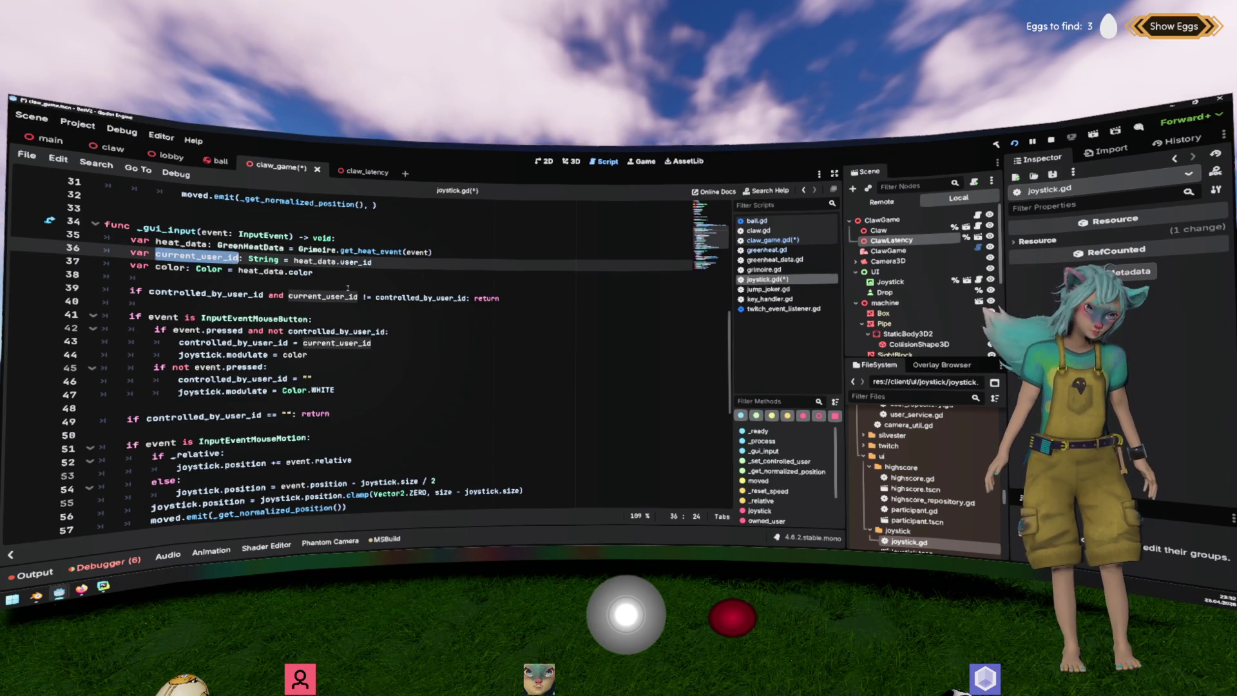
double_click(206, 293)
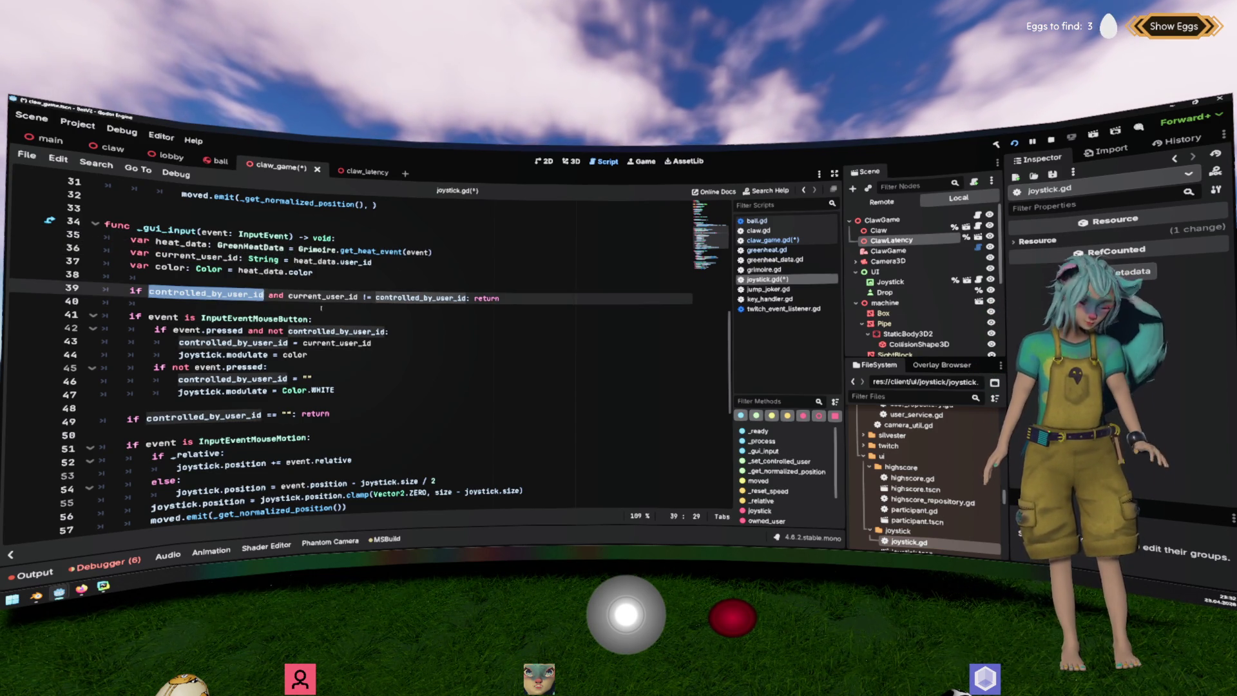
Write user_latency = heat_data.latency + heat_data.time after the ownership check in _gui_input.
key("End")
scroll(210, 293, "down", 1)
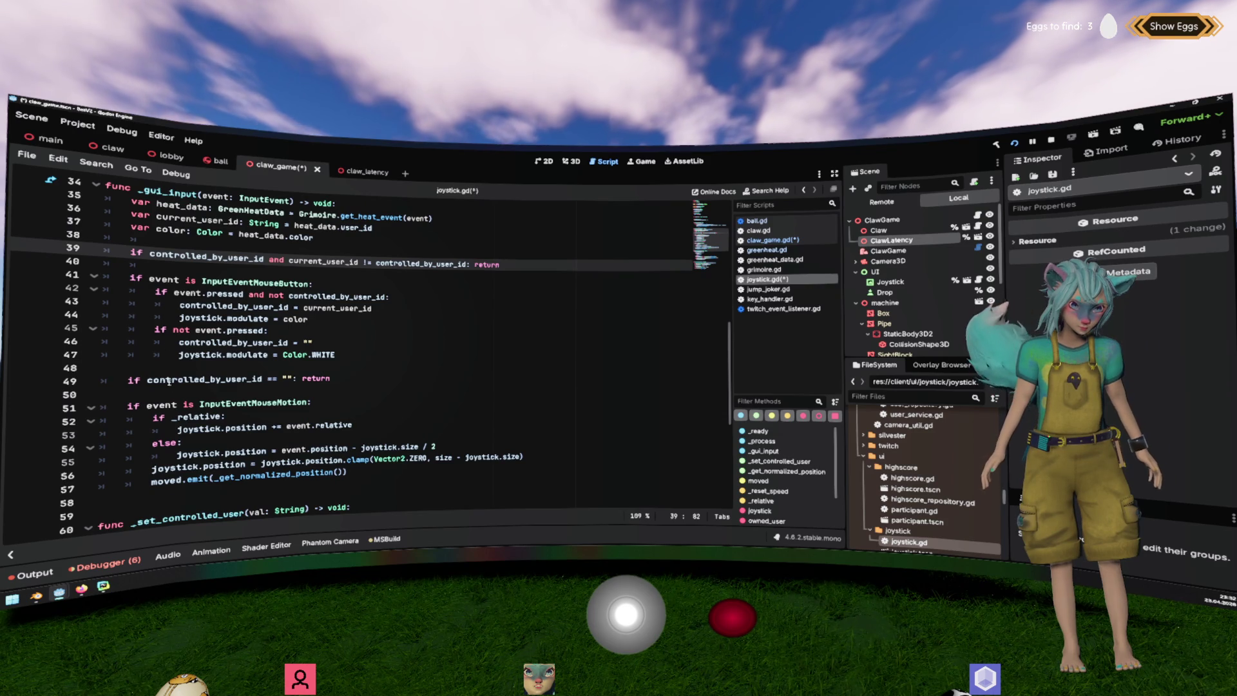
key("Return")
type("user_latency ")
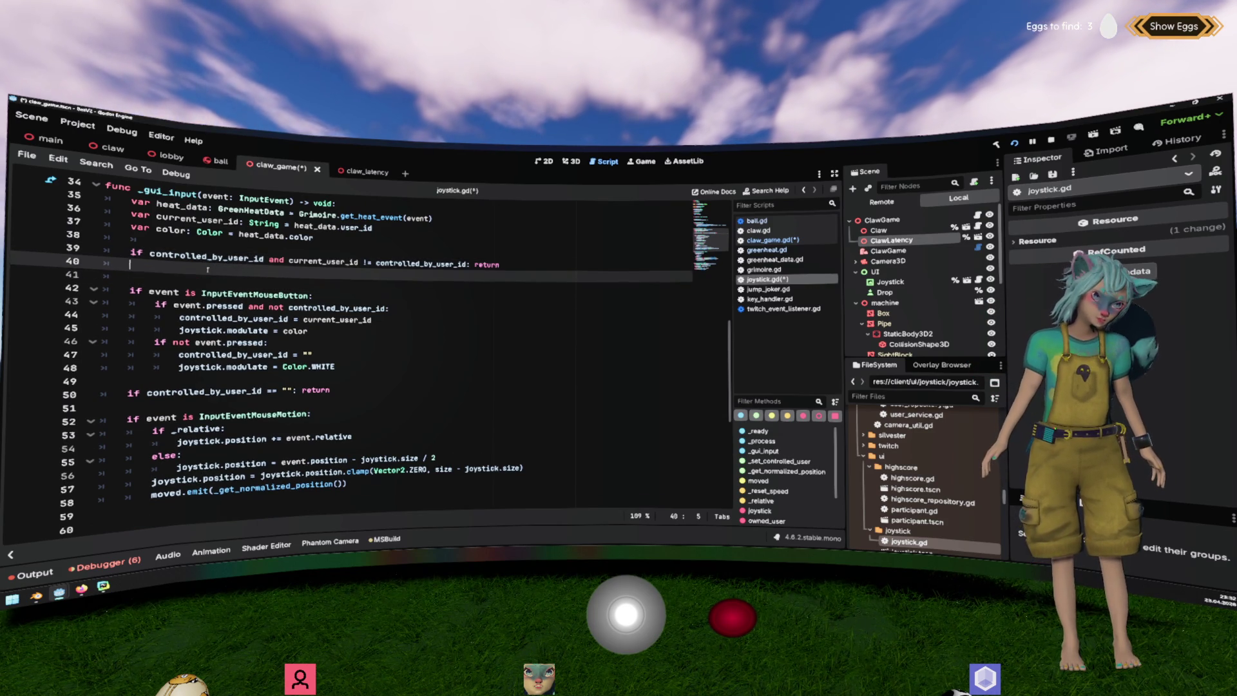
type("= ")
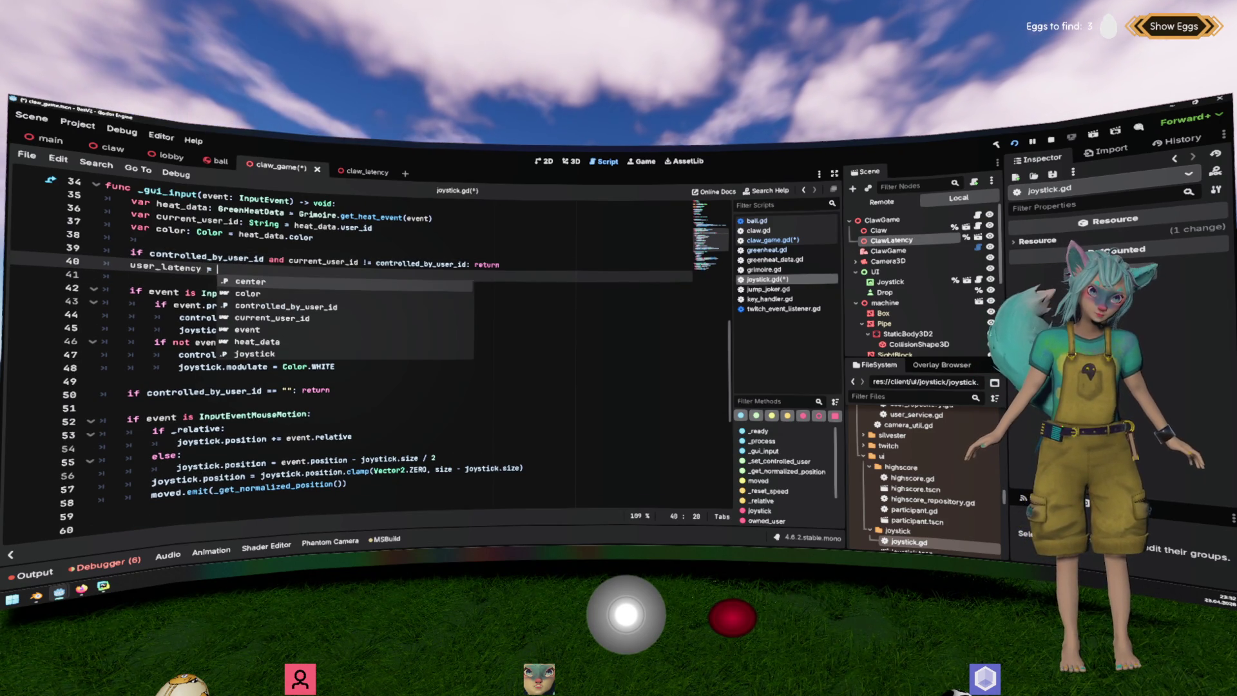
type("heat_data.l")
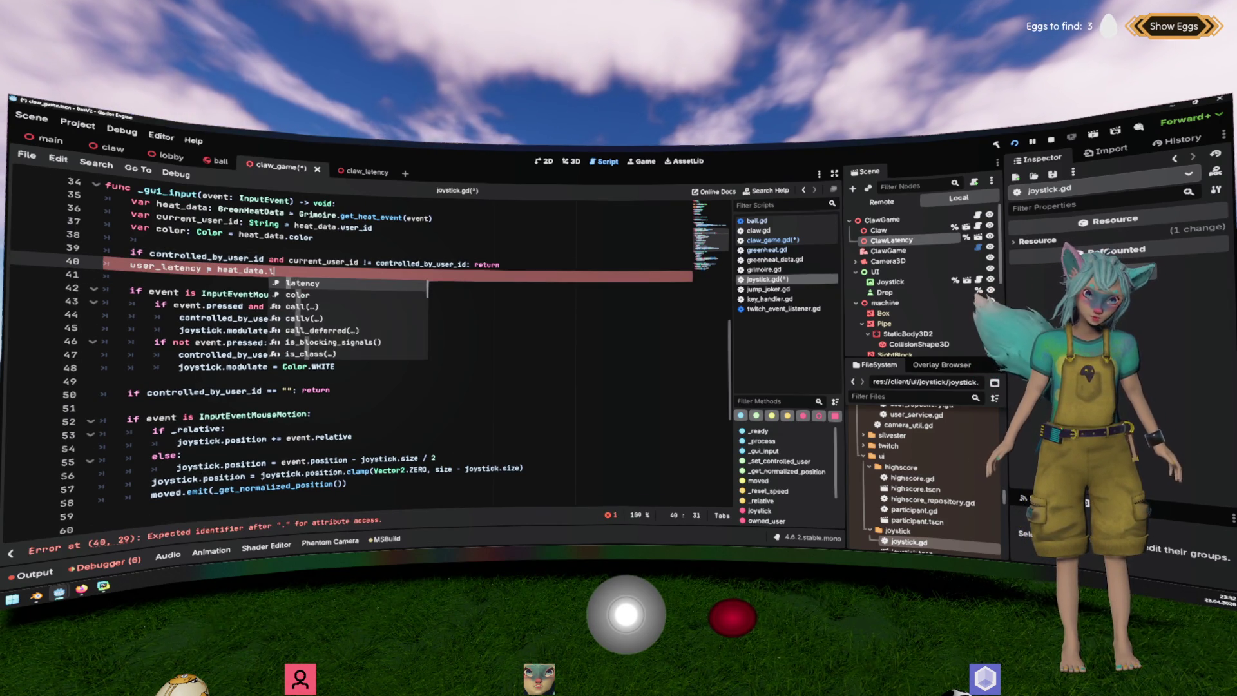
key("Return")
type("heat")
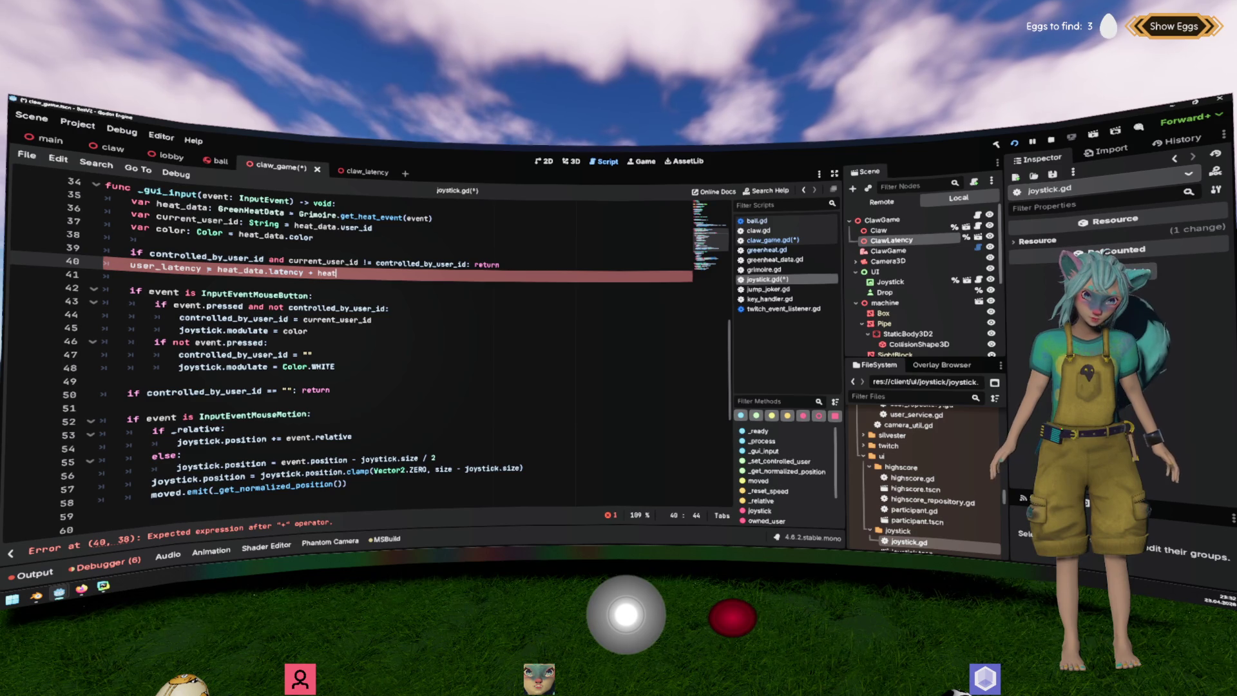
key("Return")
type(".")
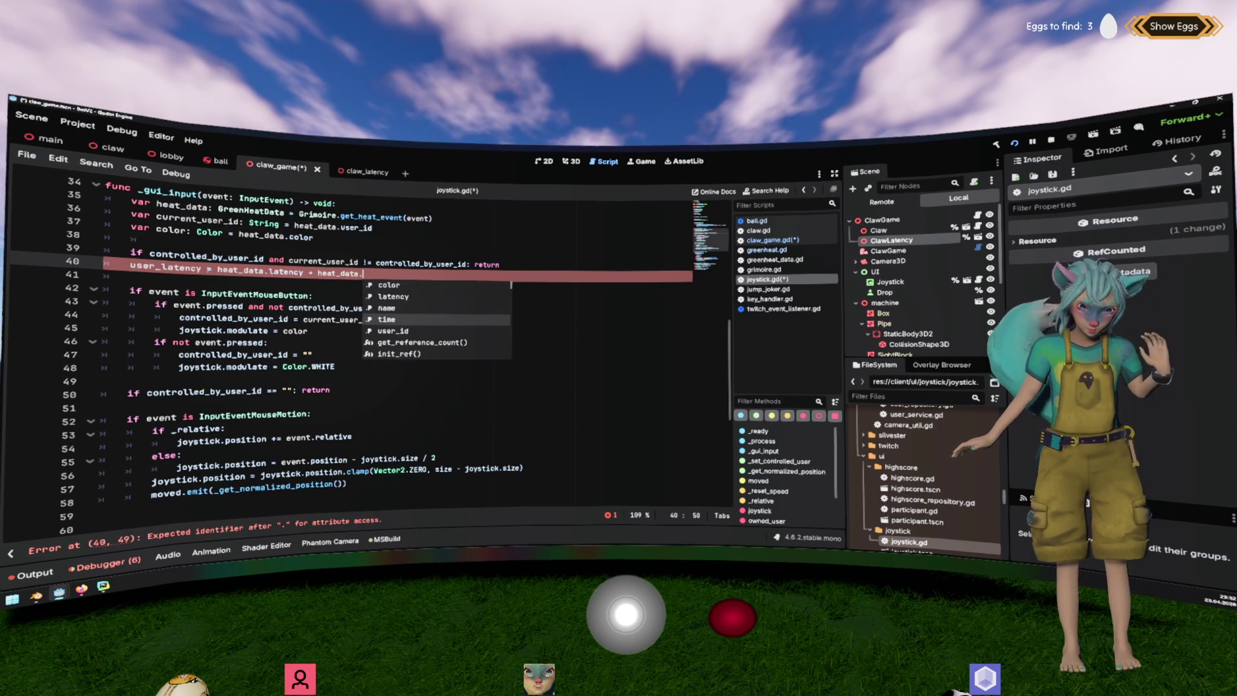
key("Return")
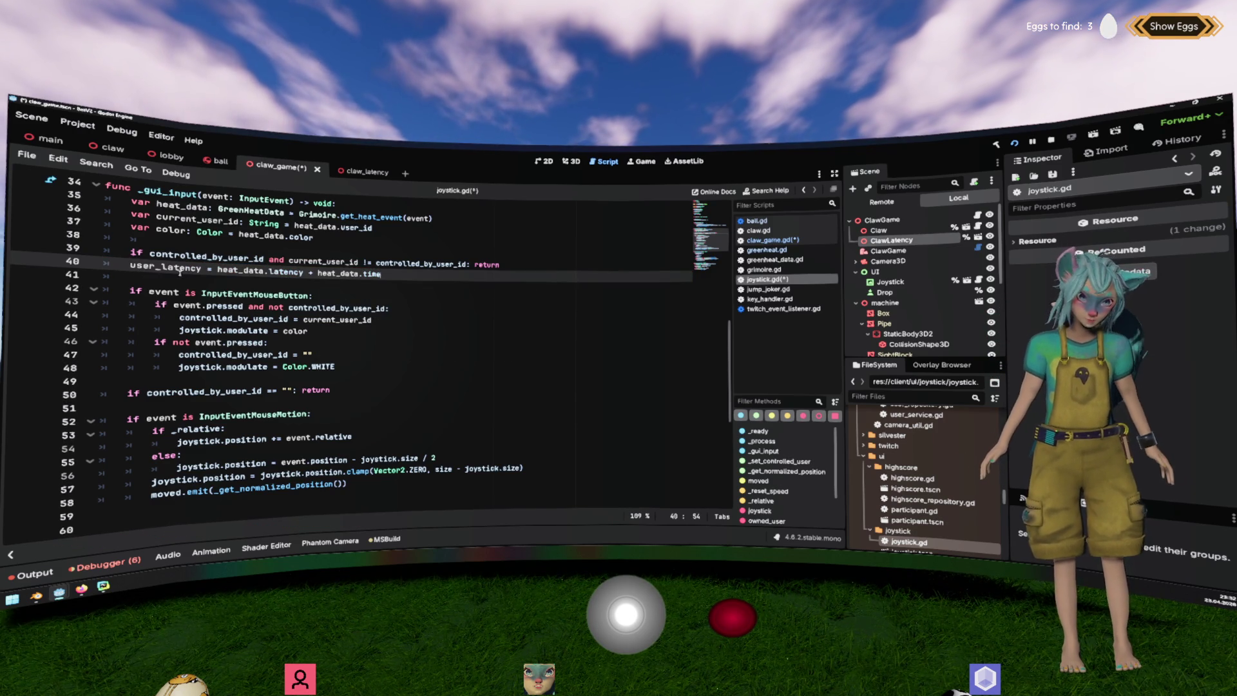
left_click(254, 272, "ctrl")
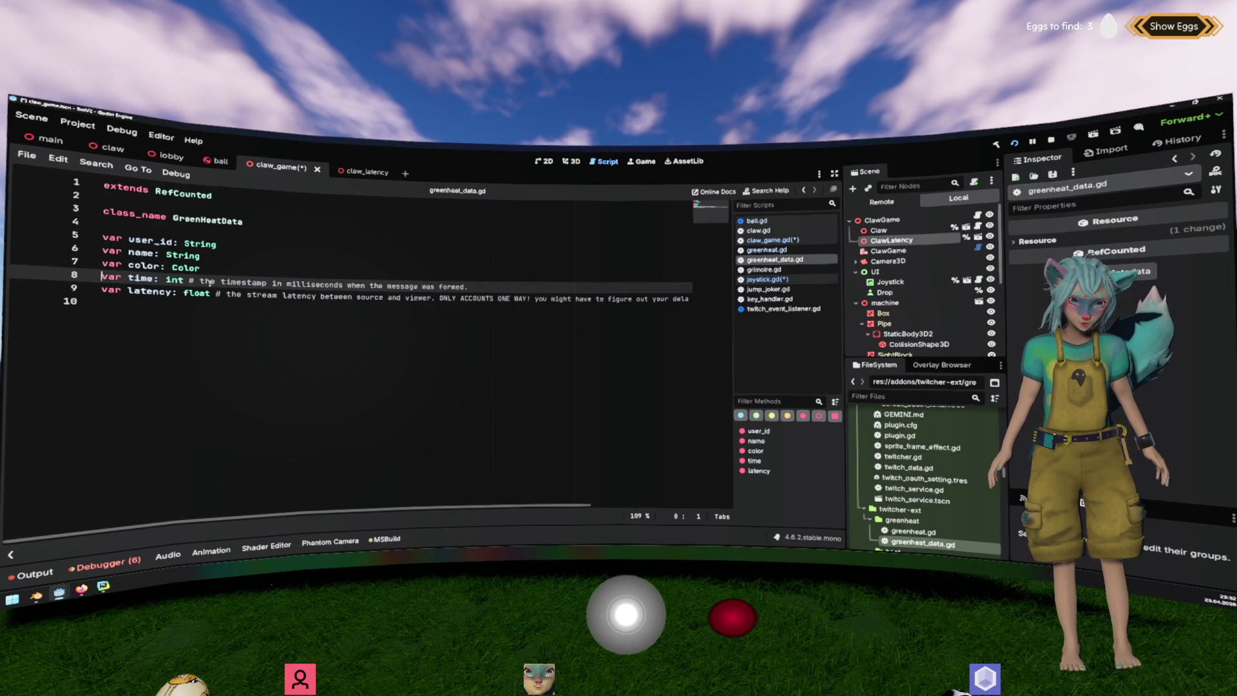
Read greenheat_data.gd's notes (time in milliseconds, latency one-way), then return to joystick.gd's line 40.
left_click_drag(469, 286, 278, 283)
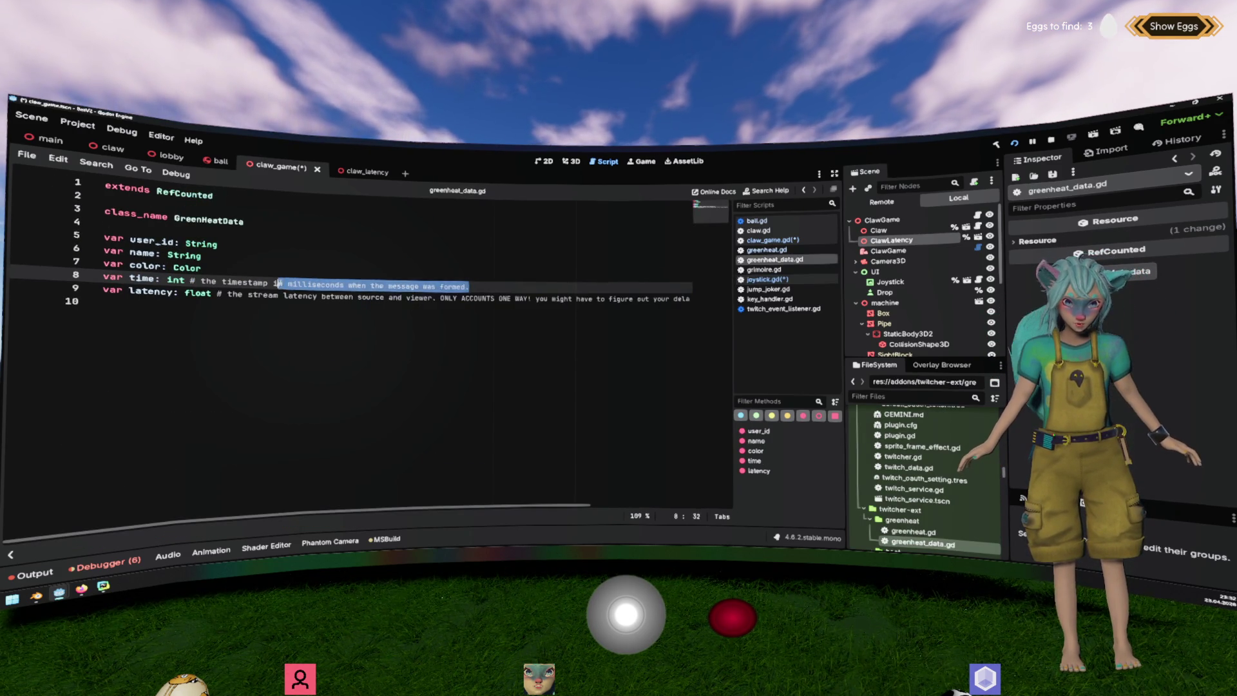
left_click_drag(432, 298, 317, 297)
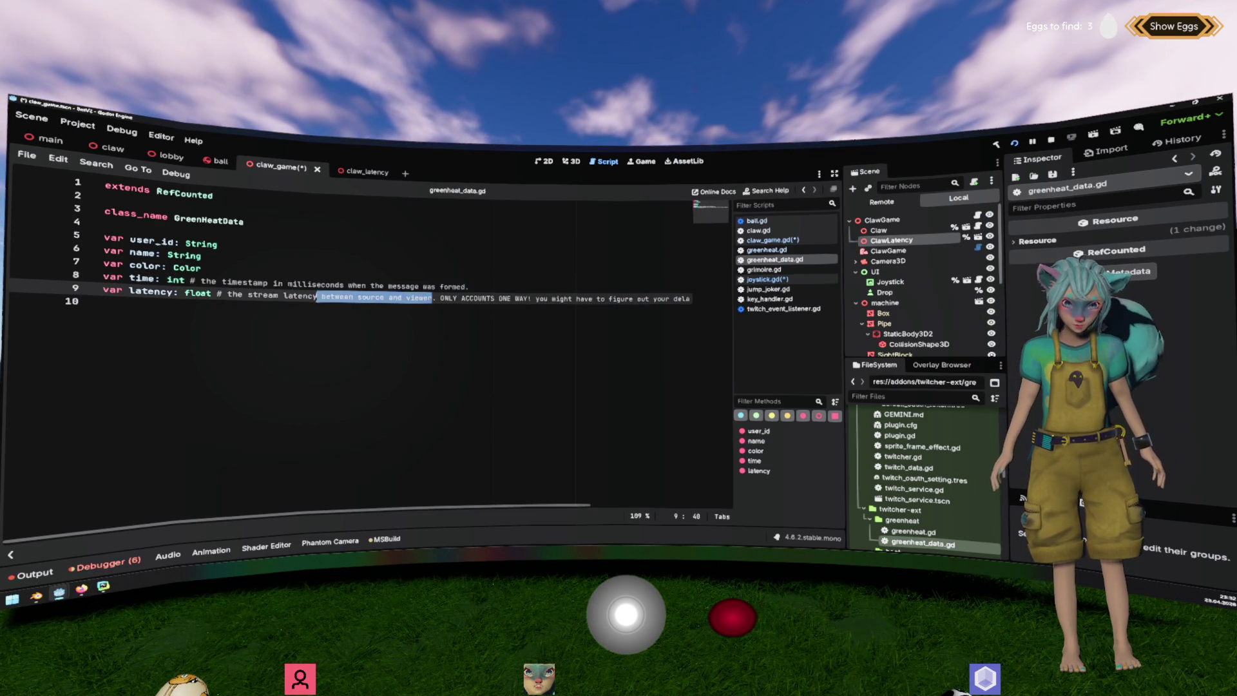
left_click(423, 346)
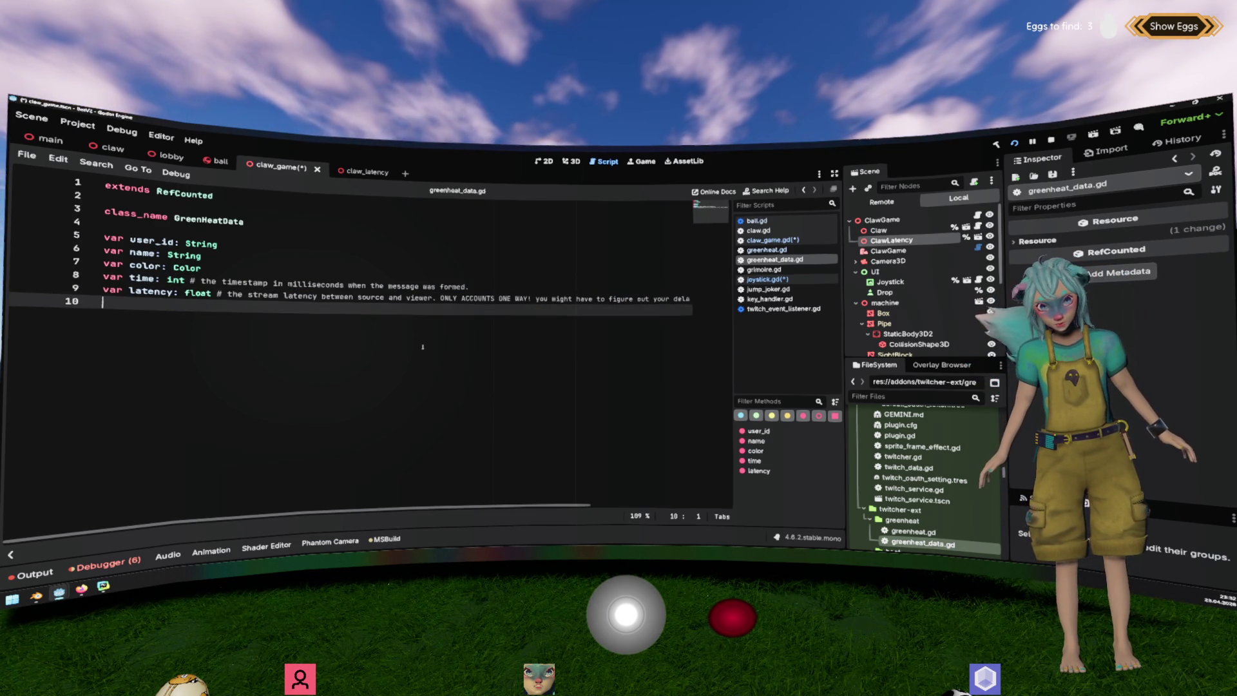
double_click(143, 279)
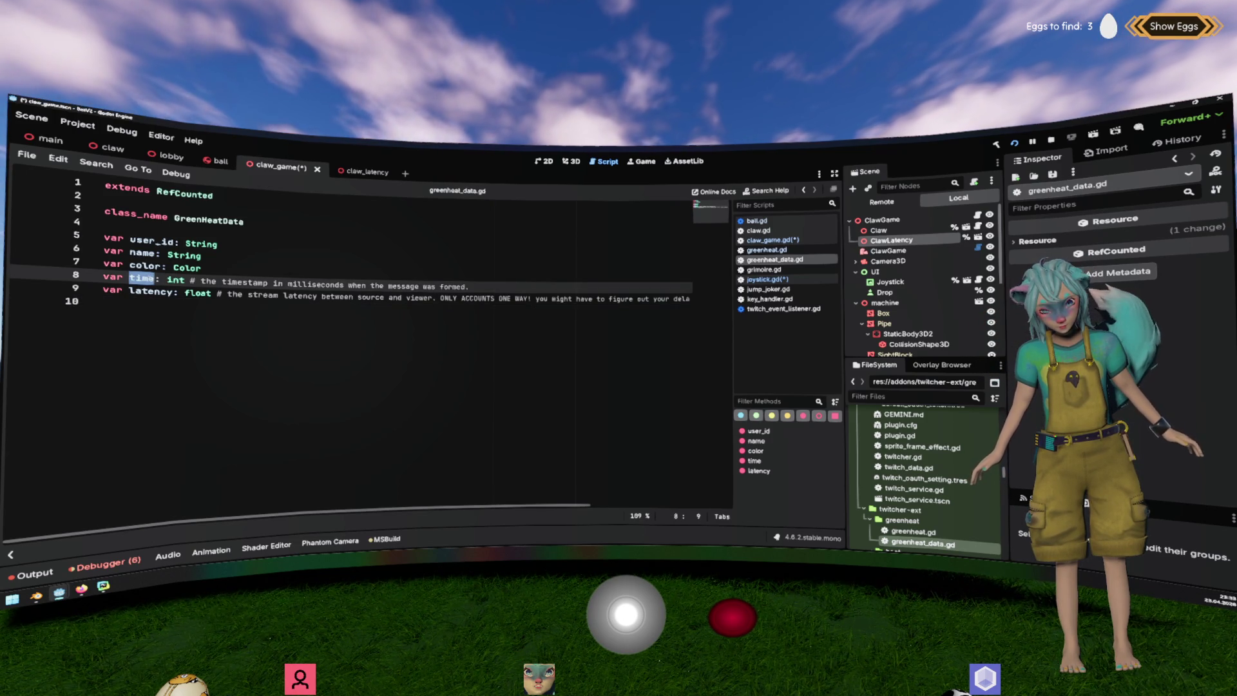
key("alt+Left")
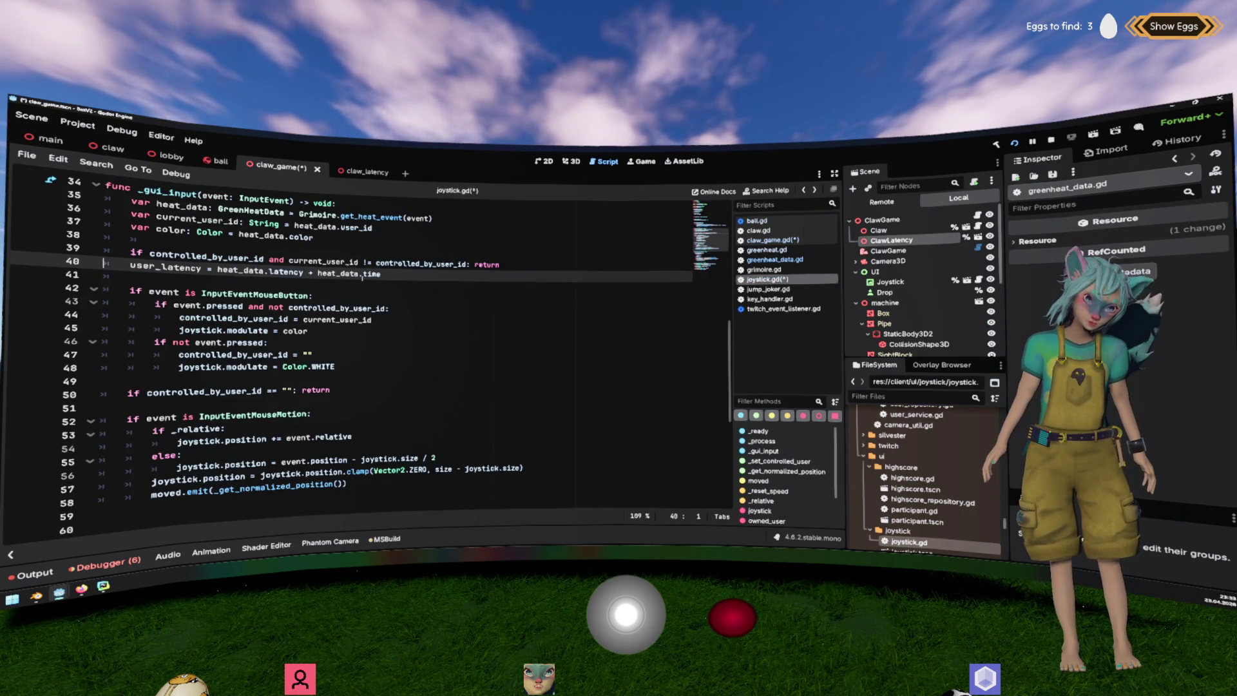
Set user_latency to just heat_data.latency and add ', user_latency' to moved.emit on line 31.
key("BackSpace")
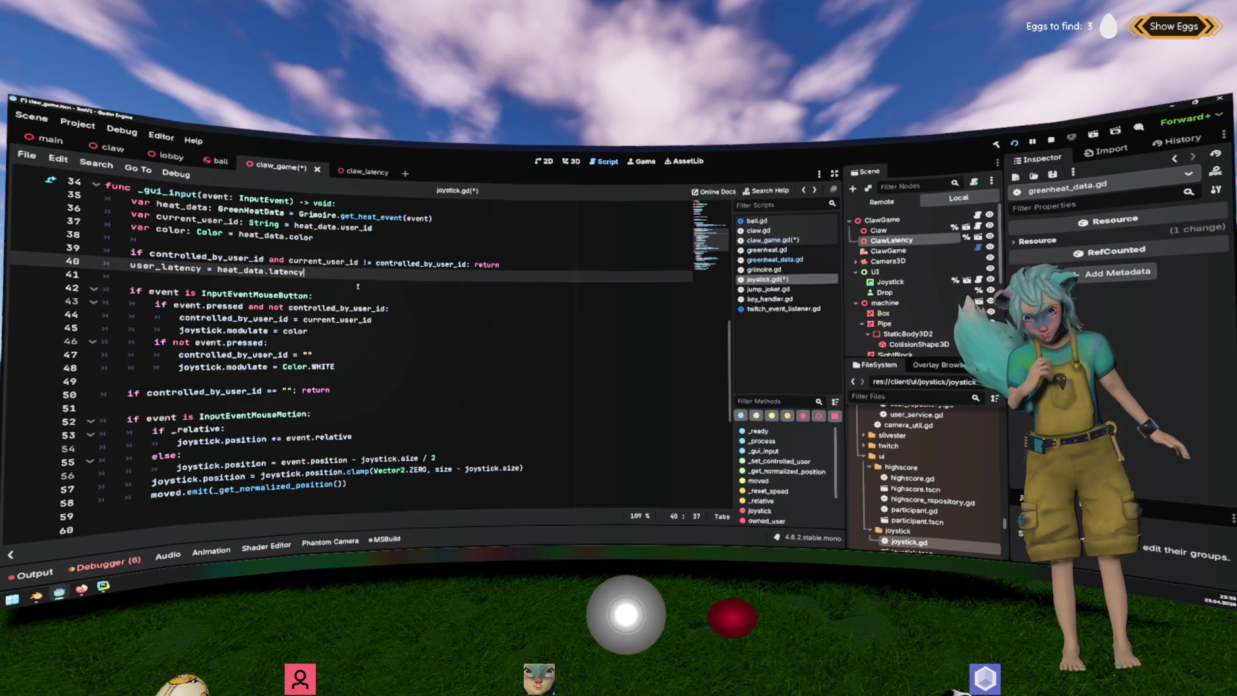
scroll(186, 274, "up", 1)
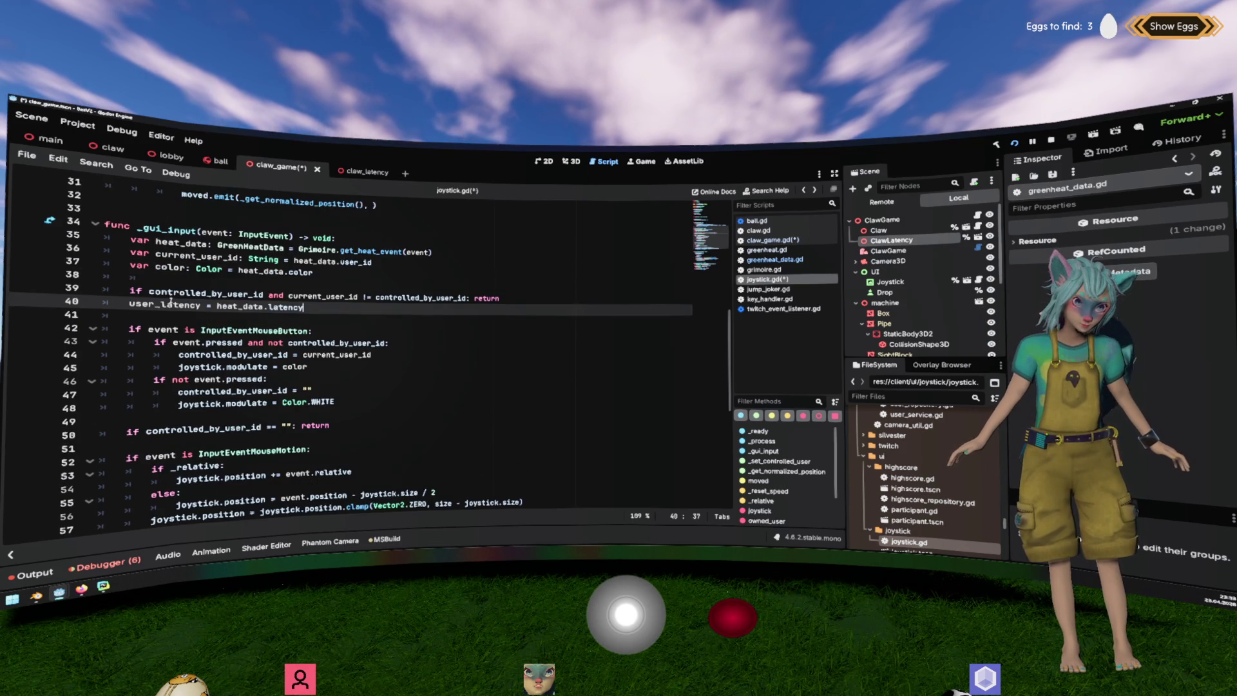
double_click(165, 303)
scroll(165, 303, "up", 4)
left_click(366, 343)
type(", user_latency")
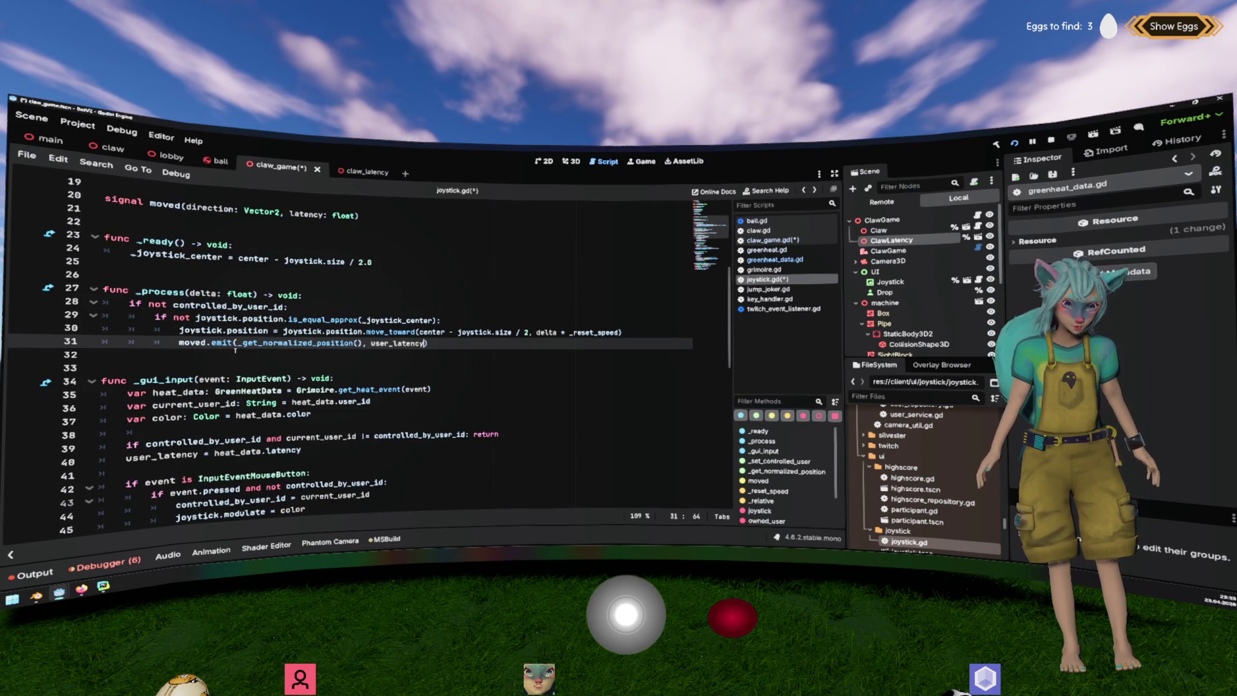
Check for other moved.emit calls and save joystick.gd.
double_click(192, 342)
scroll(318, 354, "down", 10)
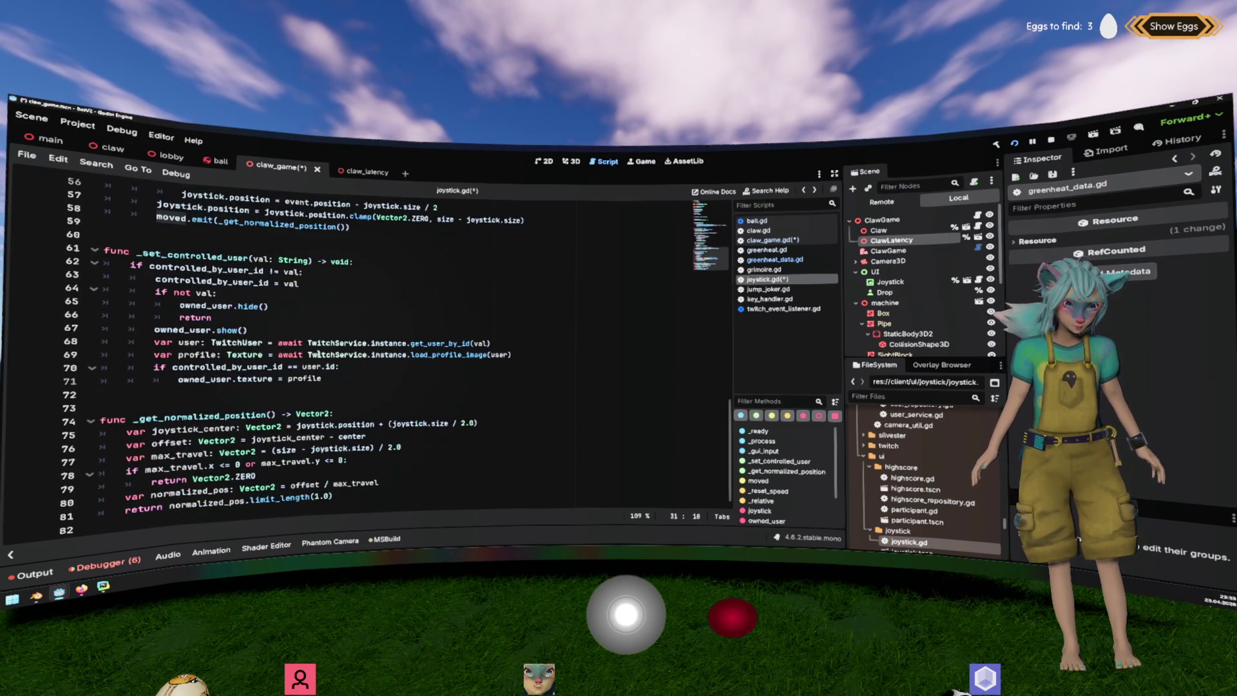
scroll(318, 354, "up", 12)
left_click(413, 360)
scroll(412, 360, "down", 3)
key("ctrl+s")
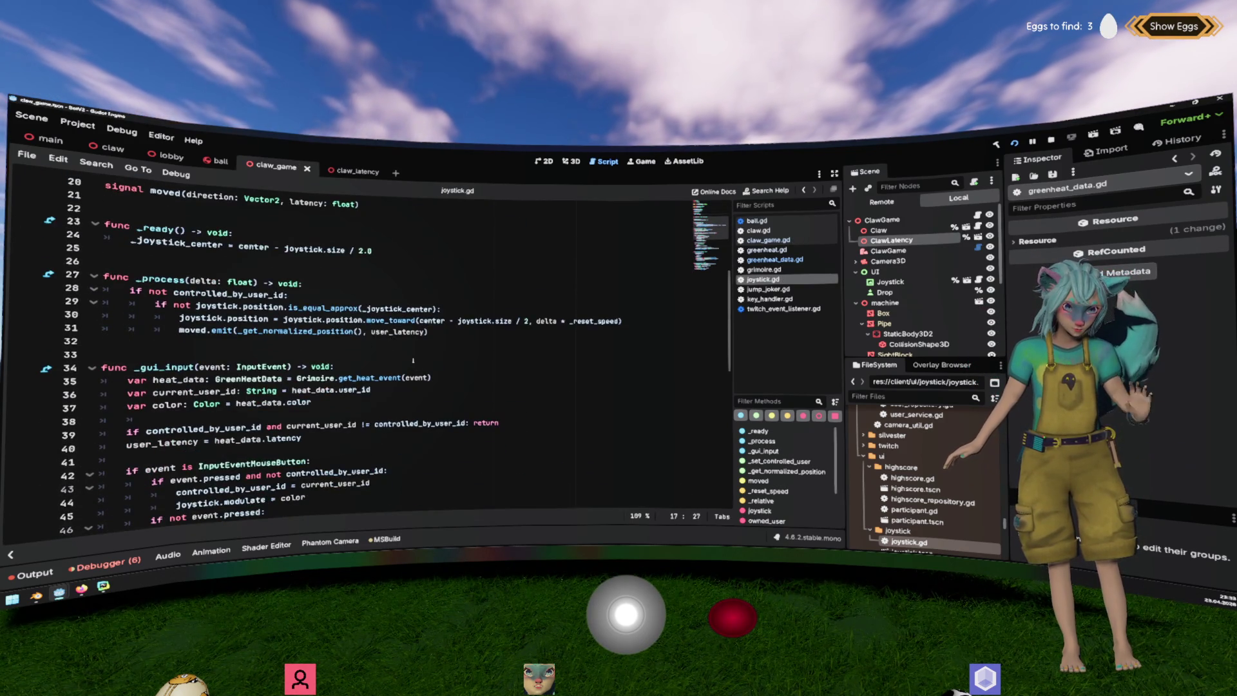
scroll(412, 360, "down", 3)
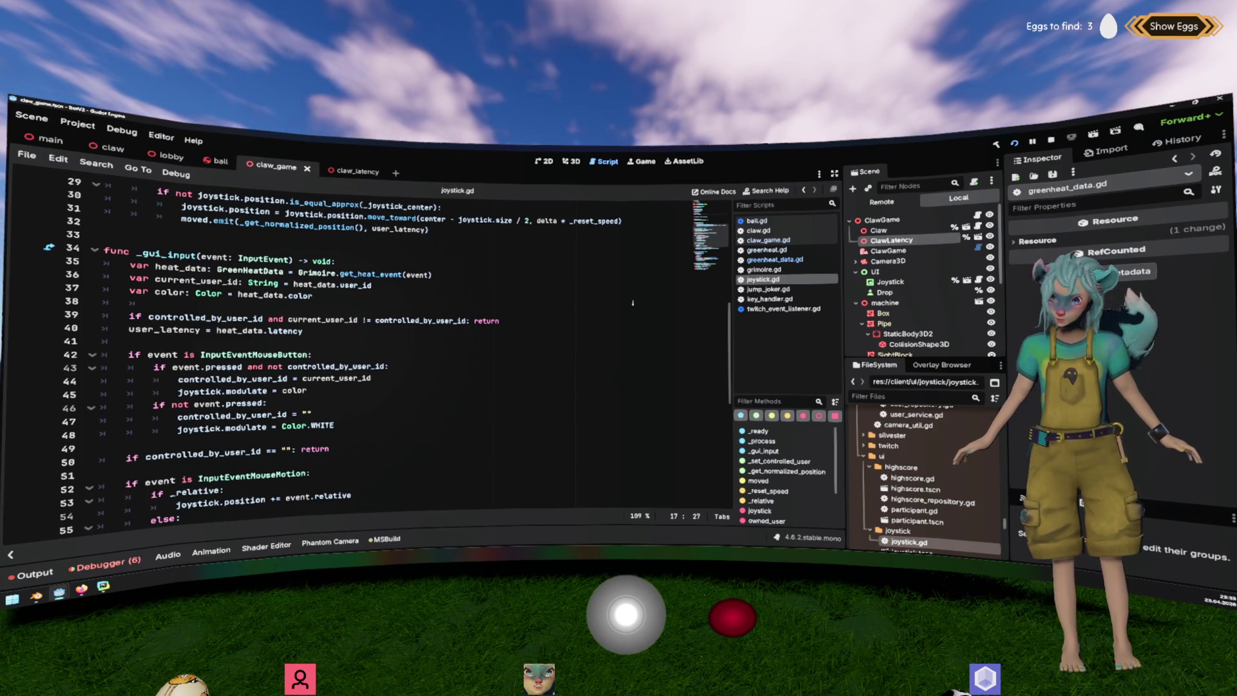
left_click(766, 240)
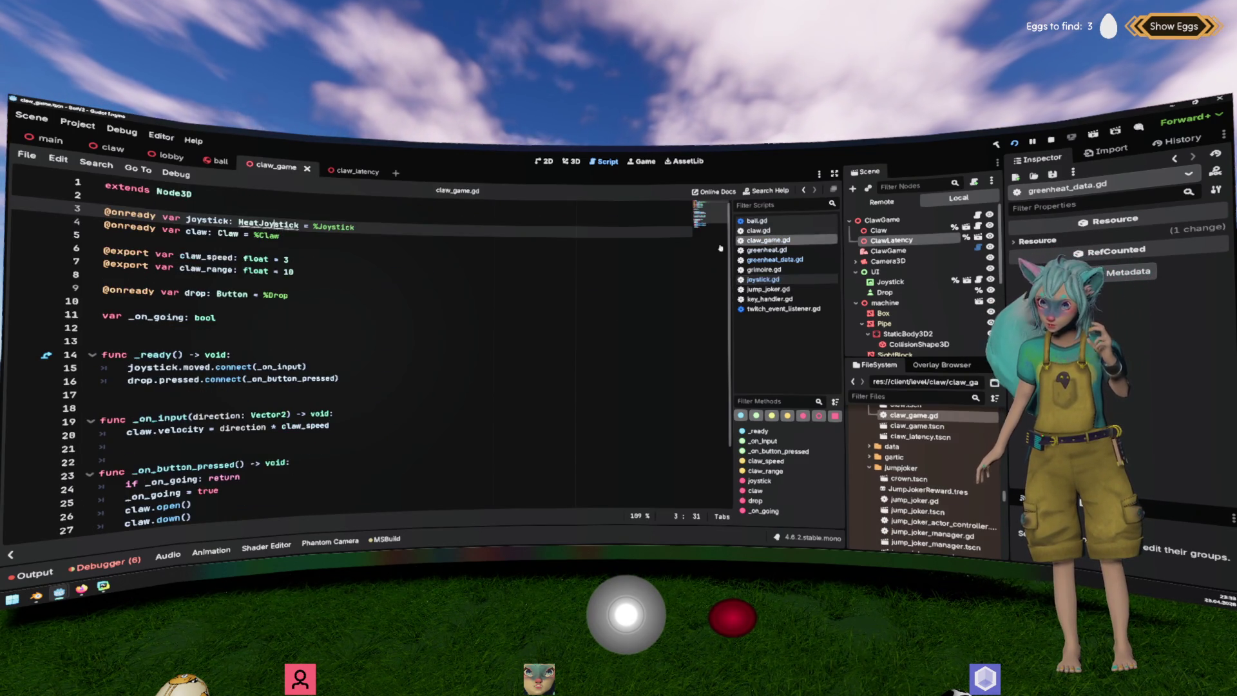
Add a 'latency: float' parameter after 'direction: Vector2' in claw_game's _on_input.
scroll(292, 342, "down", 2)
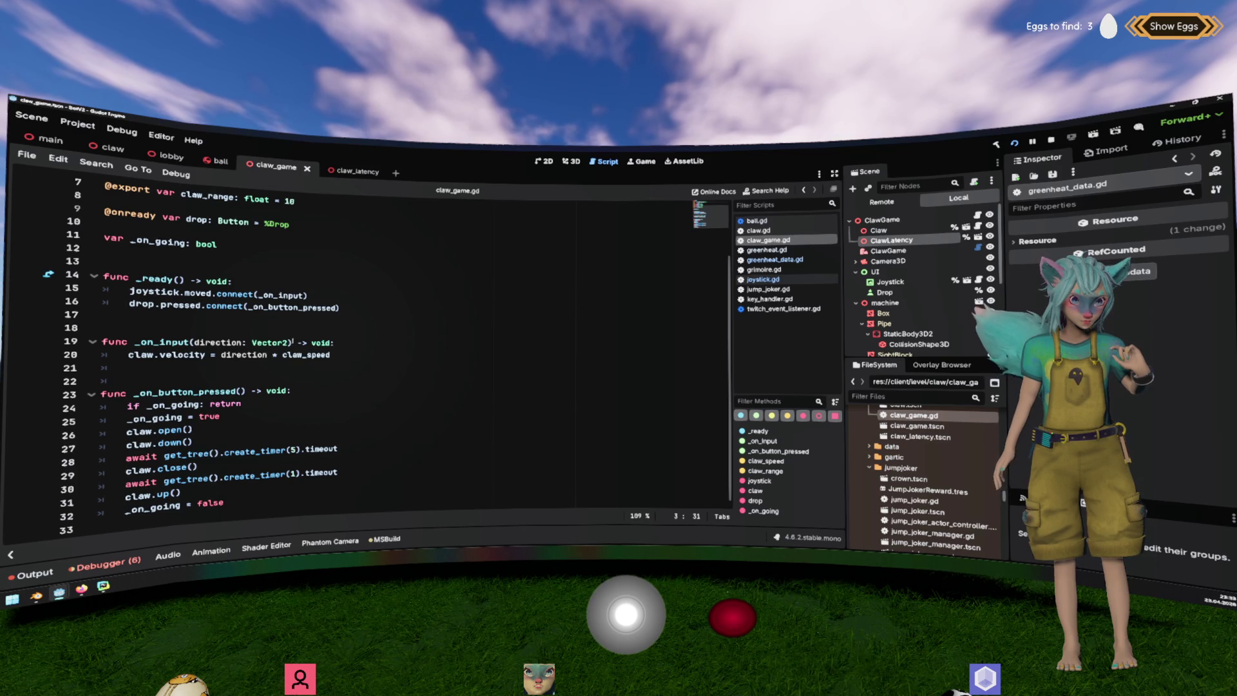
left_click(292, 342)
type(", ;a")
type("tencyt")
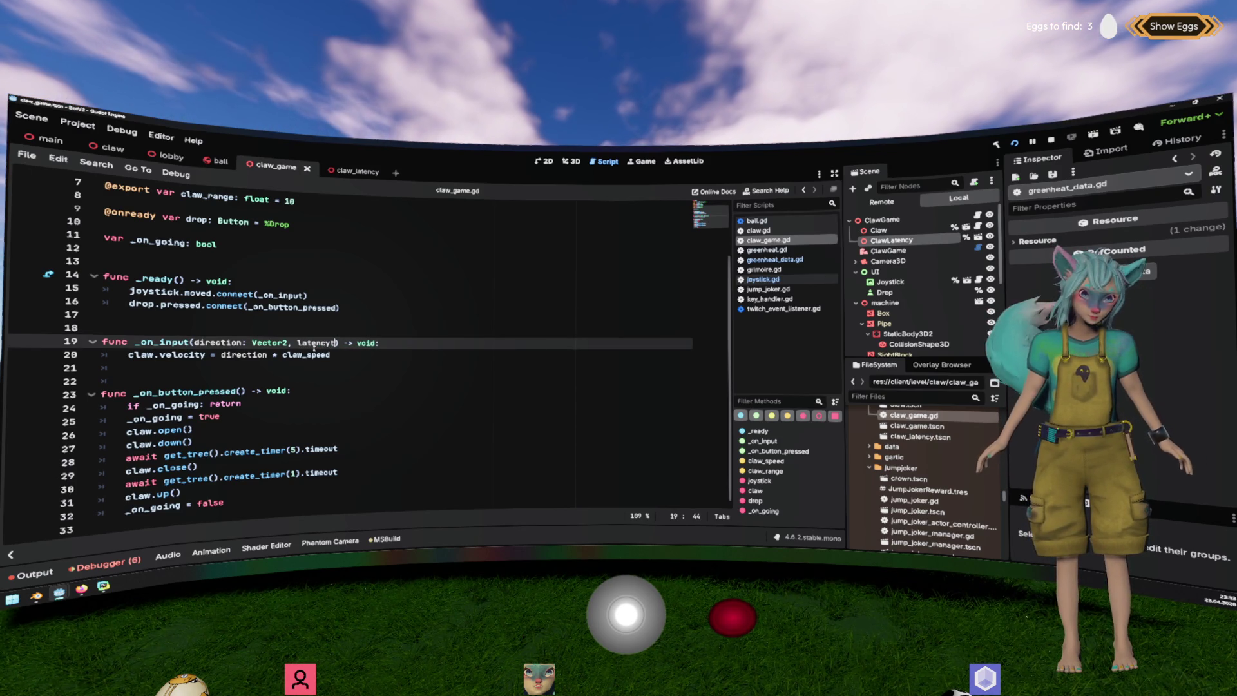
type(" float")
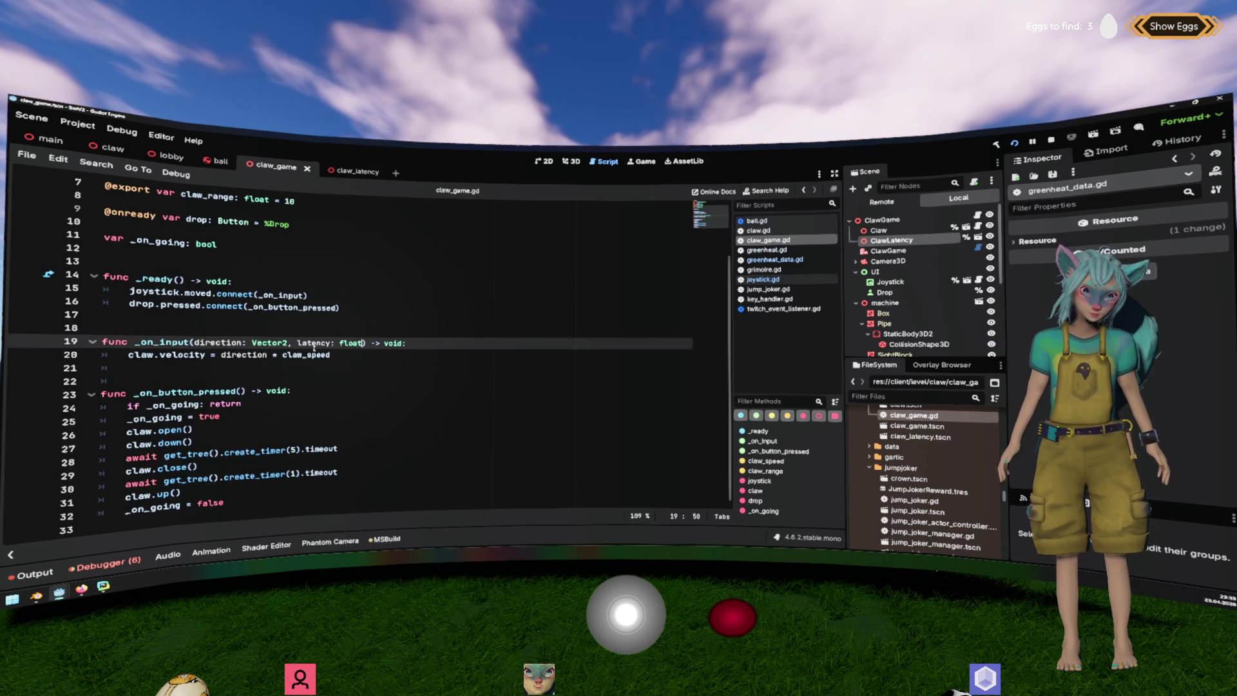
key("Up")
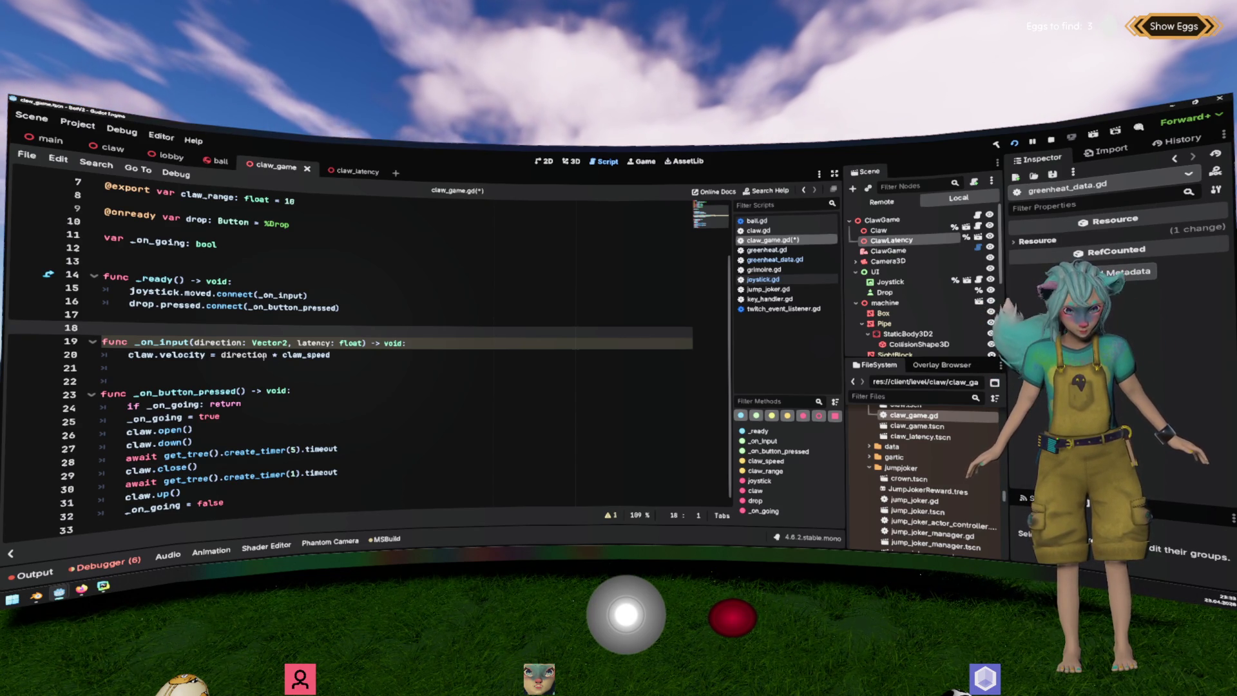
Look over the claw velocity line, then switch back to joystick.gd.
double_click(183, 355)
scroll(369, 355, "up", 1)
scroll(368, 354, "up", 1)
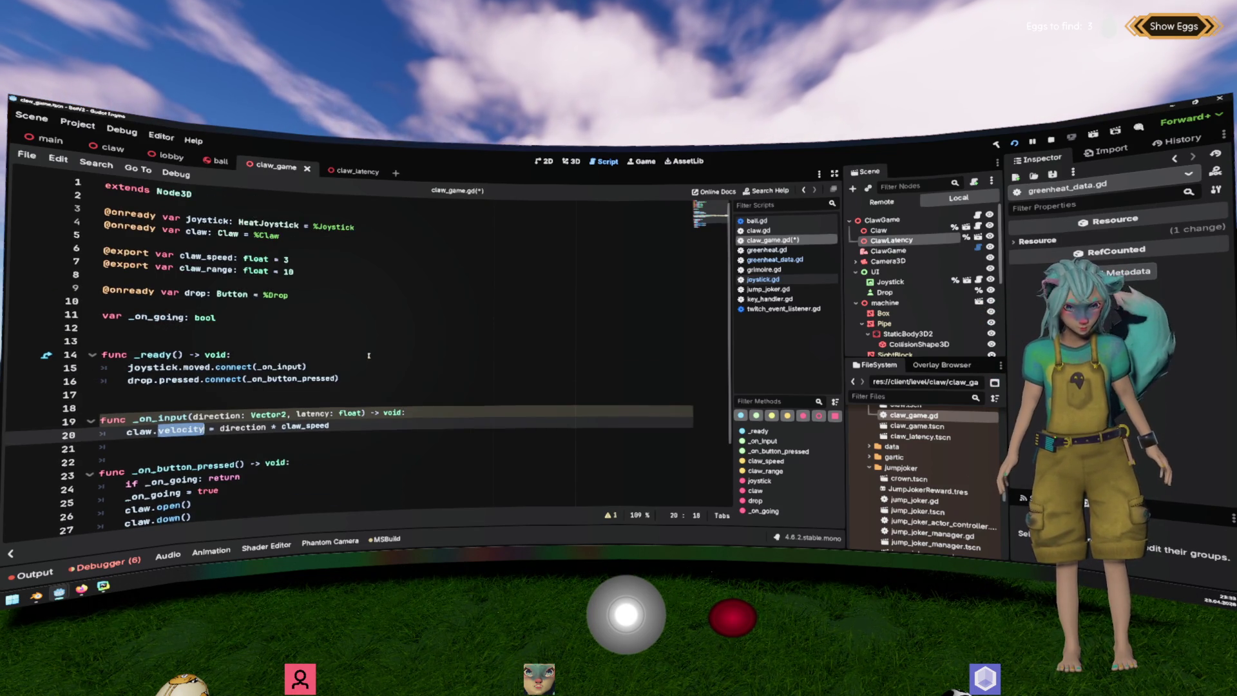
scroll(369, 355, "down", 2)
left_click(174, 293, "ctrl")
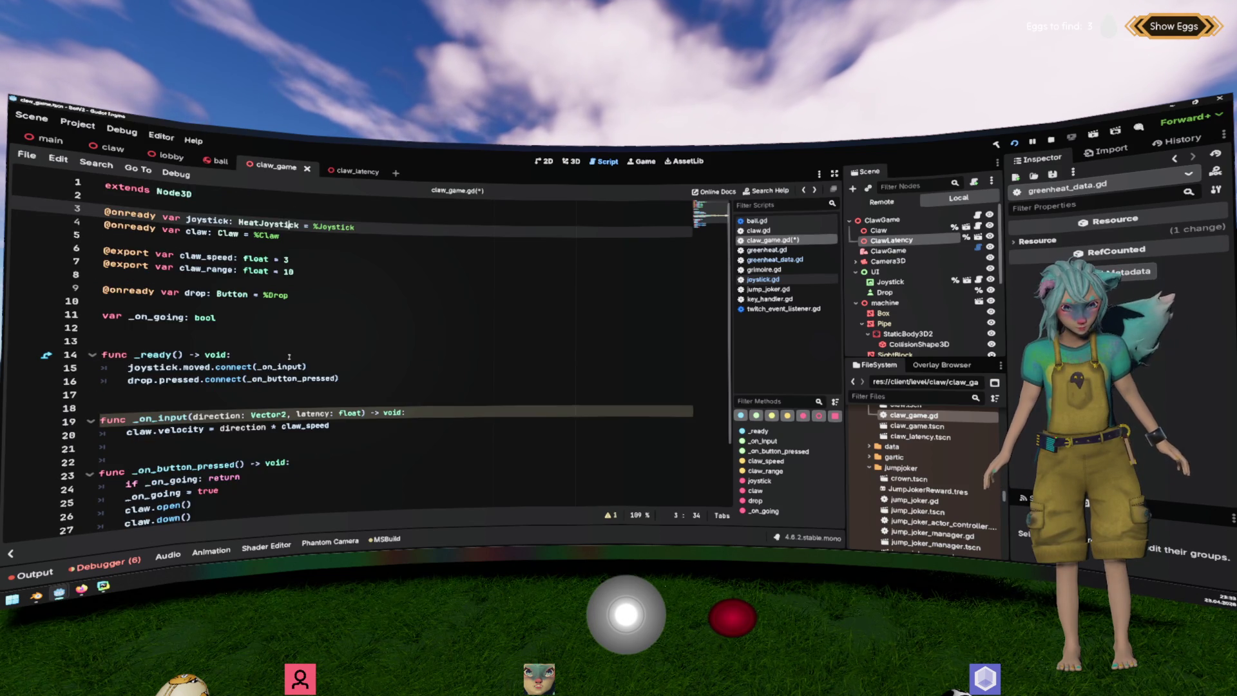
scroll(290, 354, "down", 7)
scroll(413, 317, "down", 3)
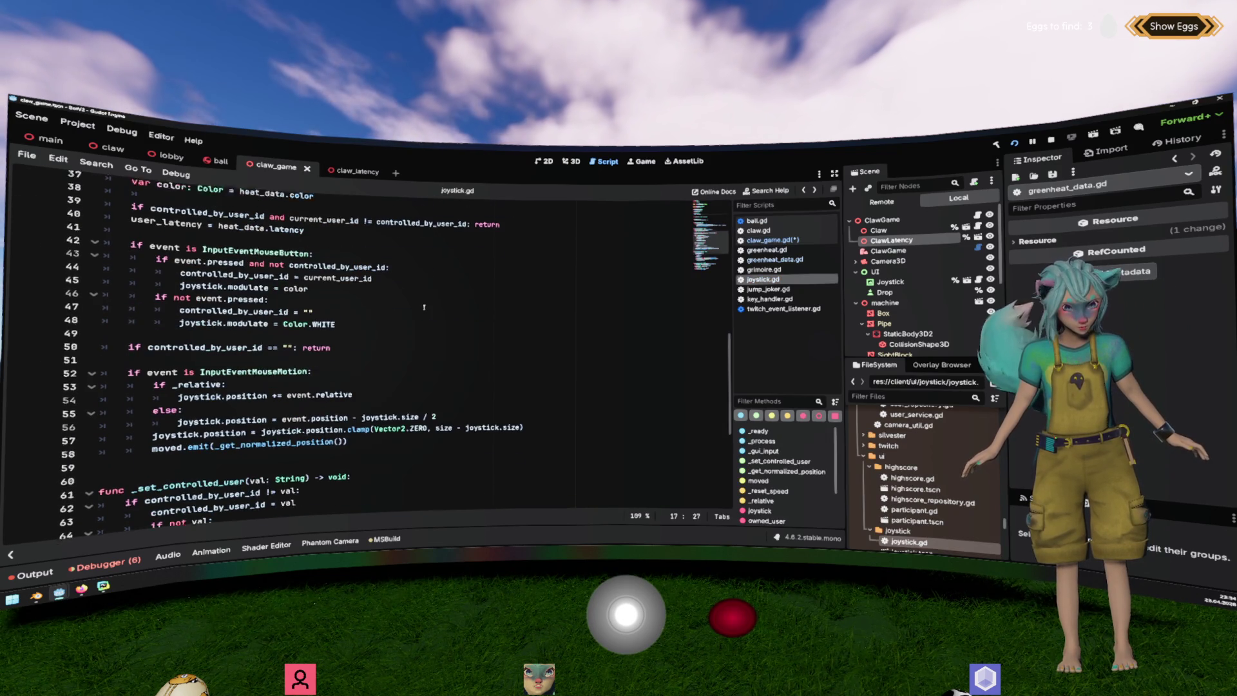
Review the InputEventMouseButton and pressed checks in joystick.gd, then return to claw_game.gd.
scroll(280, 368, "up", 2)
double_click(258, 317)
double_click(224, 331)
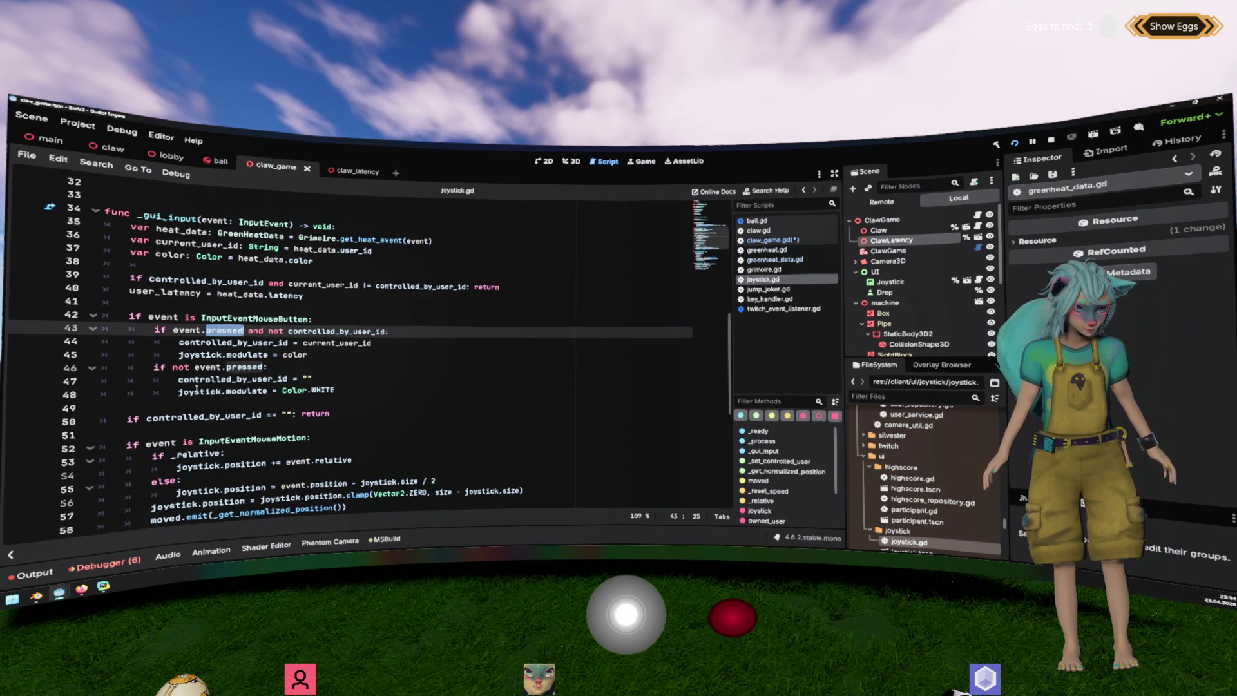
scroll(213, 345, "up", 3)
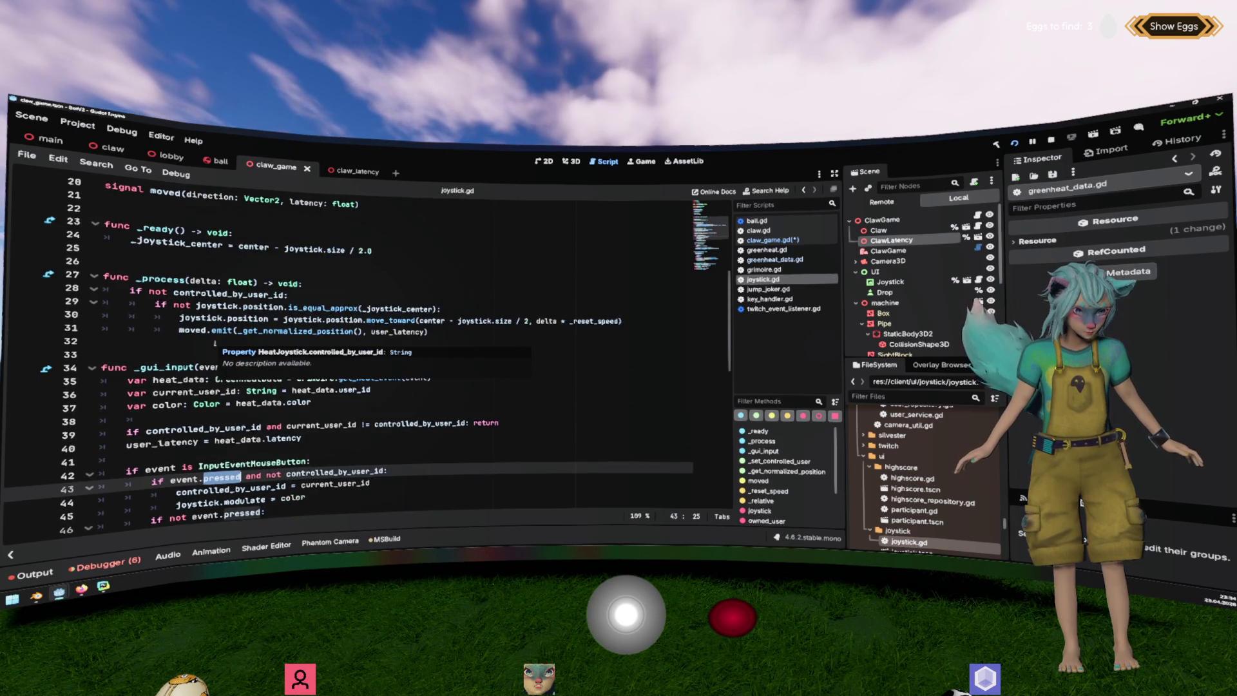
scroll(202, 342, "down", 3)
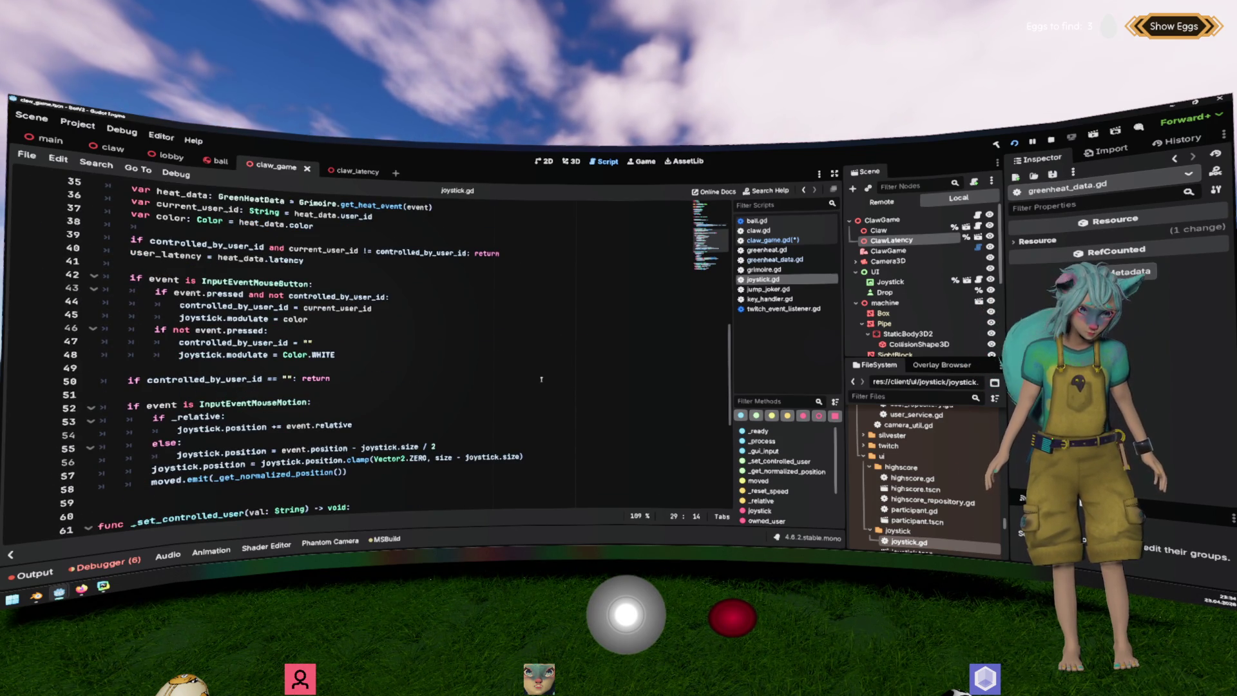
scroll(267, 239, "up", 3)
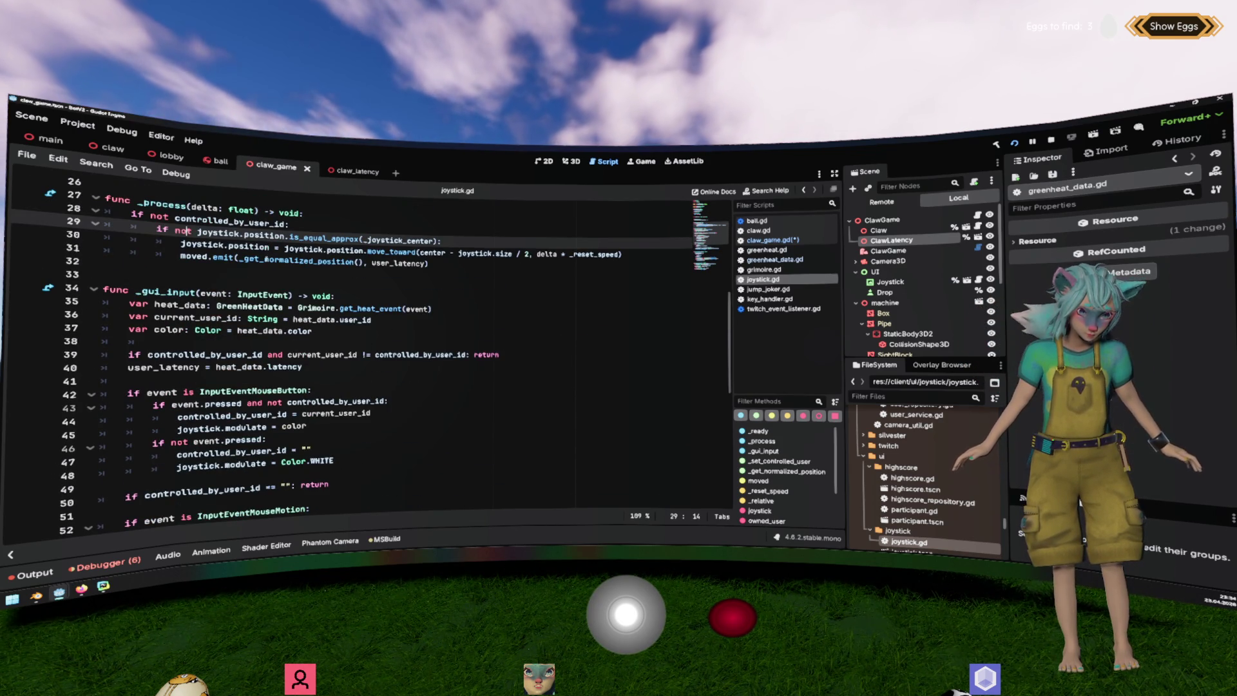
left_click(773, 240)
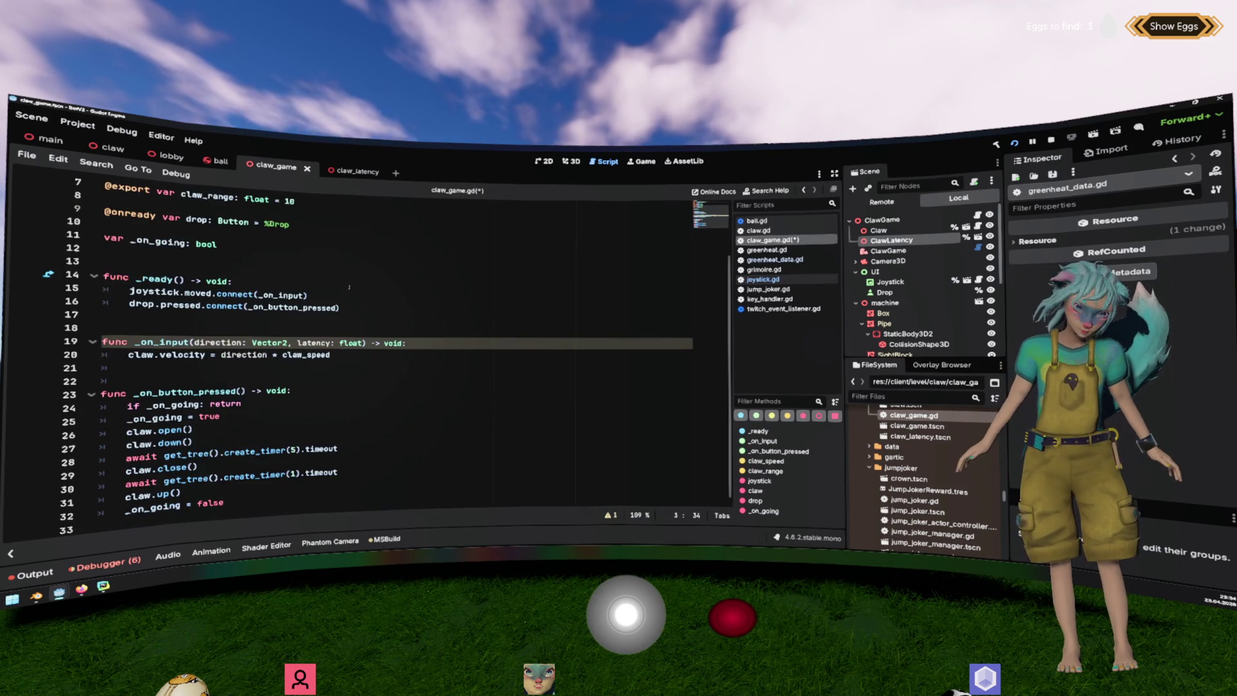
double_click(184, 342)
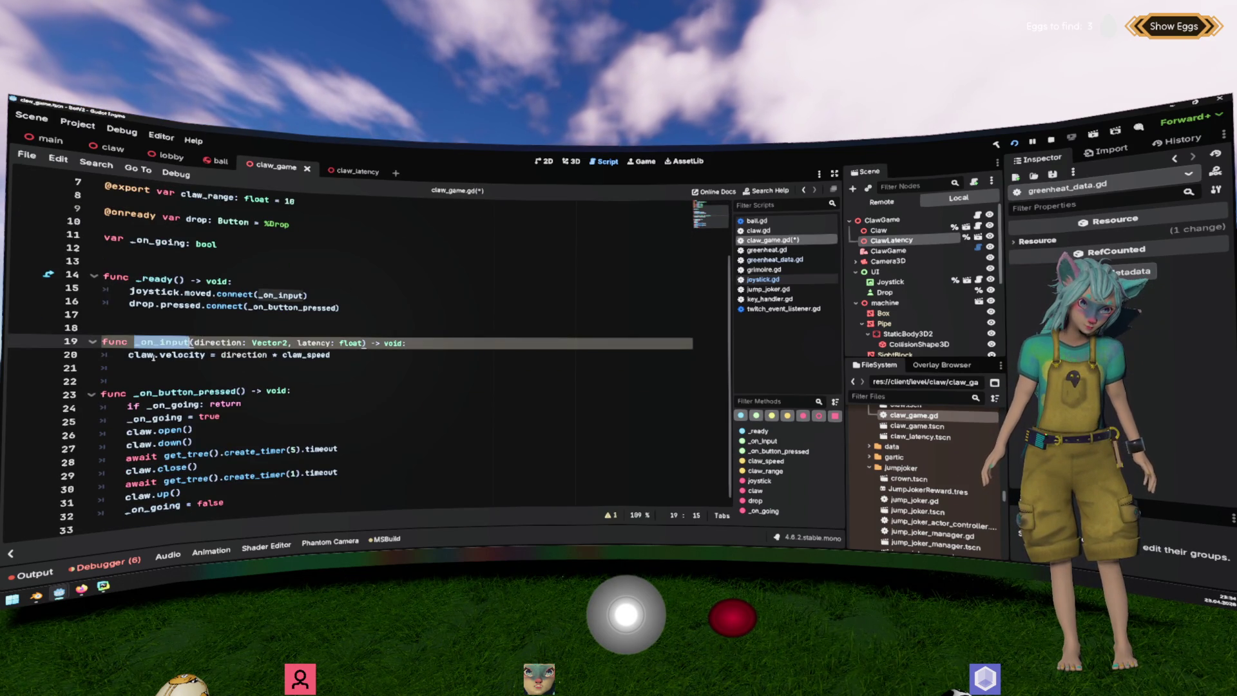
triple_click(165, 360)
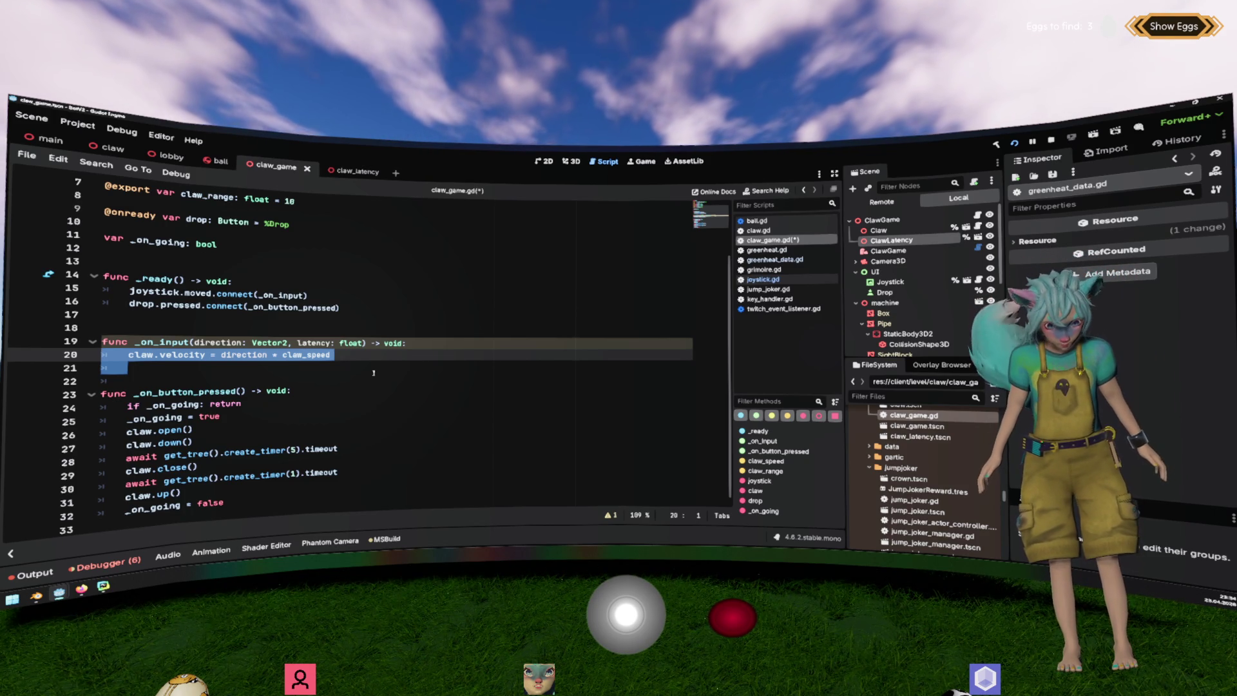
scroll(373, 372, "up", 2)
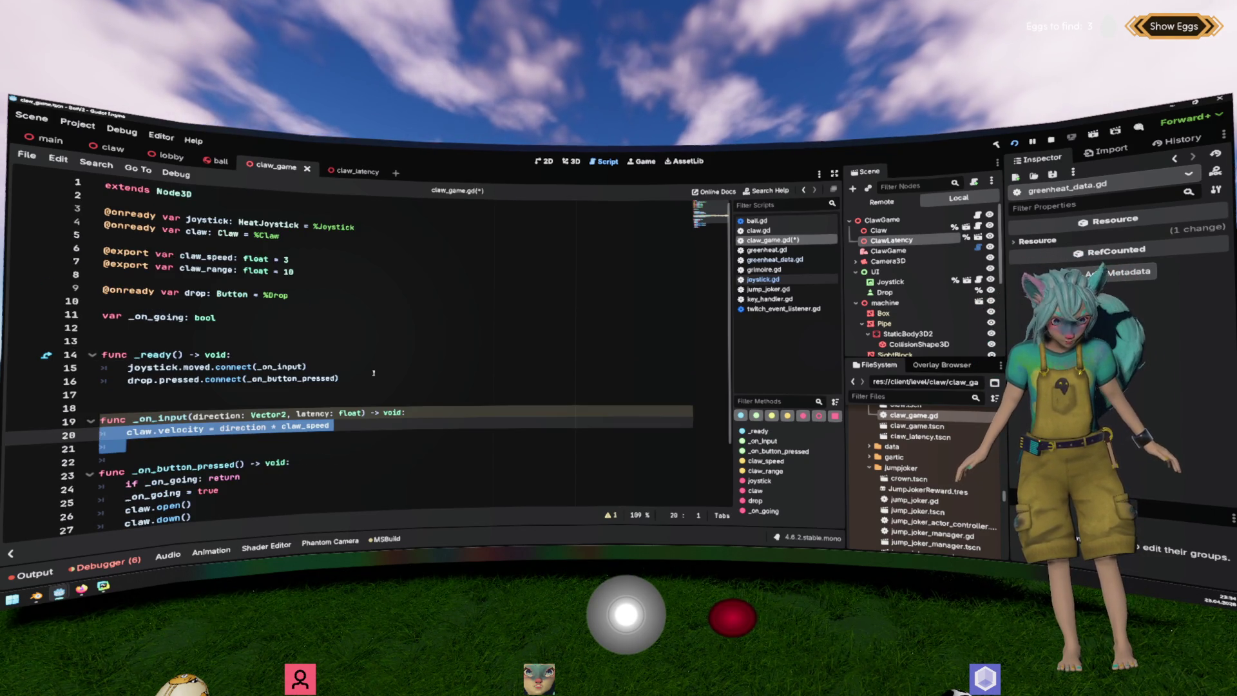
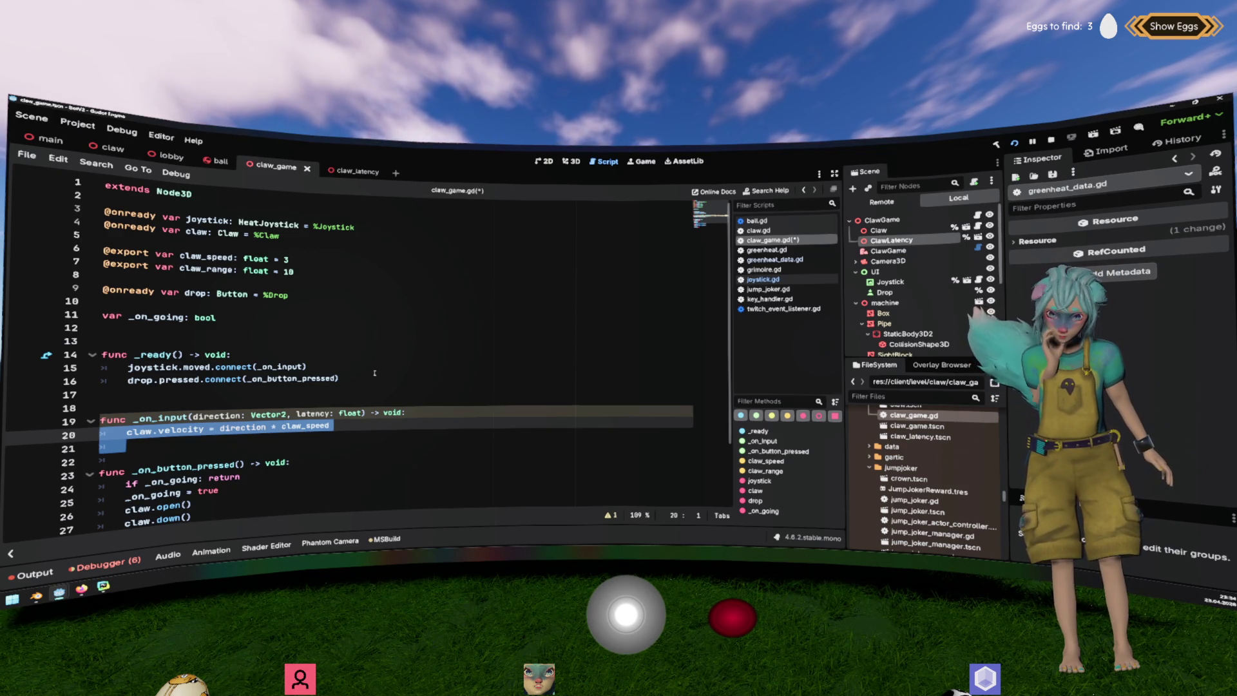
Move from claw_game.gd's _on_input handler into joystick.gd, where _process emits moved.
key("ctrl+z")
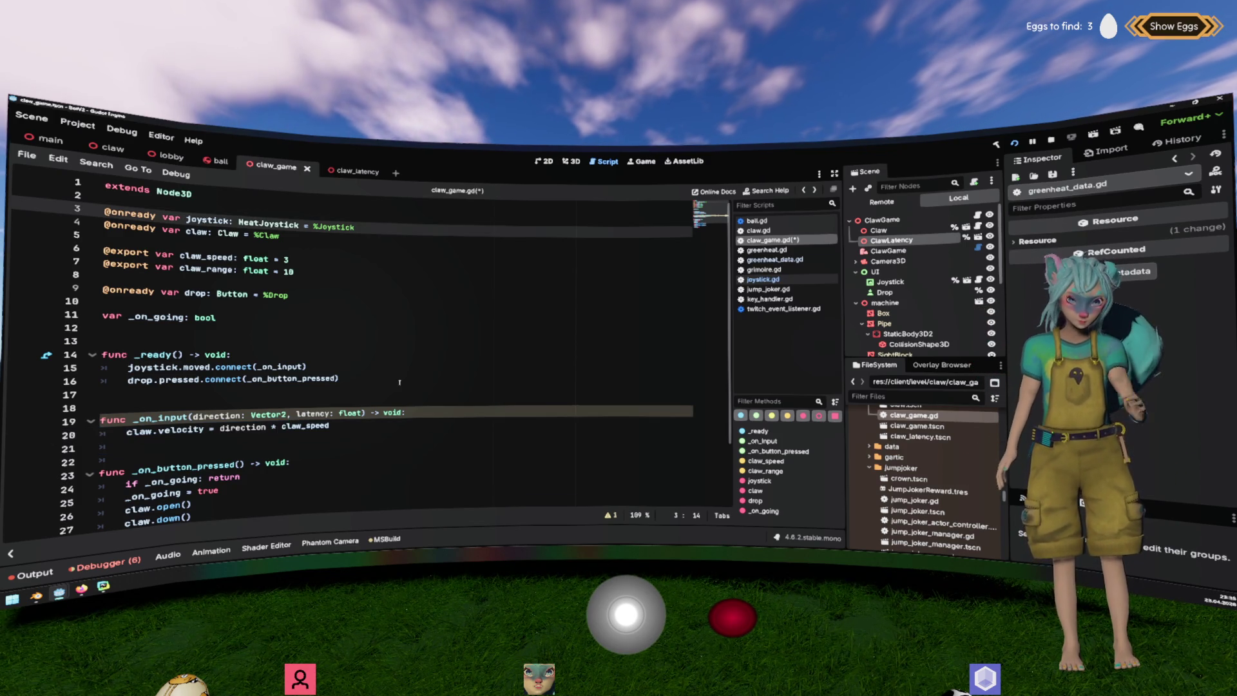
left_click(472, 420)
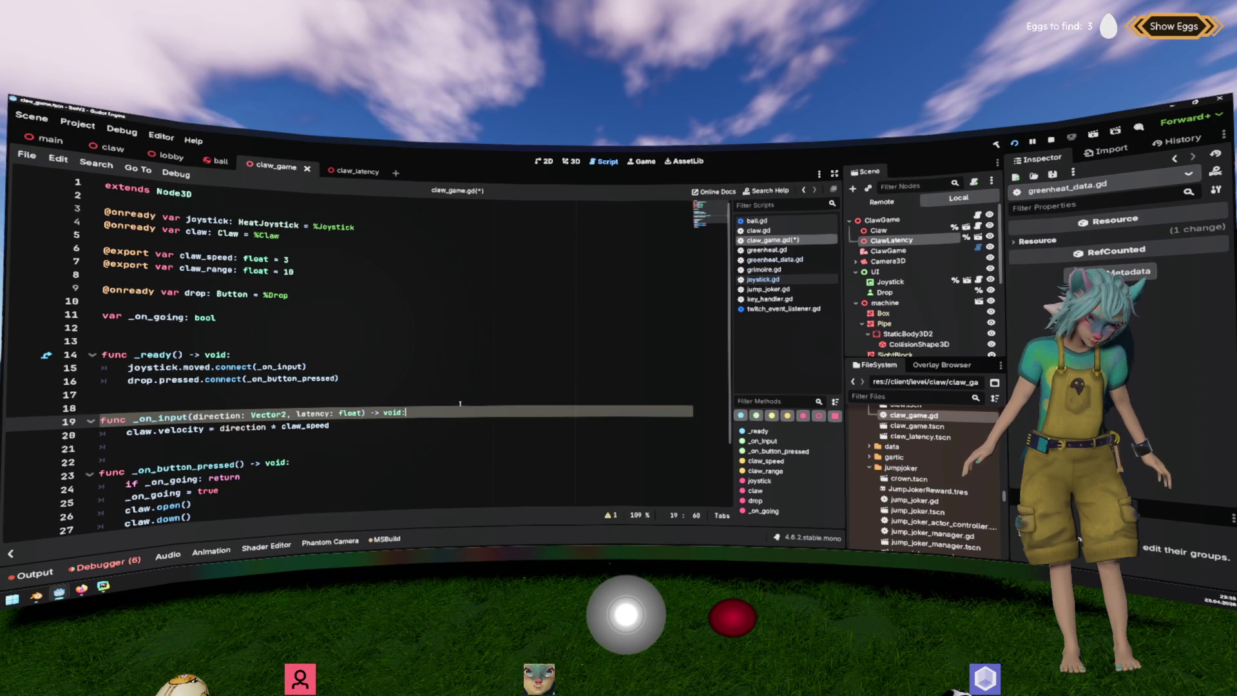
key("alt+Left")
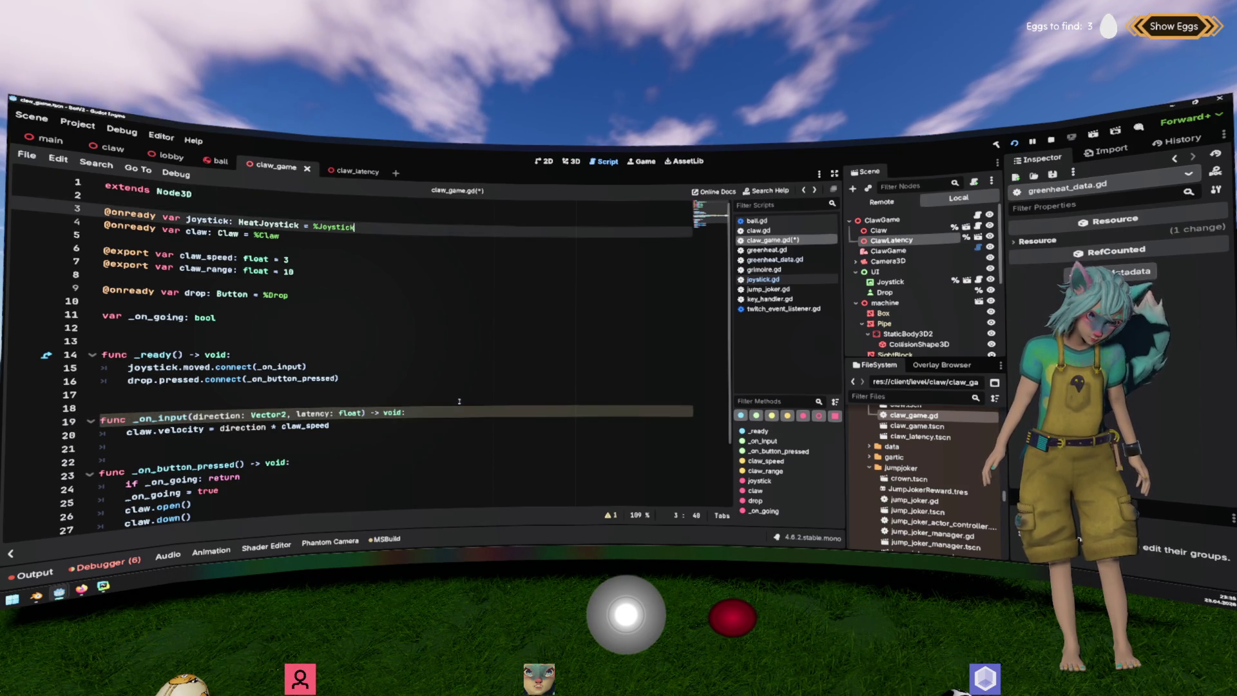
key("alt+Left")
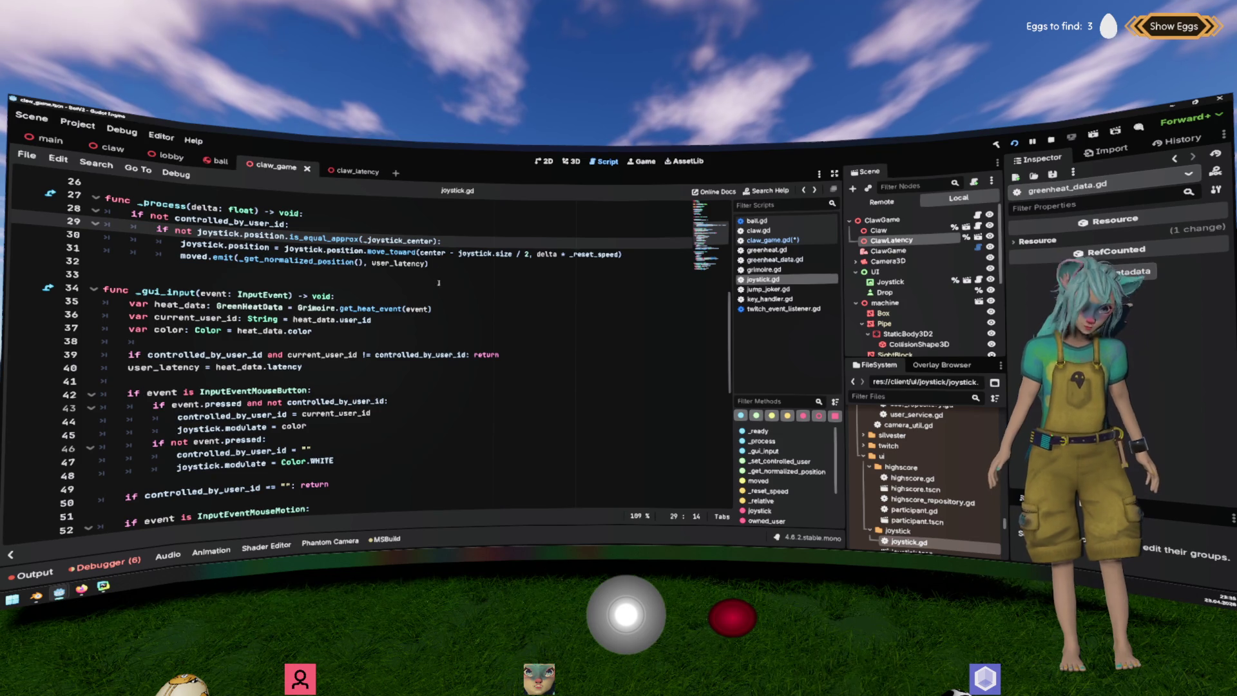
key("Down")
key("Down")
key("End")
key("shift+Home")
key("shift+Home")
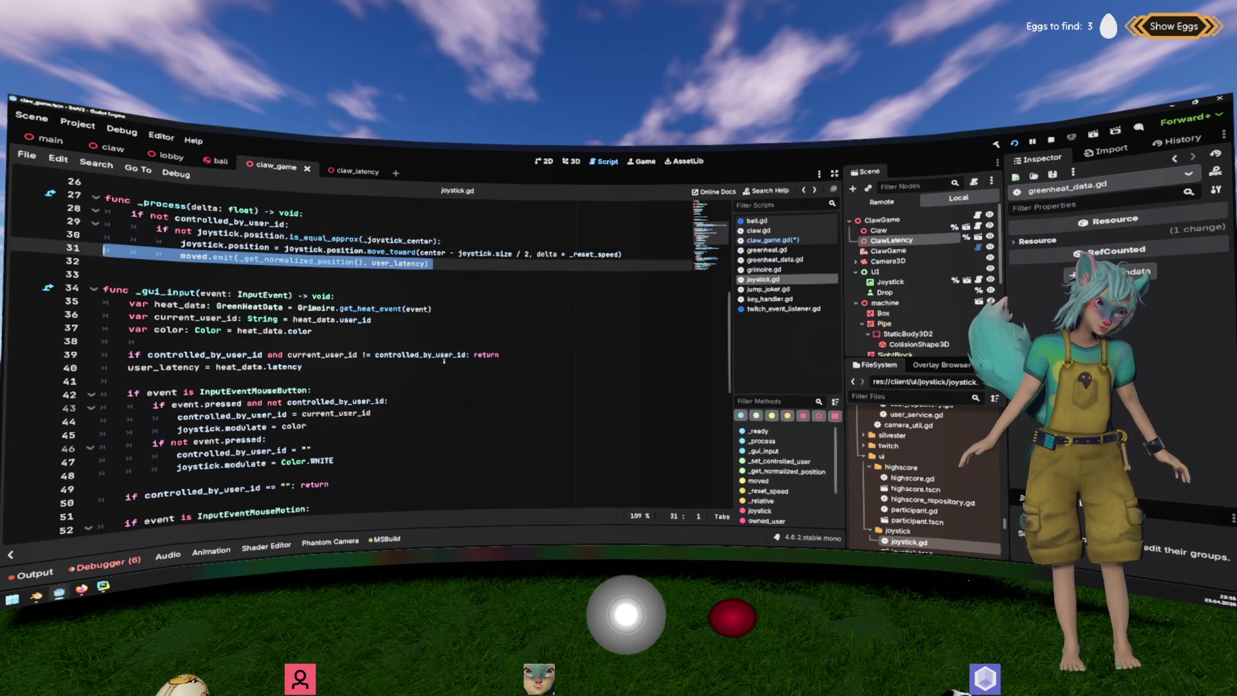
scroll(444, 360, "up", 2)
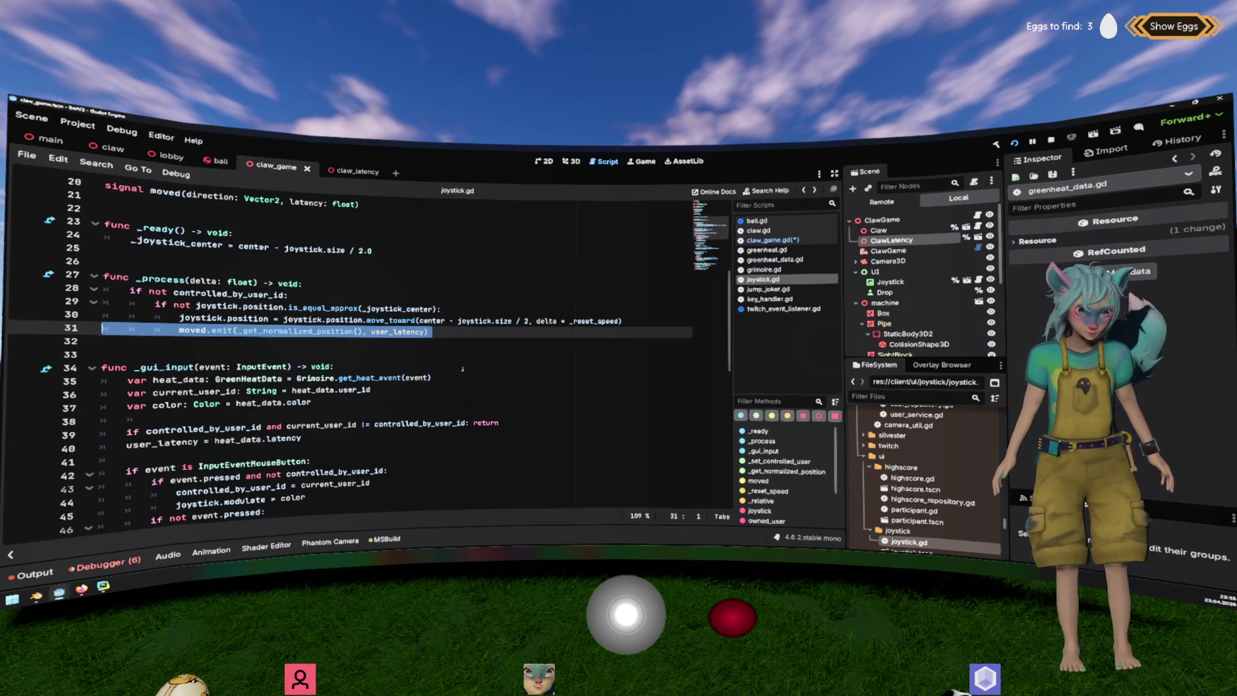
scroll(462, 369, "up", 2)
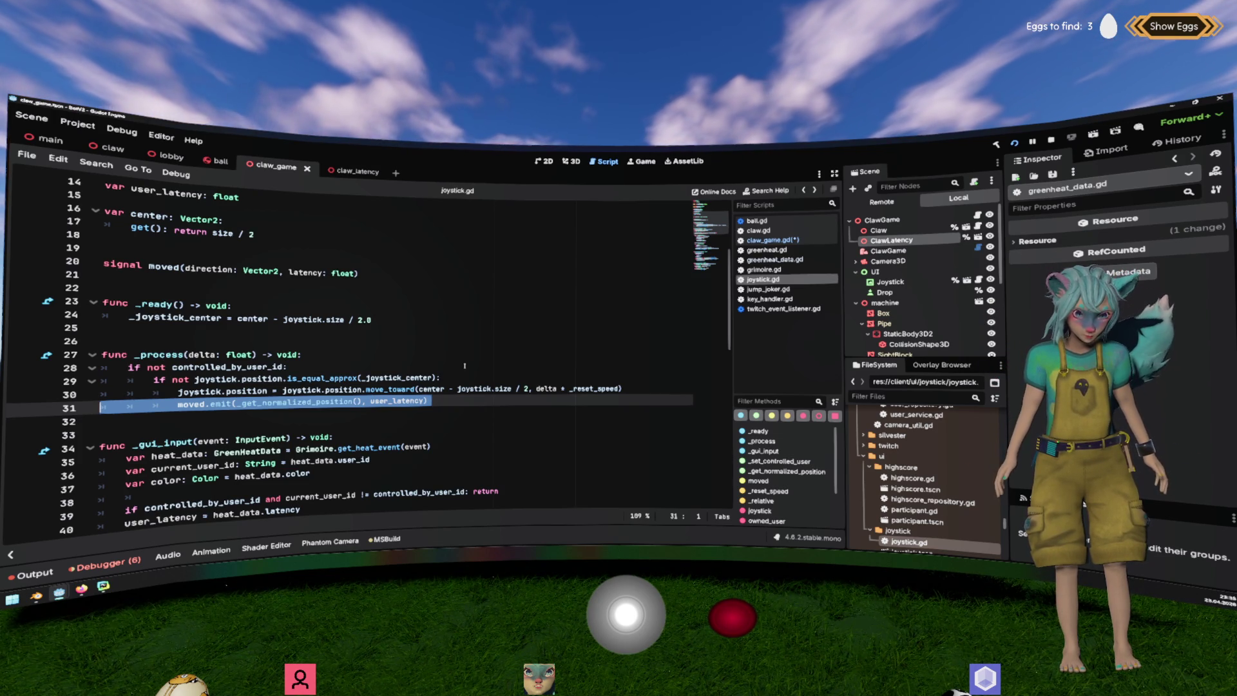
key("alt+Left")
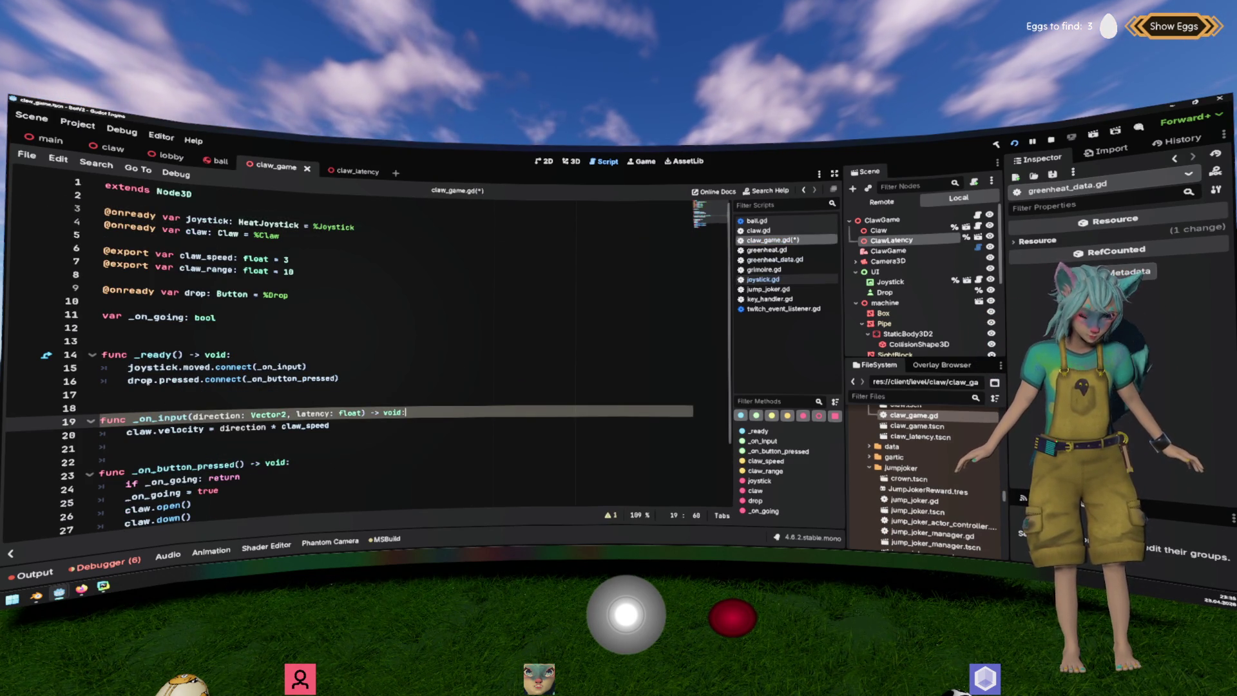
key("alt+Right")
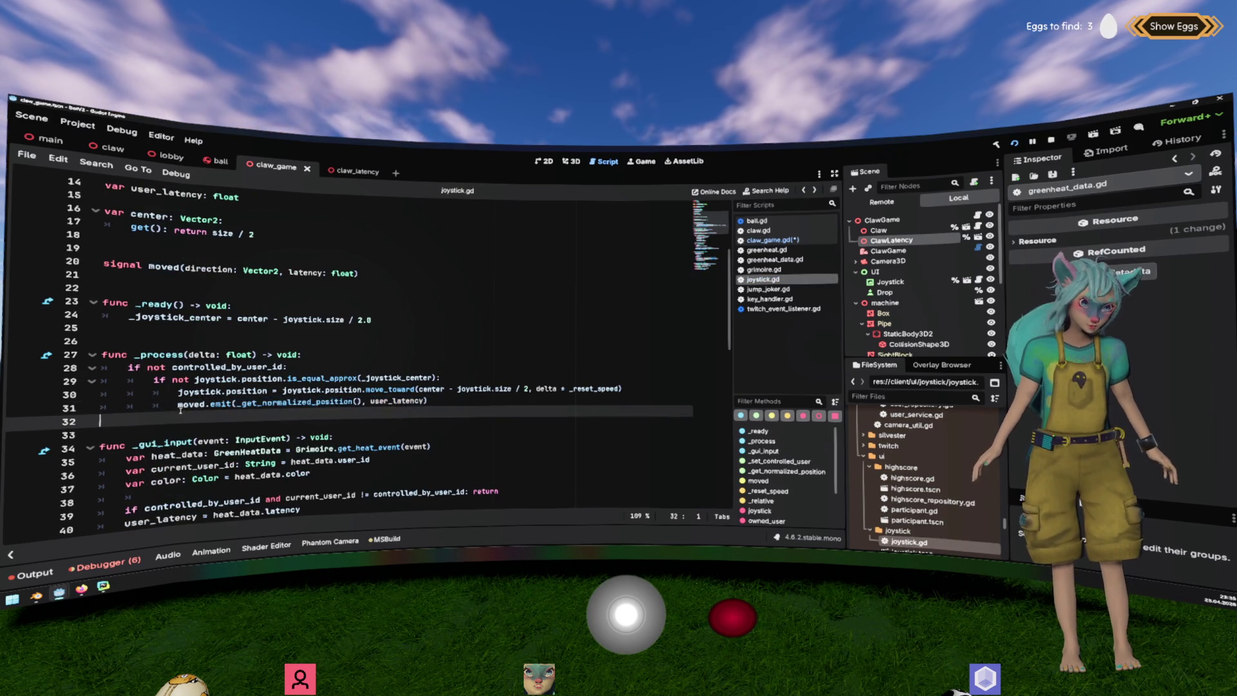
scroll(291, 335, "up", 3)
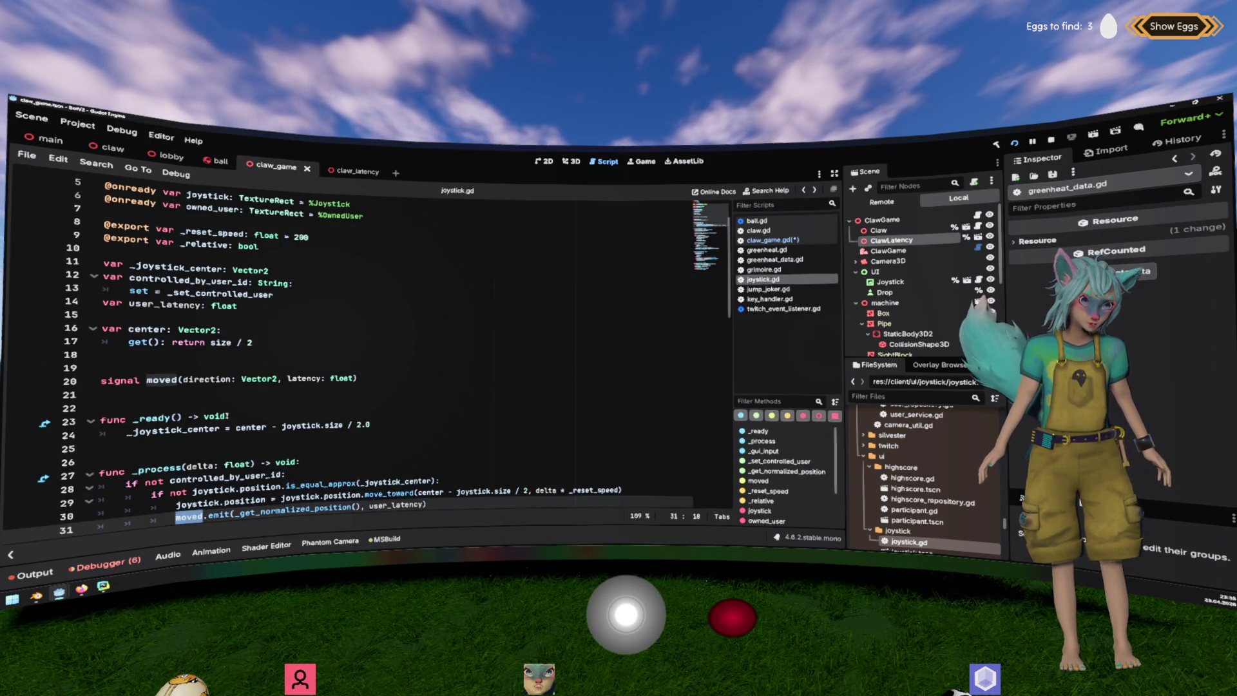
scroll(348, 354, "down", 2)
double_click(296, 437)
scroll(356, 436, "down", 5)
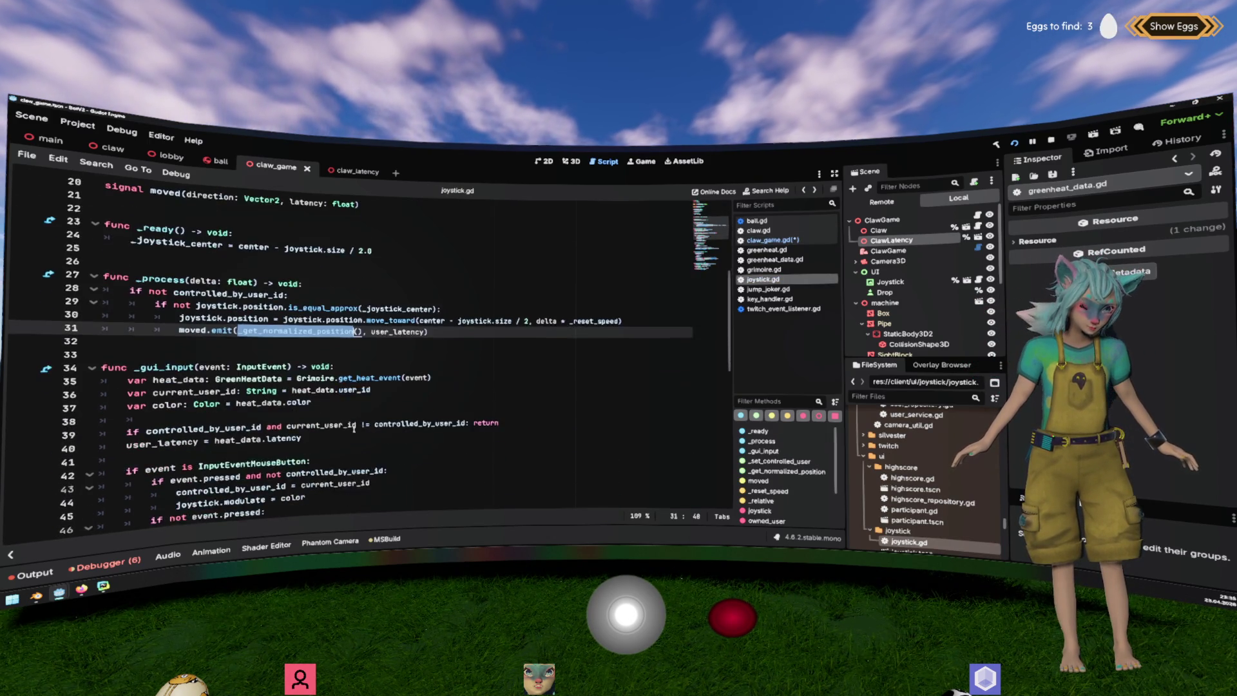
scroll(355, 425, "up", 5)
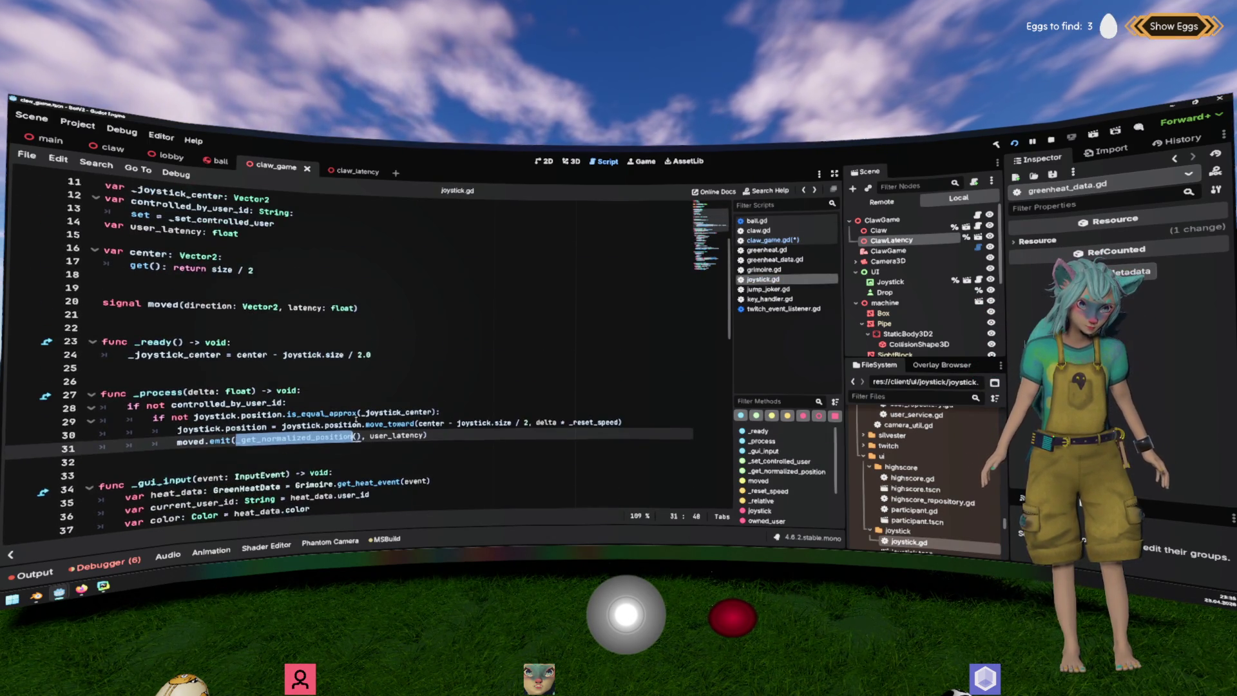
scroll(356, 420, "down", 15)
scroll(346, 416, "up", 14)
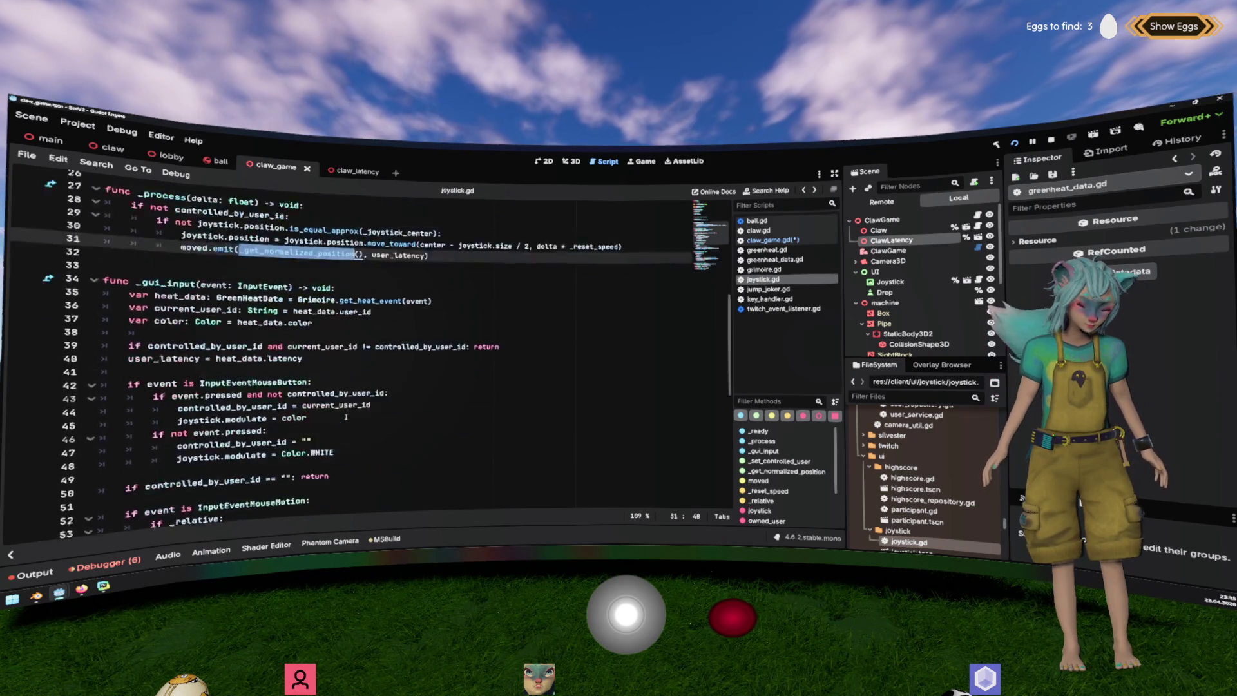
scroll(346, 416, "up", 4)
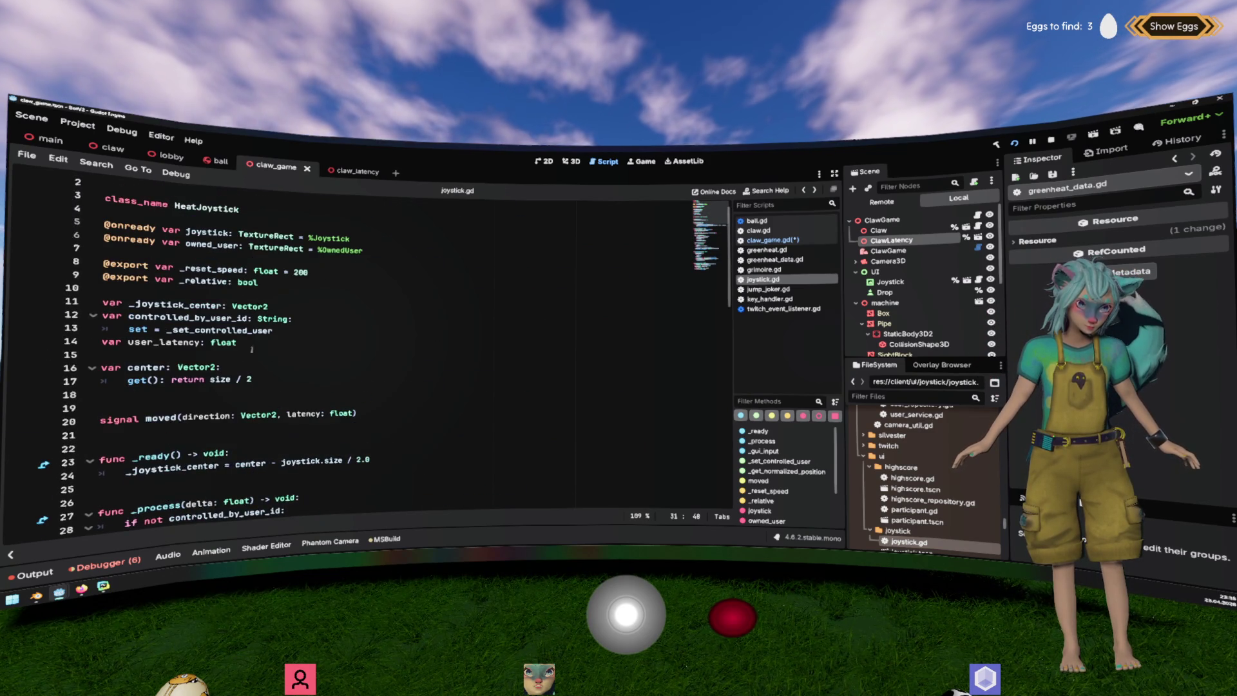
On line 15 add 'var direction: Vector2:' with a getter returning _get_normalized_position().
left_click(240, 357)
type("var direction: ")
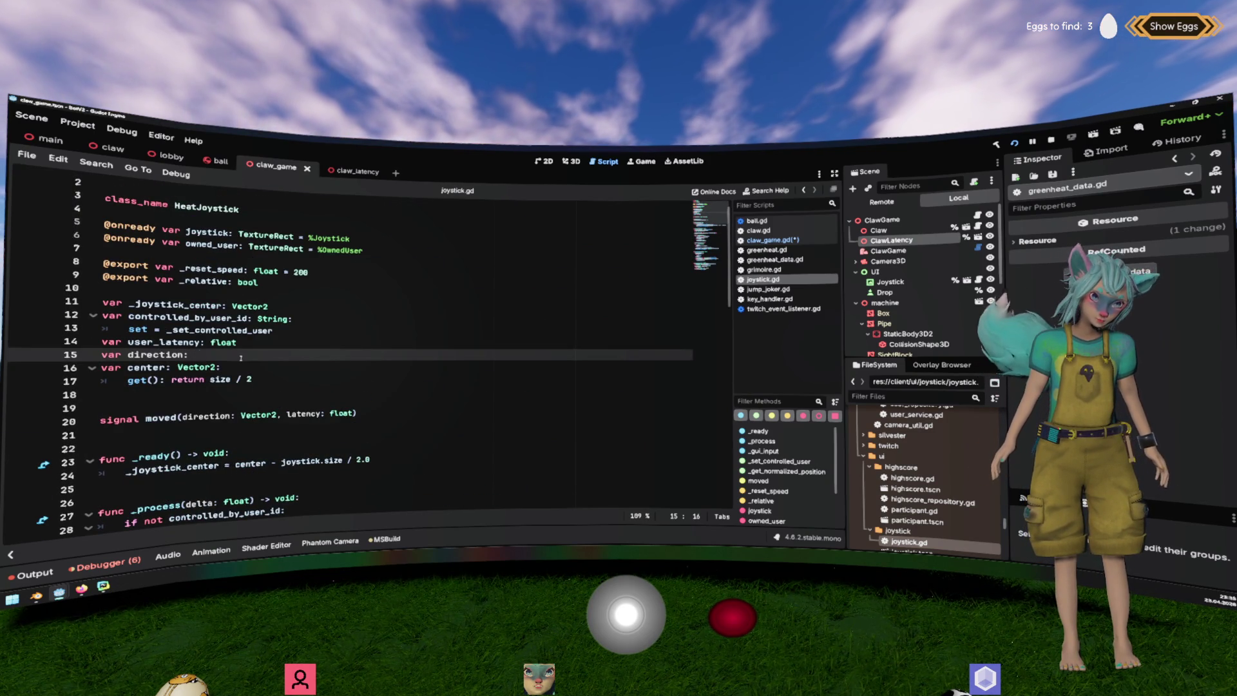
type("Vector2:")
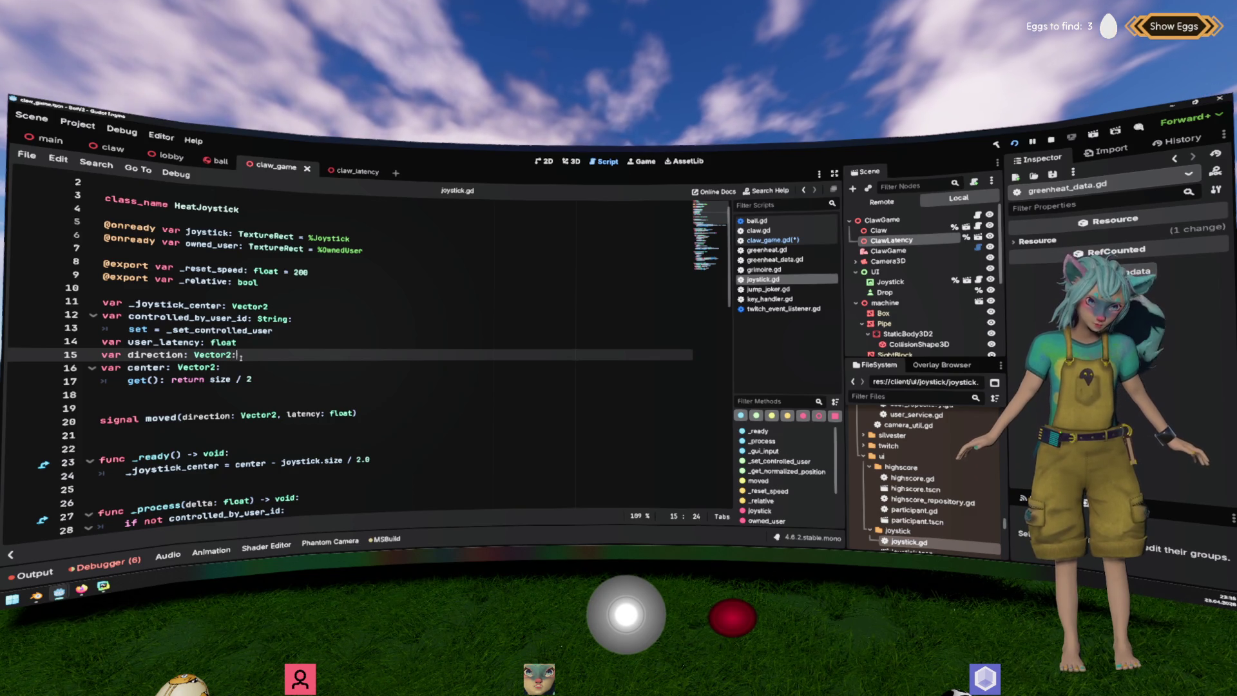
key("Return")
type("get()")
key("BackSpace")
type(": return ")
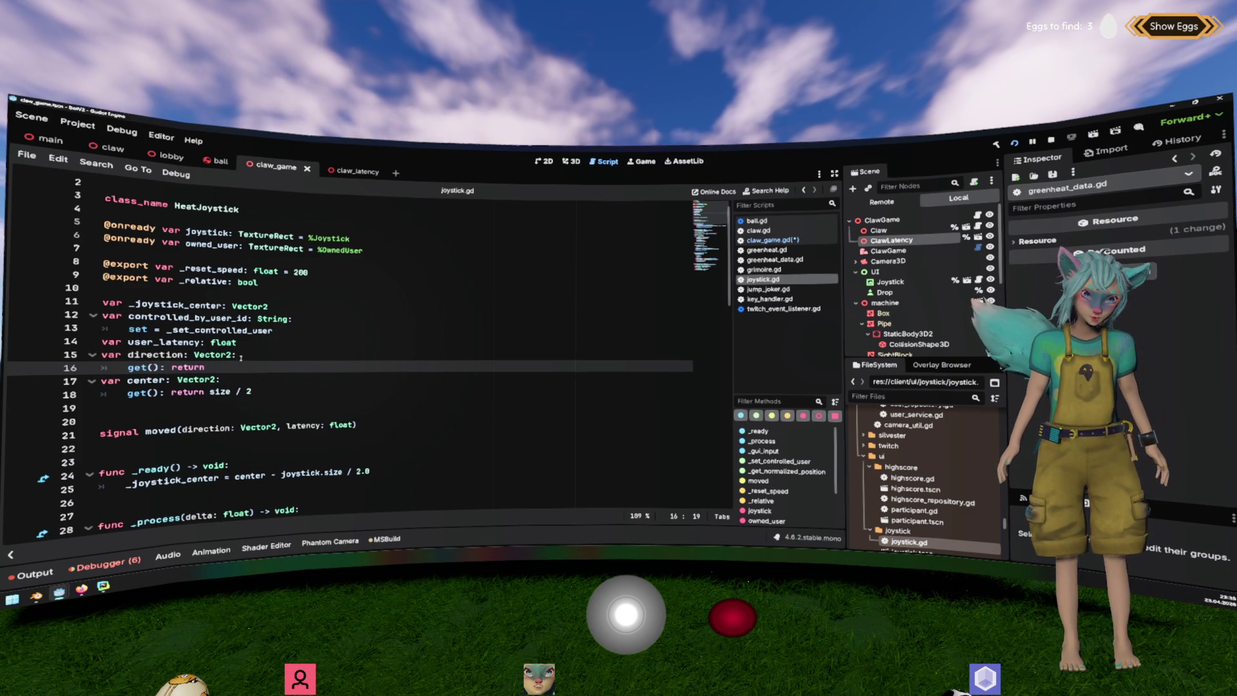
type("_get")
key("Return")
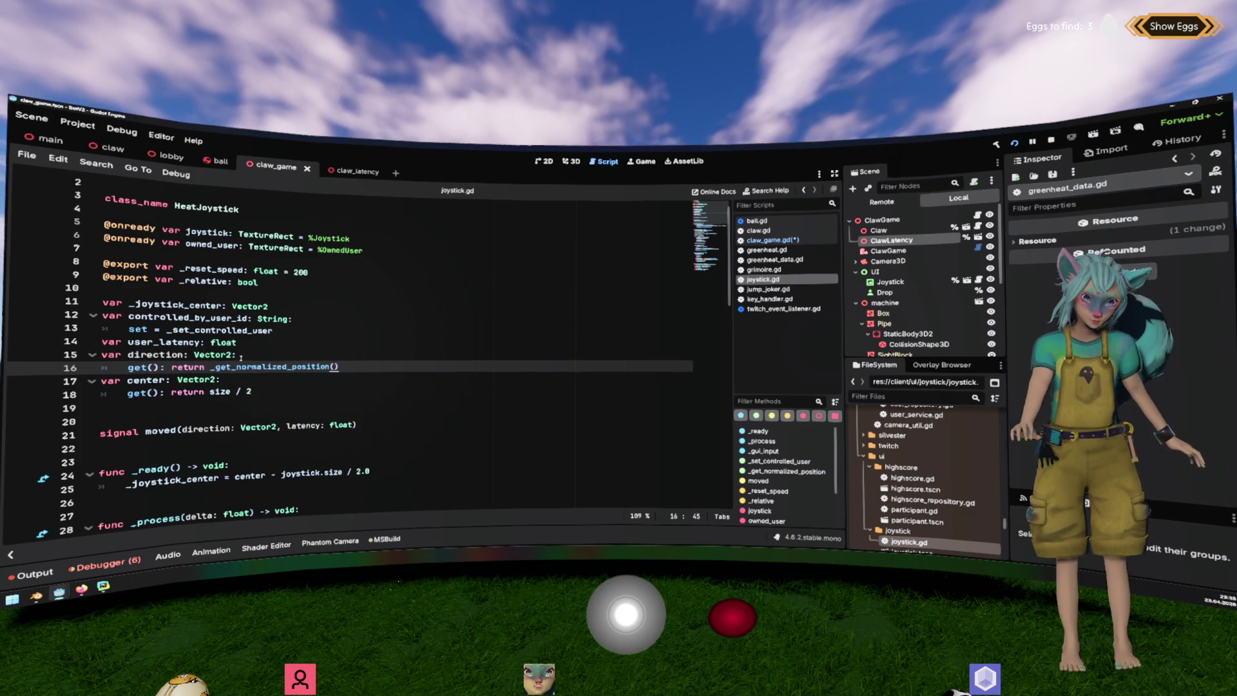
scroll(252, 357, "down", 3)
scroll(252, 357, "down", 2)
triple_click(330, 380)
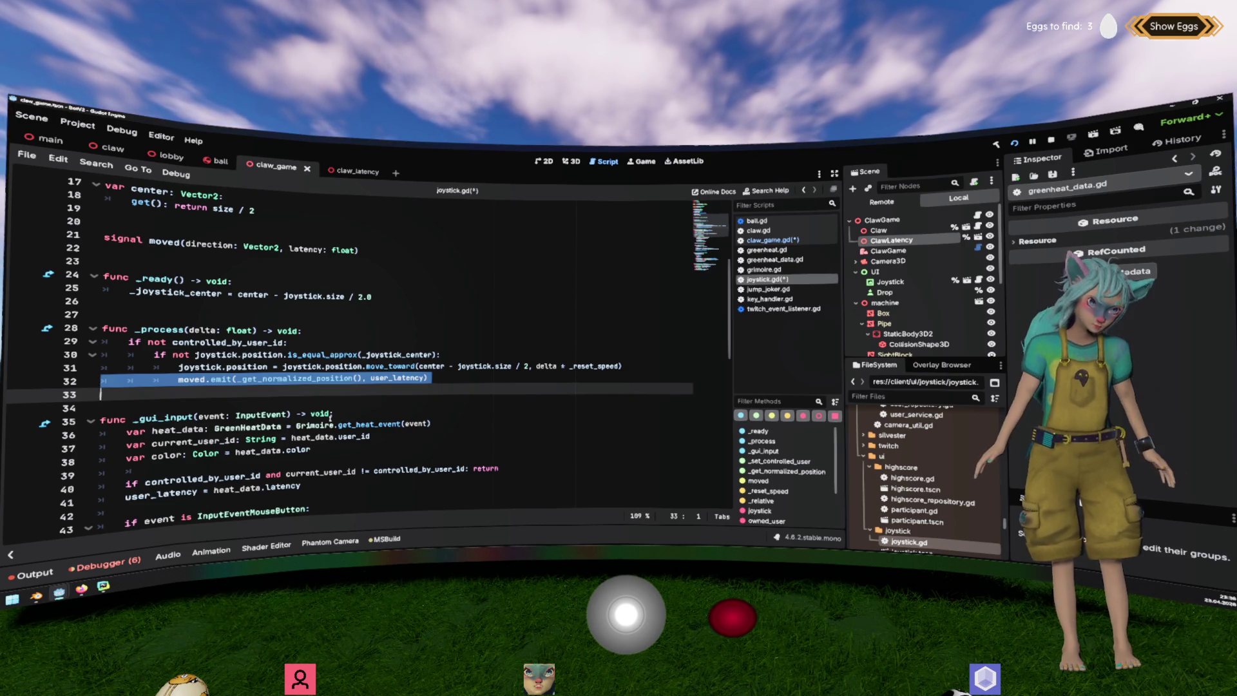
Delete the moved.emit line from _process and save joystick.gd.
key("Delete")
key("Tab")
key("Tab")
key("Tab")
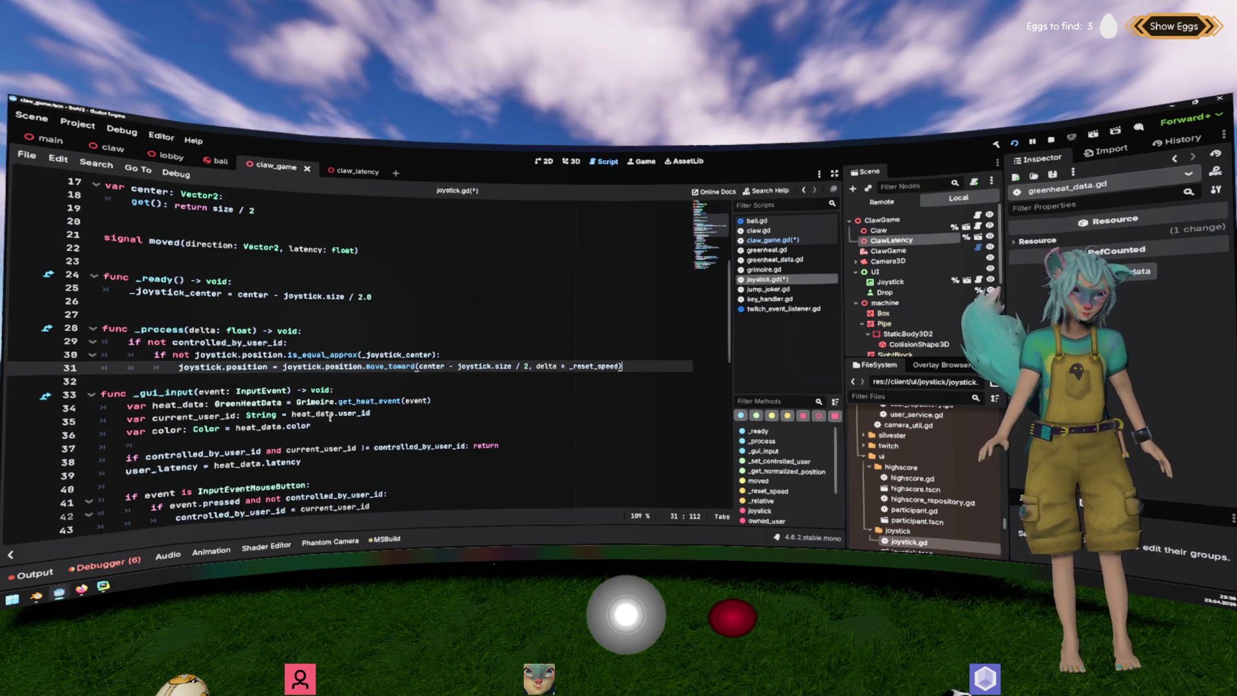
key("ctrl+s")
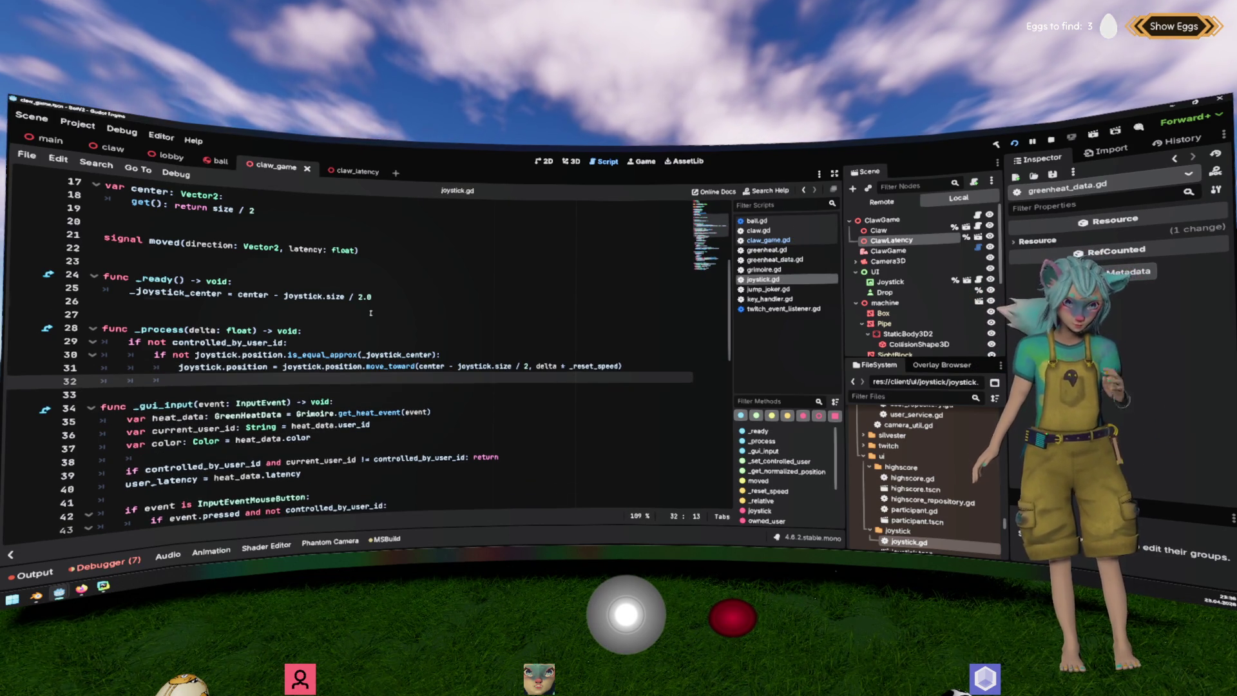
Revisit the new direction getter, then switch over to claw_game.gd.
left_click(371, 313)
scroll(370, 313, "down", 4)
key("alt+Left")
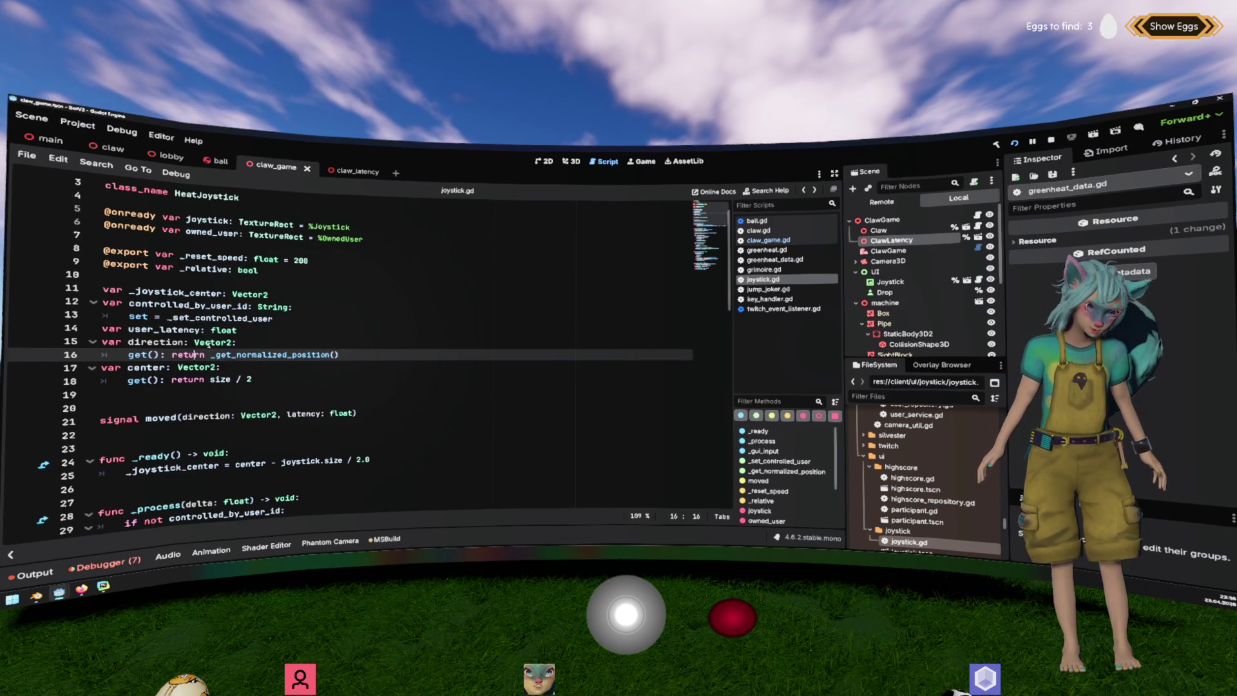
double_click(178, 342)
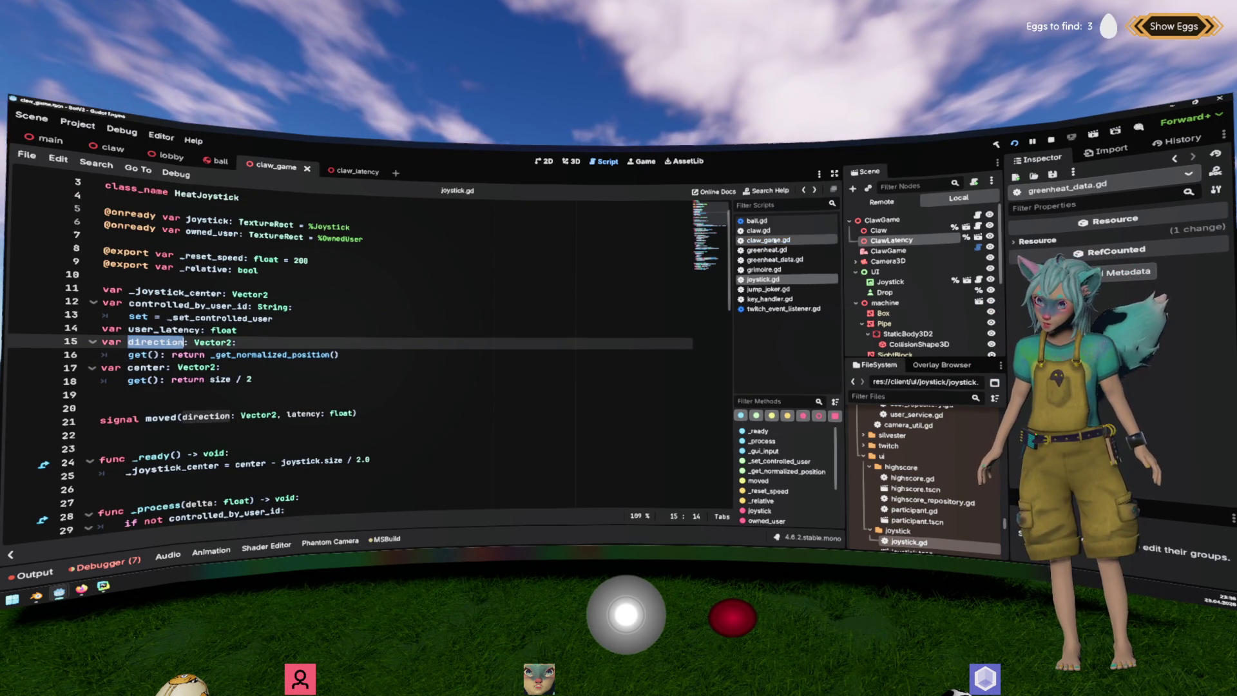
left_click(767, 240)
scroll(322, 354, "down", 2)
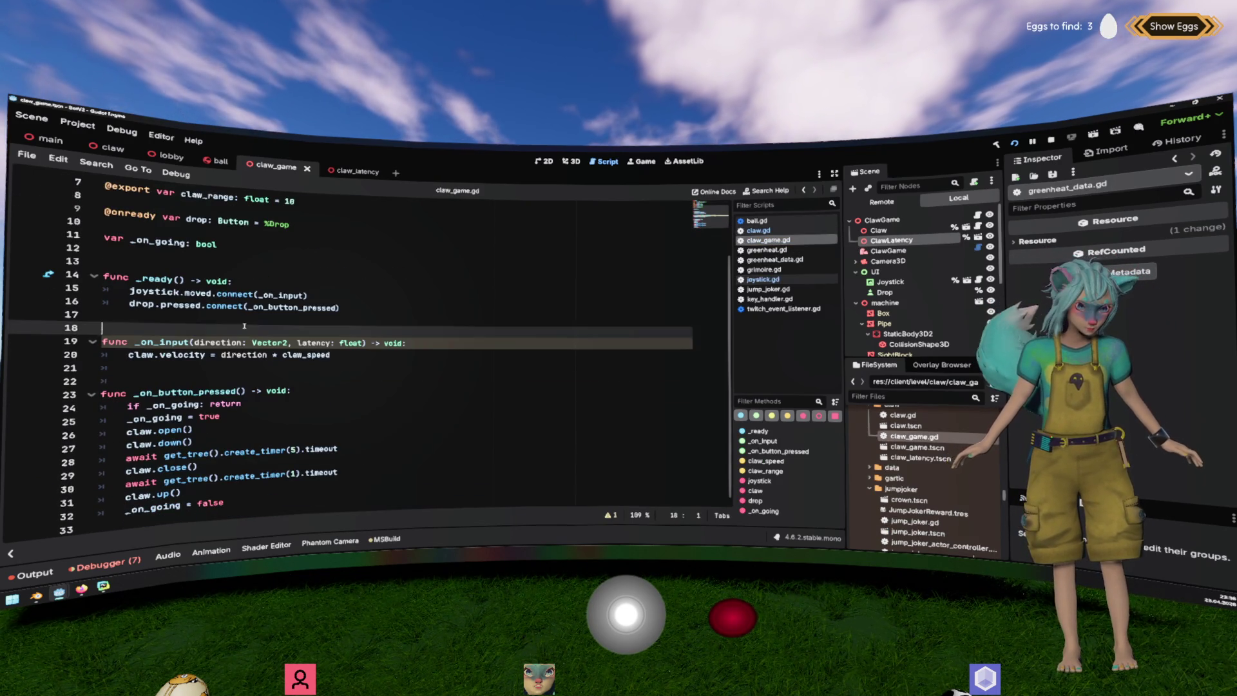
Cut the joystick.moved connection from _ready and start a _physics_process function.
left_click(111, 355)
double_click(153, 342)
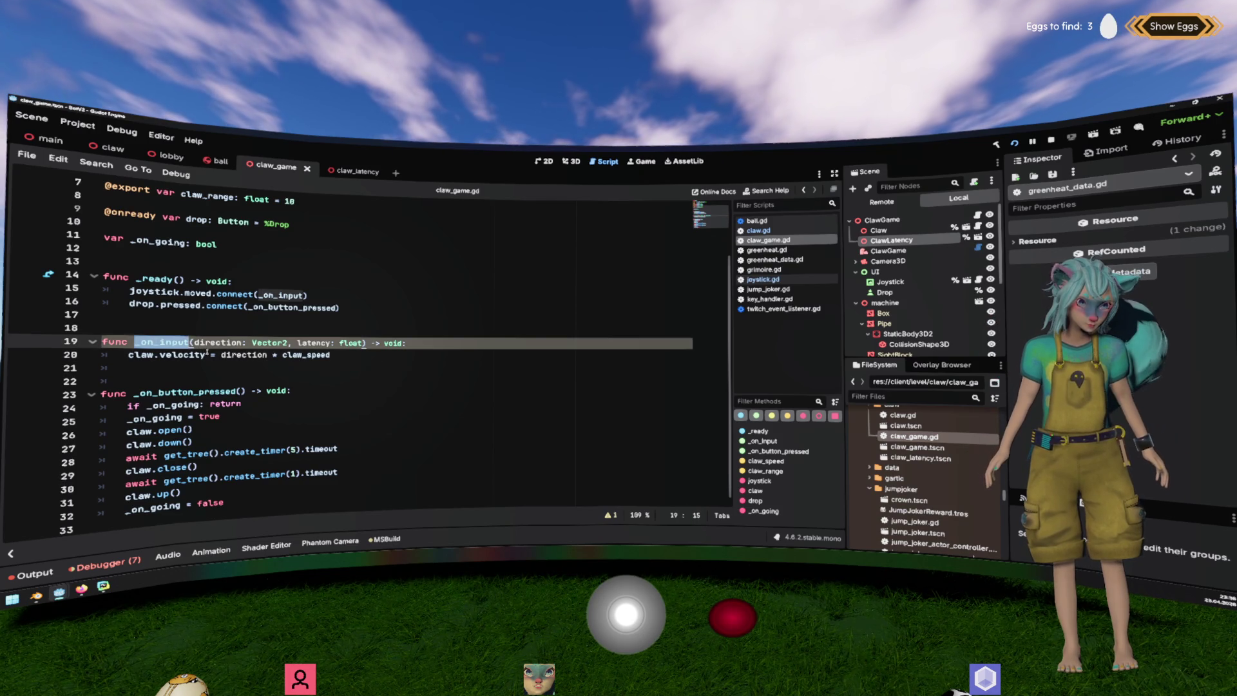
left_click(336, 308)
key("Up")
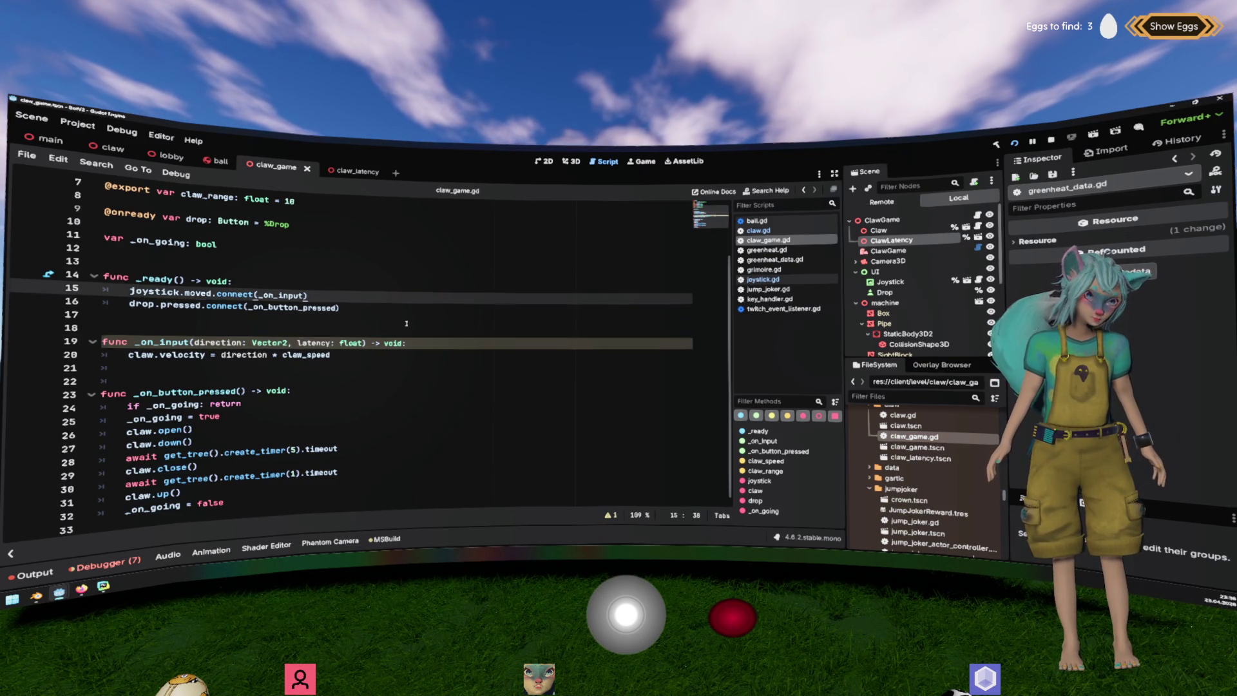
key("ctrl+x")
key("Down")
key("Down")
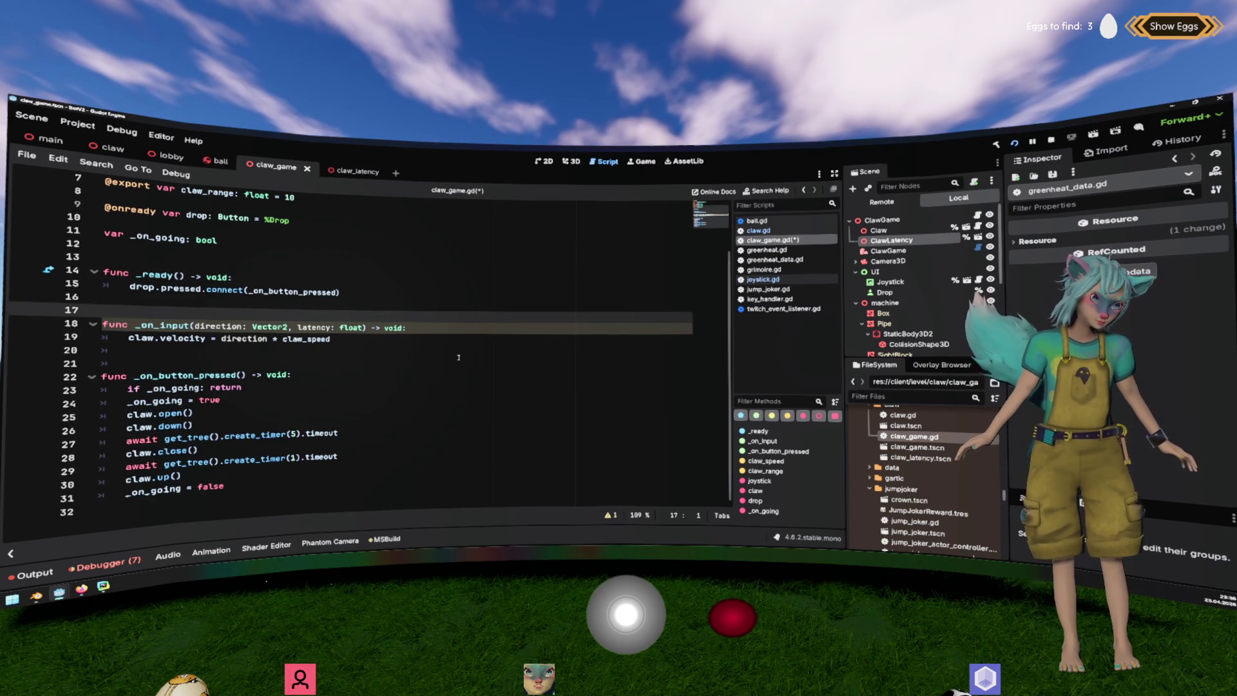
type("func _ph")
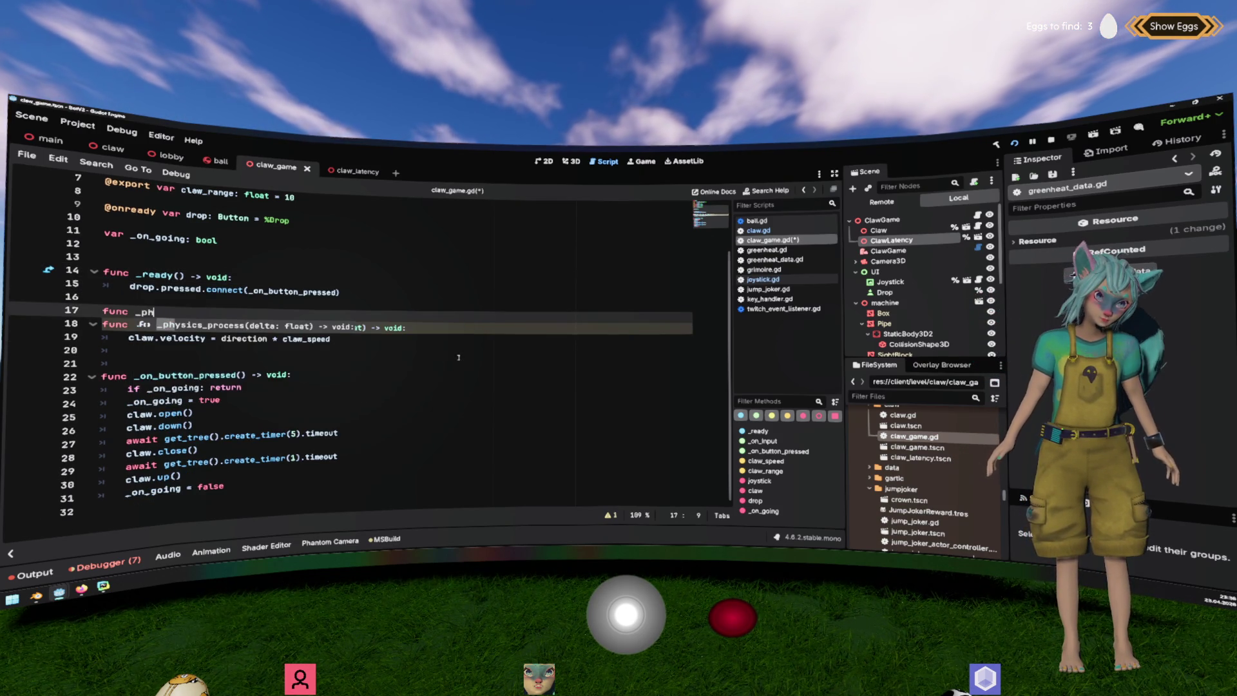
key("Return")
key("Return")
Set claw.velocity = joystick.direction * claw_speed inside _physics_process.
type("claw.")
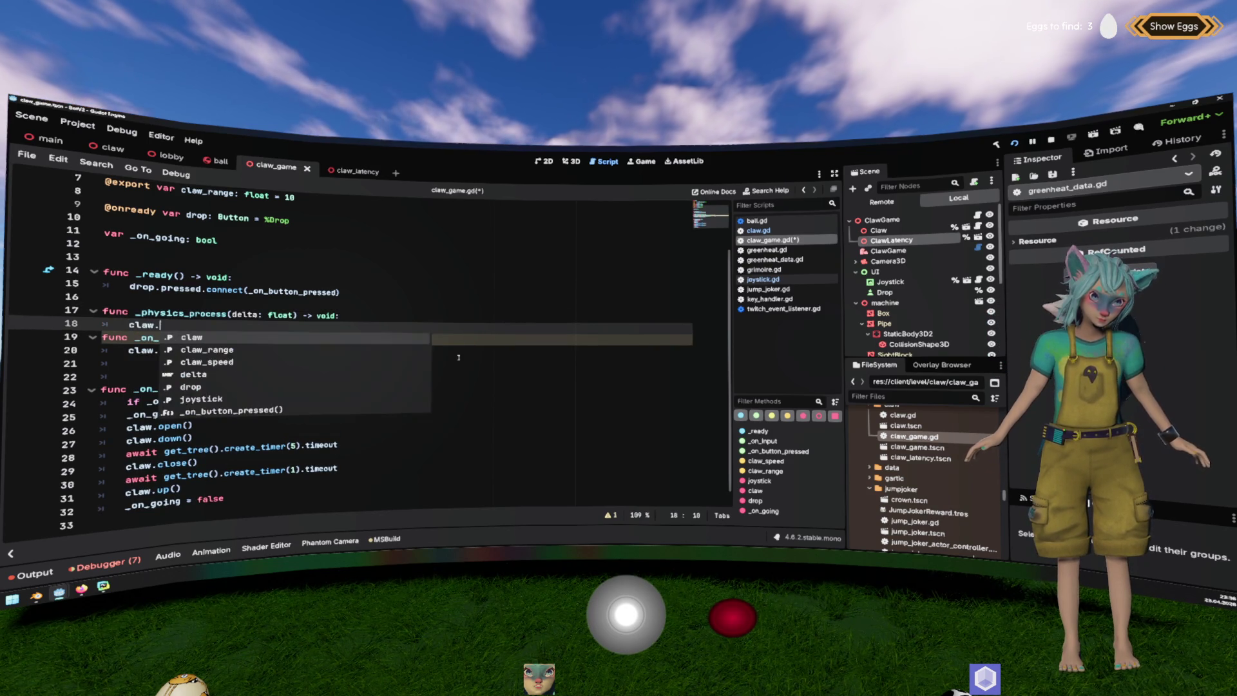
type("velocity = direction.")
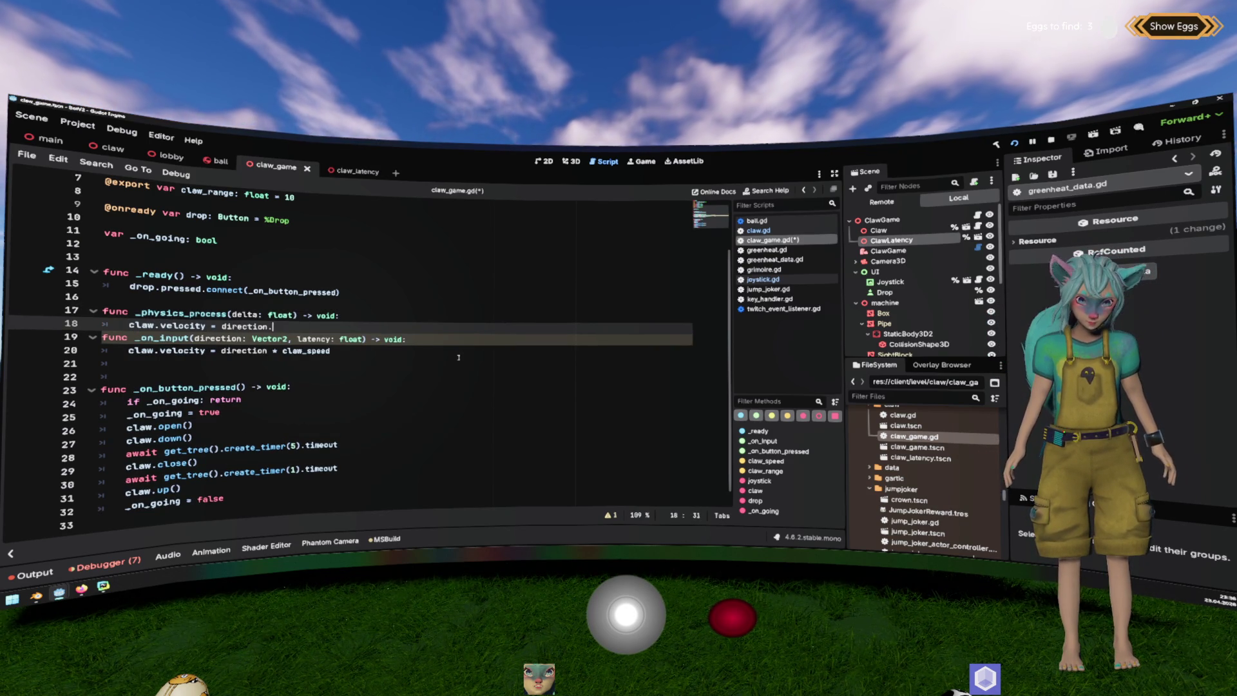
key("ctrl+shift+Left")
key("ctrl+shift+Left")
key("BackSpace")
scroll(459, 357, "up", 2)
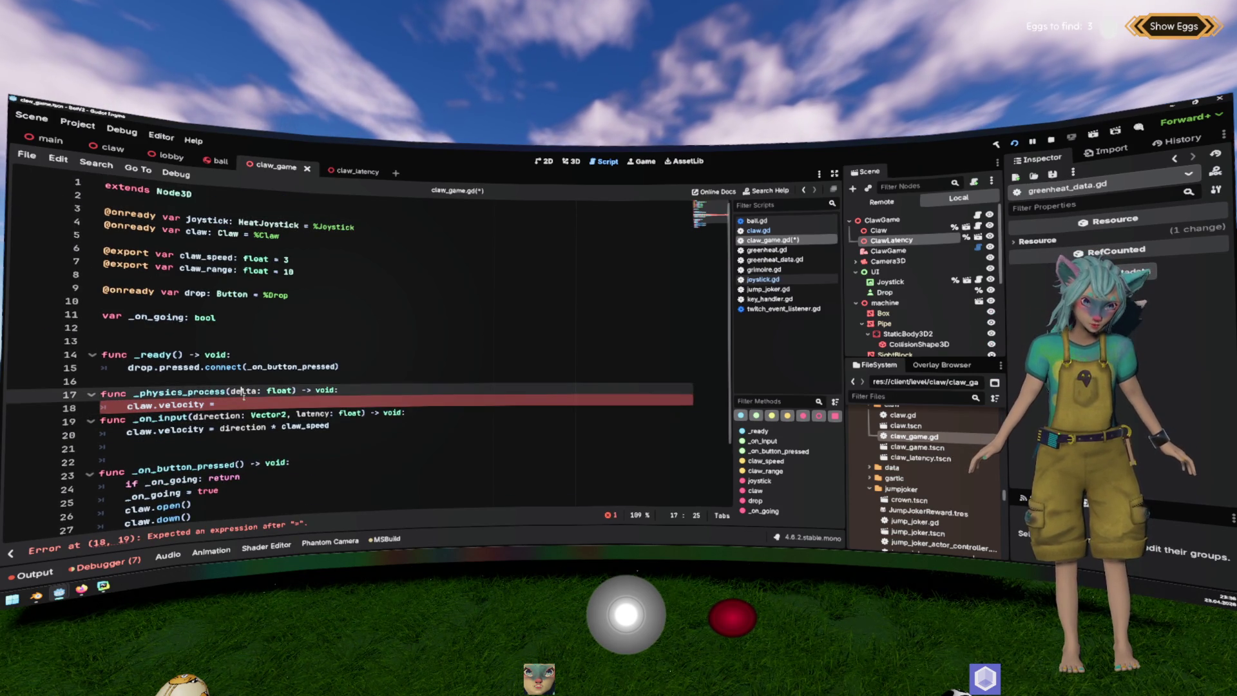
type("joystick.dir")
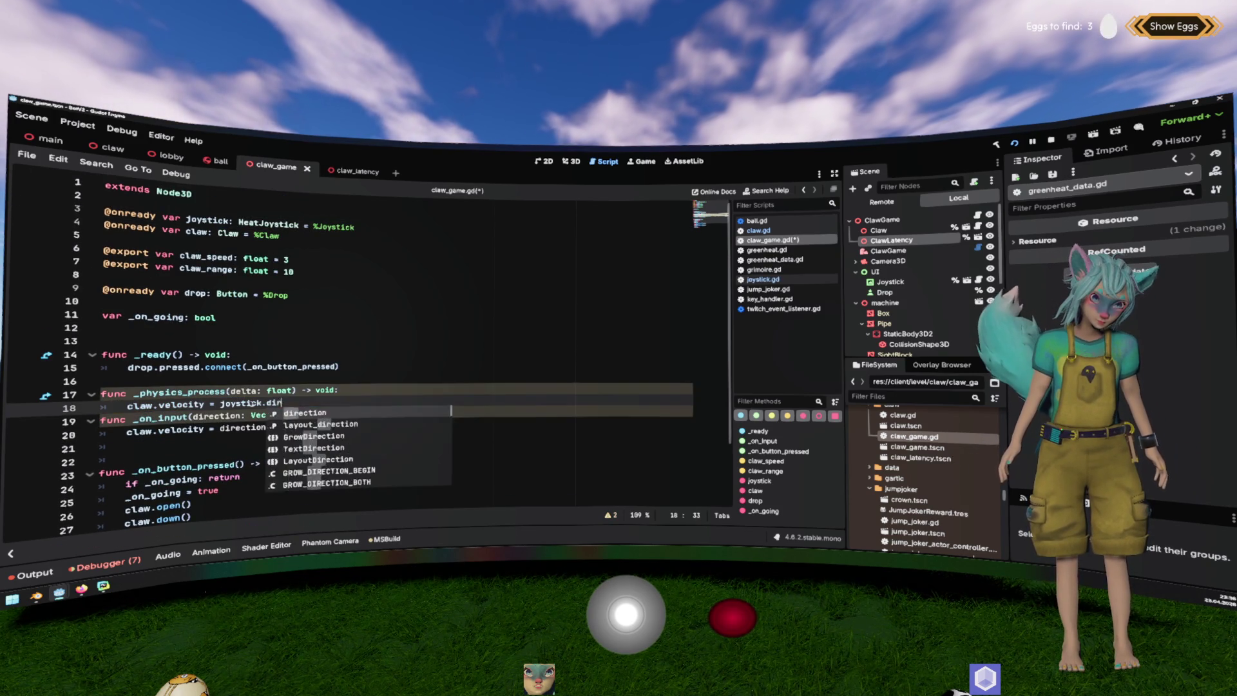
type("ection * claw")
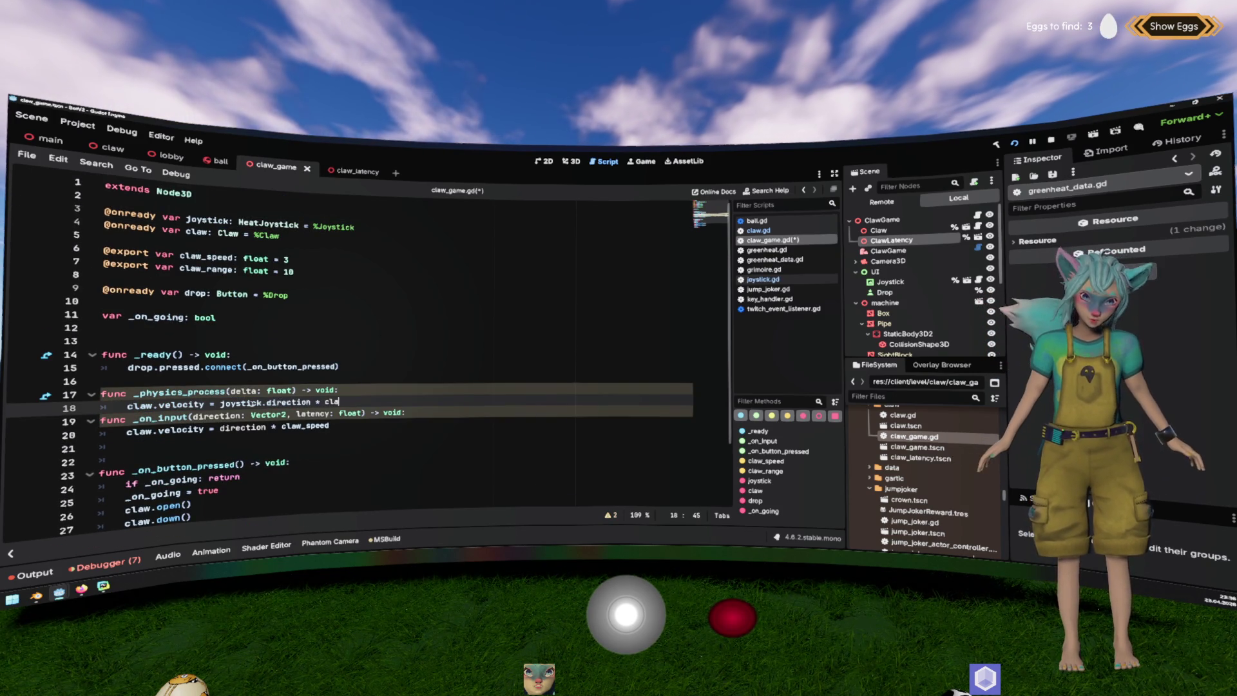
key("Down")
key("Down")
Delete the now-unused _on_input function, leaving a blank line above _physics_process.
key("Return")
key("Down")
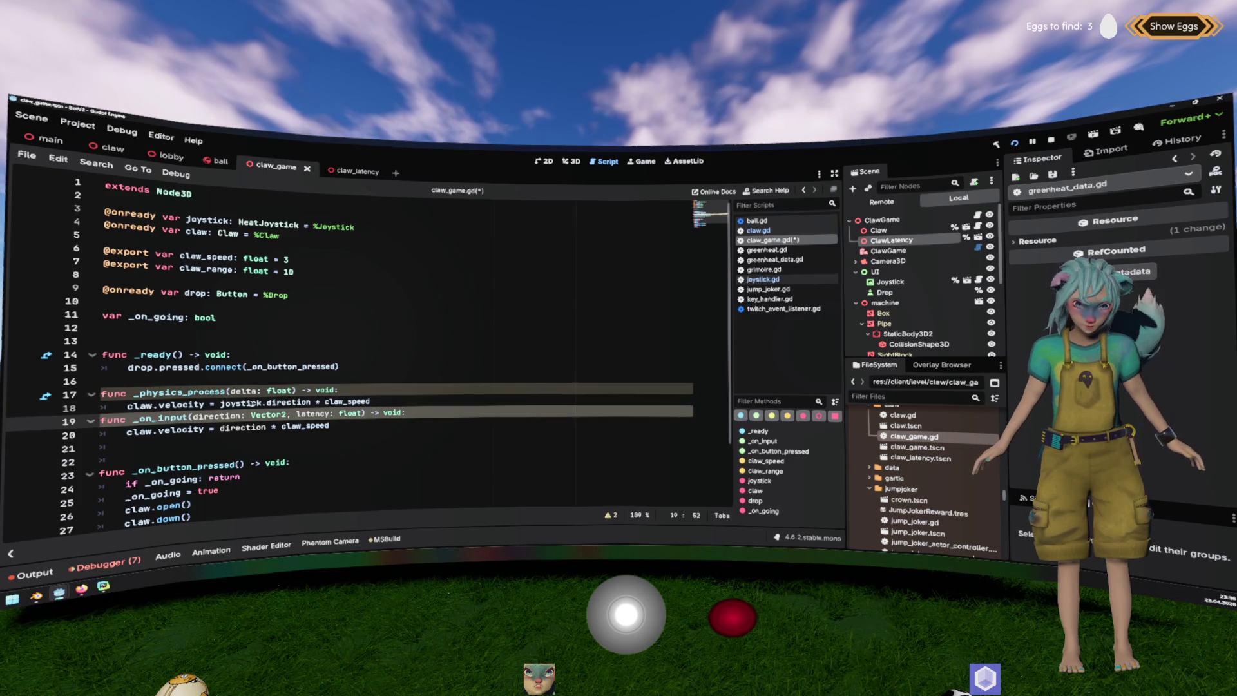
key("shift+Down")
key("shift+Down")
key("BackSpace")
key("Up")
key("Up")
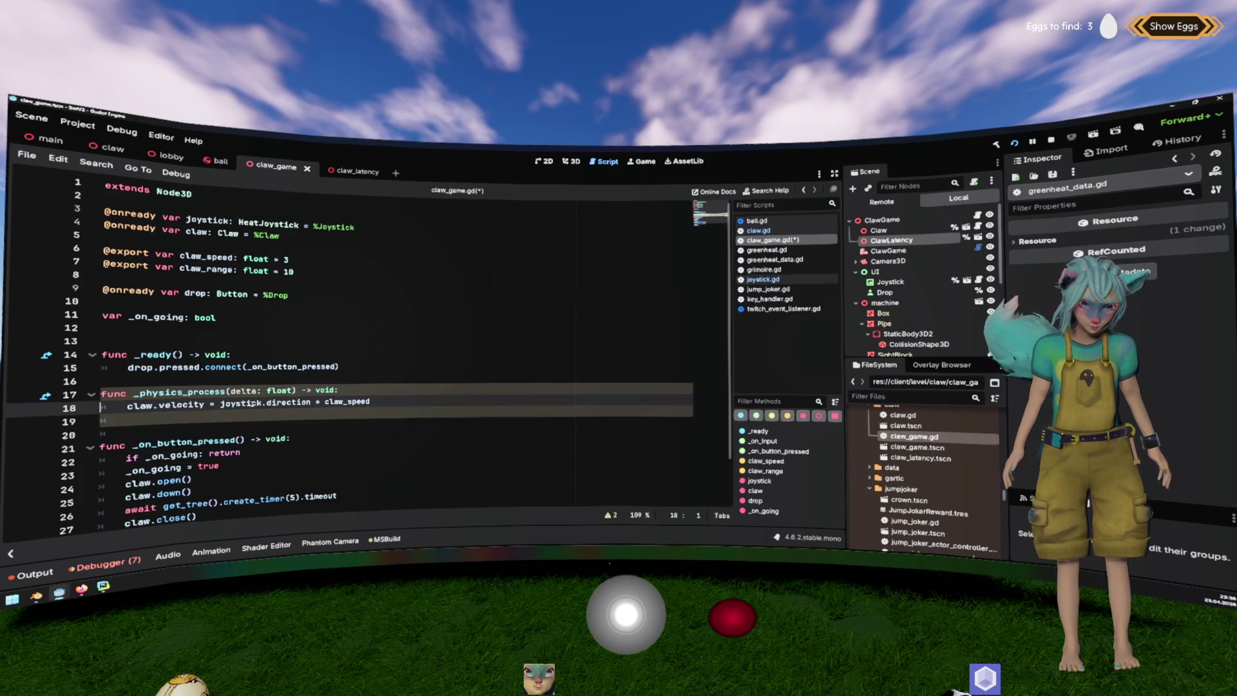
key("Return")
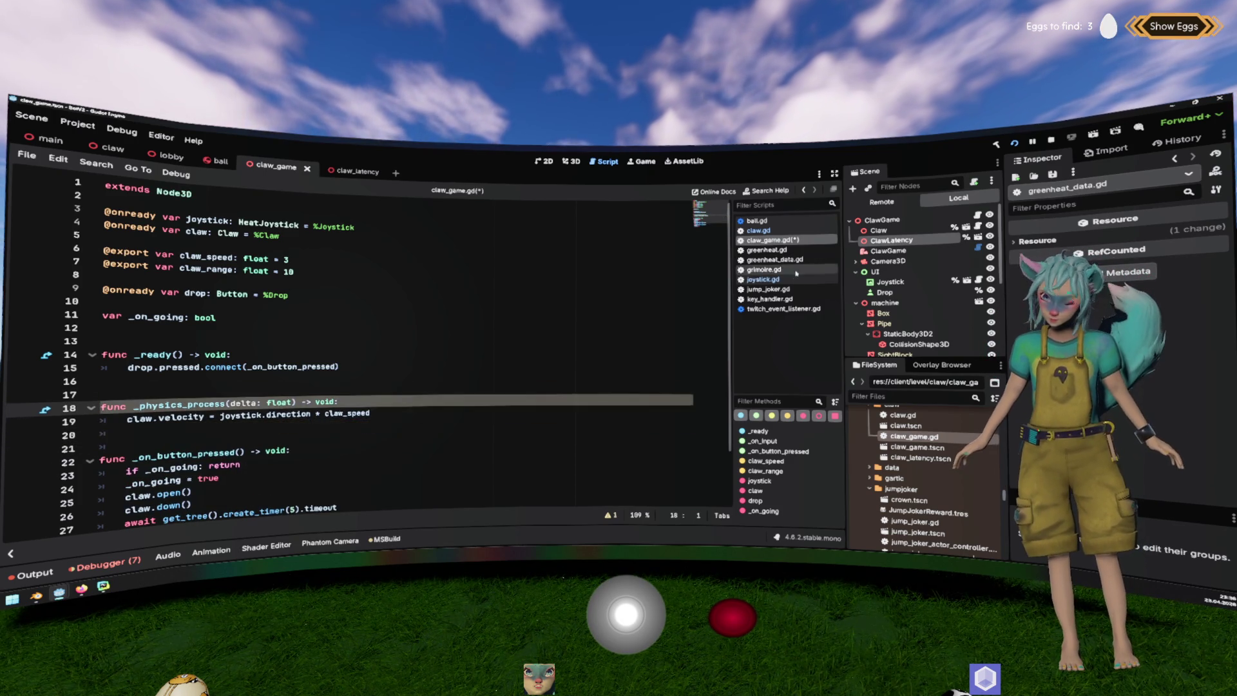
In joystick.gd, rename the moved signal to start_moving with an empty parameter list.
left_click(769, 280)
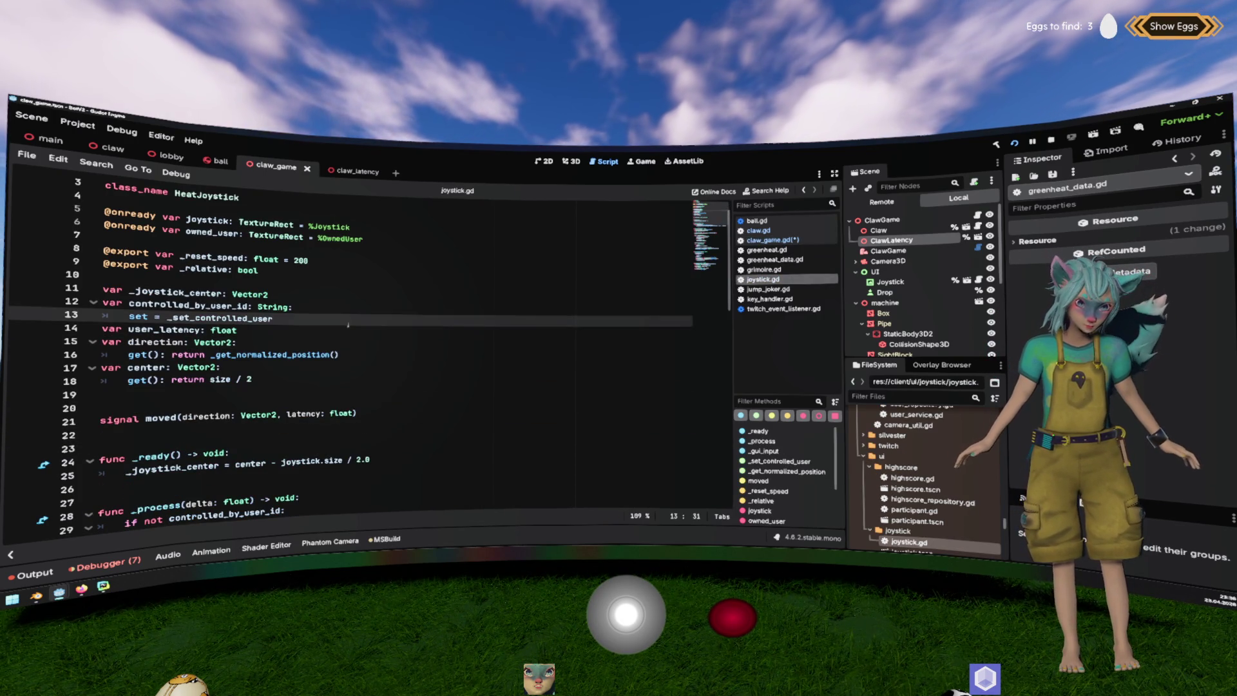
left_click(378, 407)
double_click(162, 418)
type("start_")
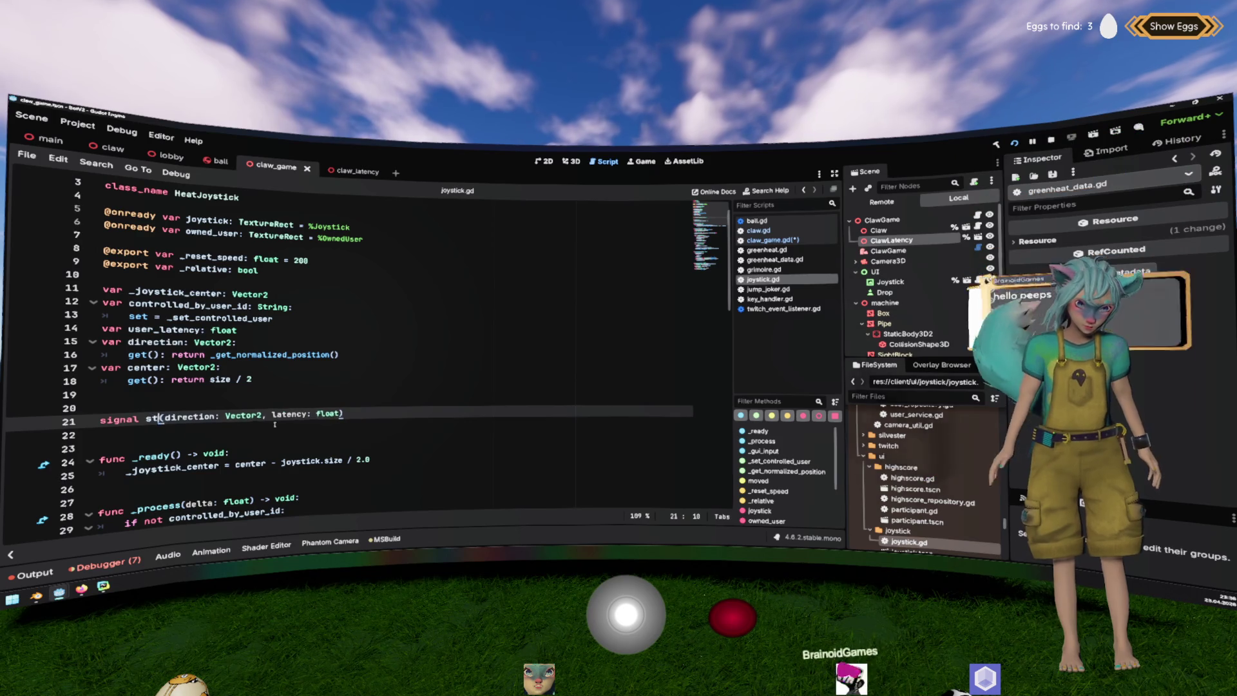
type("moving")
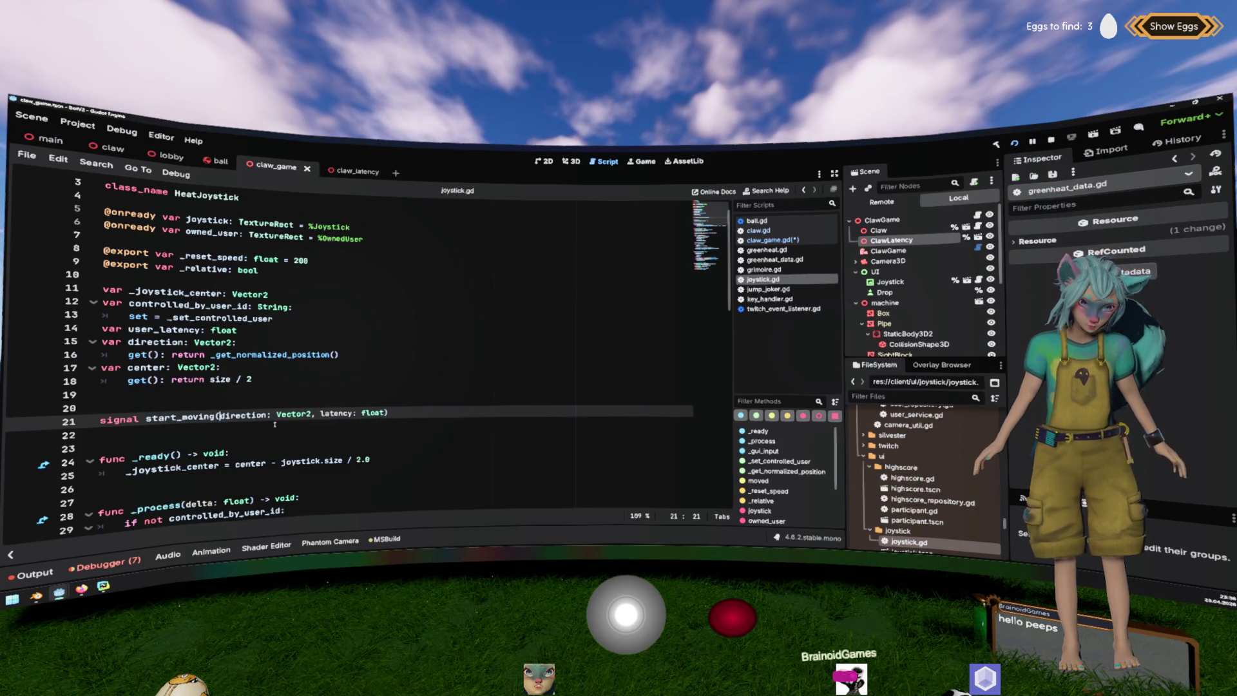
key("shift+End")
type("()")
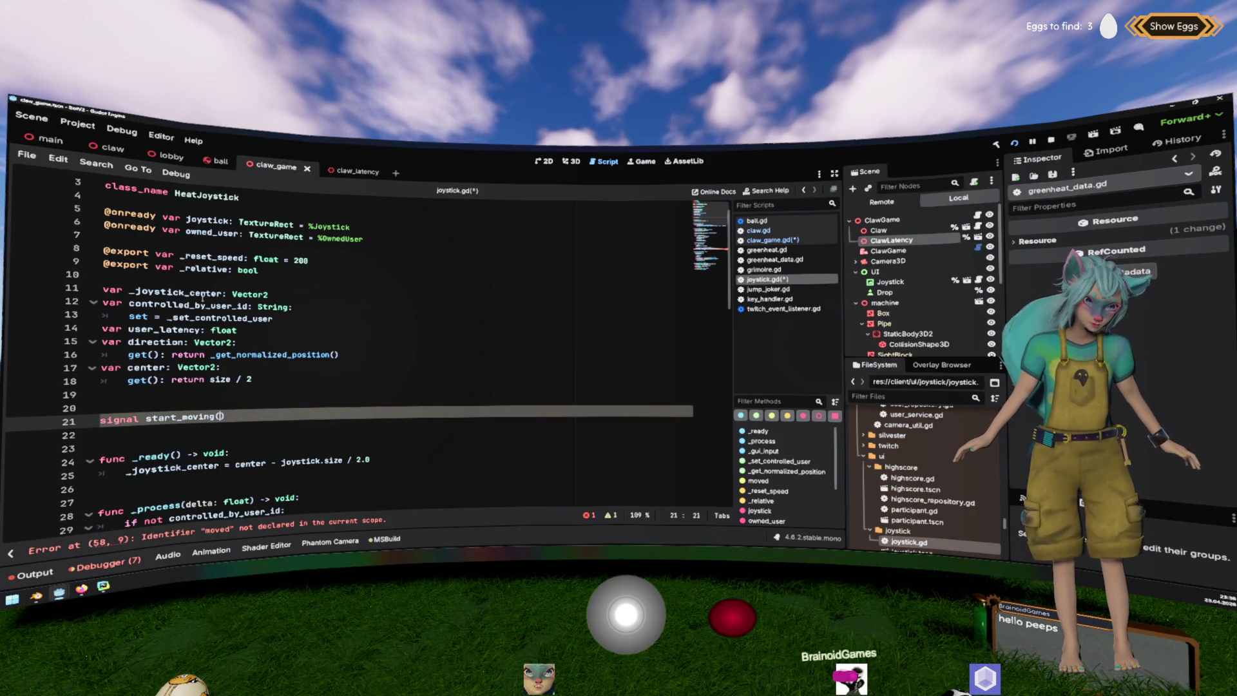
Give start_moving a user_id: String parameter, copied from controlled_by_user_id and shortened.
left_click(205, 306)
double_click(206, 306)
key("ctrl+c")
left_click(289, 307, "shift")
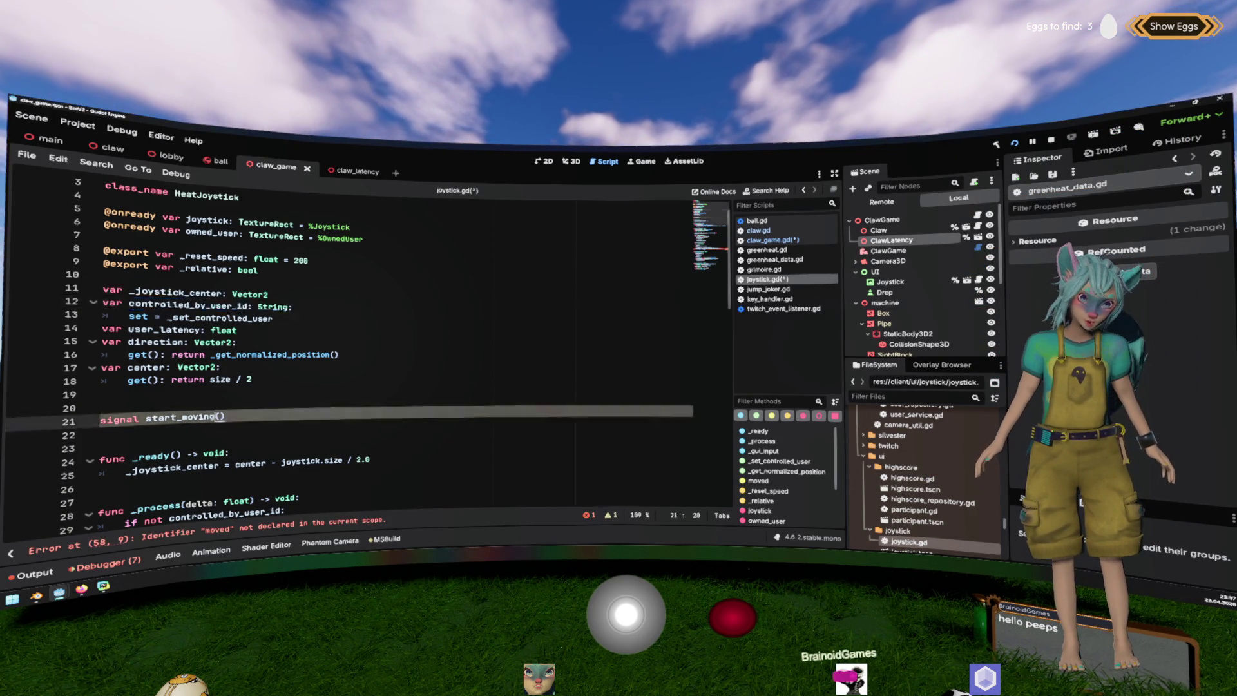
left_click(222, 417)
key("ctrl+v")
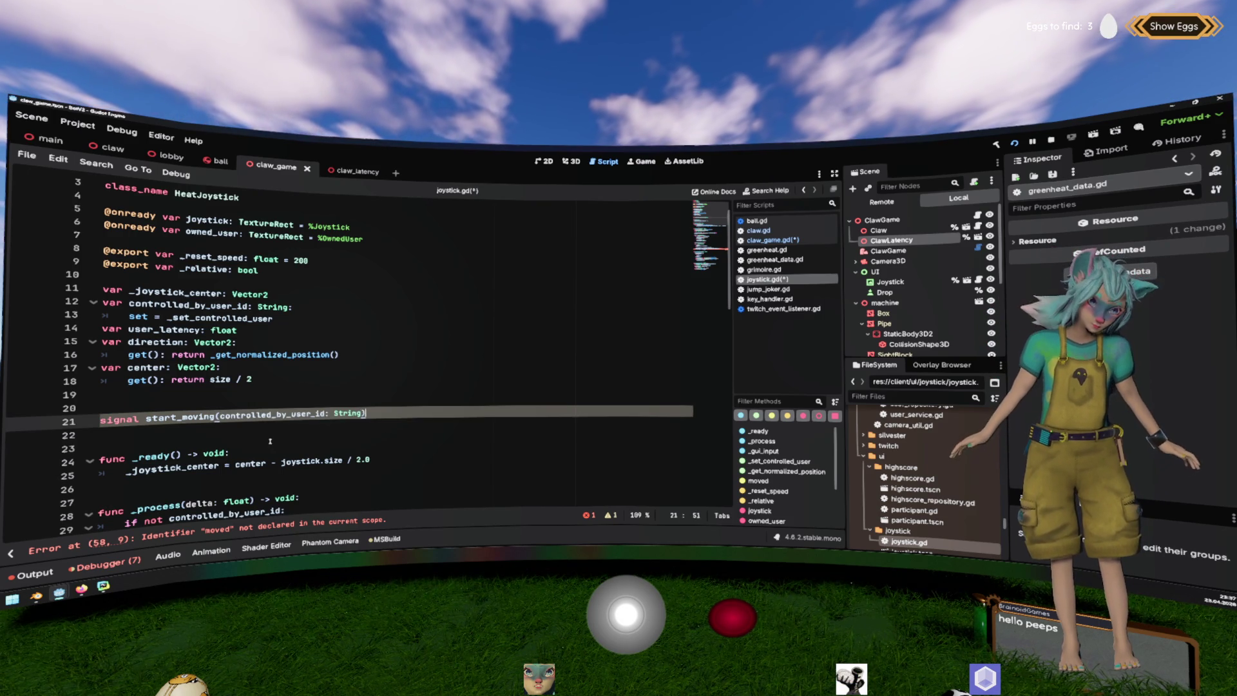
left_click(257, 415)
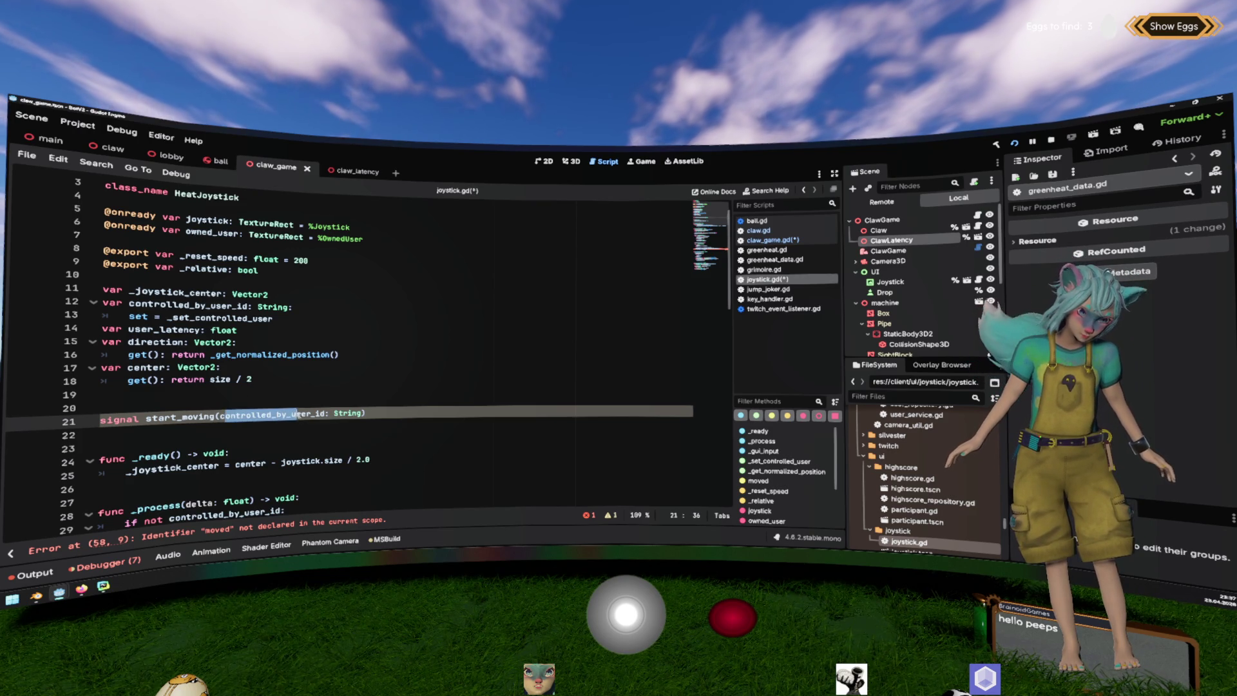
double_click(270, 415)
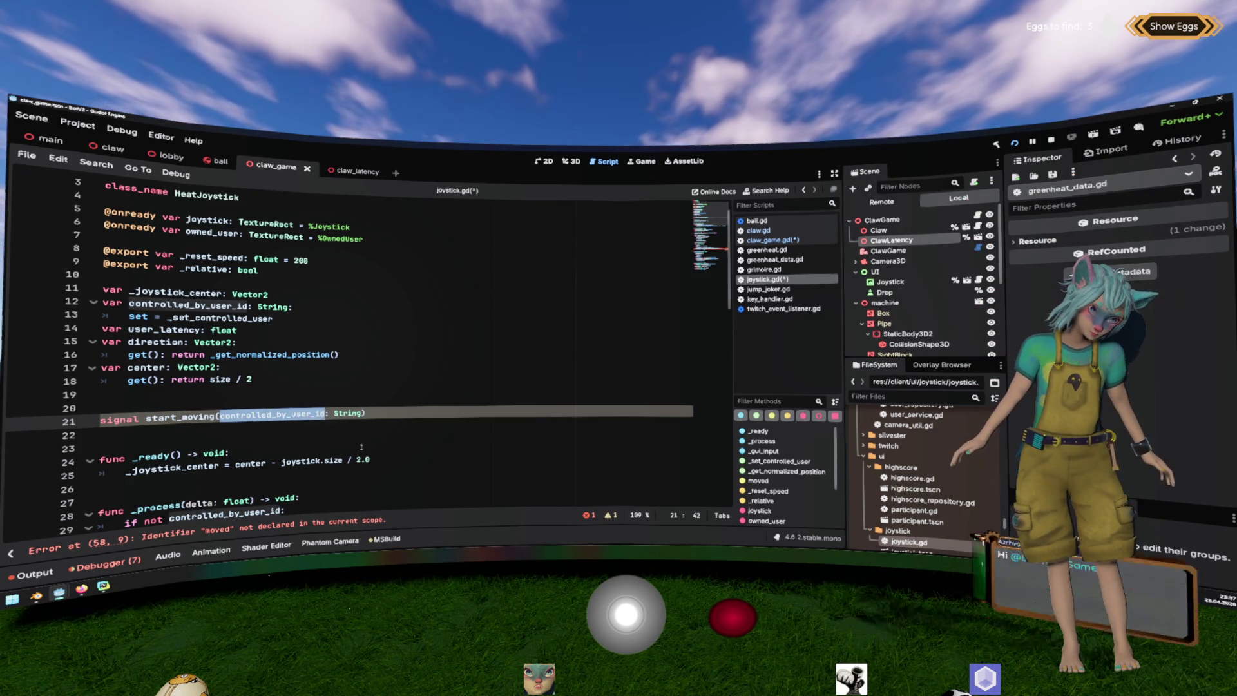
key("shift+Left")
key("shift+Left")
key("shift+Left")
key("shift+Left")
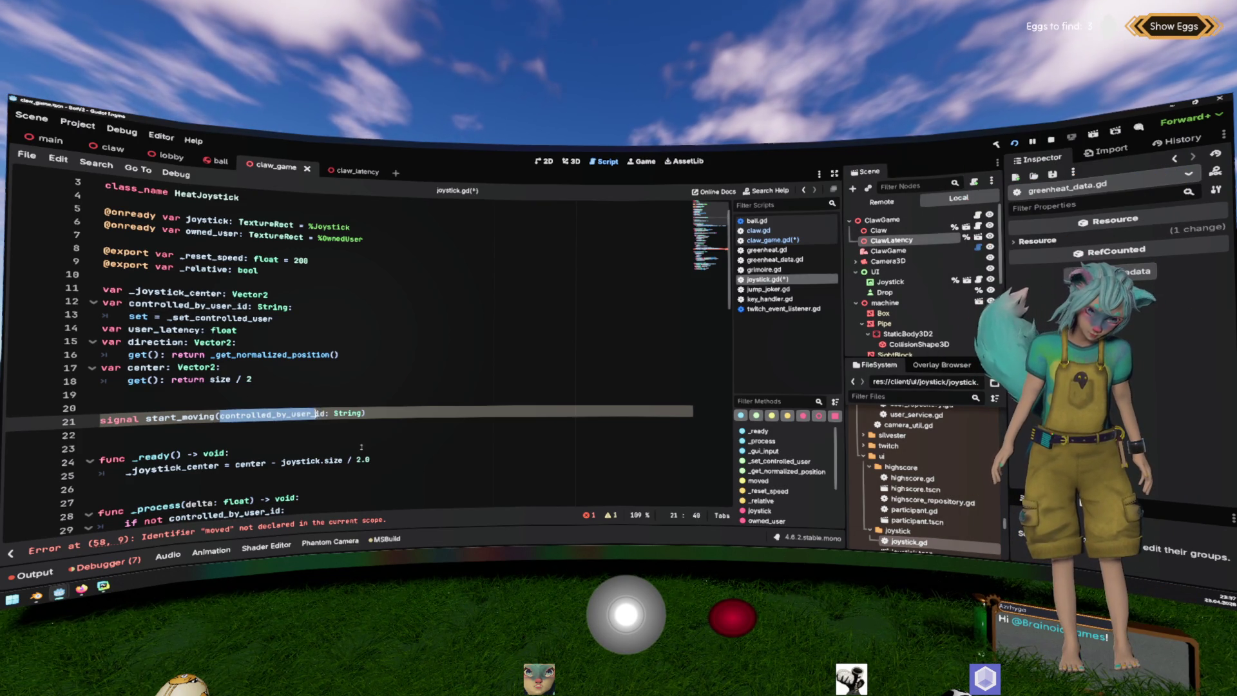
key("BackSpace")
Emit start_moving(current_user_id) on a new line after the modulate assignment on line 45.
double_click(218, 412)
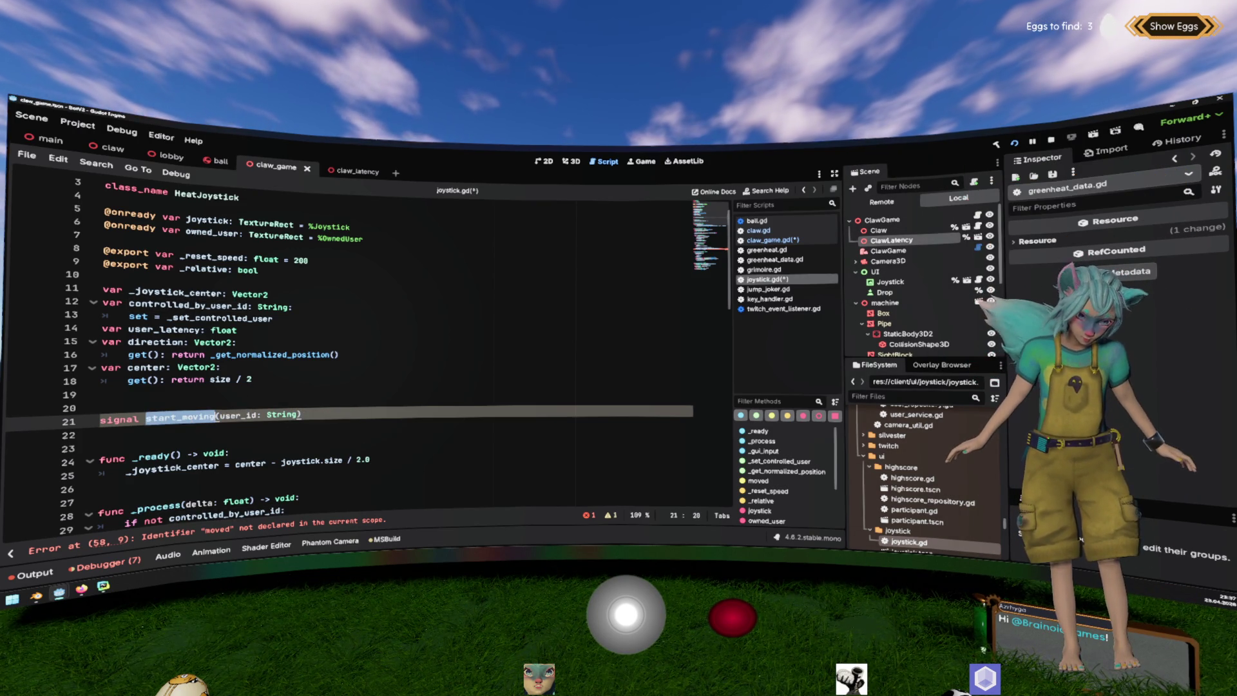
scroll(168, 301, "down", 9)
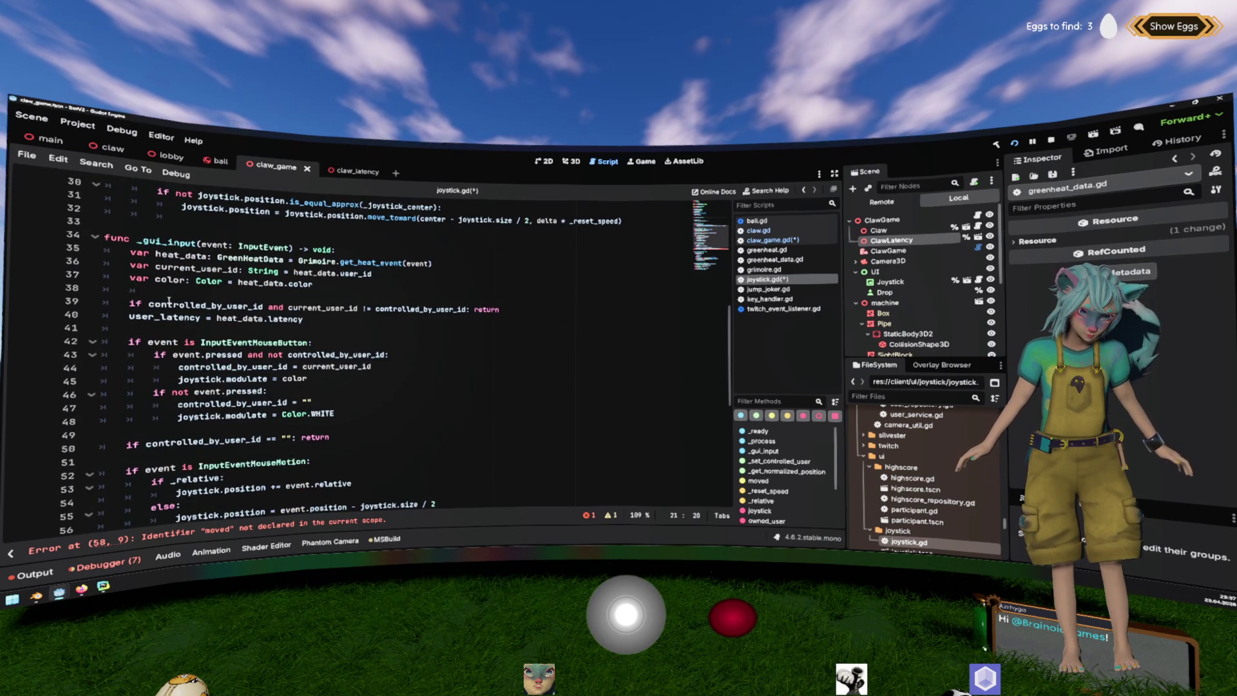
left_click(134, 303)
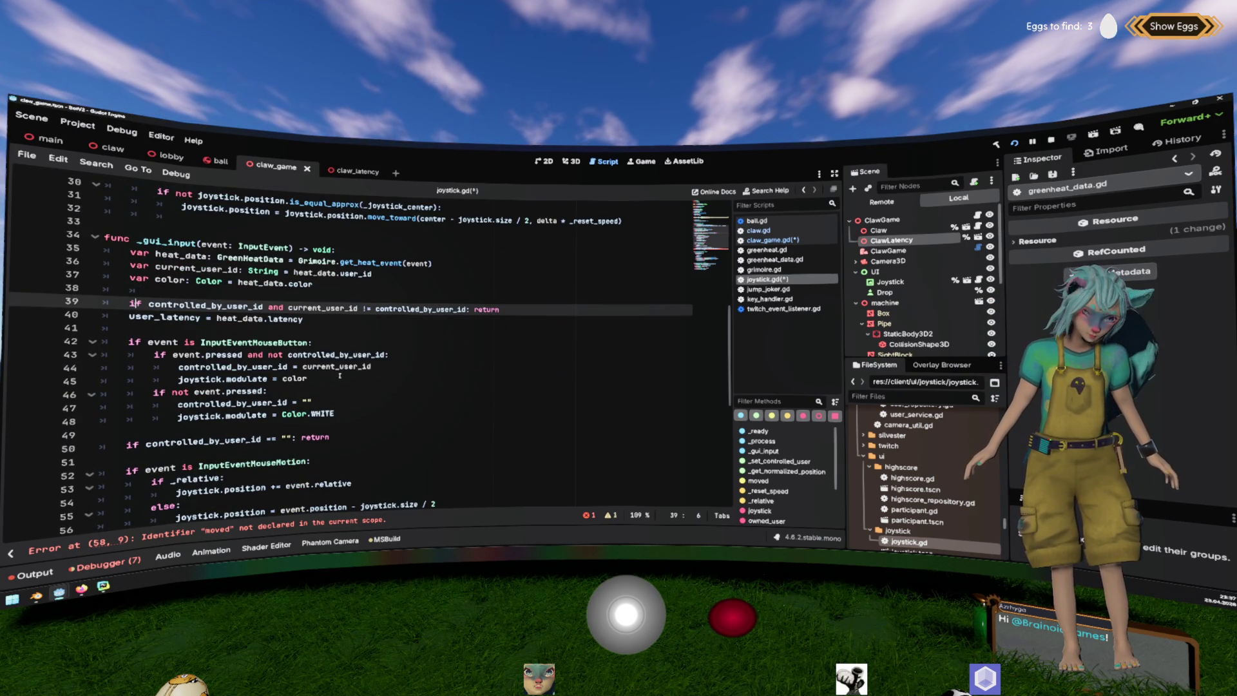
double_click(257, 342)
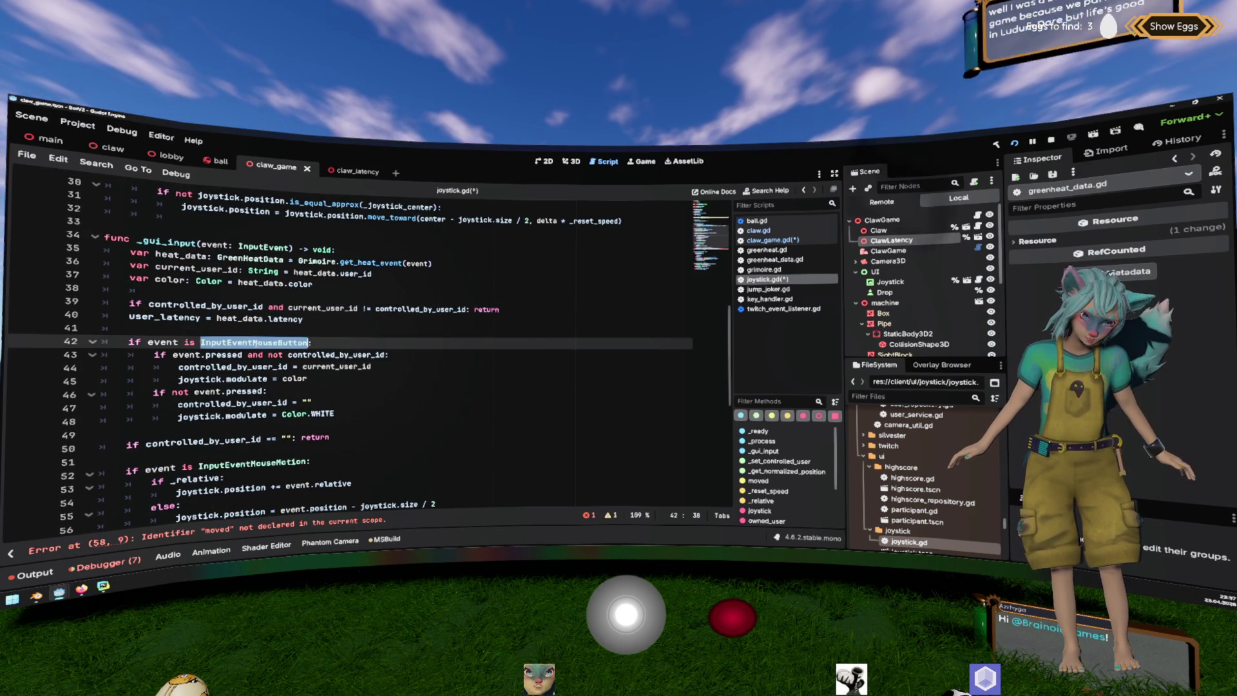
left_click(356, 375)
key("Return")
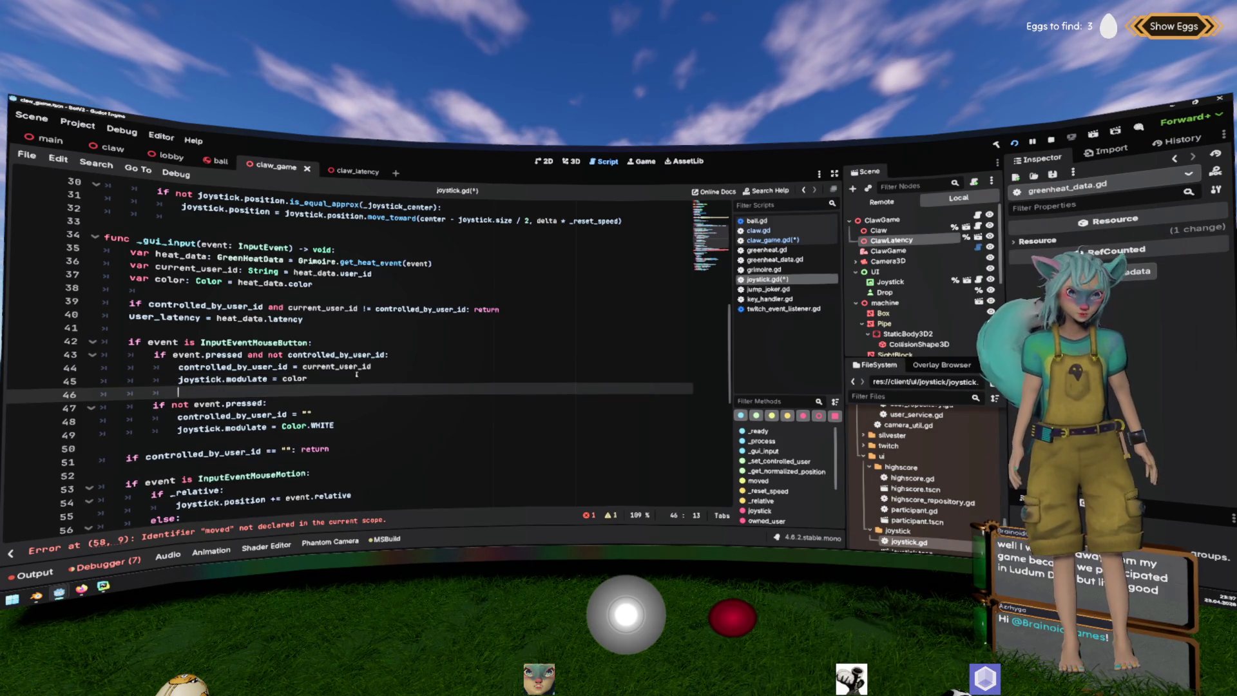
type("start_moving.emit(")
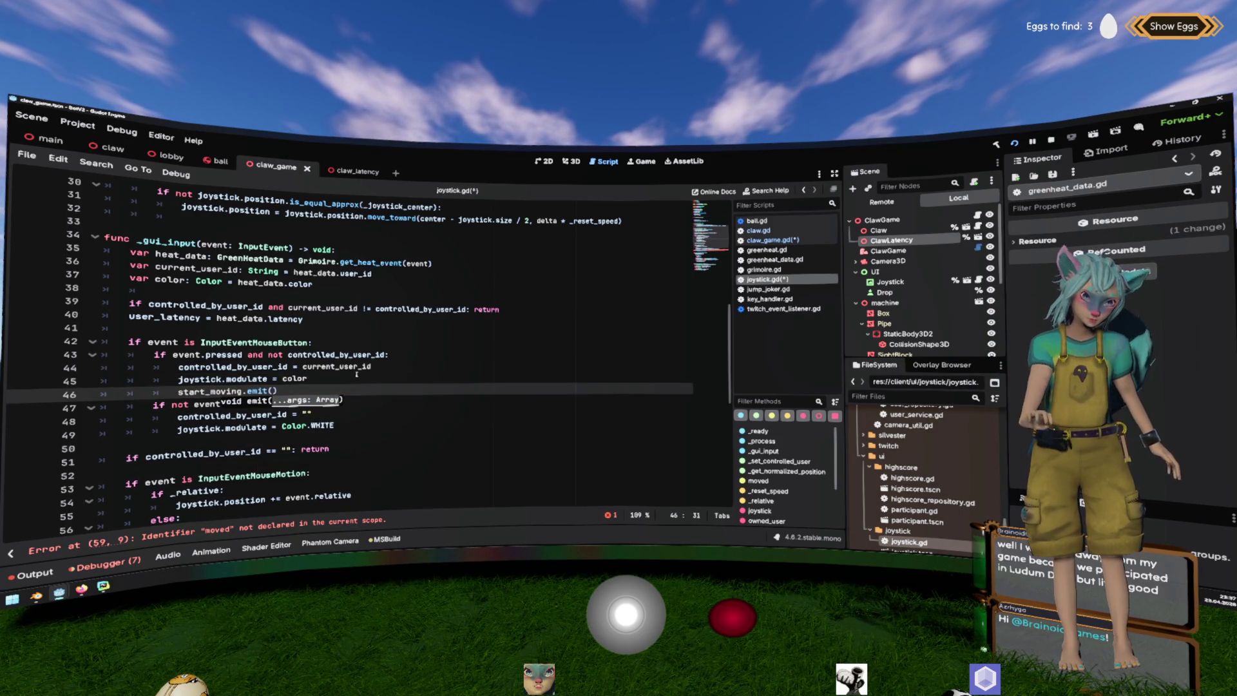
type("current_user_id")
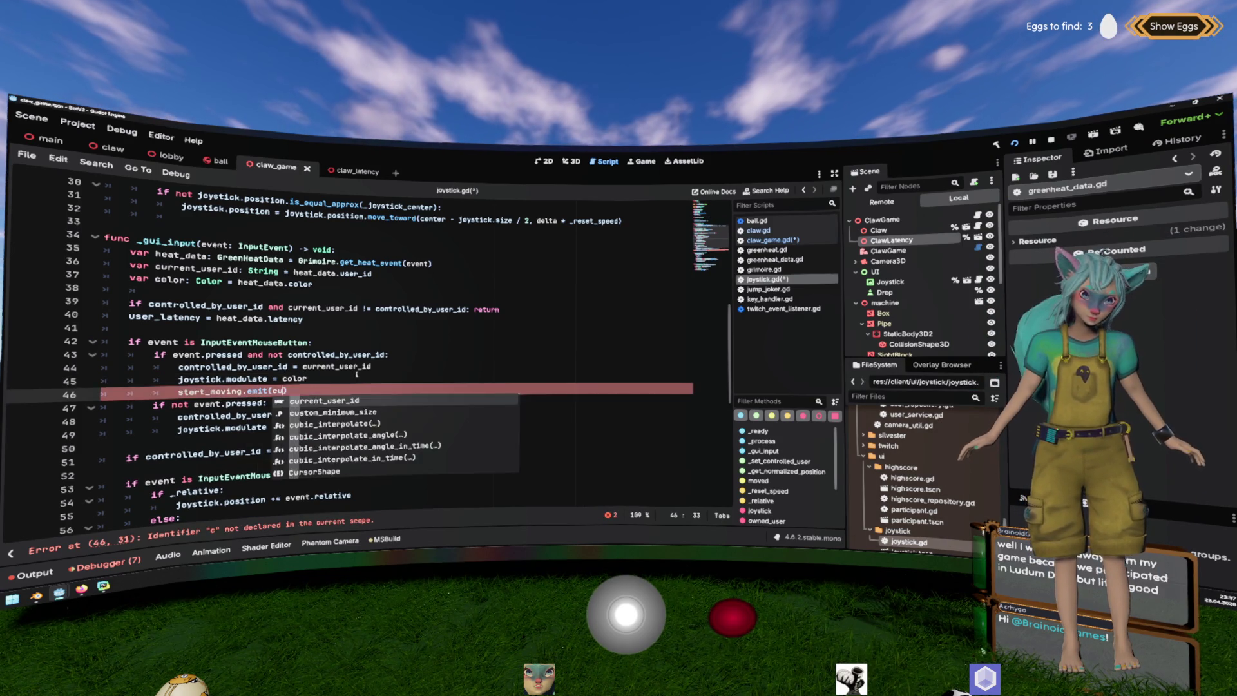
Add a second latency: float parameter to the start_moving signal.
scroll(356, 374, "up", 4)
scroll(356, 374, "up", 2)
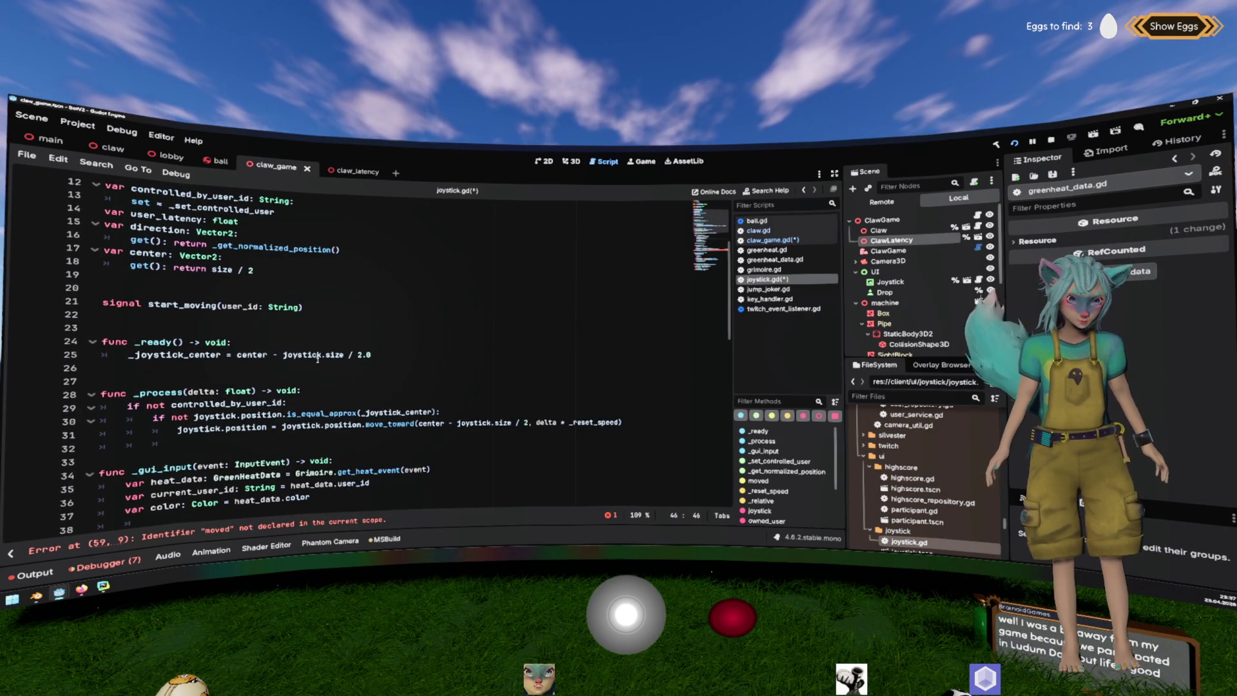
left_click(300, 308)
mouse_move(300, 308)
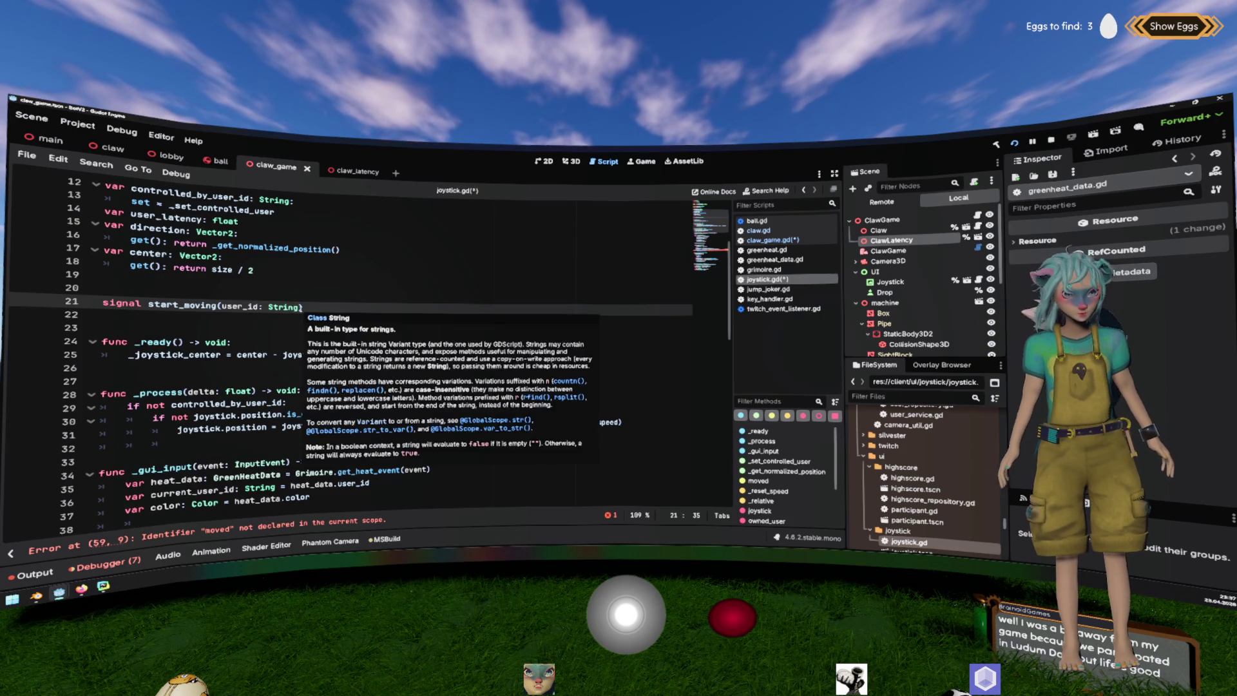
type(", lat")
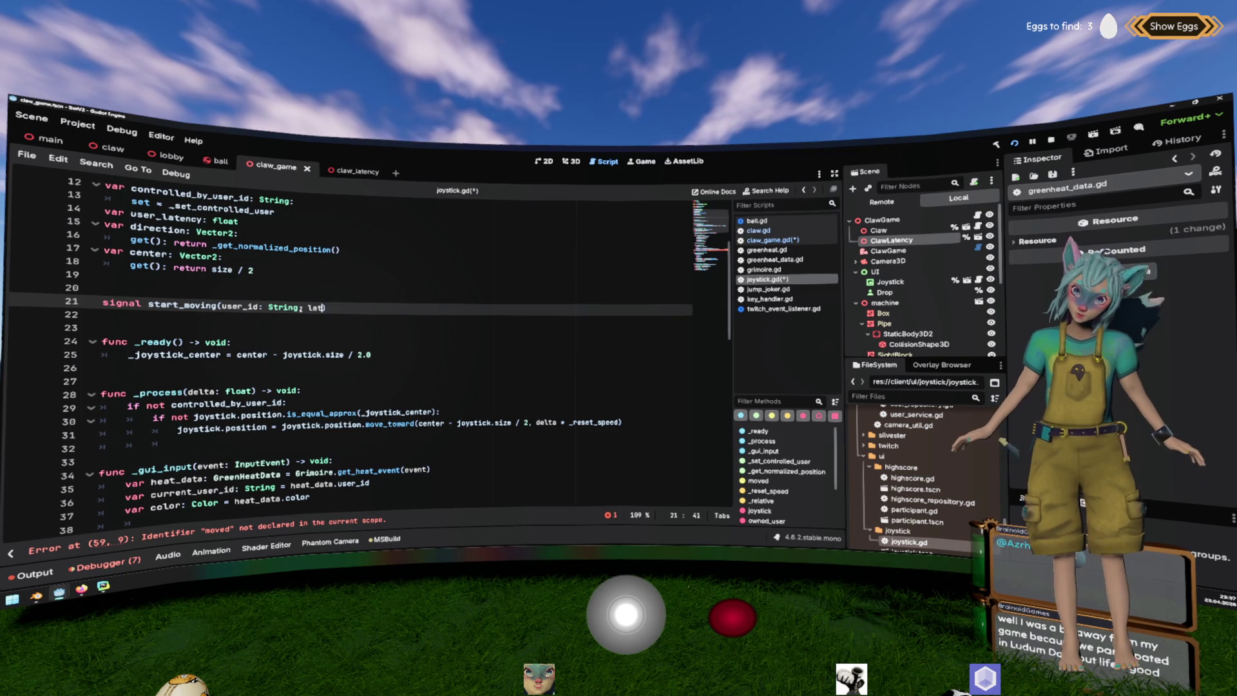
type("ency")
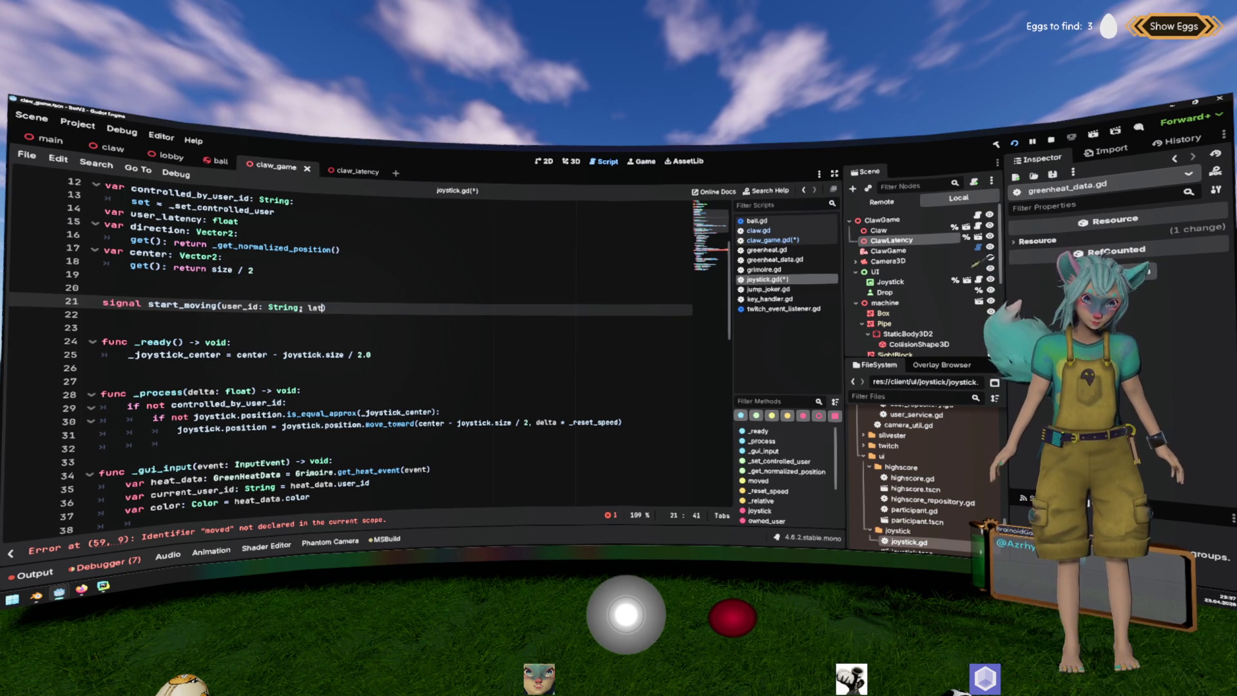
type(": float")
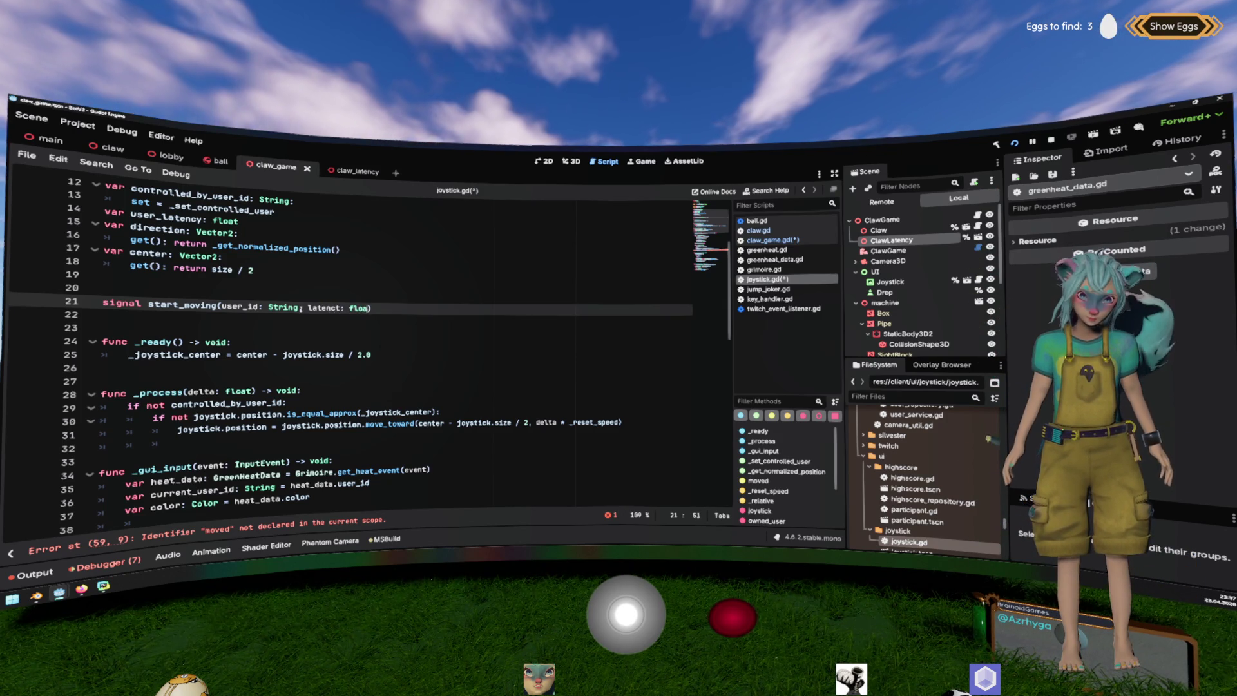
Pass heat_data.latency as the second argument of the start_moving emit.
double_click(184, 304)
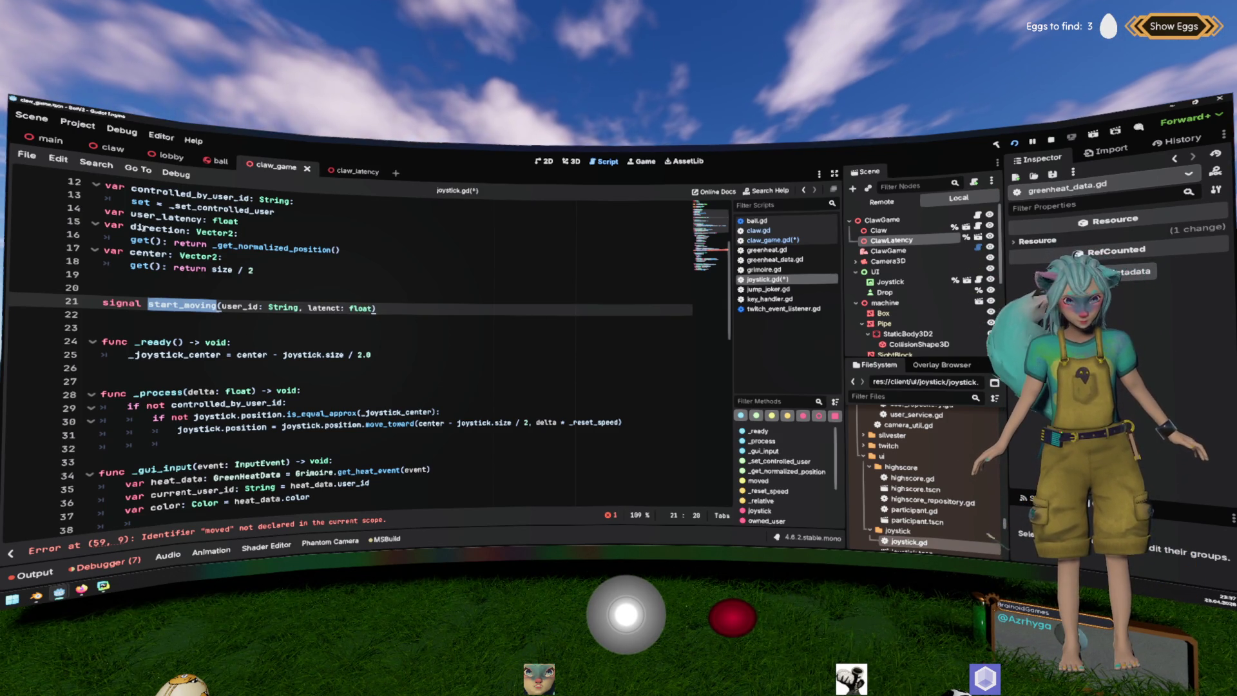
scroll(265, 381, "down", 7)
left_click(346, 354)
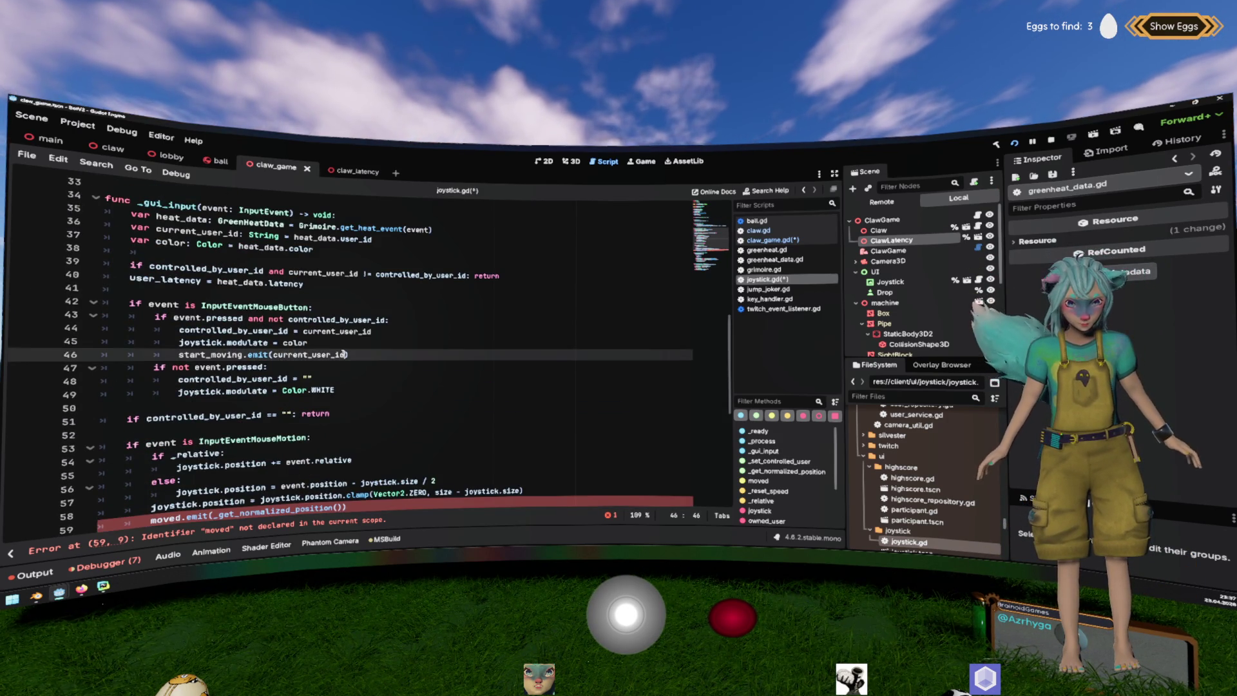
type(",")
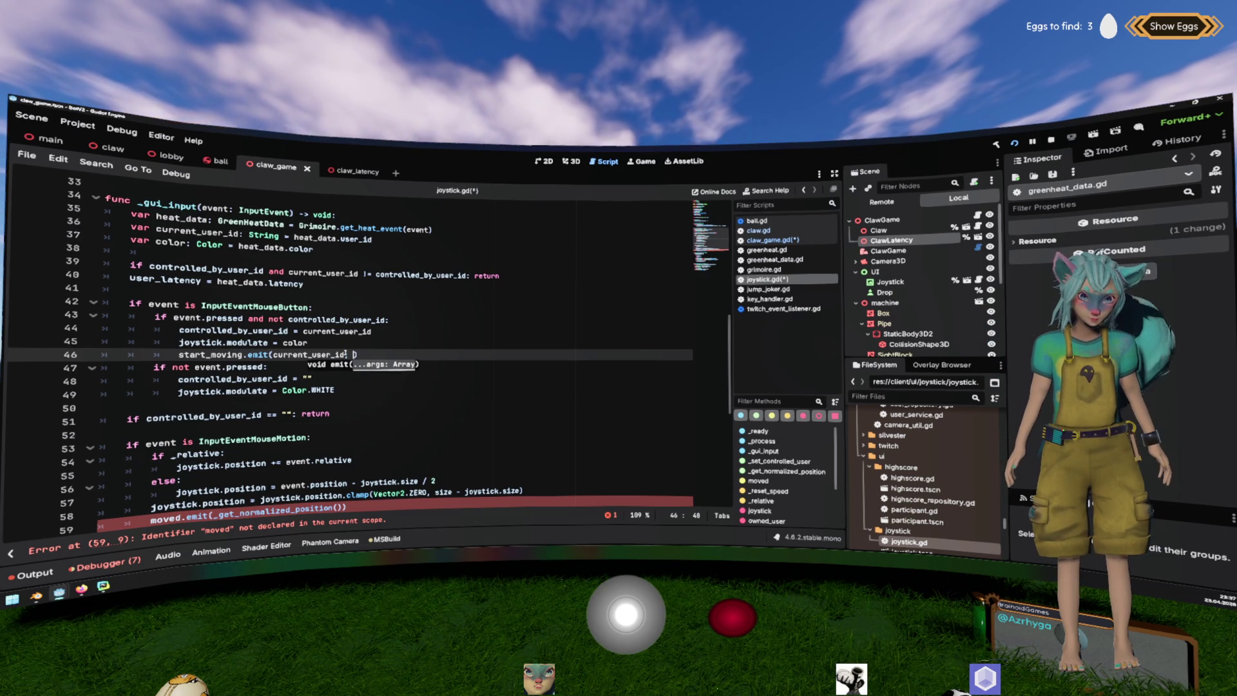
type("_data.latency")
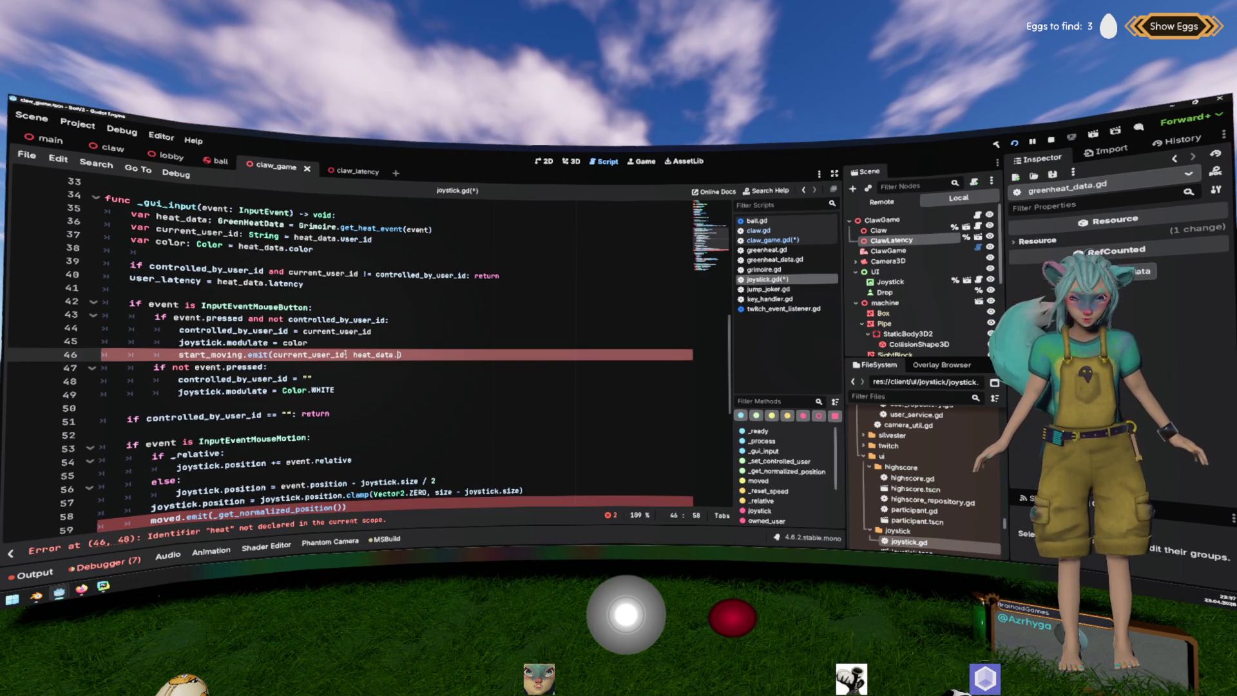
key("Up")
key("Up")
key("Up")
scroll(442, 321, "down", 3)
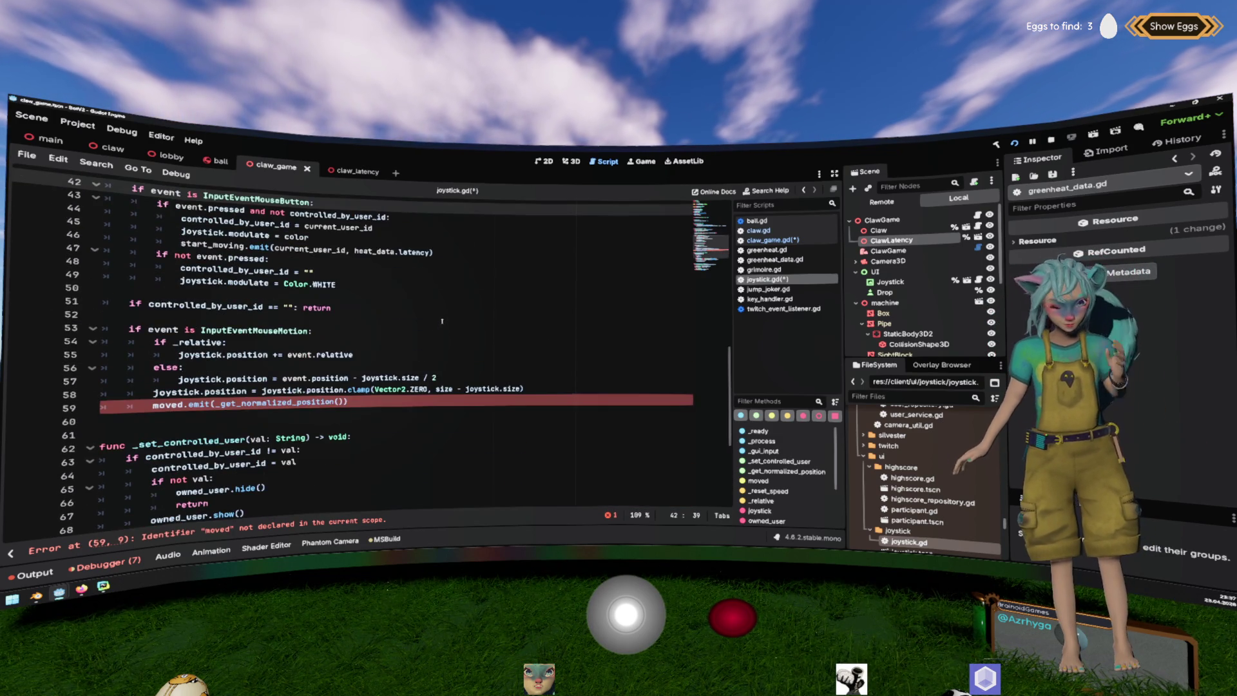
Delete the undeclared moved.emit call on line 59 and save joystick.gd.
left_click(351, 402)
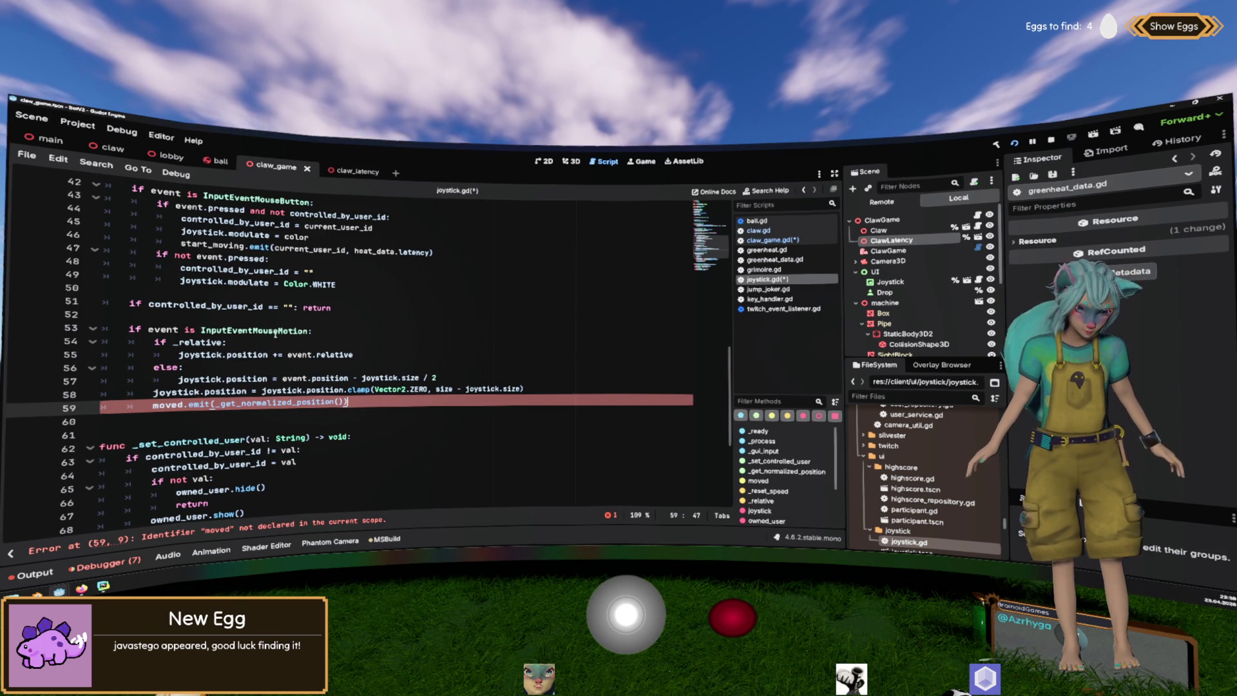
left_click_drag(153, 404, 360, 404)
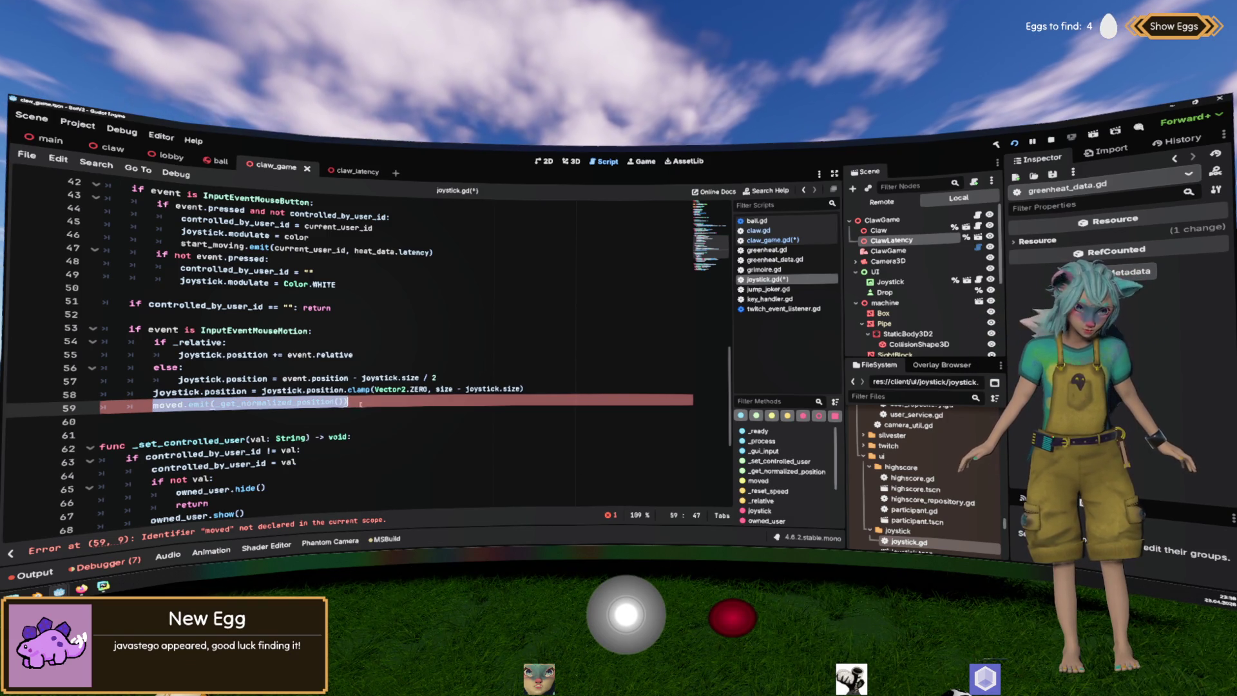
key("BackSpace")
key("BackSpace")
key("BackSpace")
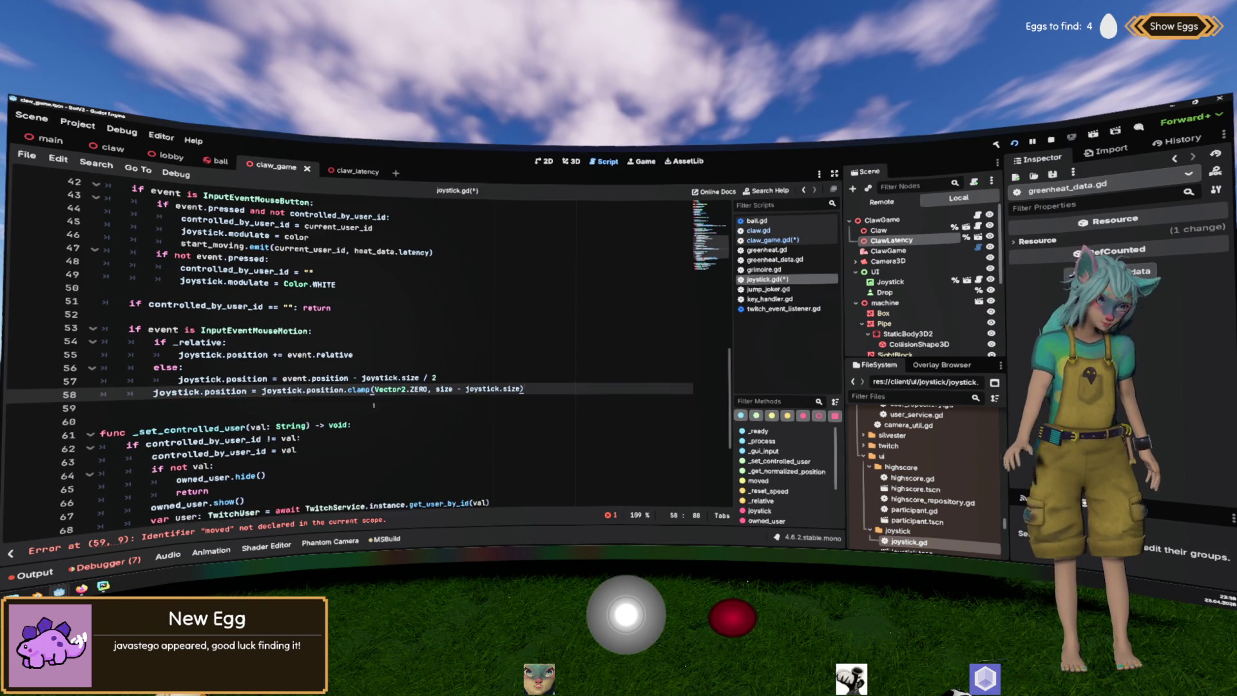
scroll(454, 322, "up", 3)
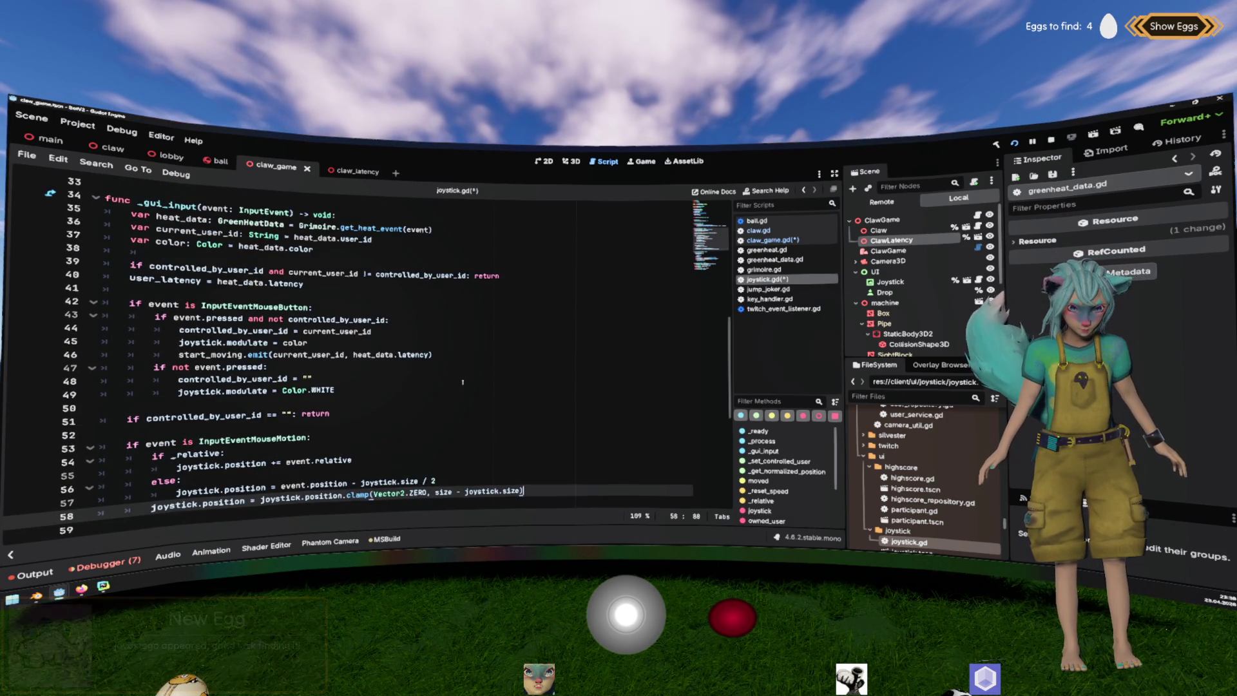
left_click(464, 387)
key("ctrl+s")
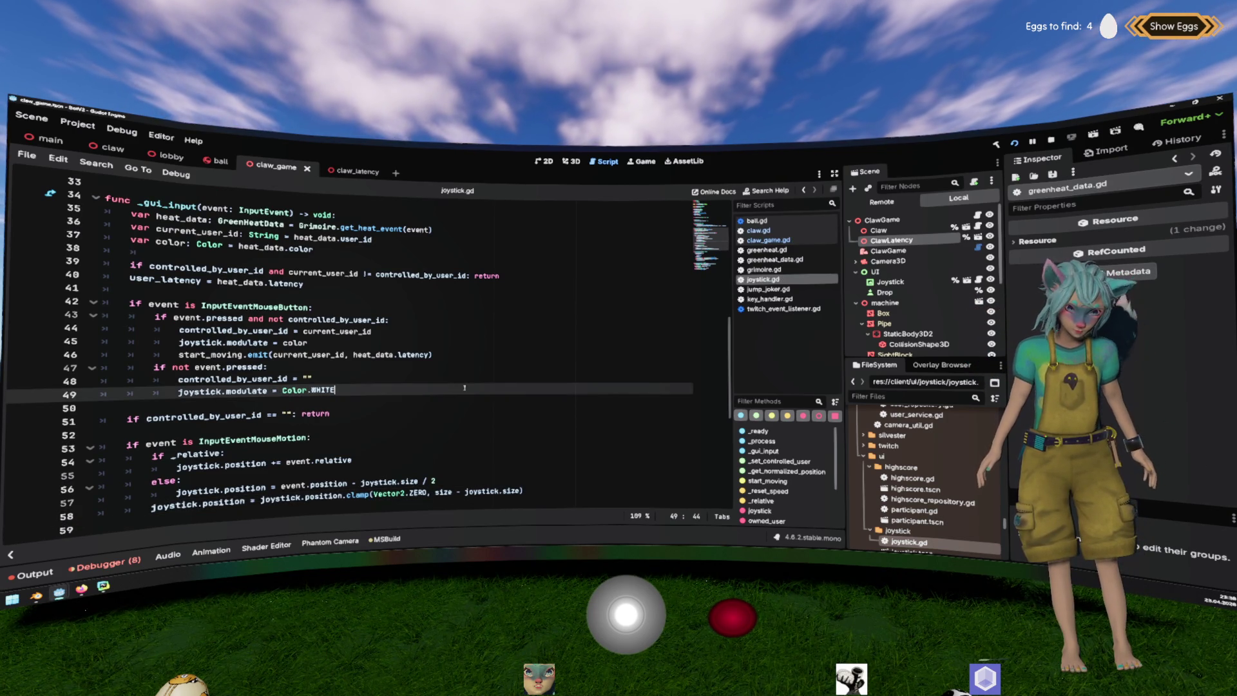
Review the input handler and the start_moving signature, then return to claw_game.gd.
scroll(463, 387, "down", 8)
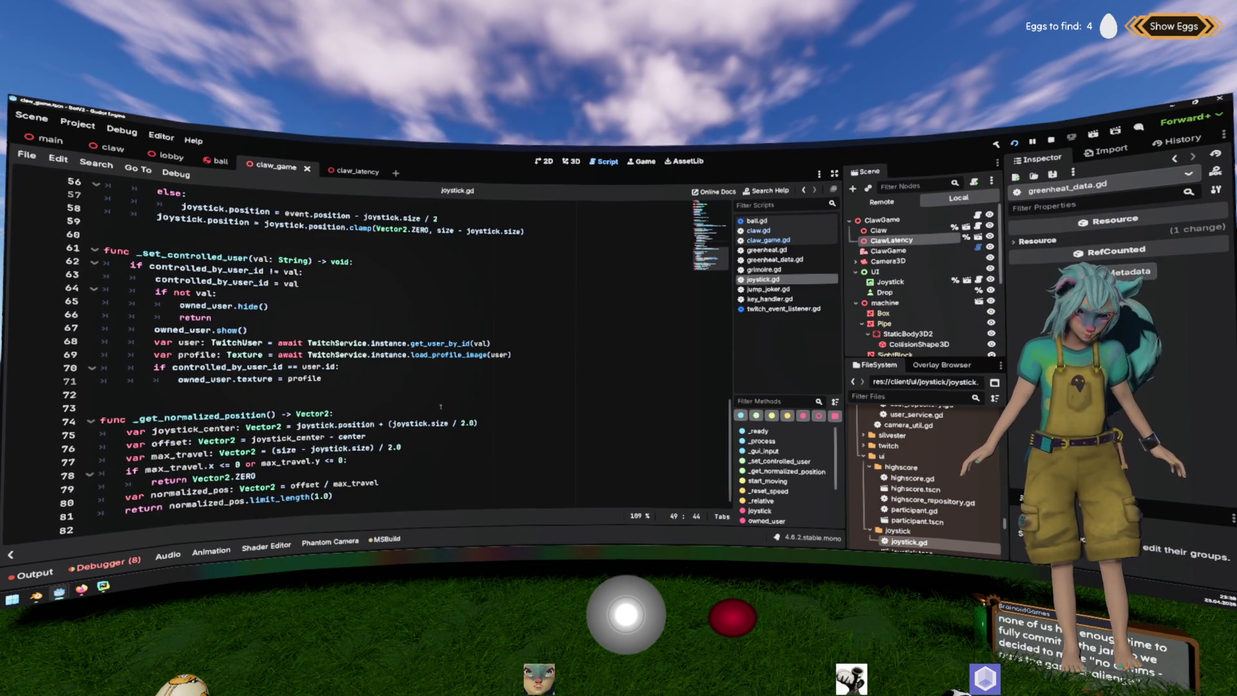
scroll(440, 406, "up", 18)
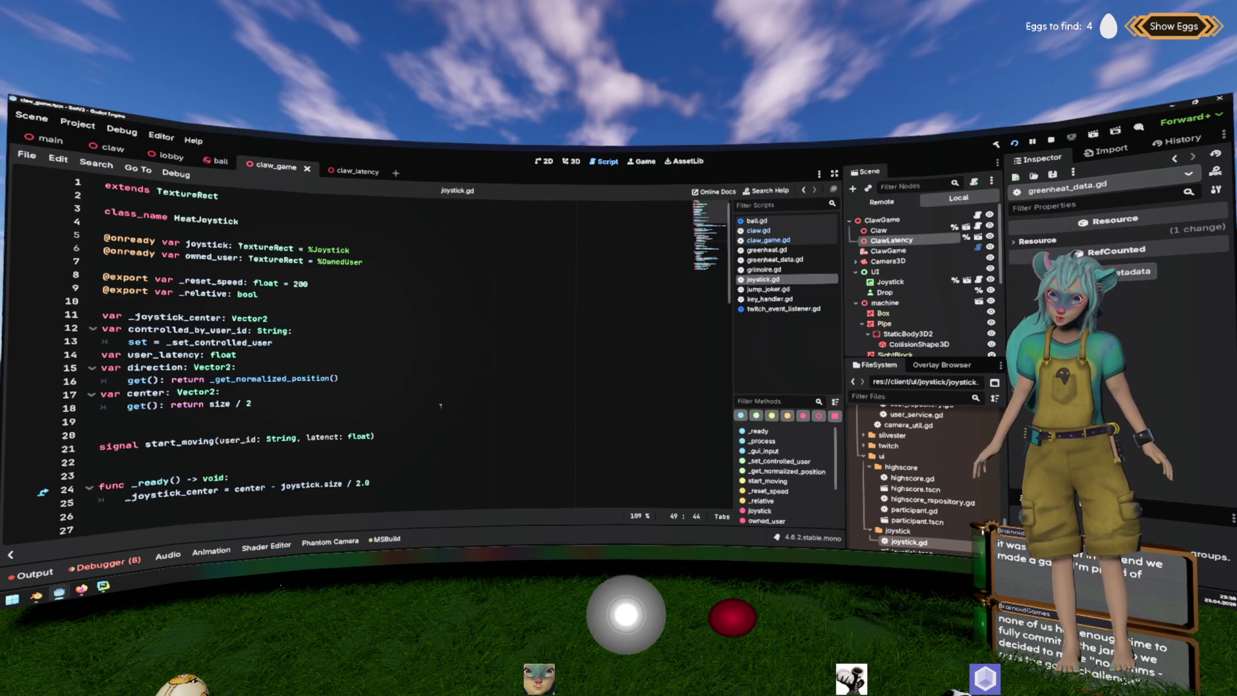
scroll(374, 343, "down", 9)
left_click(372, 353)
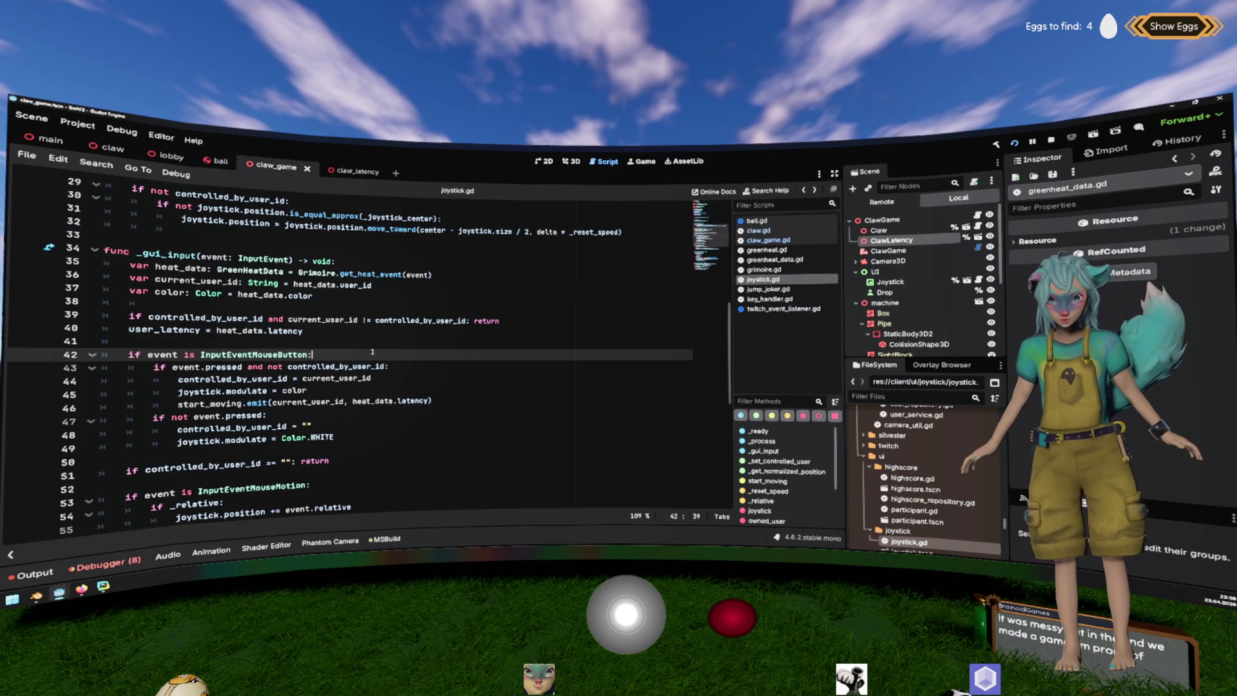
scroll(380, 352, "up", 7)
left_click(389, 353)
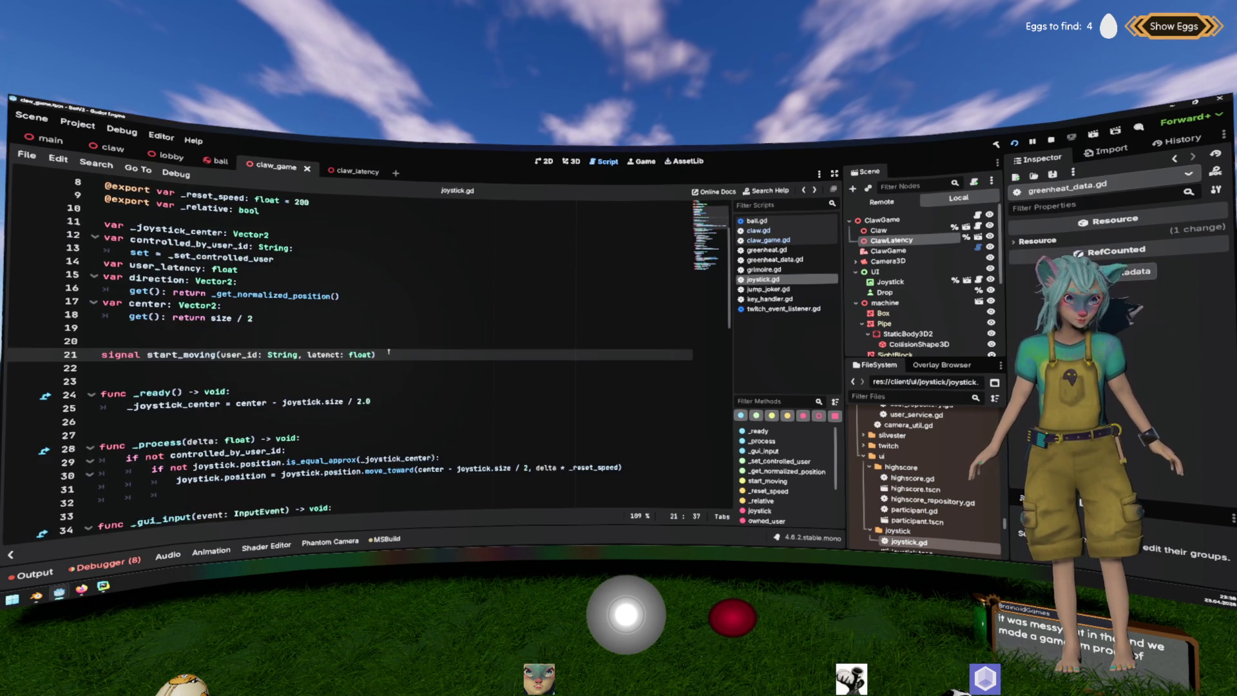
key("alt+Left")
key("alt+Left")
key("alt+Left")
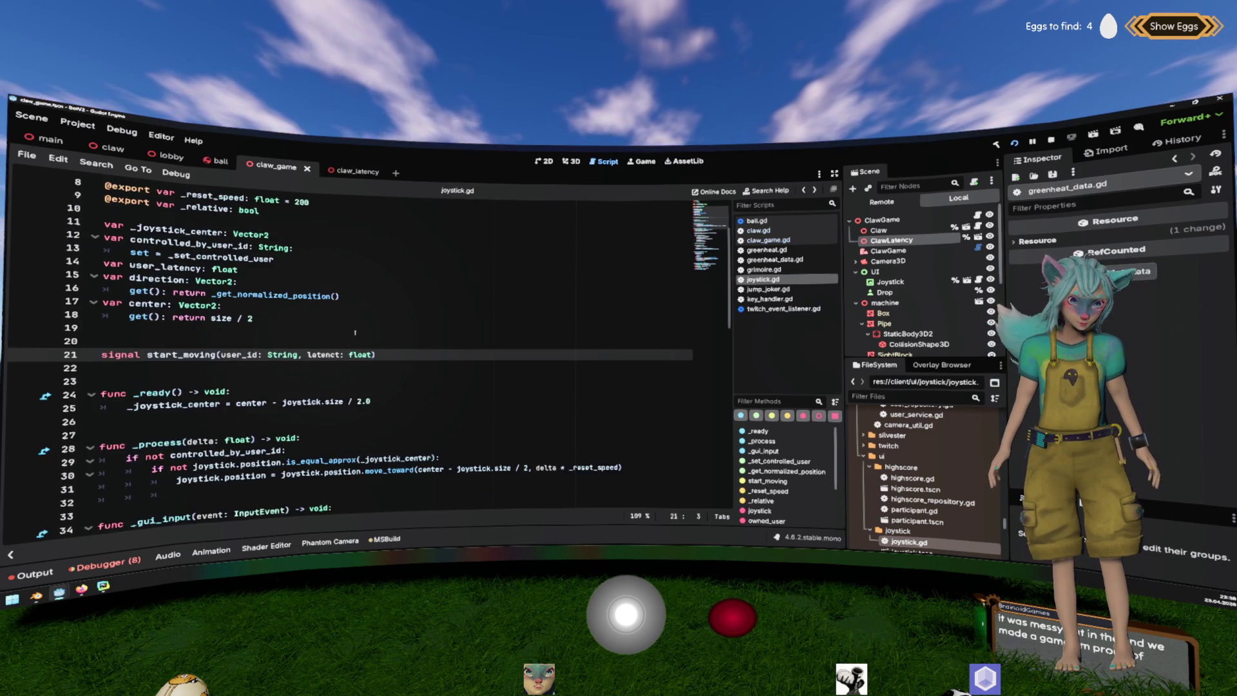
key("alt+Right")
double_click(184, 354)
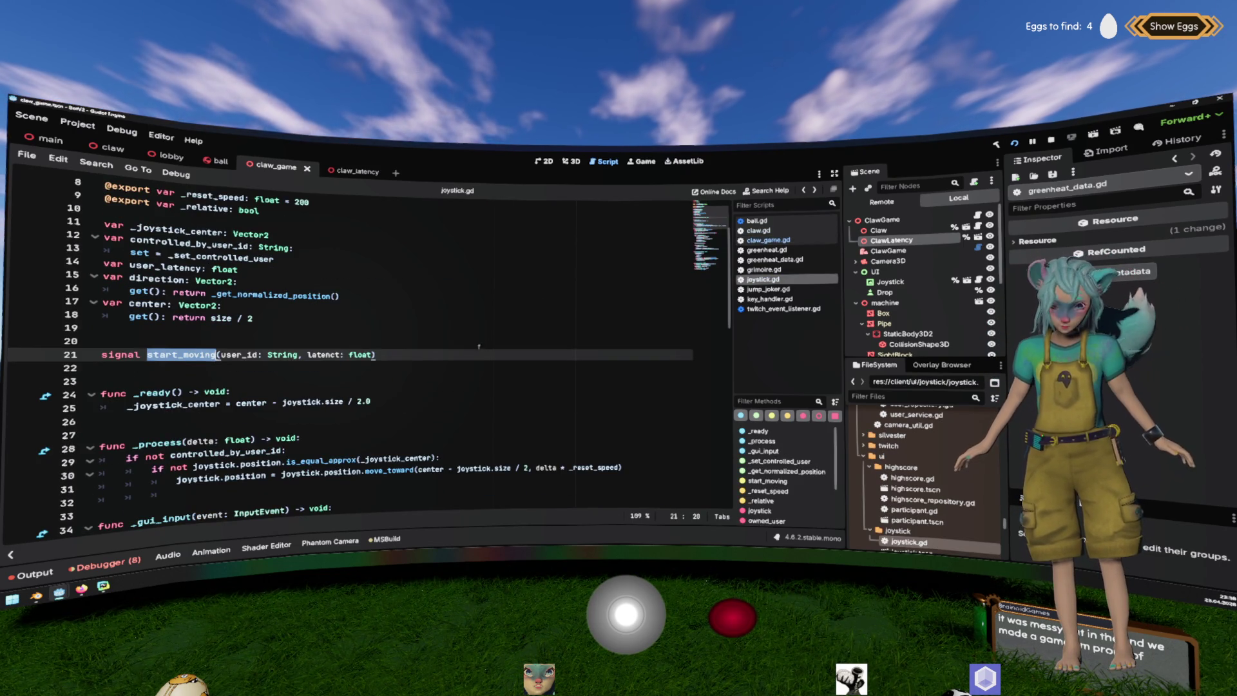
left_click(479, 348, "shift")
key("alt+Left")
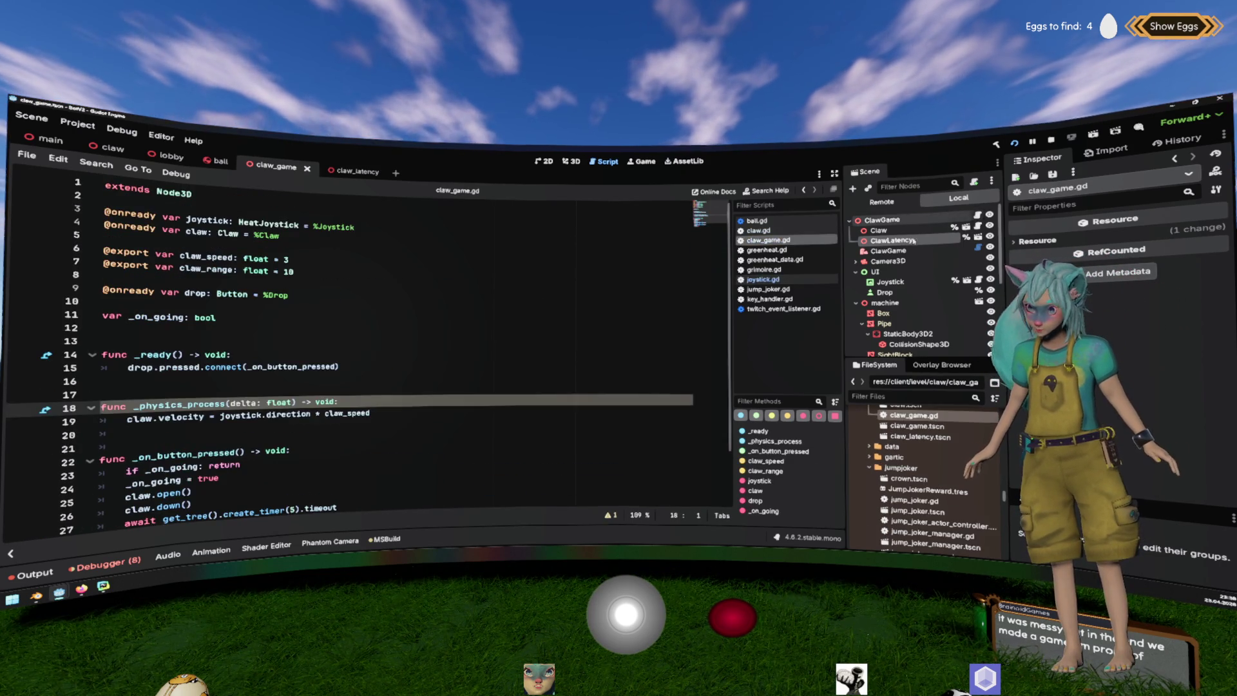
In _ready add joystick.start_moving.connect(_on_start_moving).
left_click(367, 375)
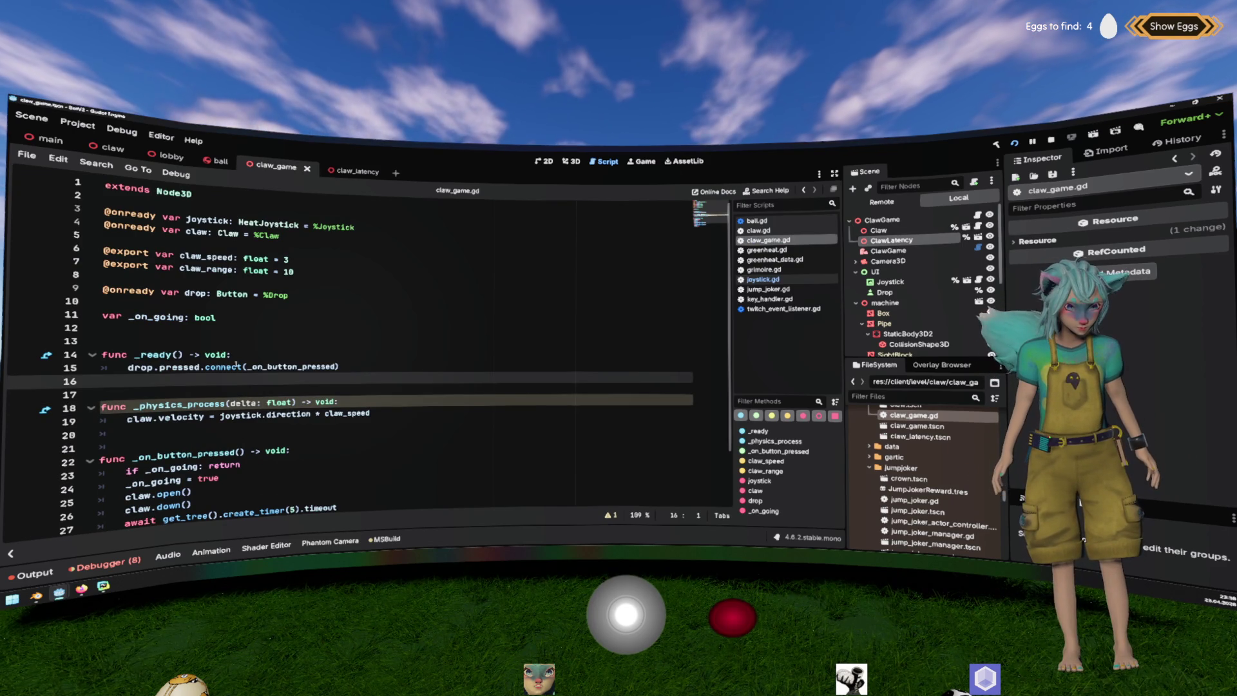
key("Tab")
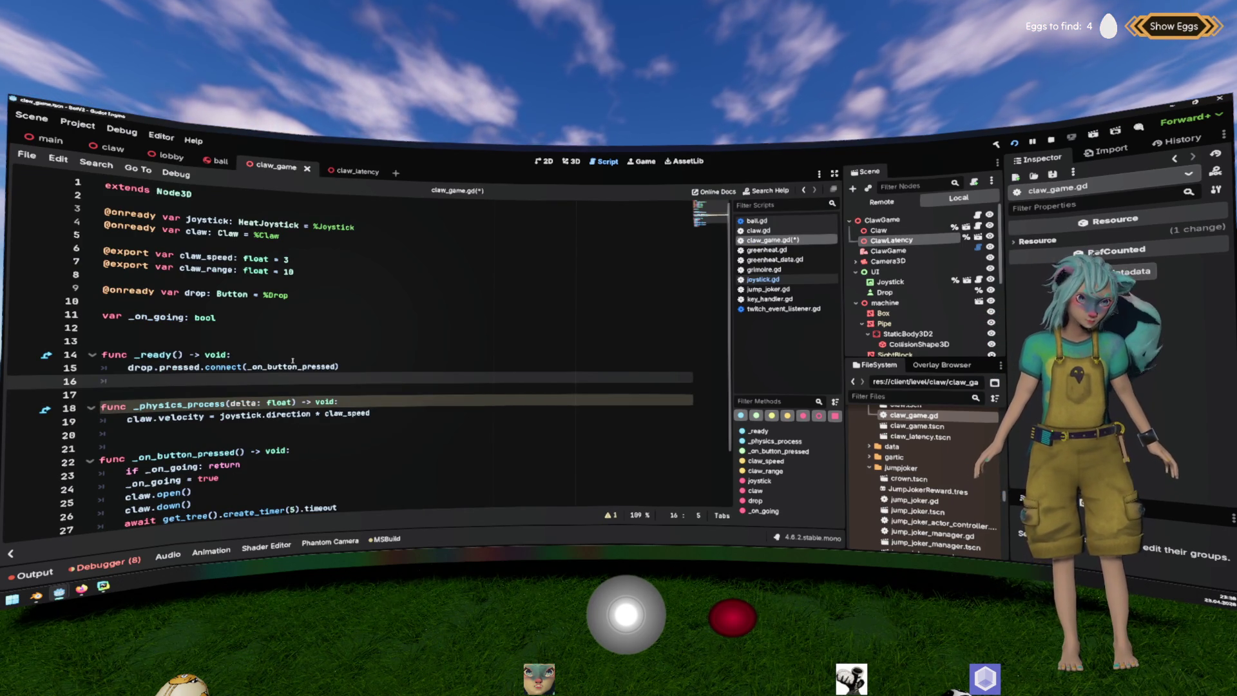
type("joystick.")
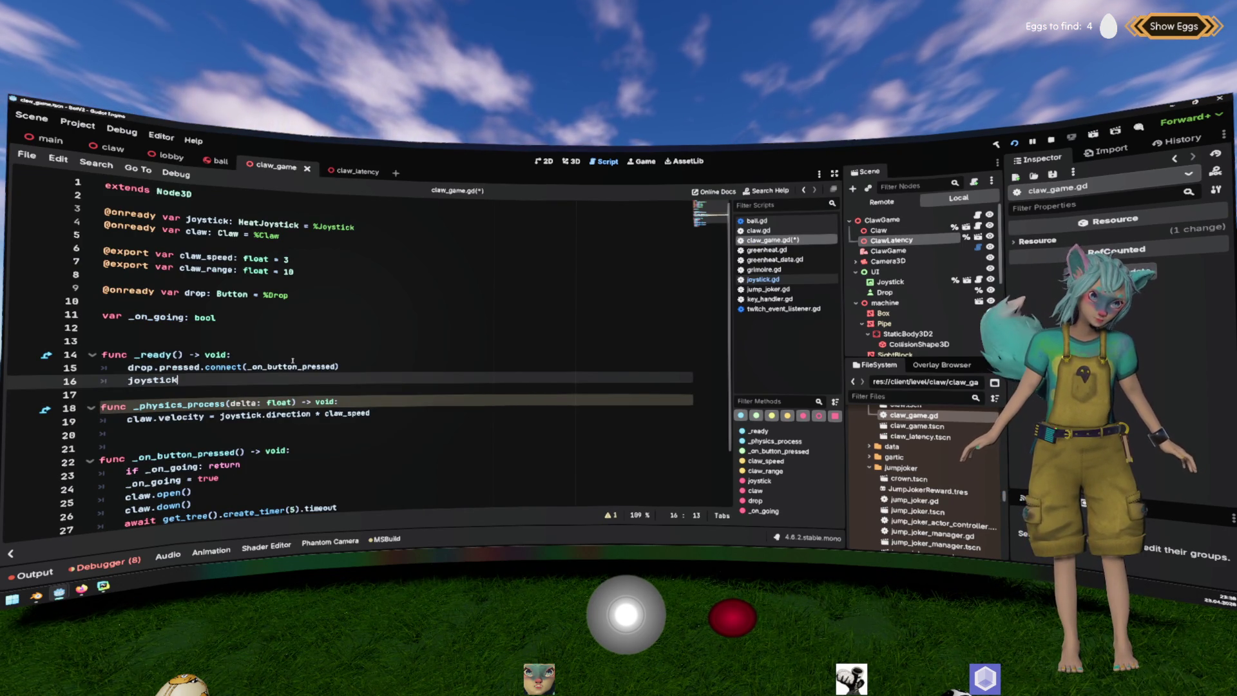
type("start_moving(user_id: String, latenct: float)")
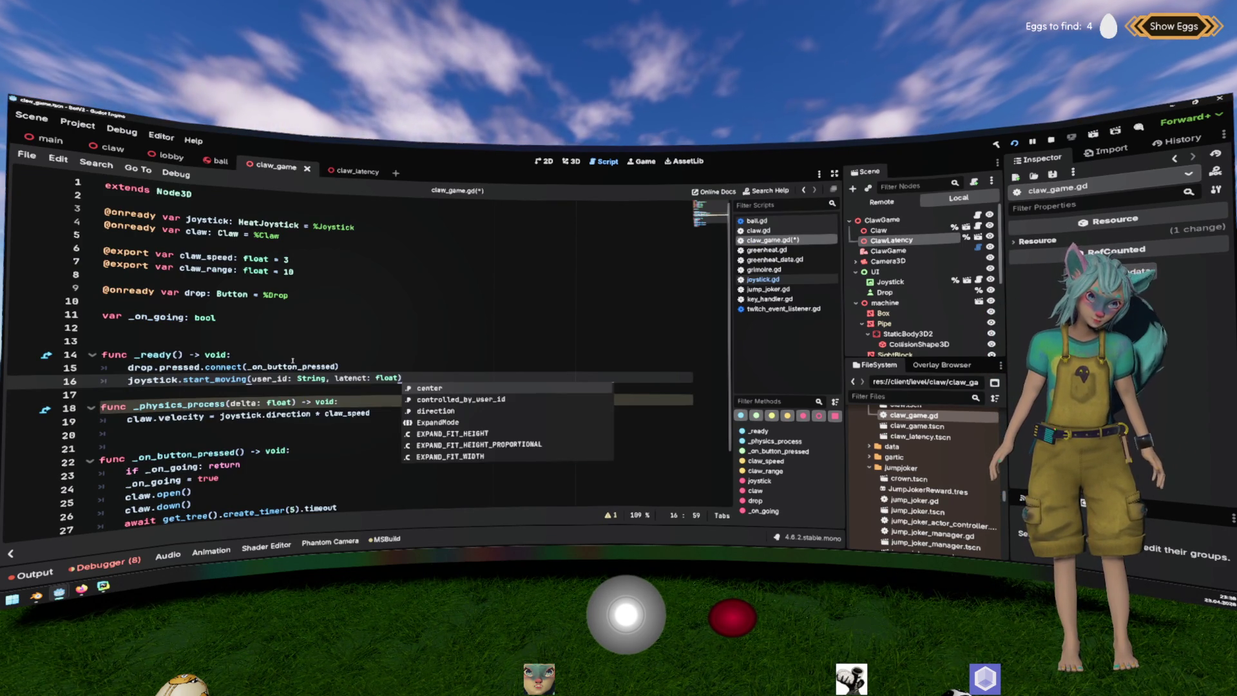
key("BackSpace")
key("BackSpace")
key("BackSpace")
type(".c")
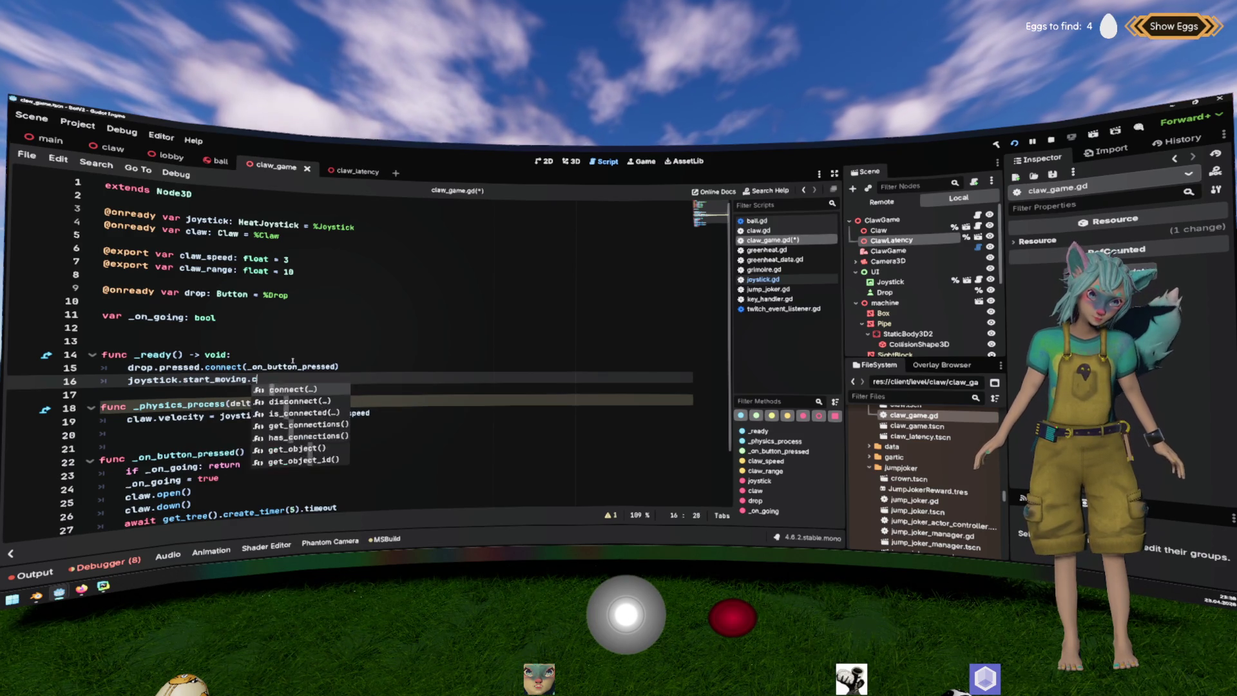
key("Return")
type("_start")
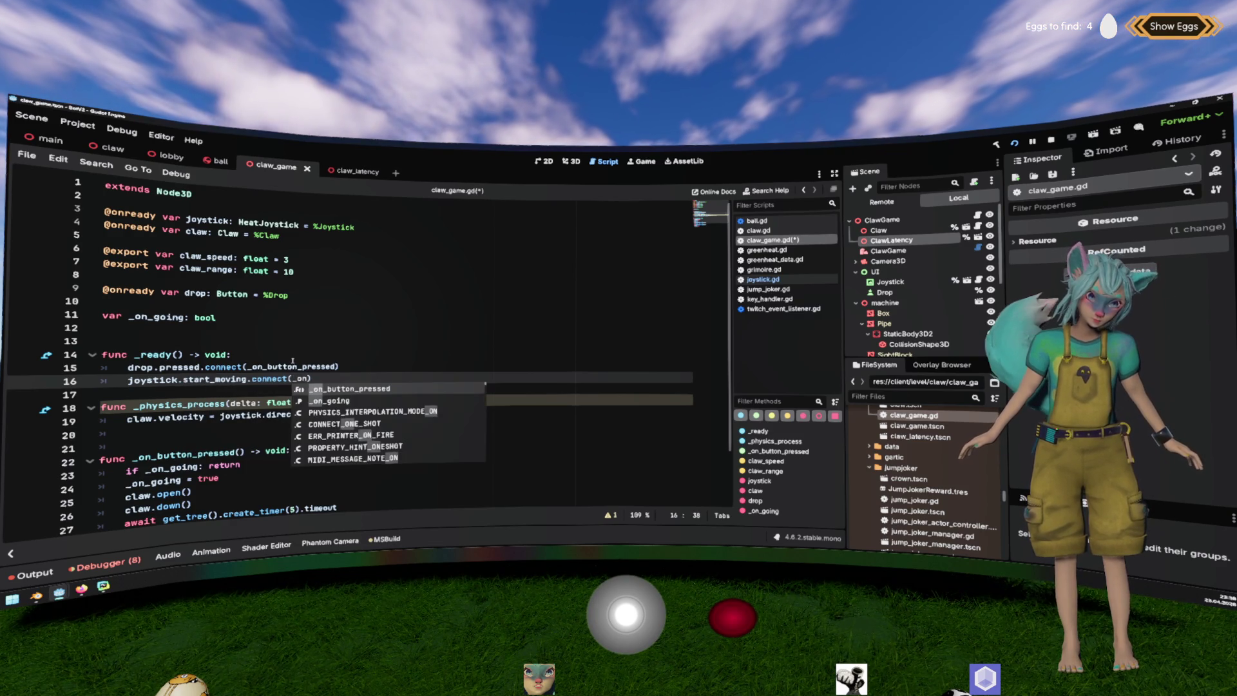
type("_mov")
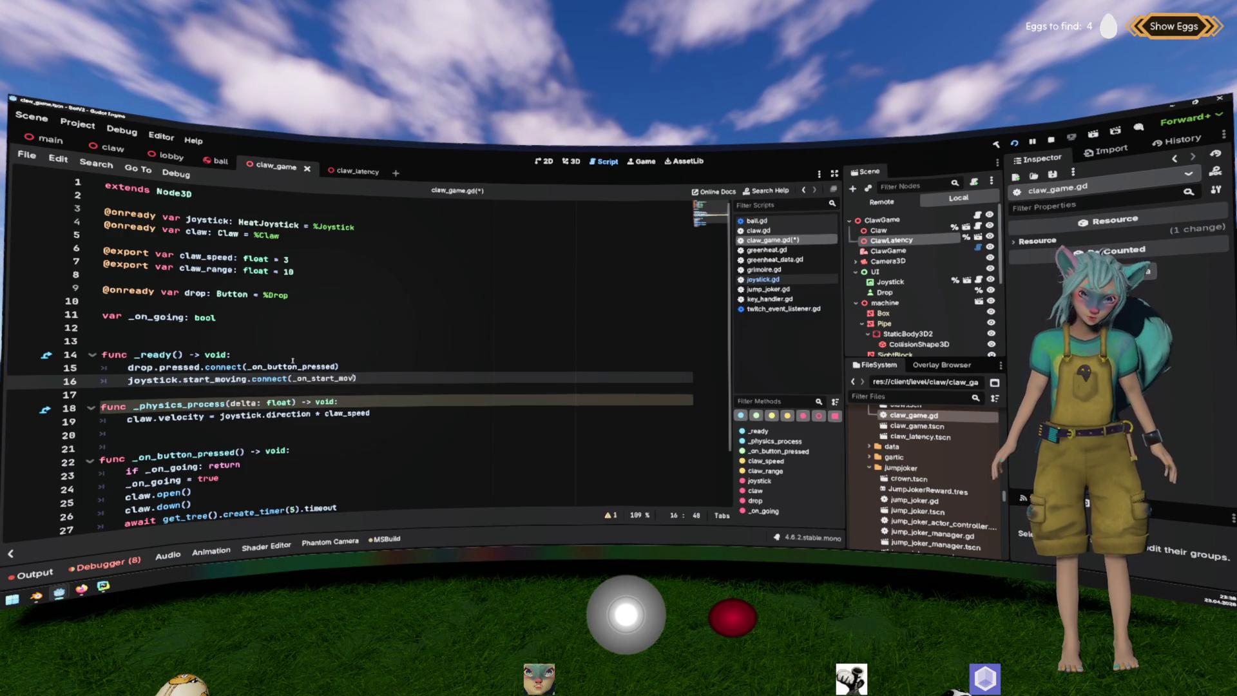
key("End")
Declare func _on_start_moving(user_id: String, latency: float) -> void, filling parameters via autocomplete.
key("Return")
key("Return")
key("BackSpace")
type("fu")
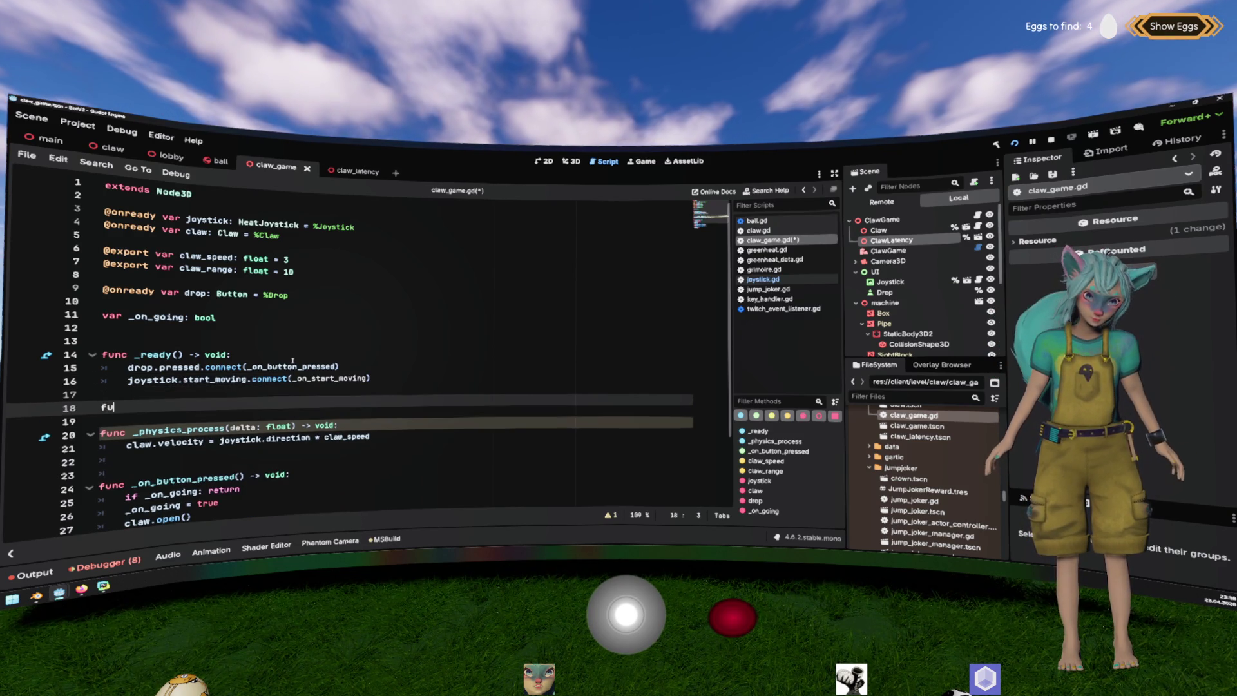
type("nc _on_start_moving() -> void:")
key("Return")
key("Up")
key("ctrl+Right")
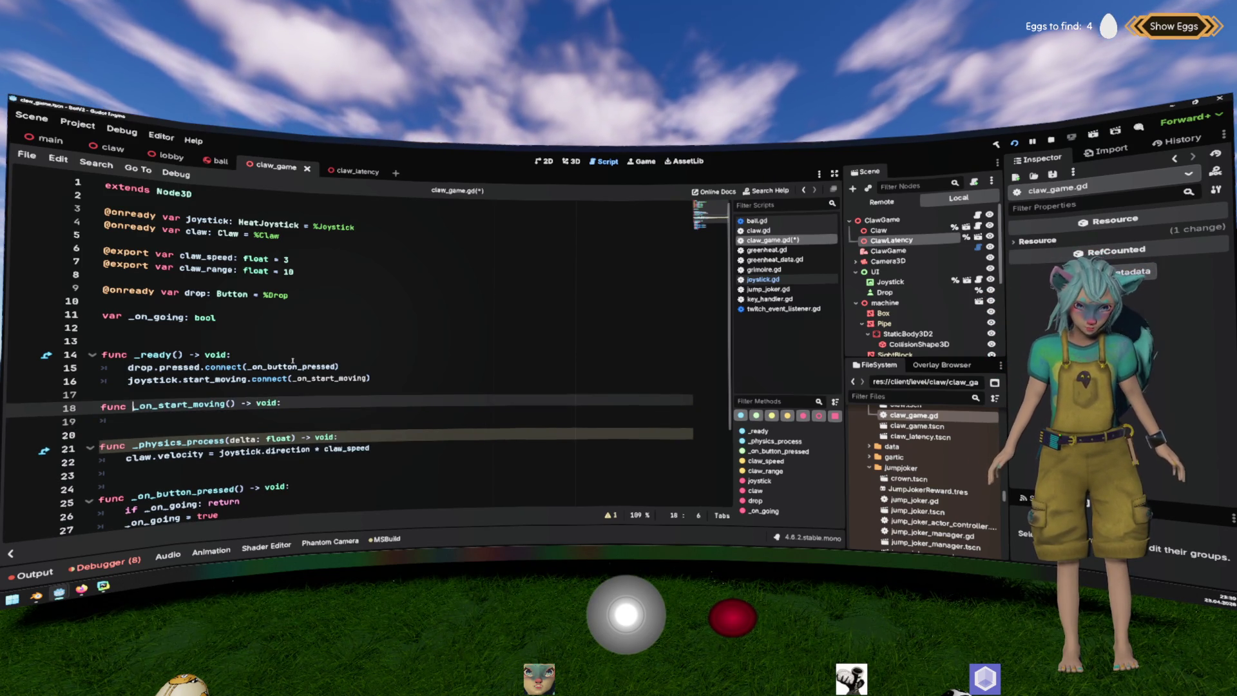
key("ctrl+Right")
key("Right")
key("ctrl+space")
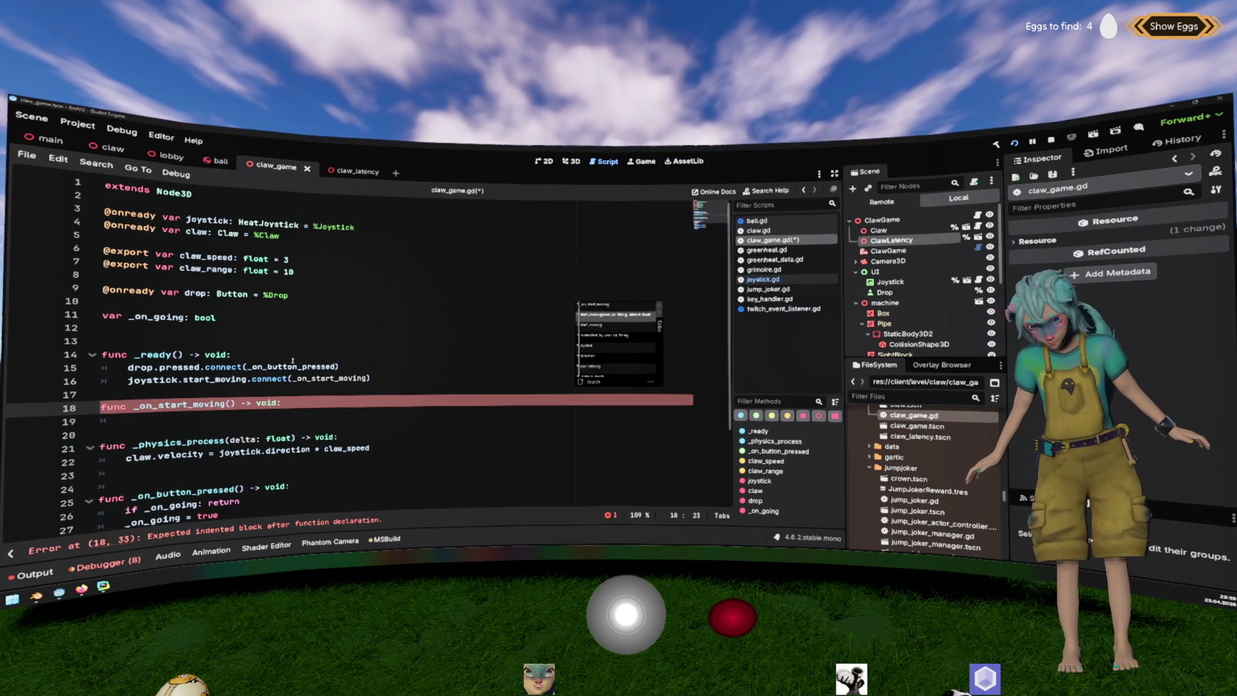
key("Return")
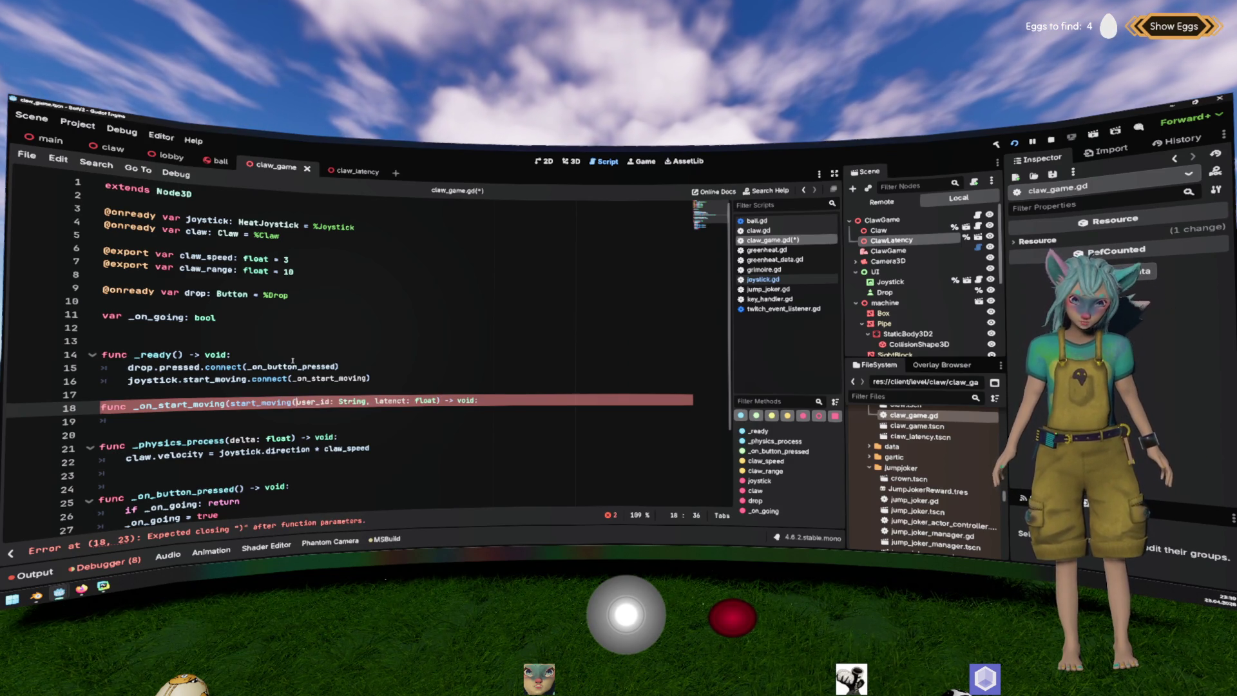
key("ctrl+shift+Left")
key("ctrl+shift+Left")
key("BackSpace")
key("Up")
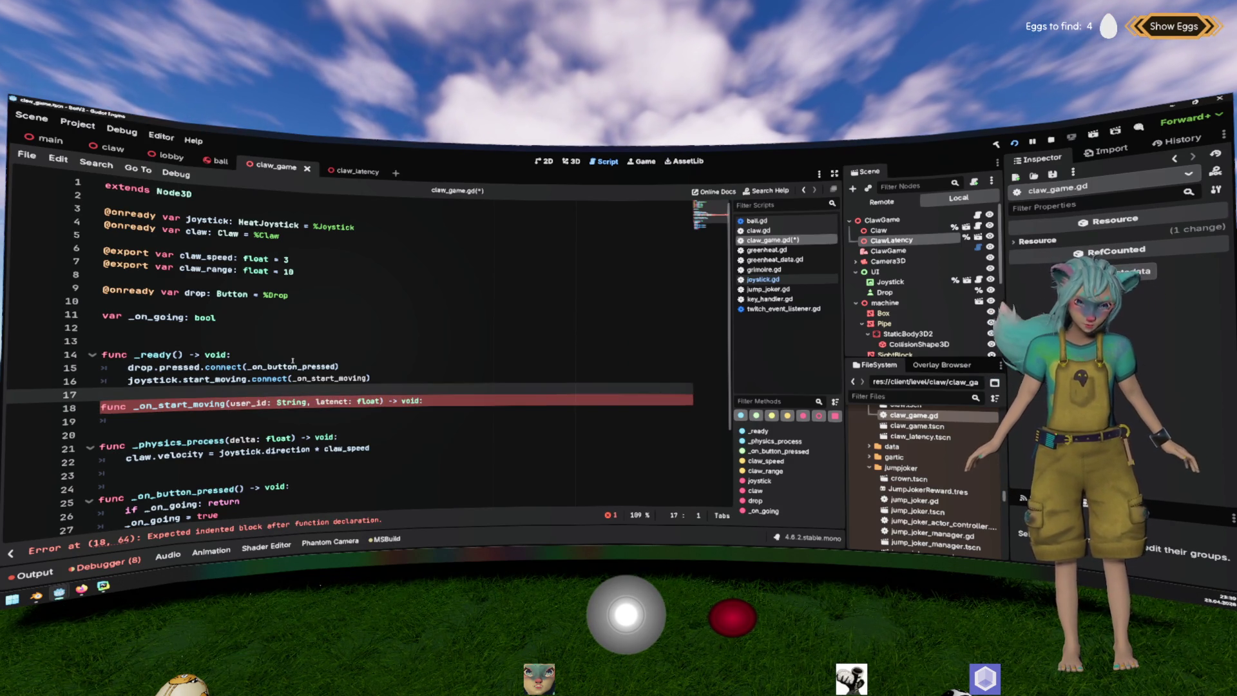
Add a blank line above _on_start_moving and indent its empty body.
left_click(452, 417)
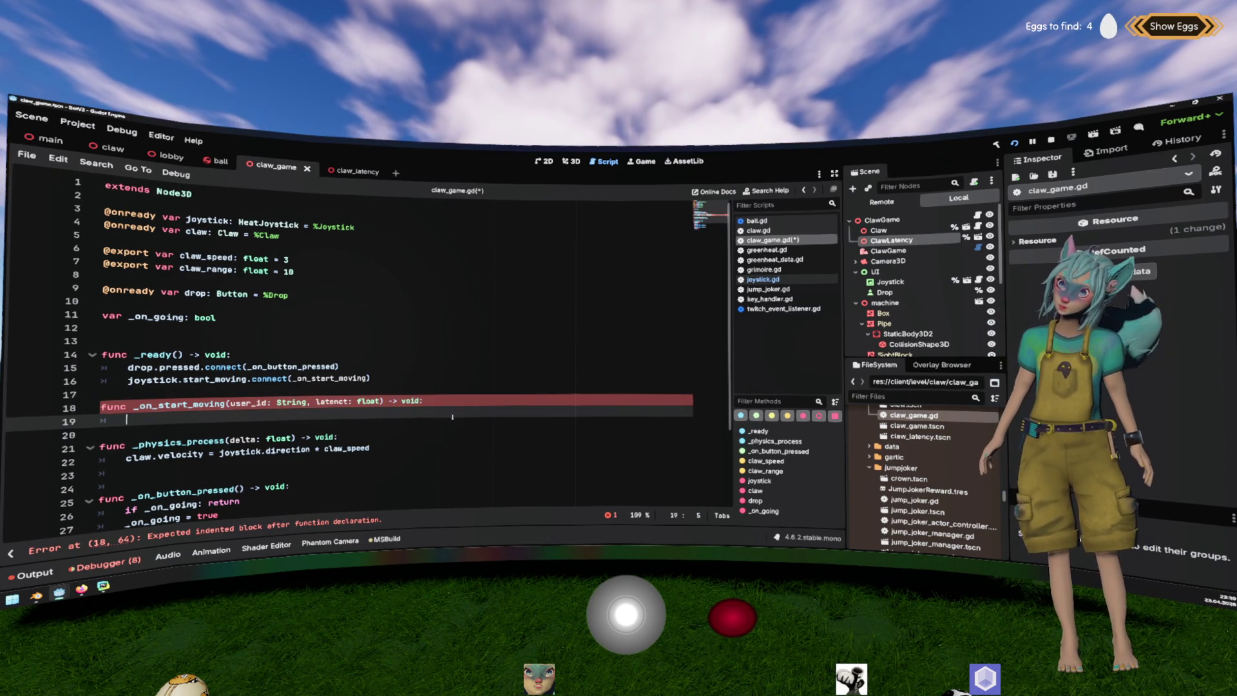
key("Up")
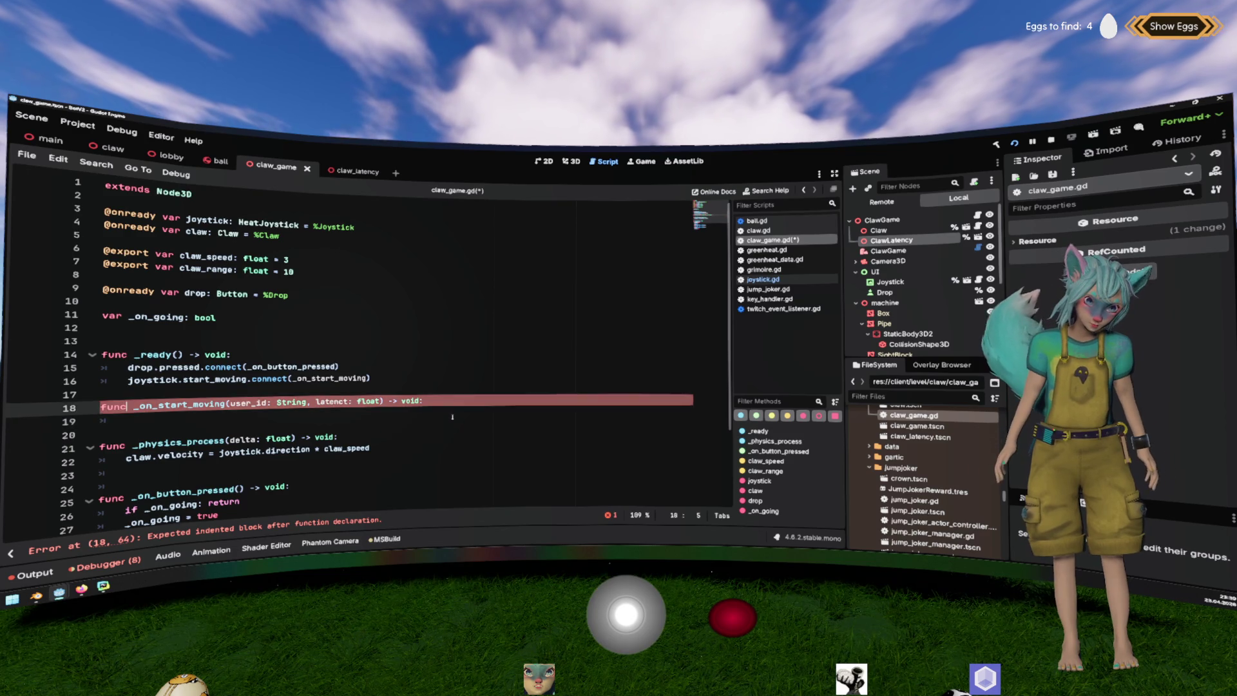
key("Home")
key("Return")
key("Up")
key("Down")
key("Down")
key("Tab")
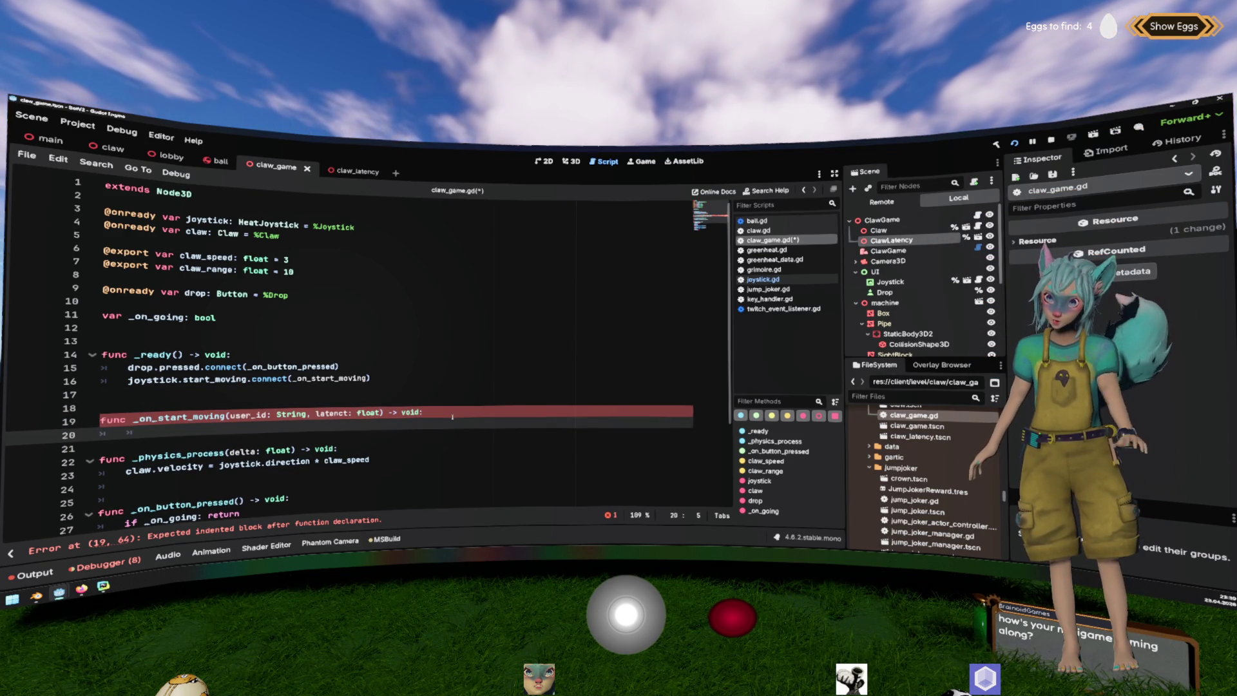
Inspect the handler's latency parameter and discard a stray 'var' typed below _on_going.
left_click(343, 413)
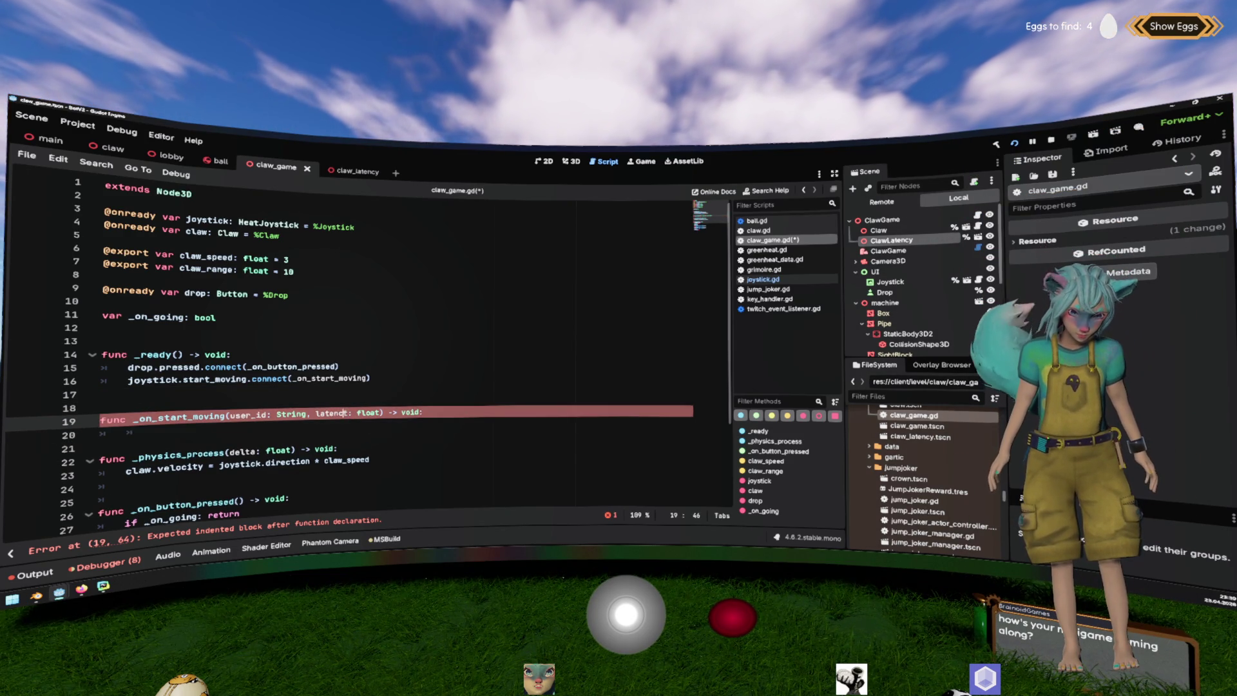
double_click(332, 413)
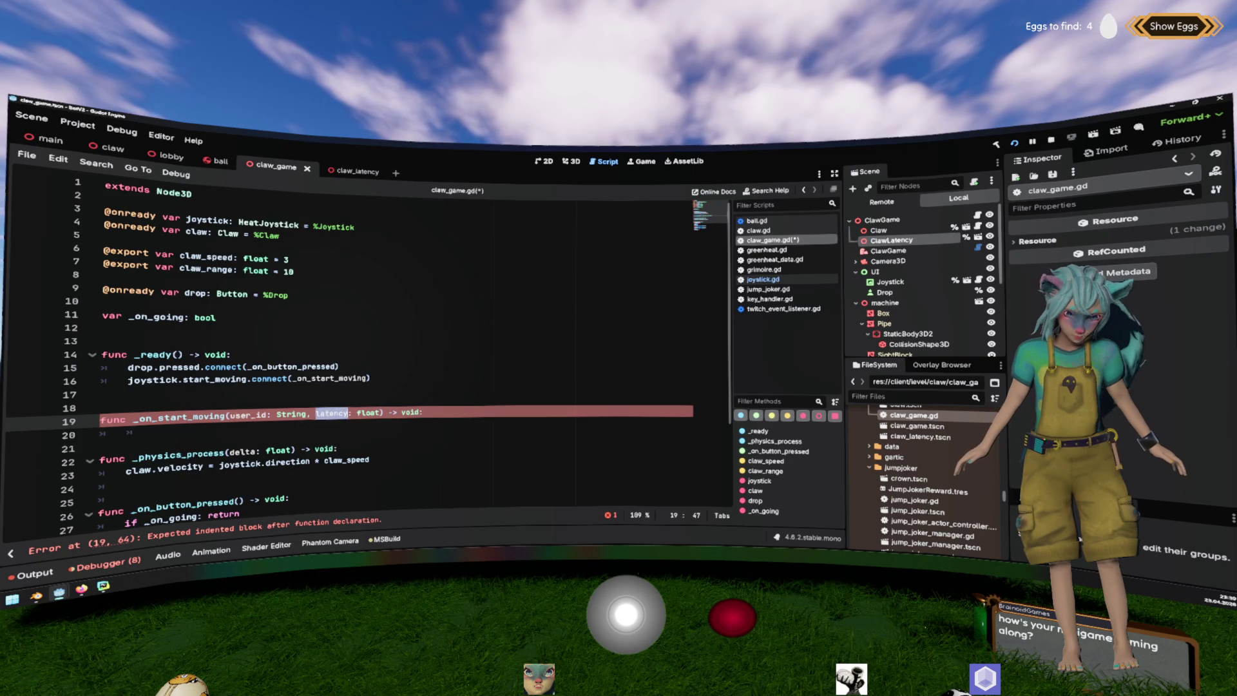
left_click(145, 331)
type("var")
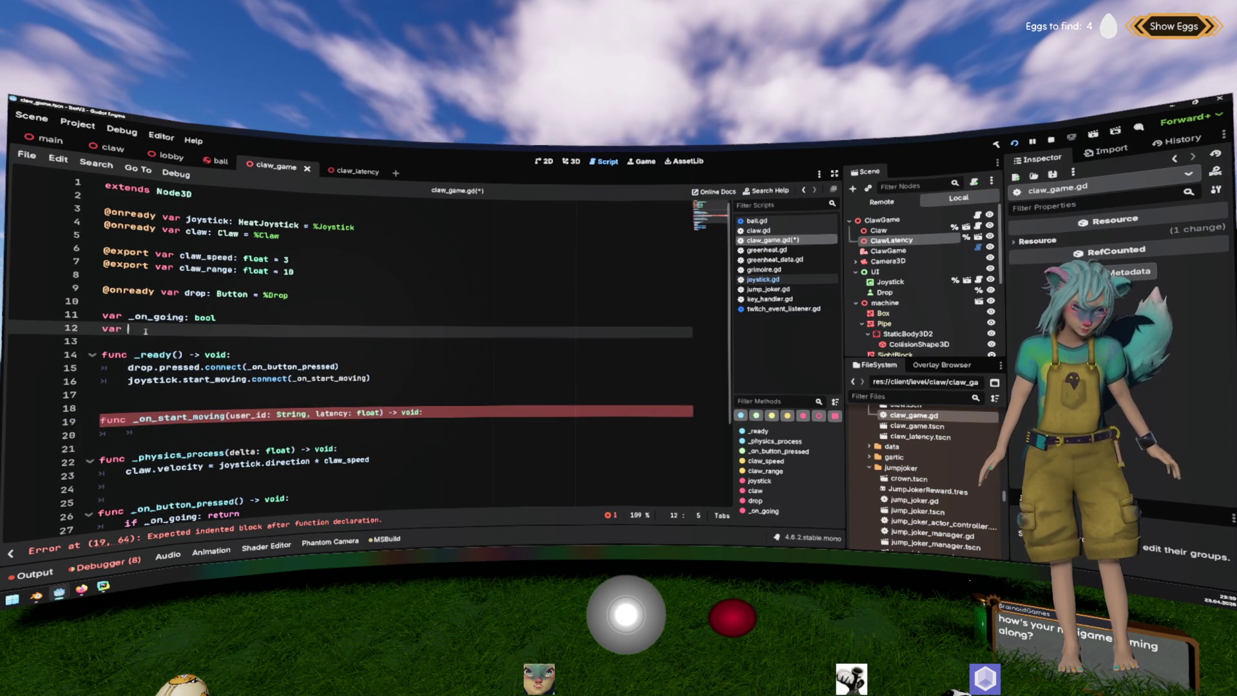
key("shift+Home")
key("BackSpace")
left_click(193, 380, "ctrl")
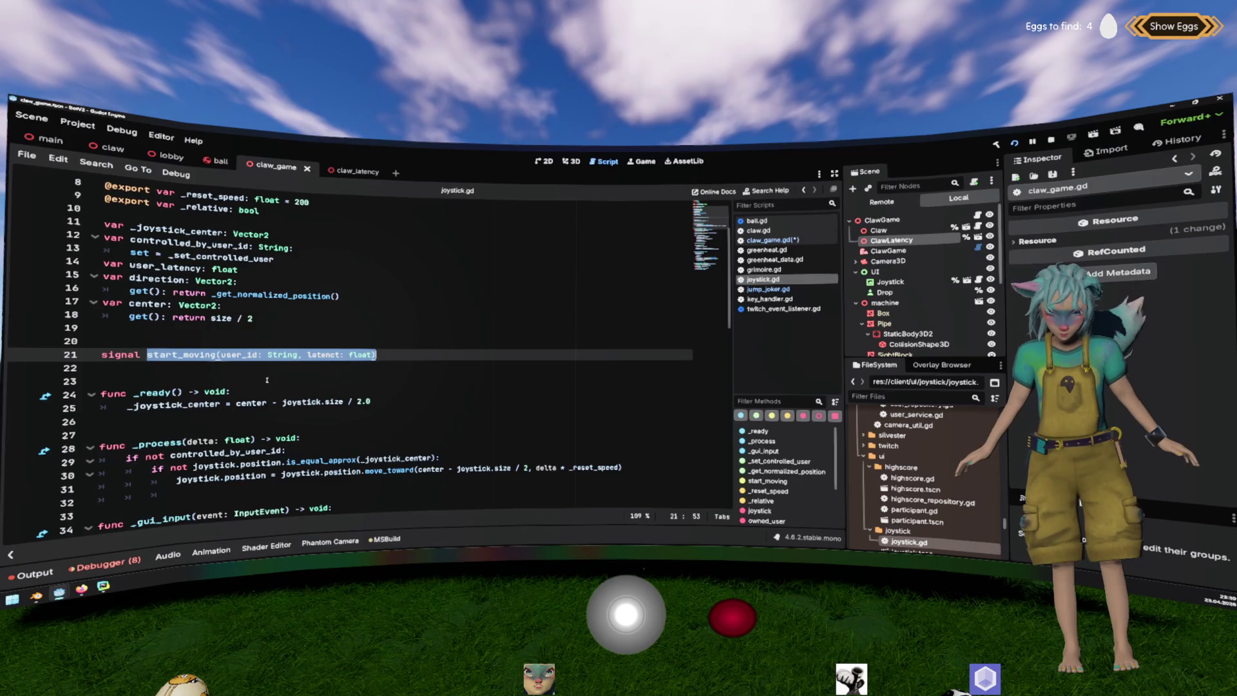
Save joystick.gd and claw_game.gd and run the claw game, watching the second claw move independently.
left_click(341, 354)
key("ctrl+s")
key("Up")
key("Up")
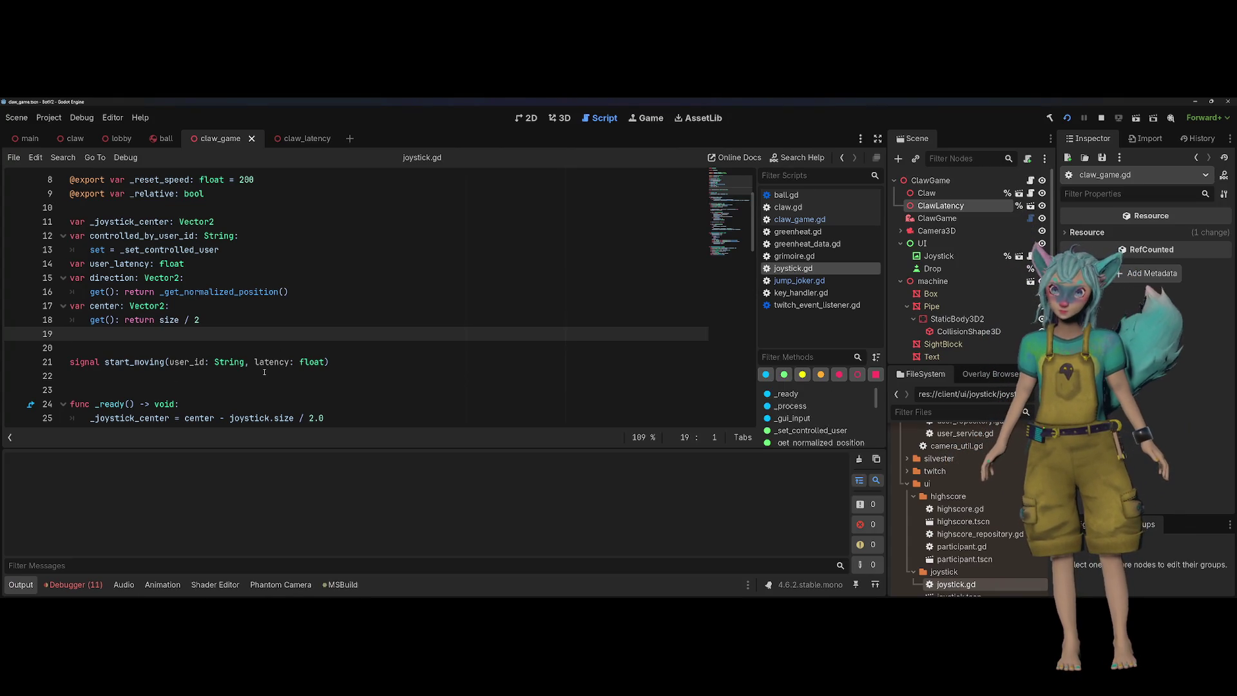
left_click(189, 362)
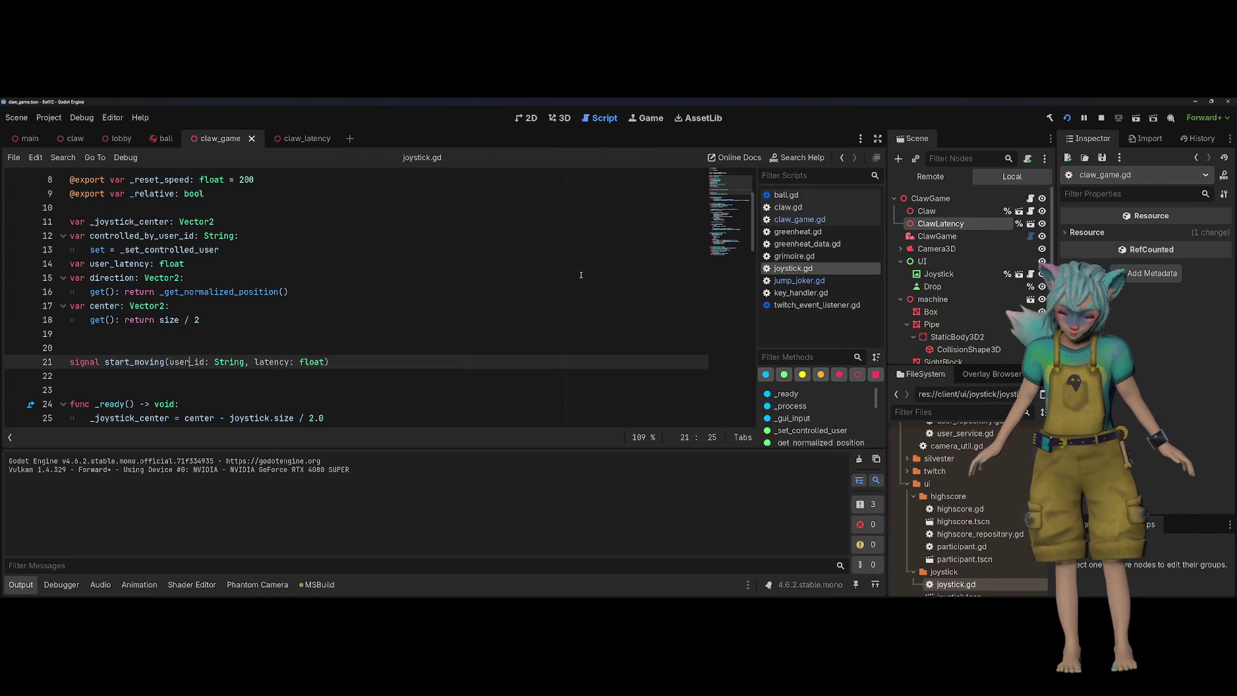
scroll(511, 284, "down", 6)
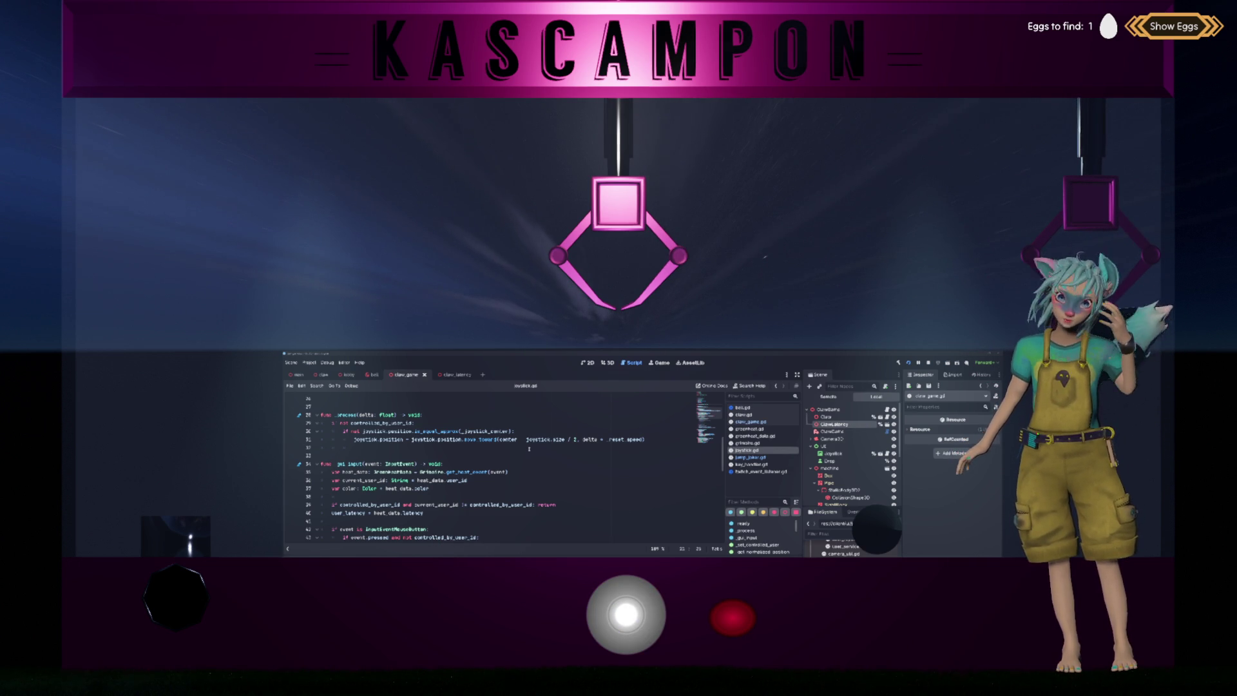
left_click(543, 448)
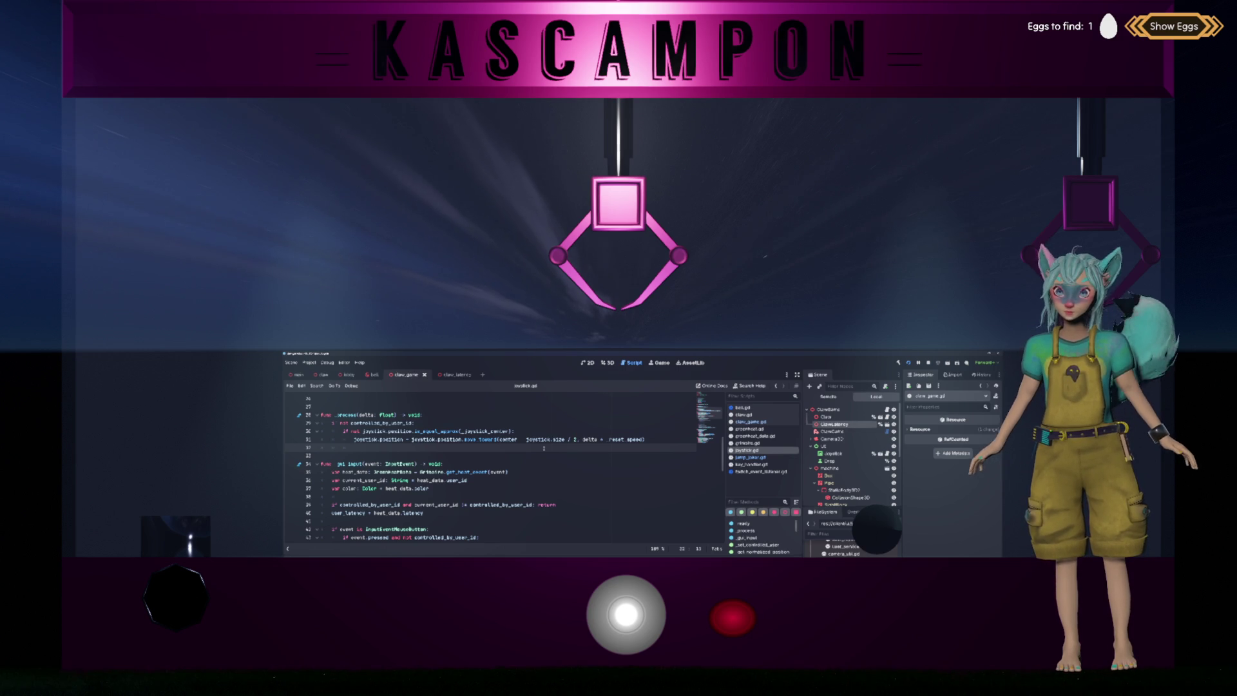
scroll(544, 448, "up", 2)
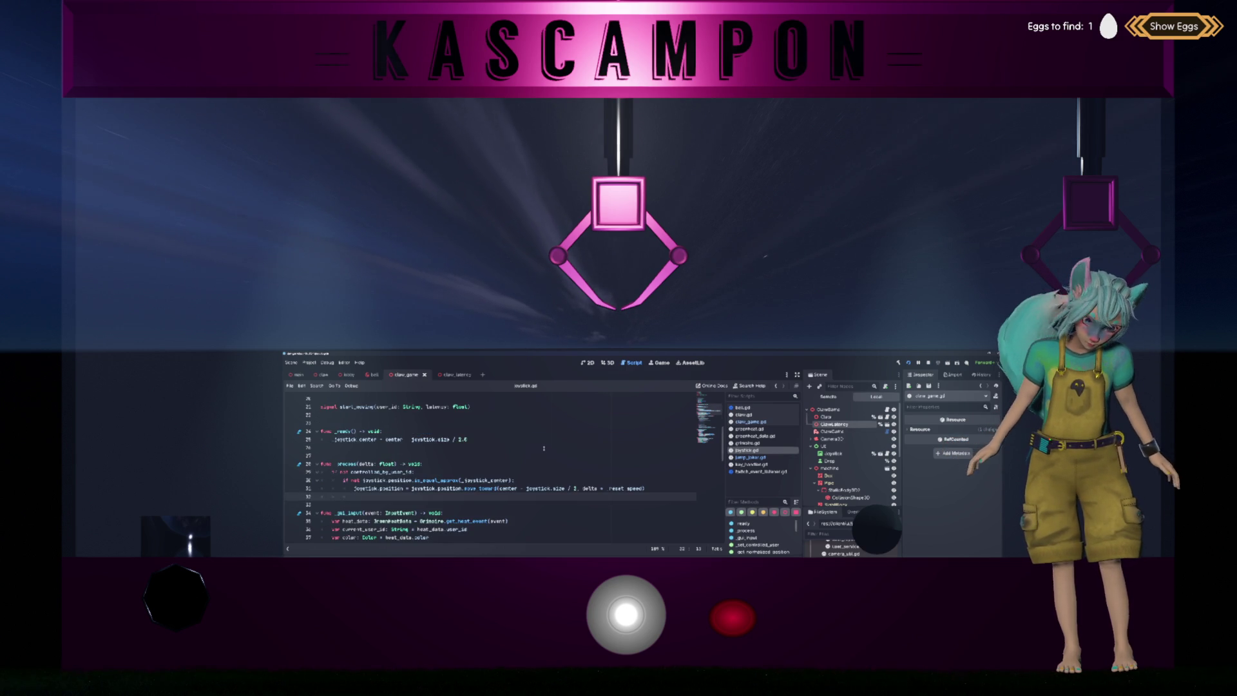
scroll(544, 448, "up", 2)
scroll(543, 448, "up", 4)
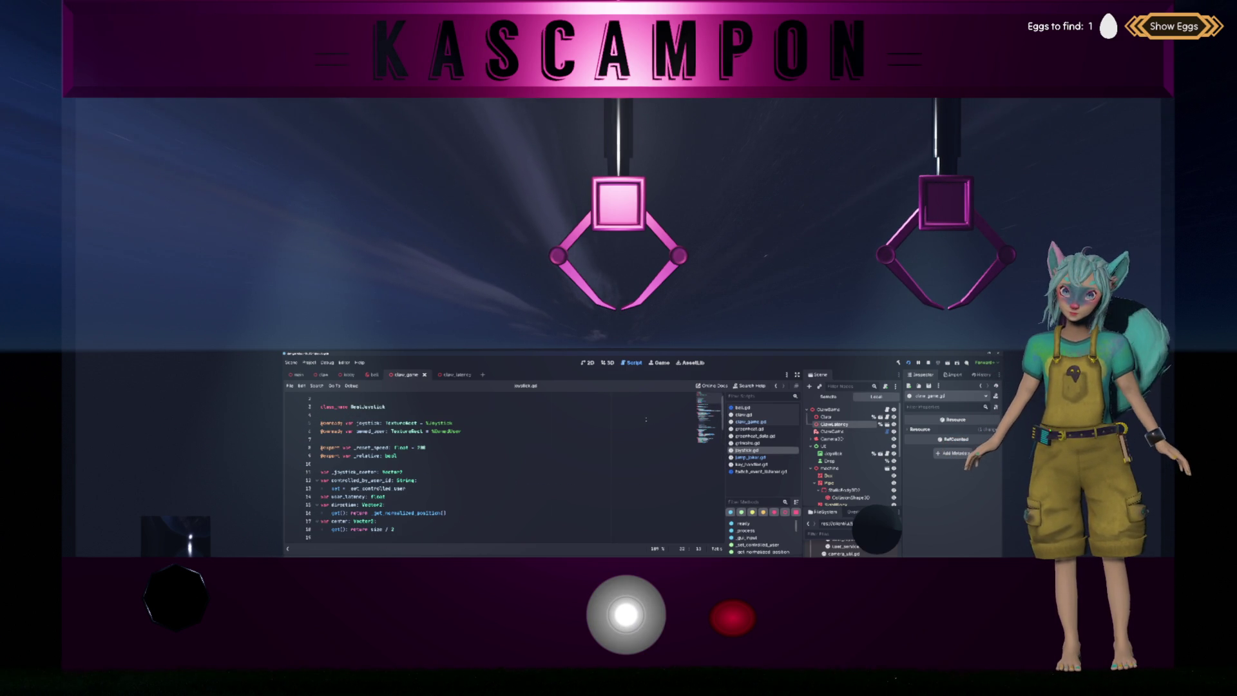
scroll(502, 467, "up", 1)
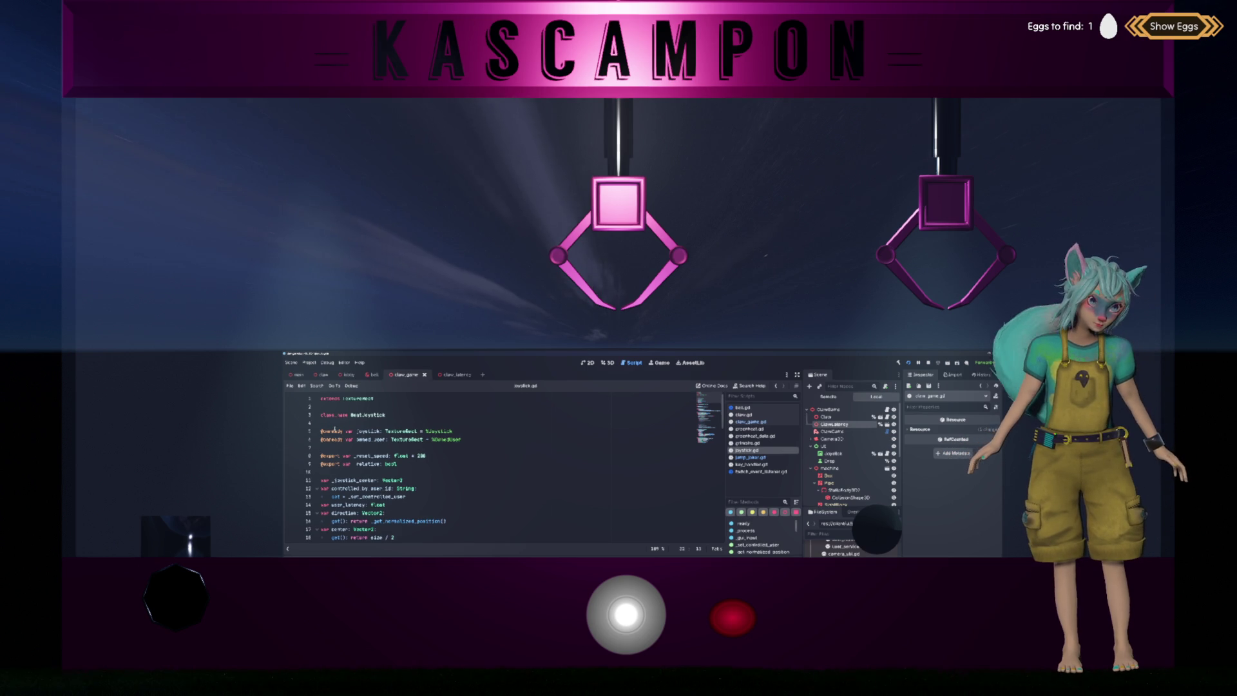
left_click(607, 362)
left_click(633, 362)
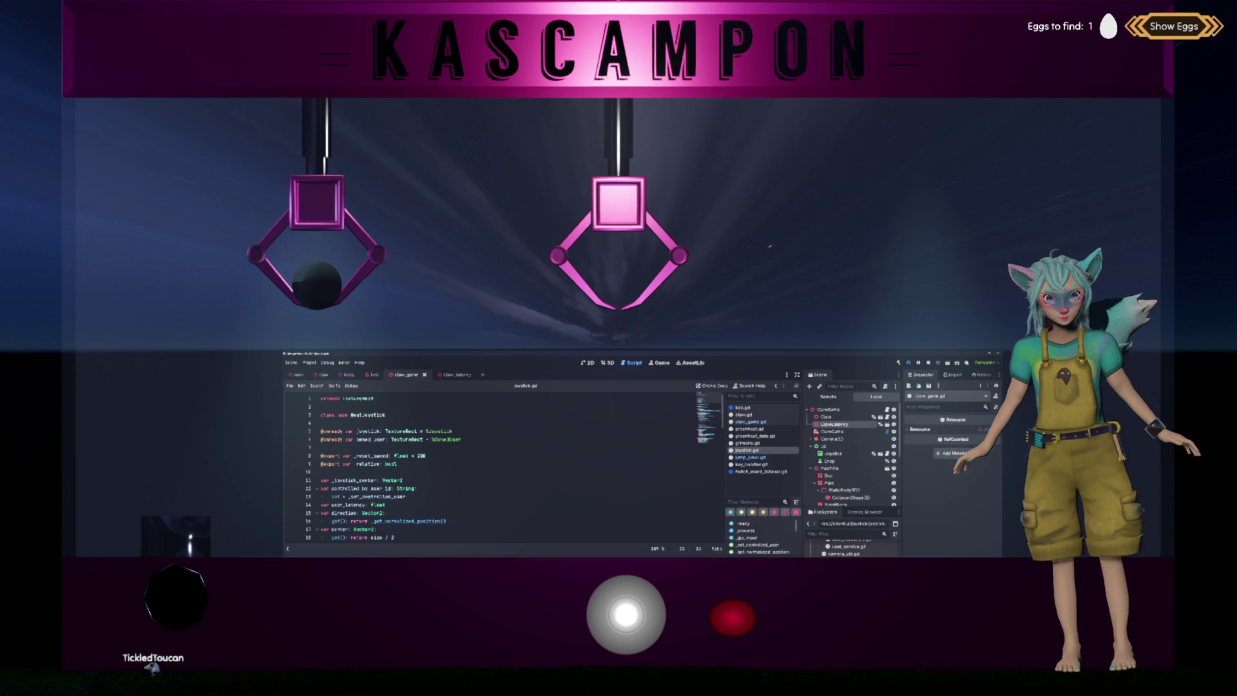
Bring claw_game.gd up and scroll to the empty _on_start_moving(user_id, latency) handler.
scroll(704, 459, "down", 3)
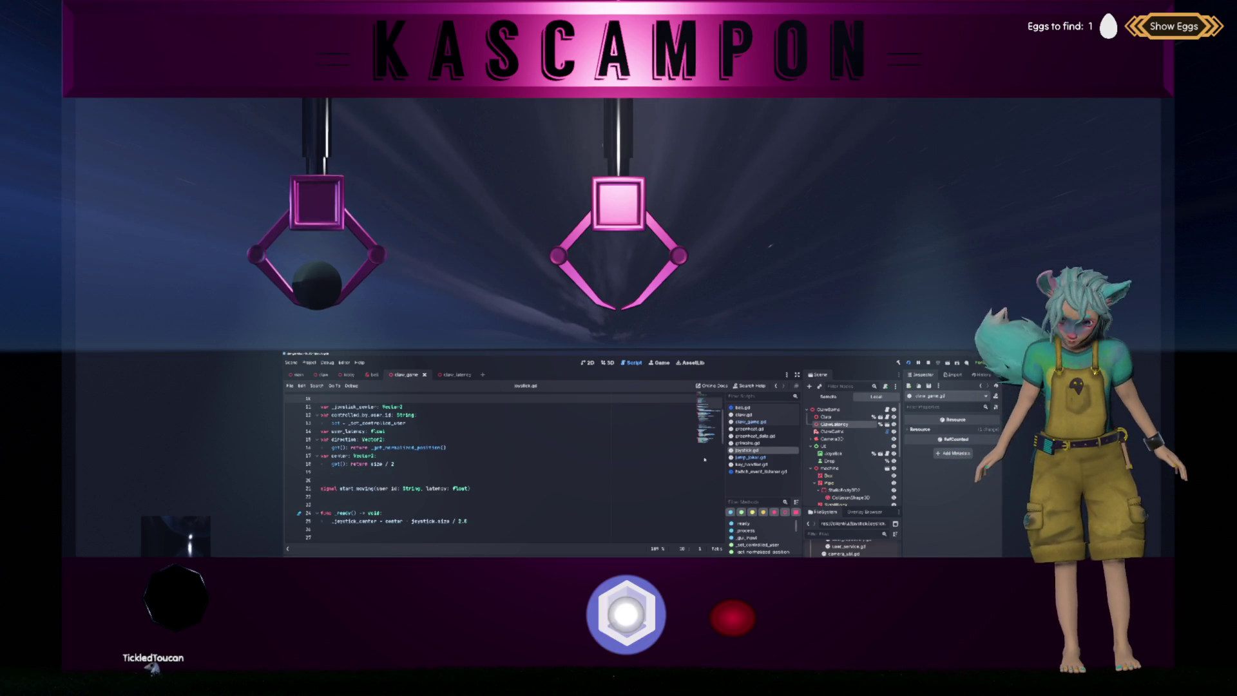
left_click(751, 421)
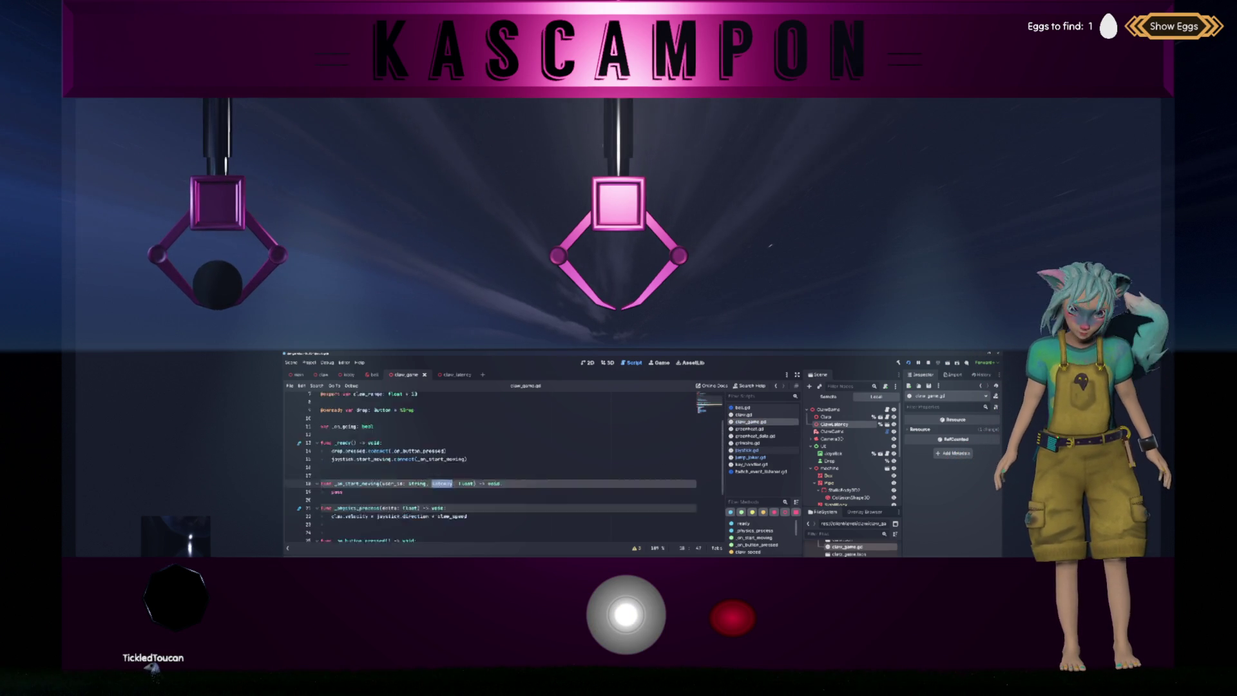
scroll(467, 431, "down", 1)
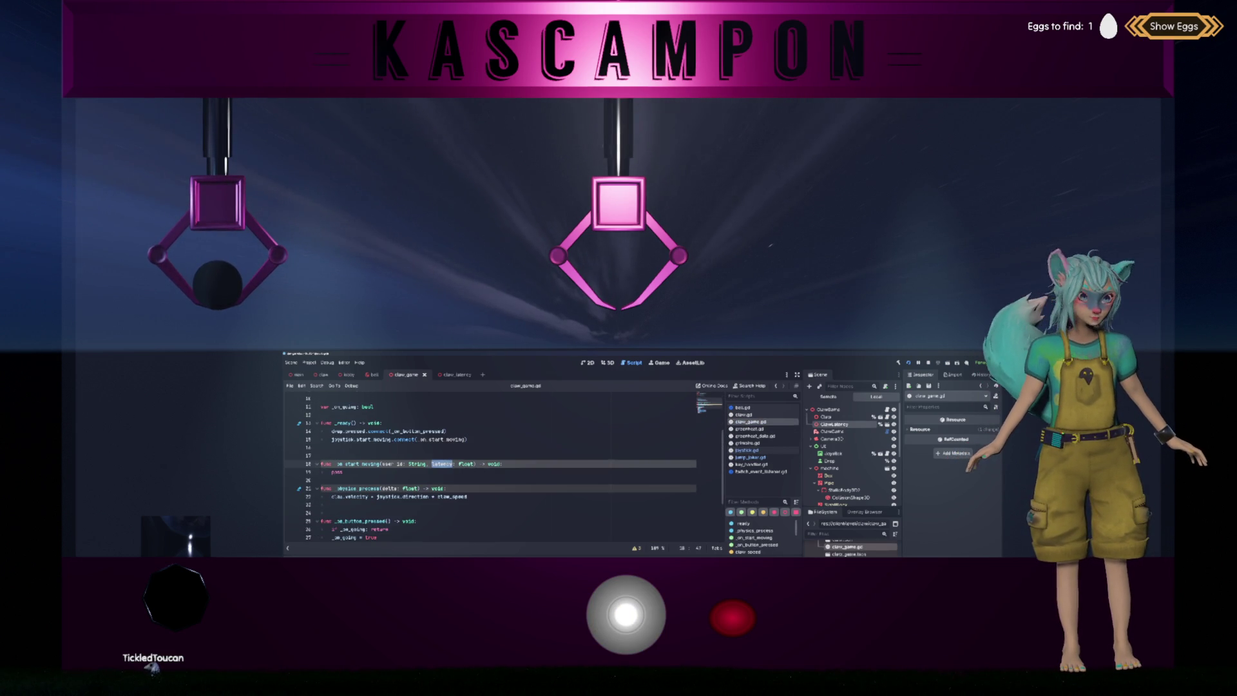
scroll(542, 461, "up", 1)
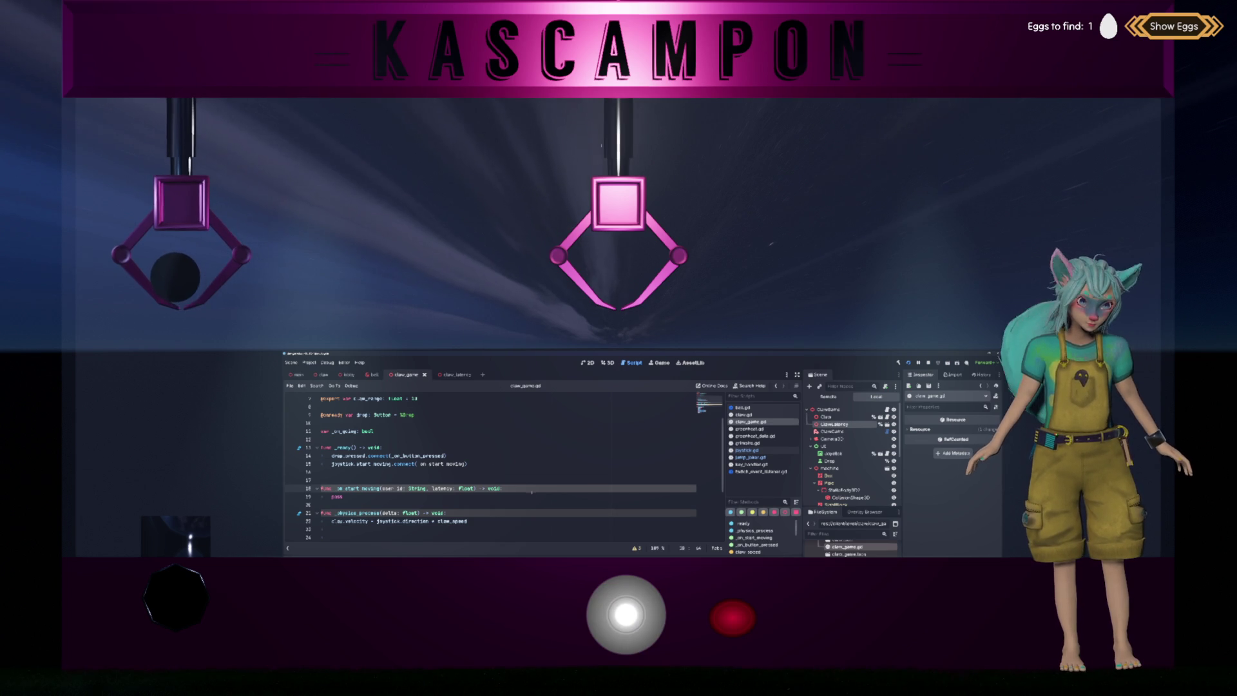
Insert a blank line above pass in _on_start_moving and rerun the claw game.
key("Return")
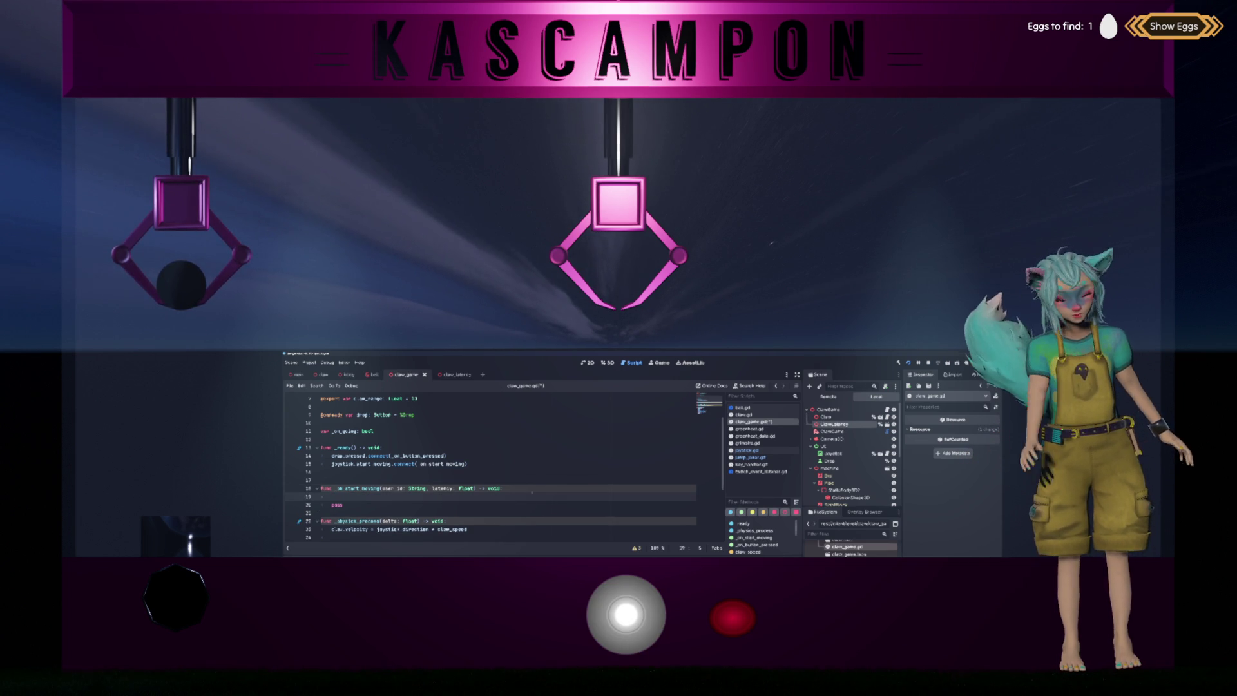
type("await")
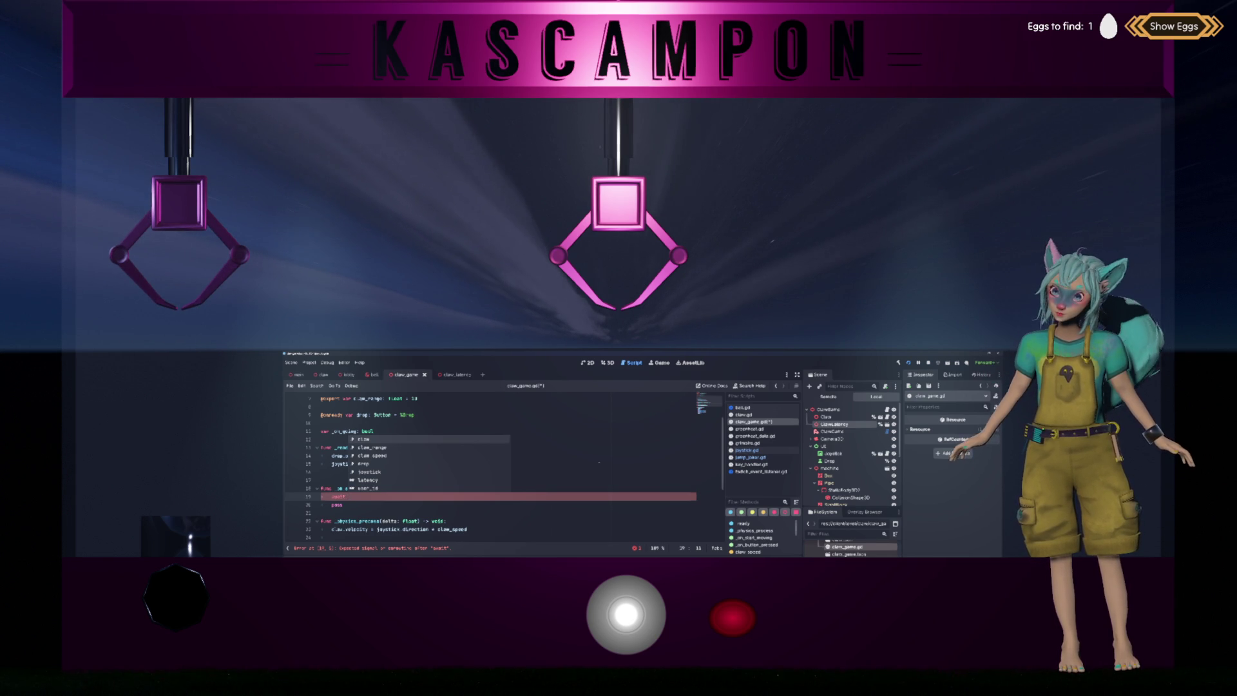
key("Escape")
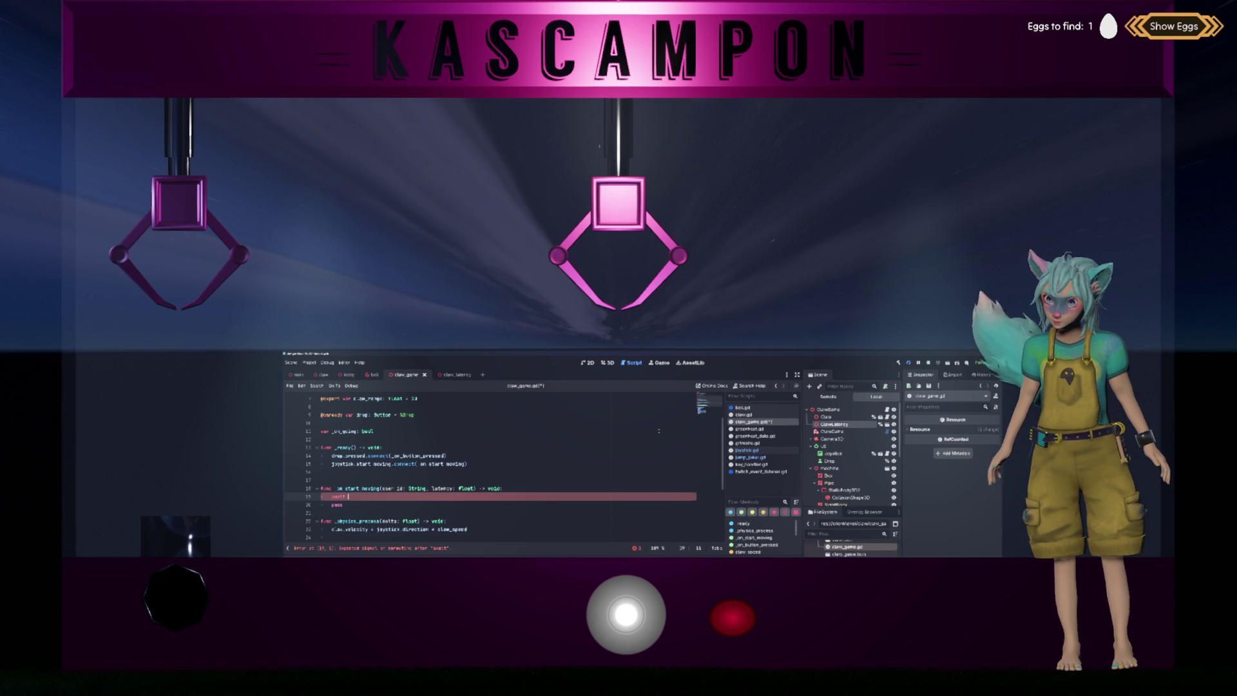
key("alt+shift+o")
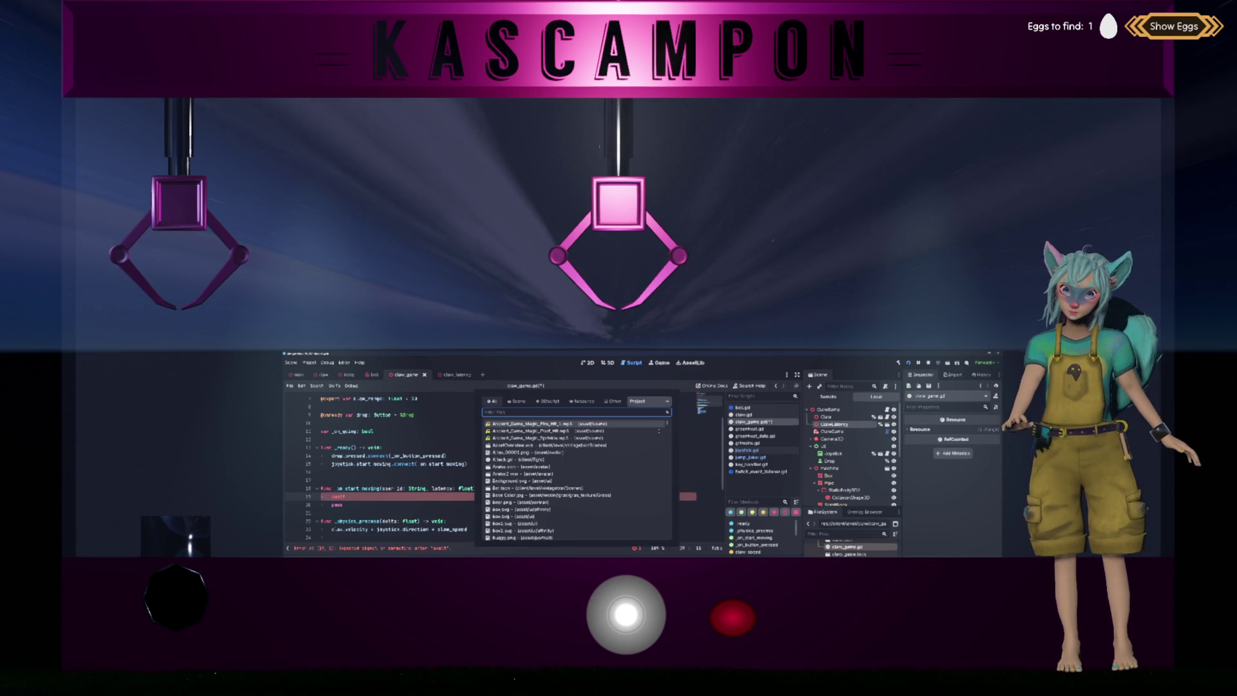
key("Escape")
key("BackSpace")
key("BackSpace")
key("BackSpace")
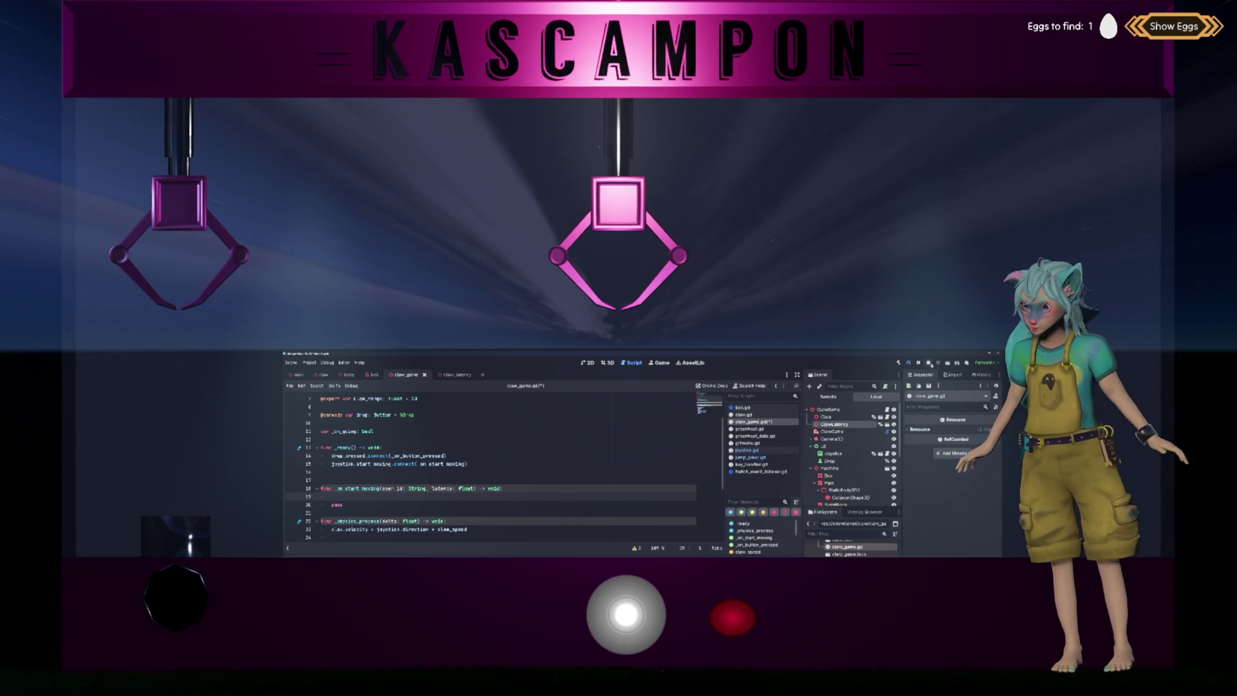
key("F5")
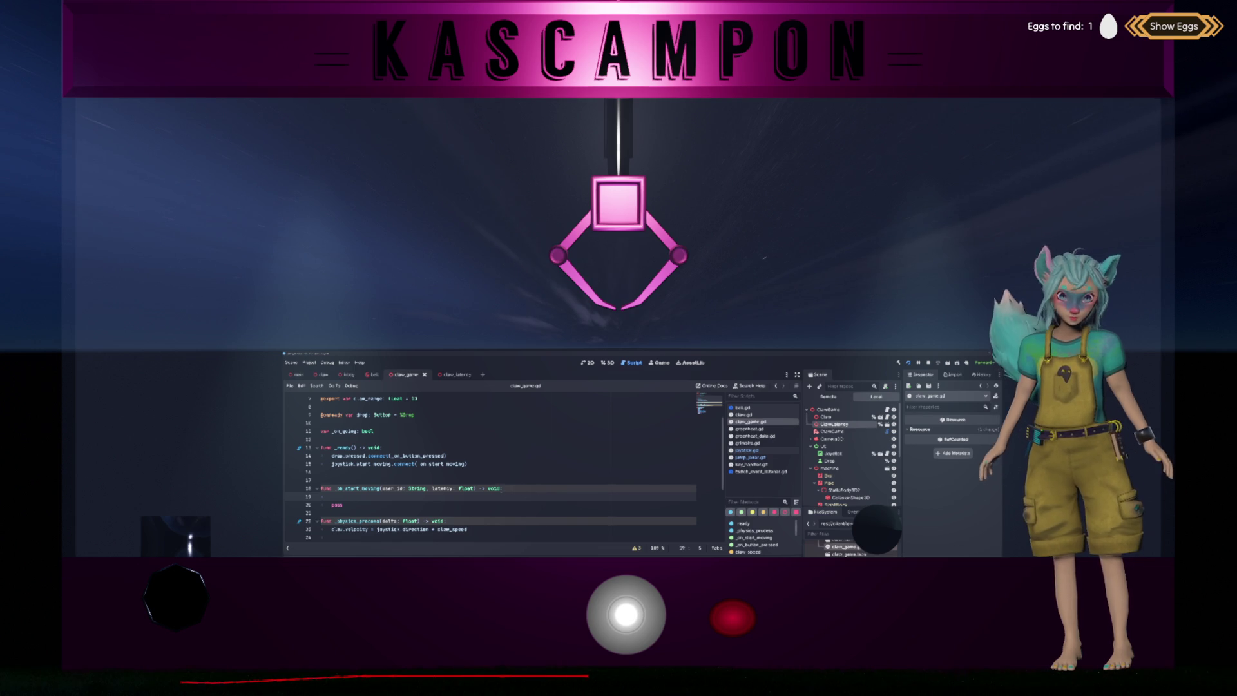
left_click(459, 508)
left_click(465, 500)
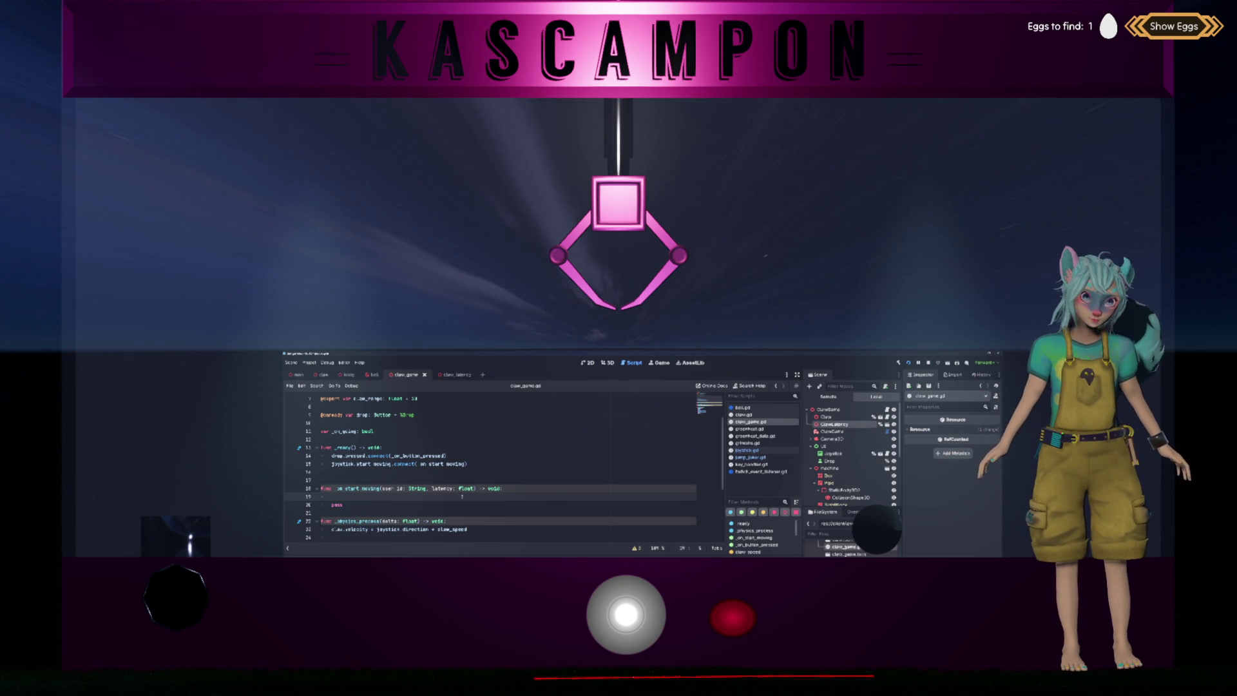
double_click(442, 488)
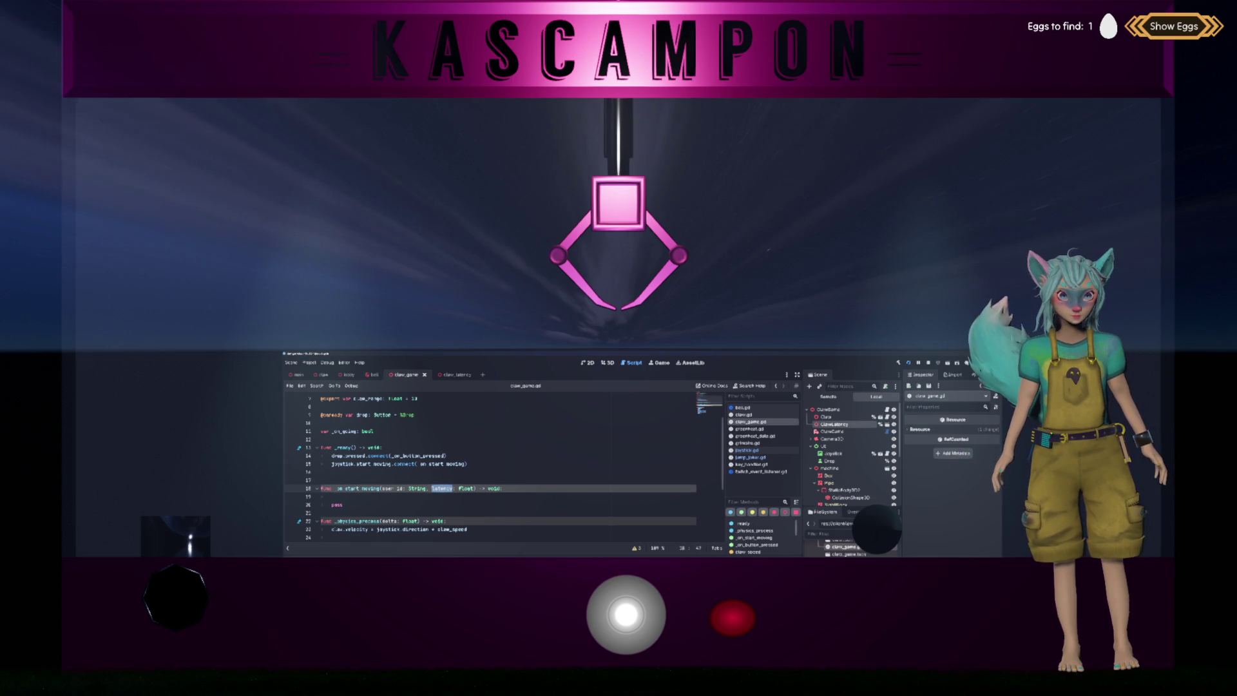
left_click(514, 501)
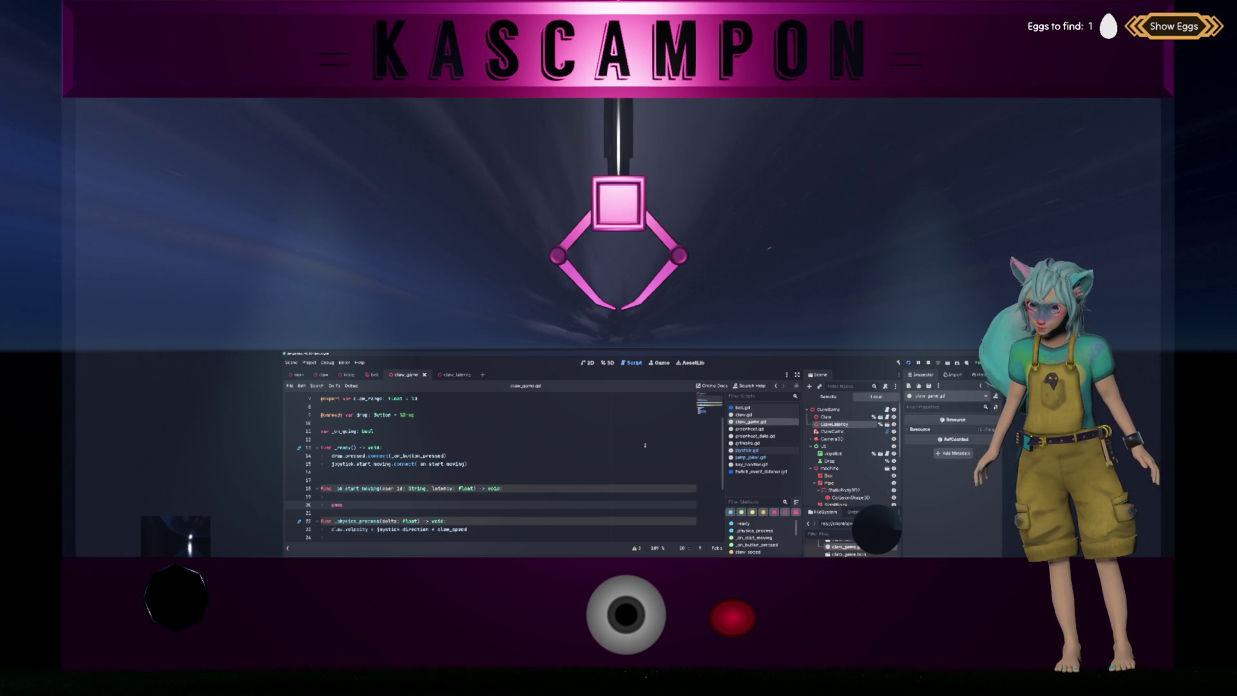
Open greenheat.gd and scroll through its click-event handling code.
left_click(749, 428)
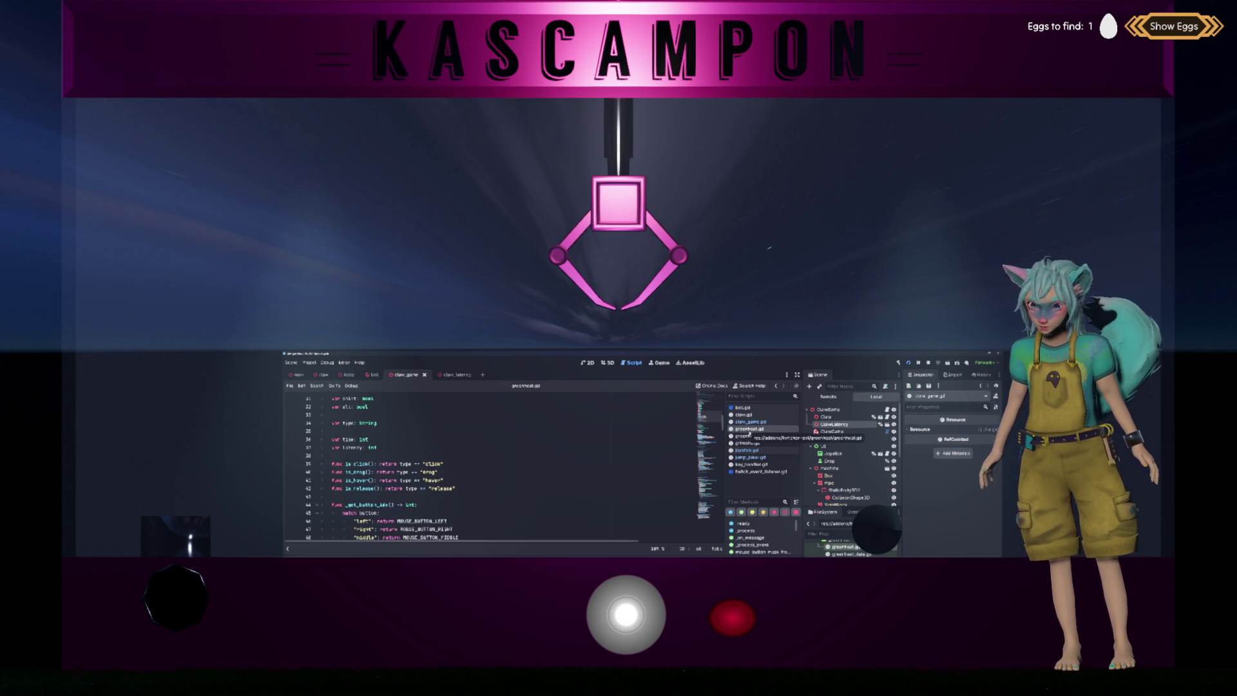
scroll(628, 460, "down", 10)
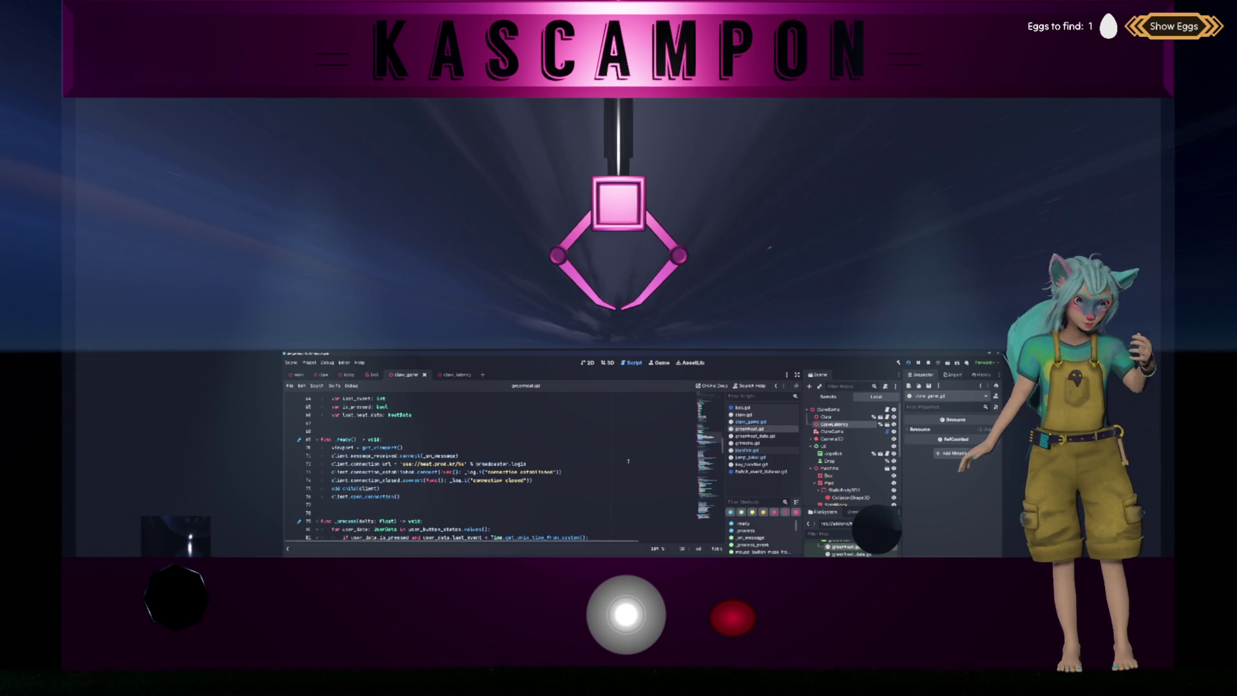
scroll(626, 459, "down", 3)
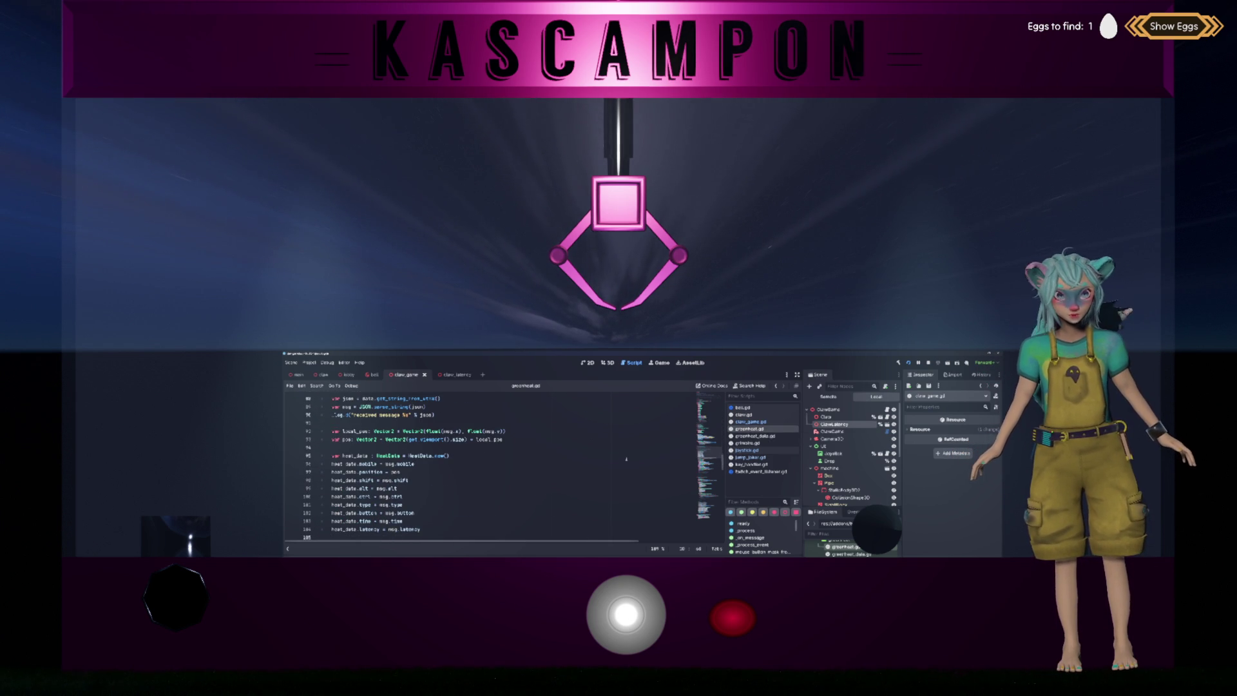
scroll(626, 459, "down", 3)
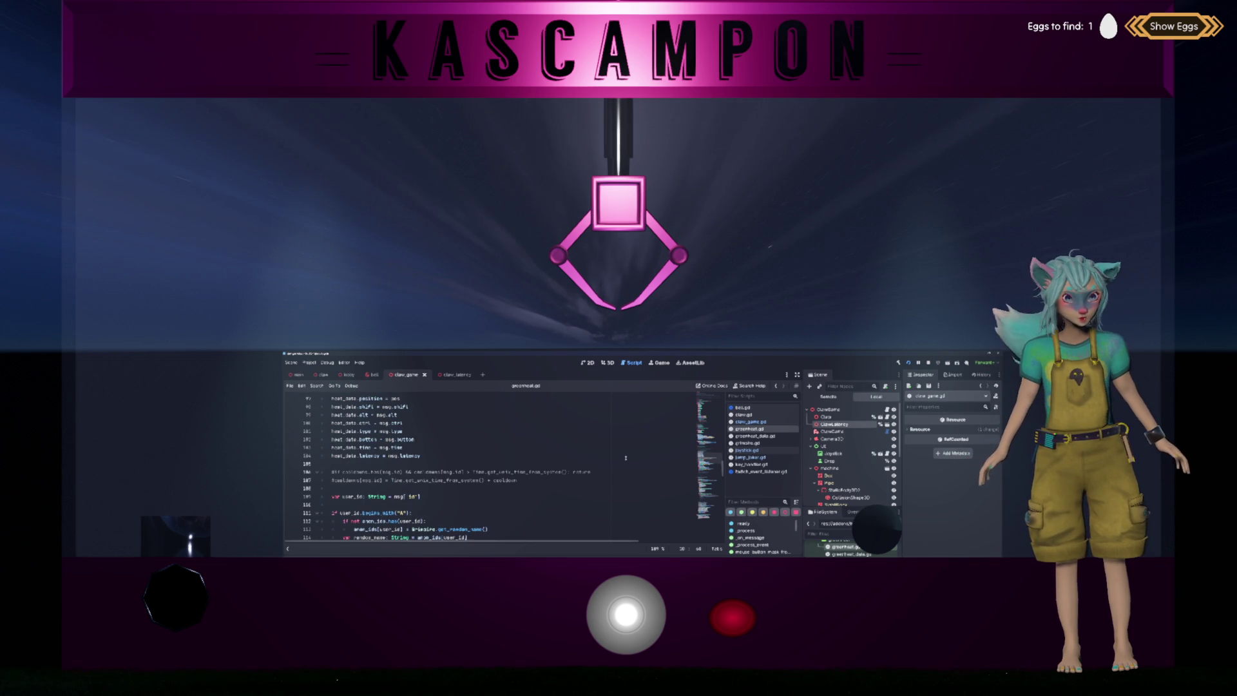
scroll(625, 458, "up", 2)
scroll(625, 458, "up", 1)
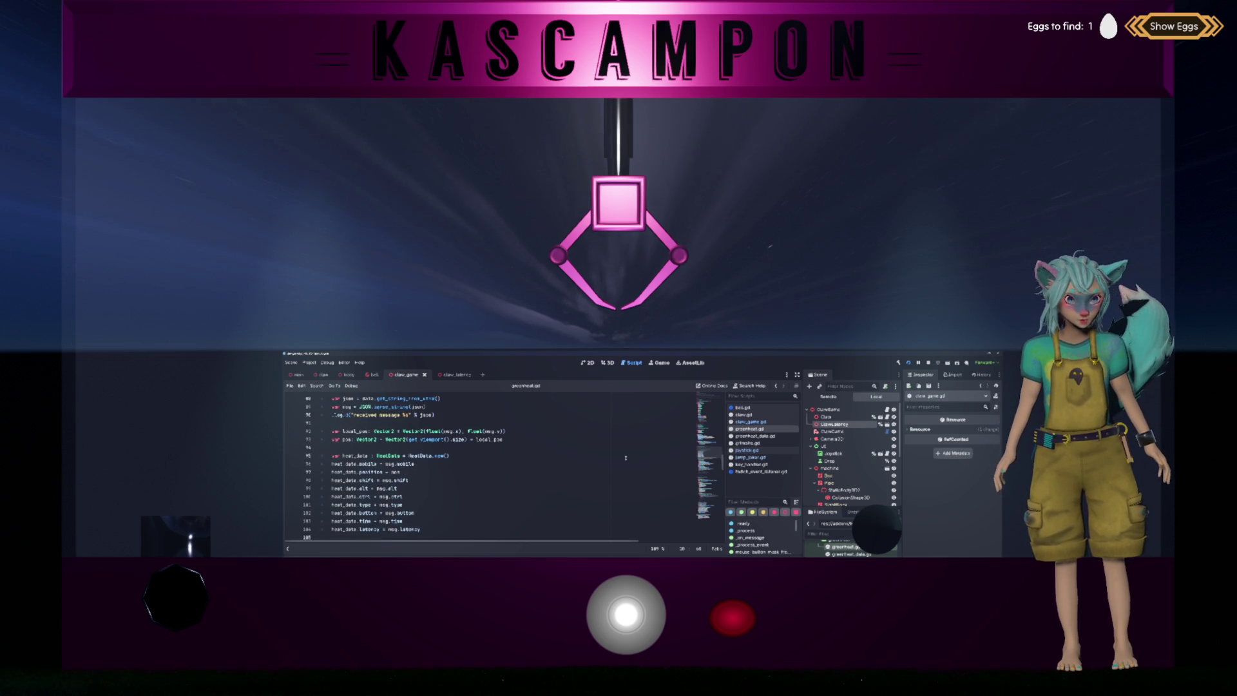
scroll(626, 458, "up", 1)
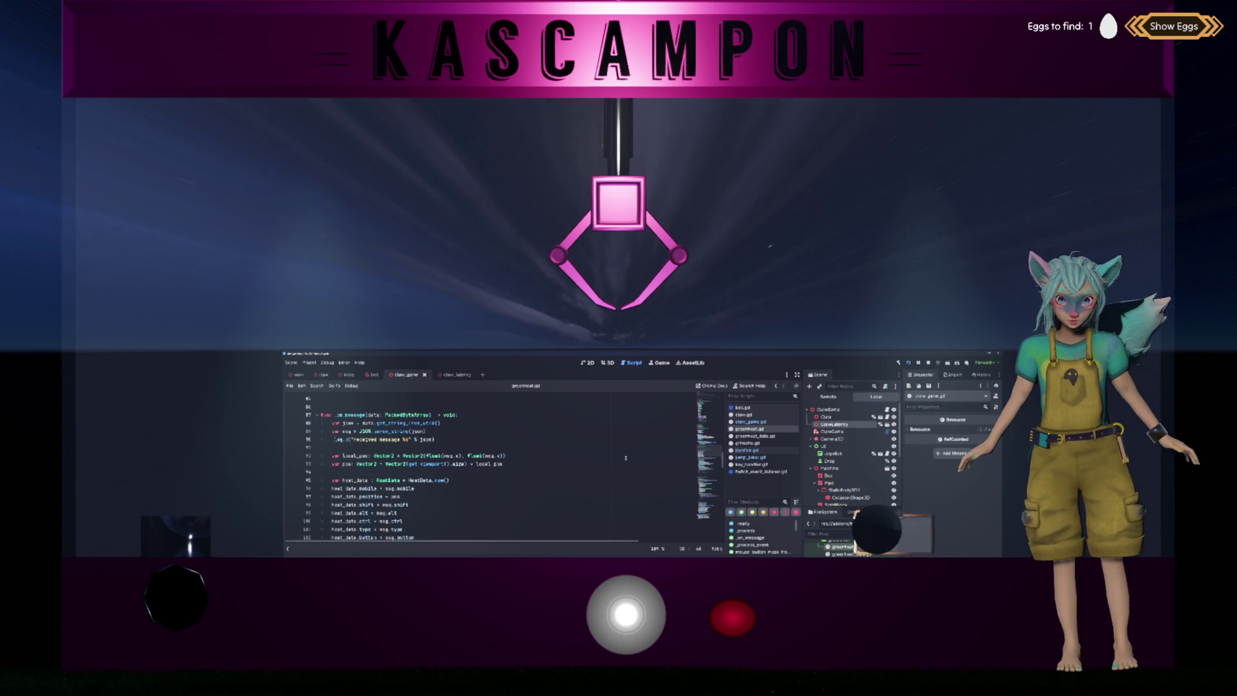
scroll(625, 458, "down", 9)
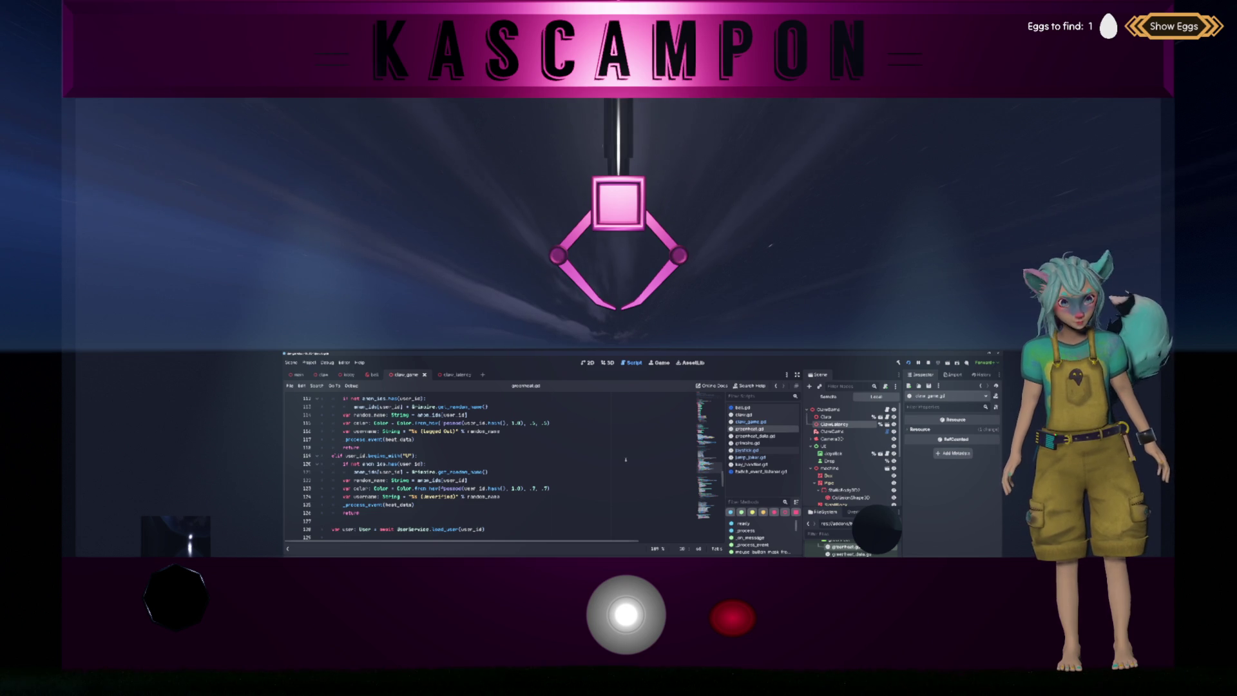
scroll(625, 458, "down", 4)
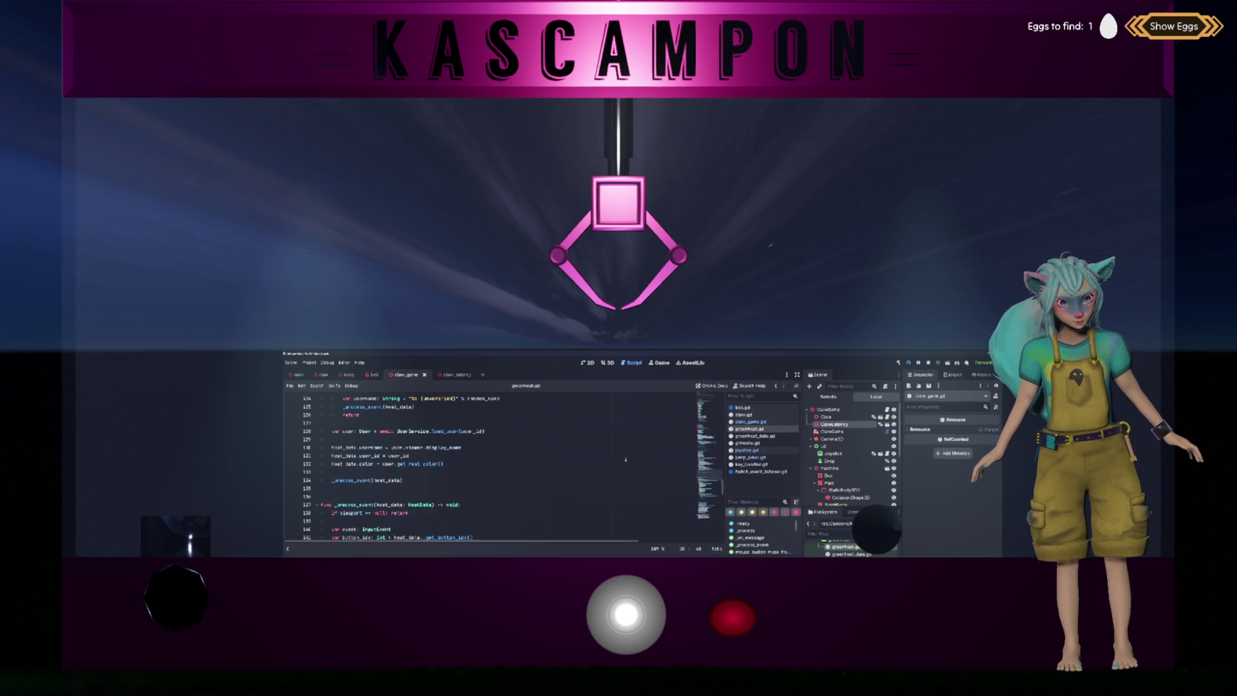
scroll(626, 458, "down", 2)
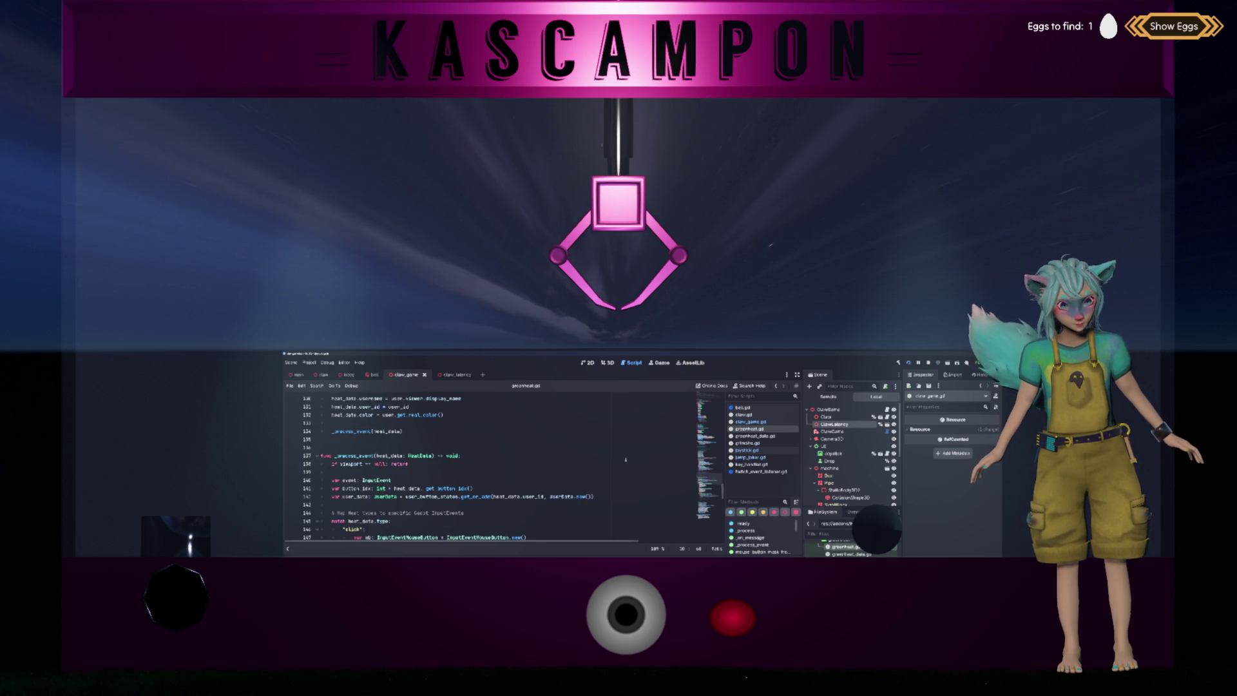
scroll(626, 459, "down", 4)
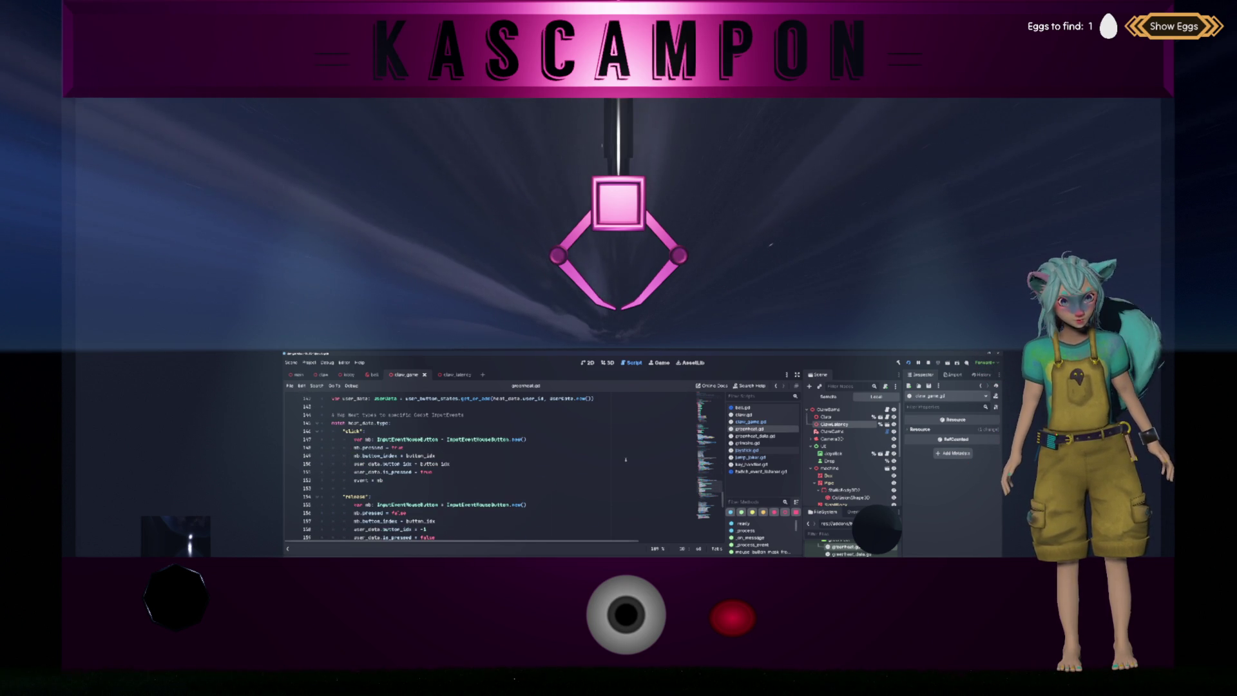
scroll(625, 460, "up", 1)
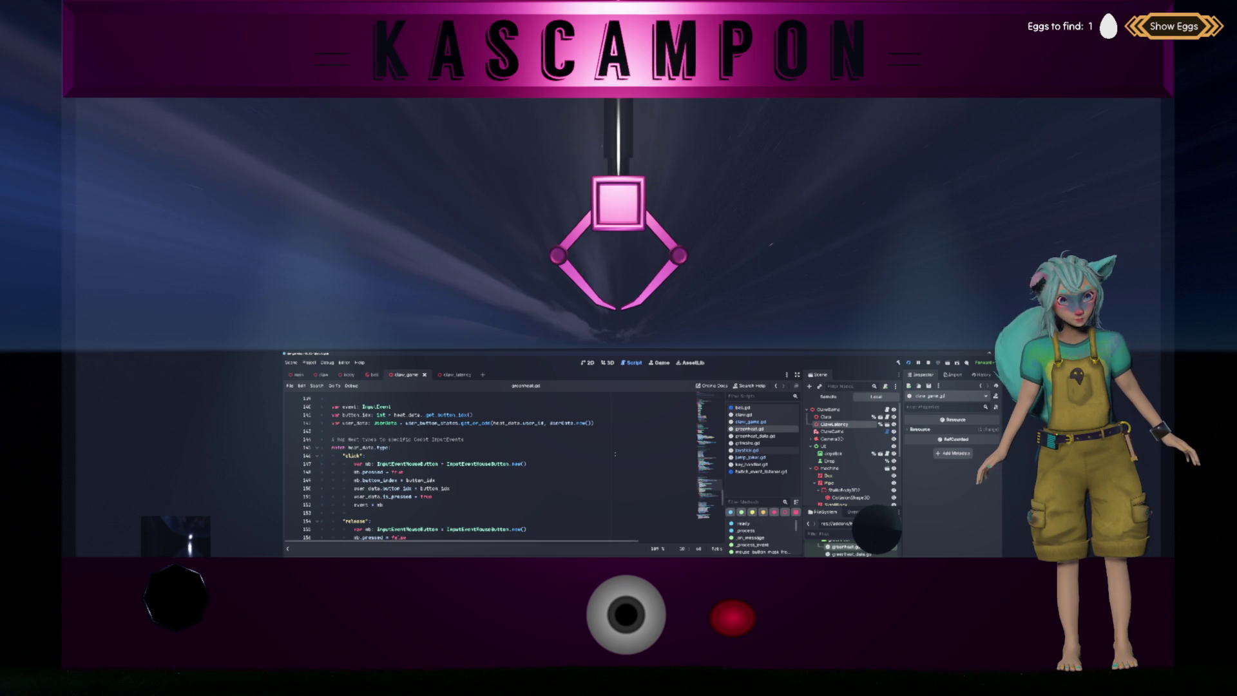
Scroll back to the top of greenheat.gd and select the logger's false argument on line 16.
left_click(615, 431)
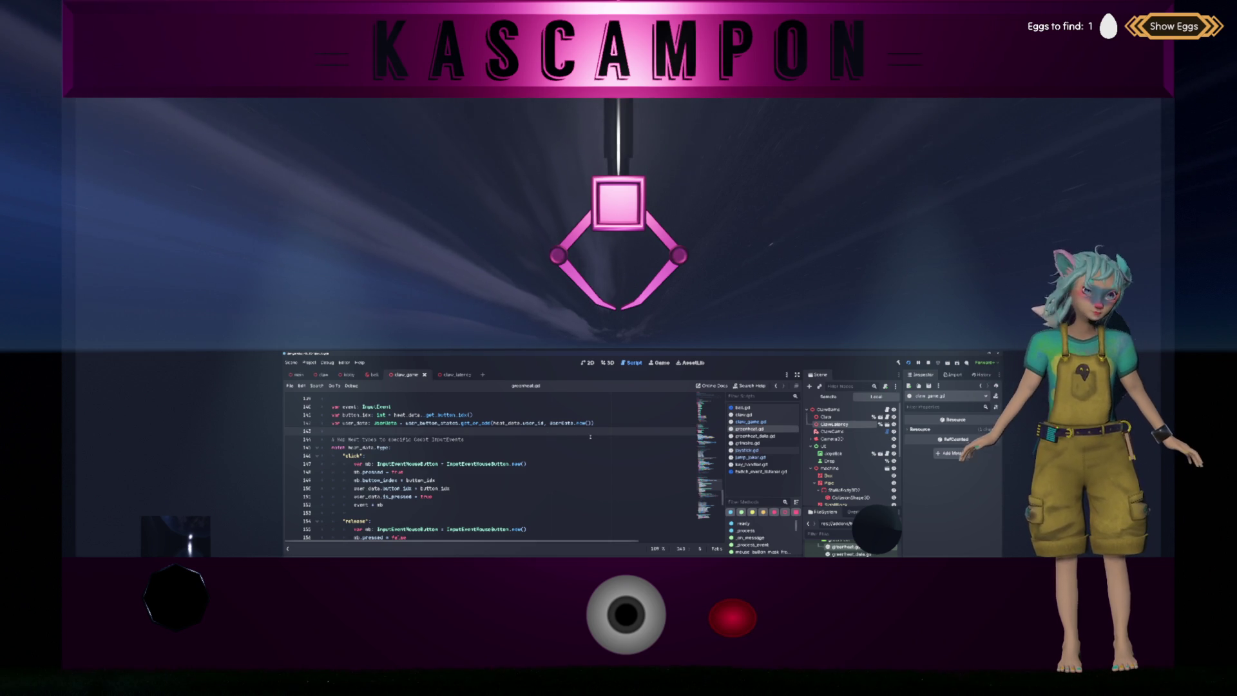
scroll(590, 436, "up", 11)
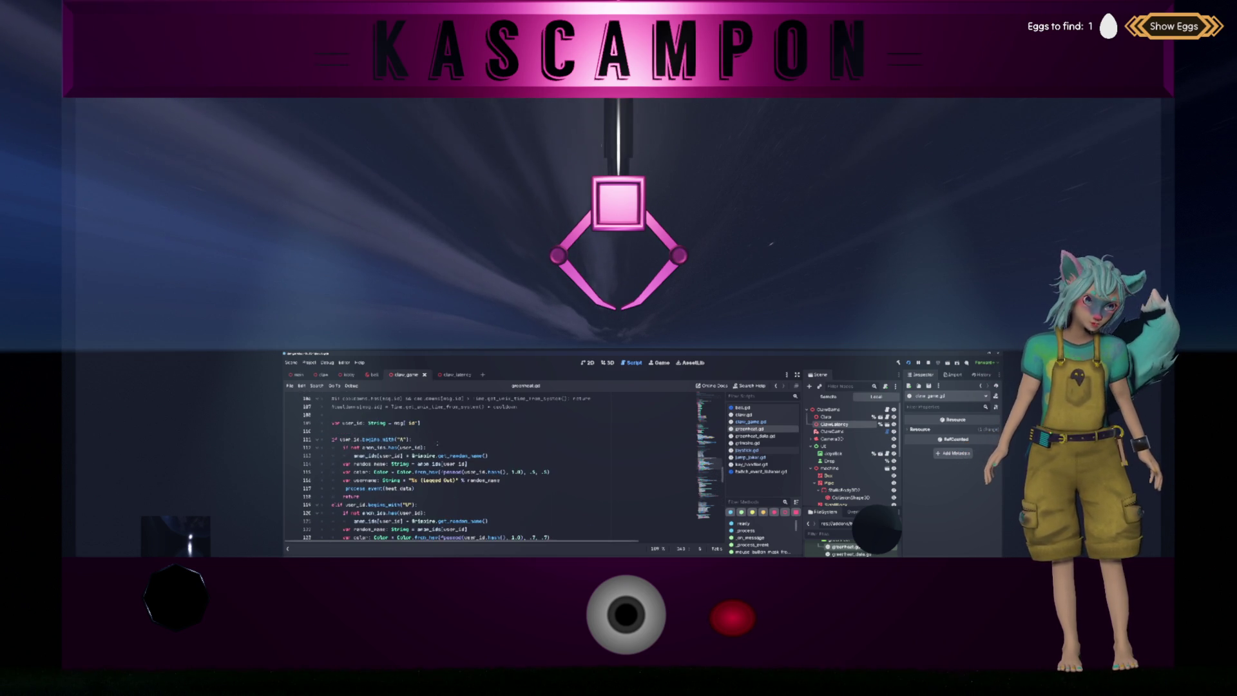
scroll(378, 446, "up", 20)
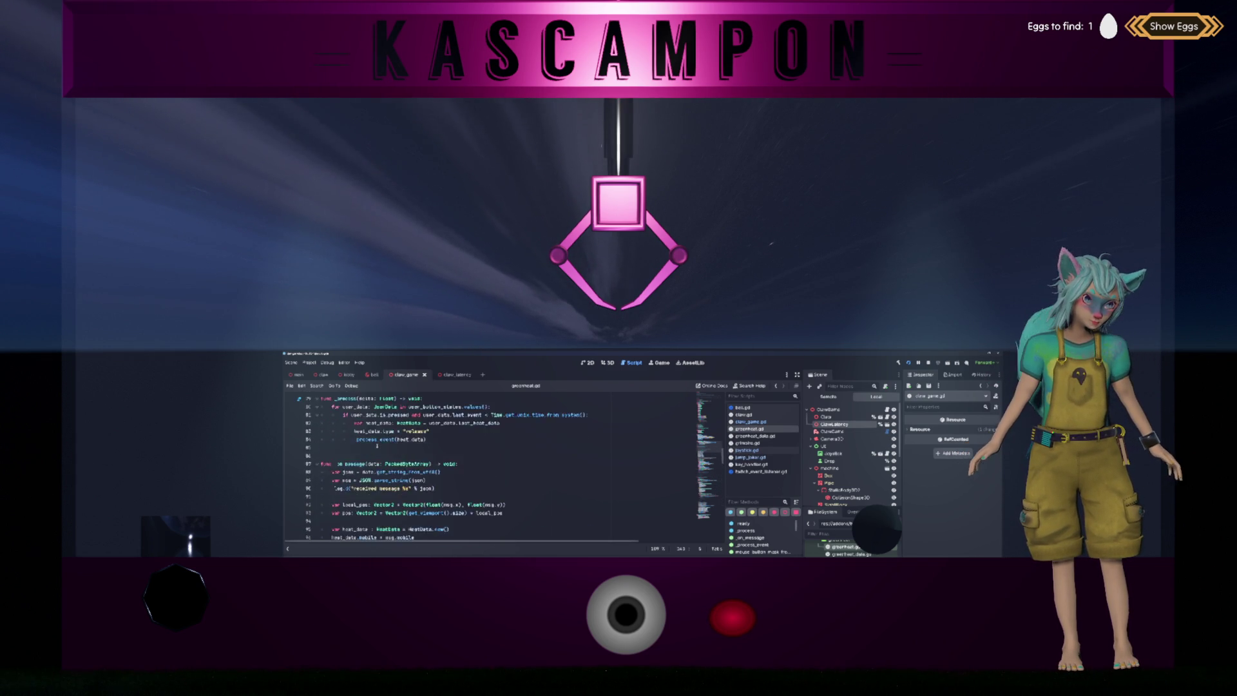
scroll(376, 445, "up", 13)
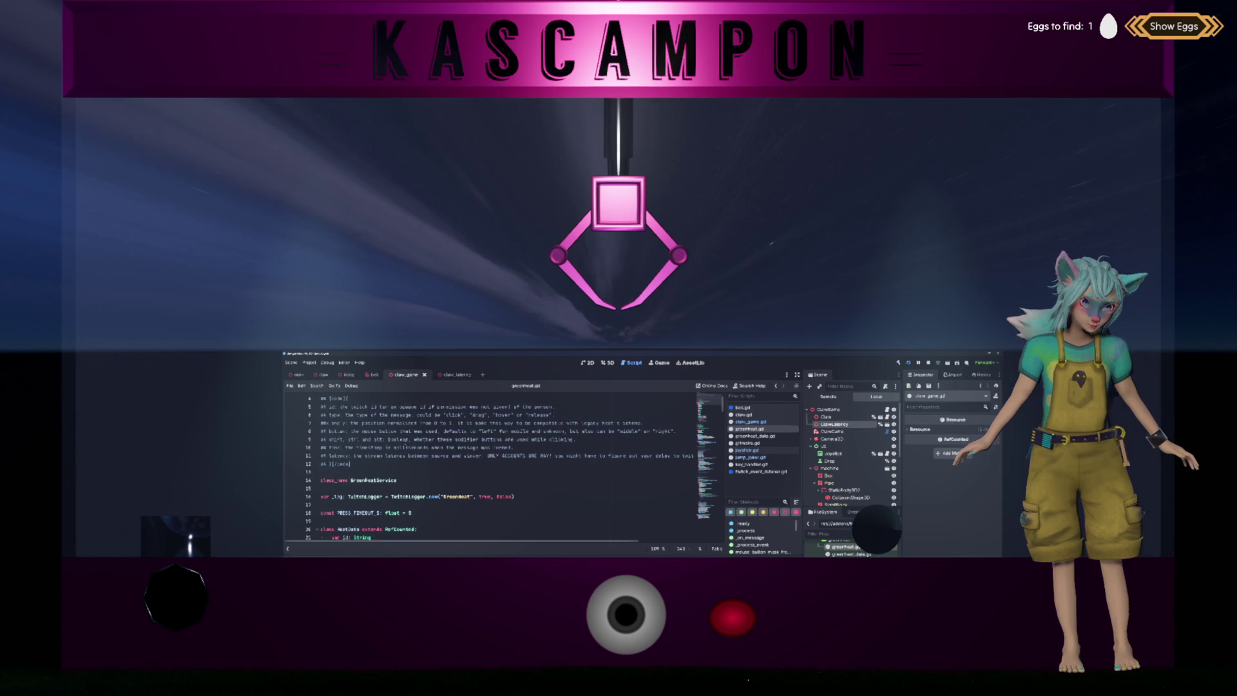
double_click(506, 496)
Change line 16 to TwitchLogger.new("GreenHeat", true, true) and run the project.
type("tr")
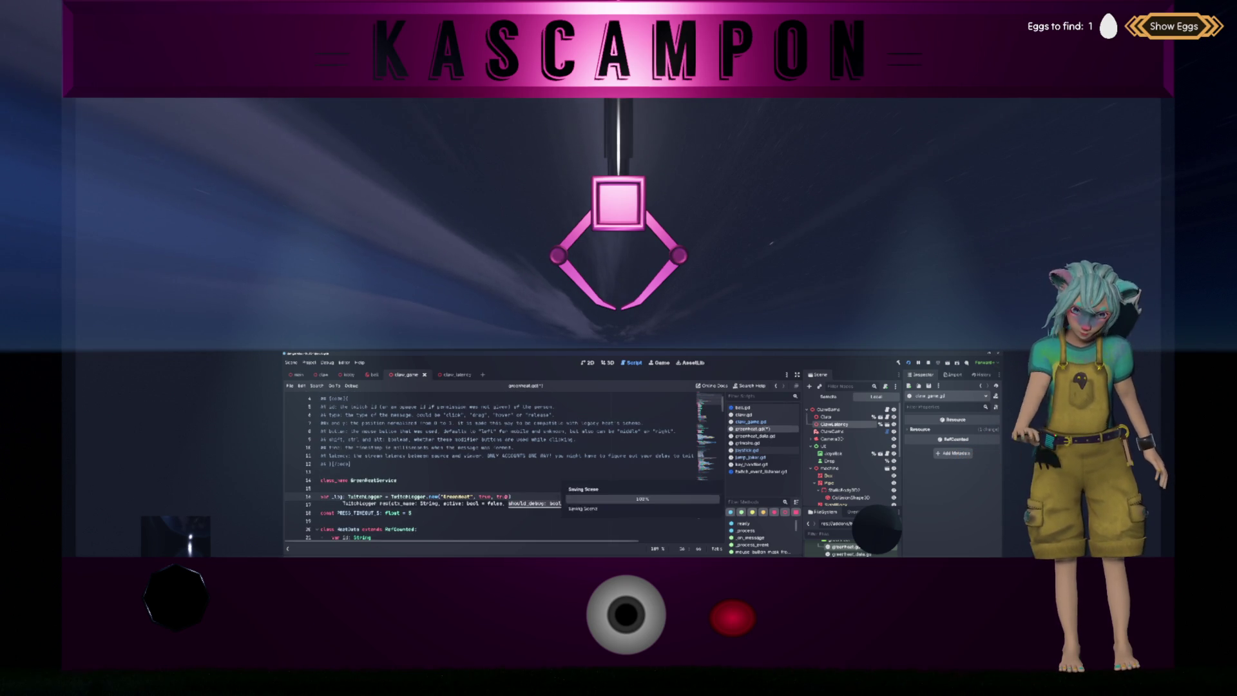
type("ue)")
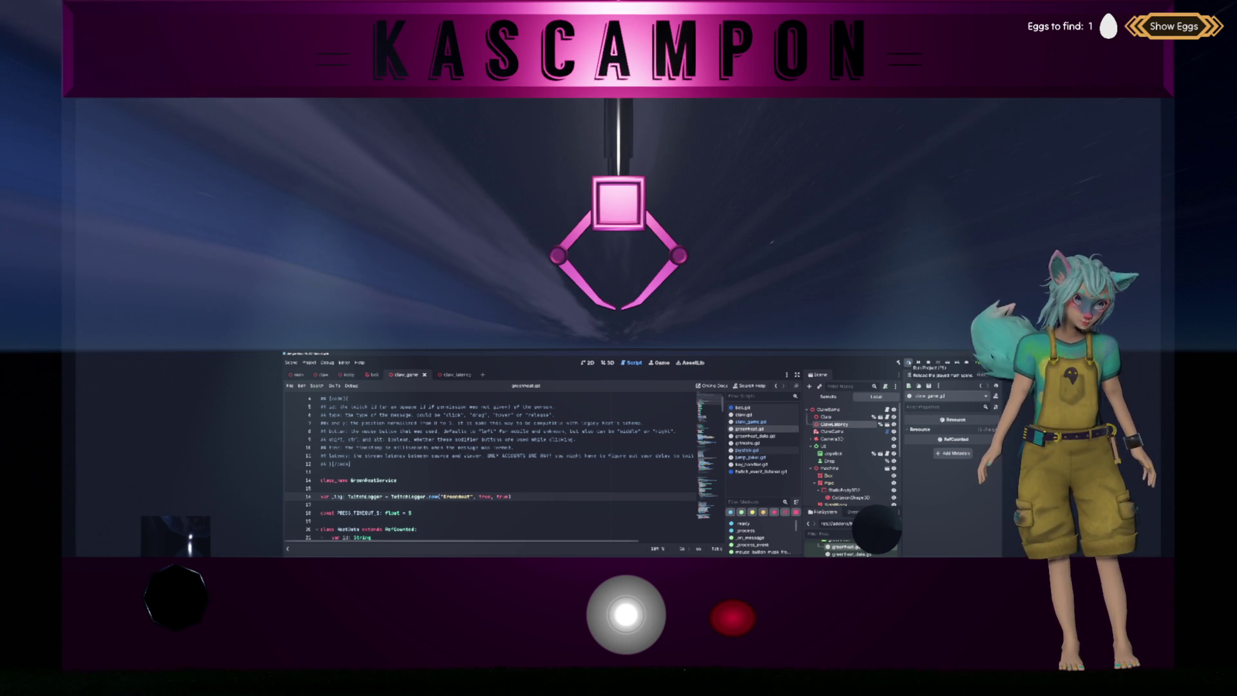
key("F5")
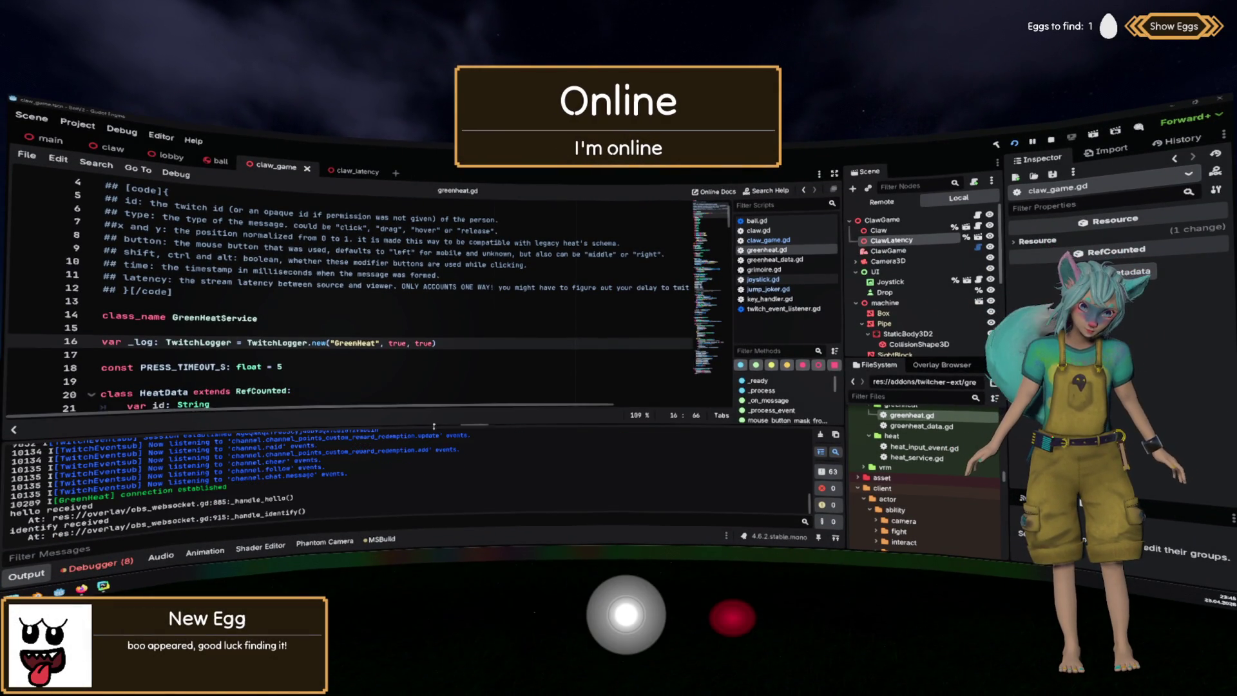
Drag the Output panel's splitter upward to show more GreenHeat log messages.
left_click_drag(429, 412, 430, 304)
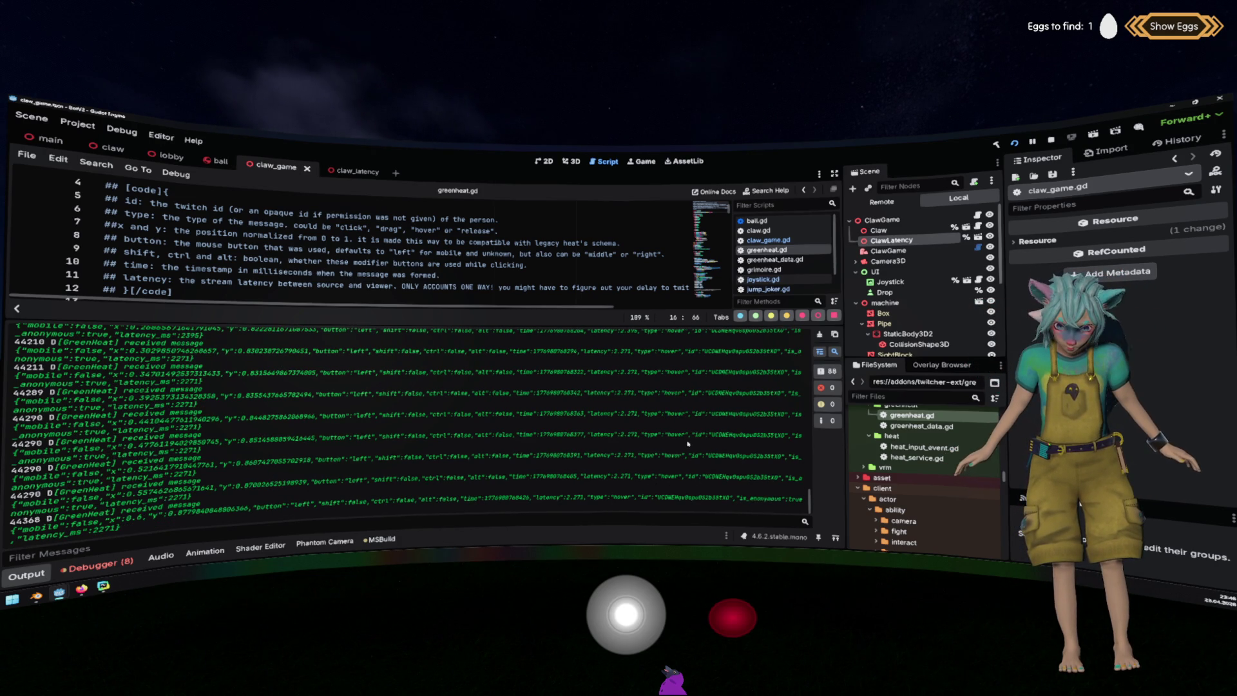
scroll(688, 443, "up", 5)
scroll(685, 406, "up", 2)
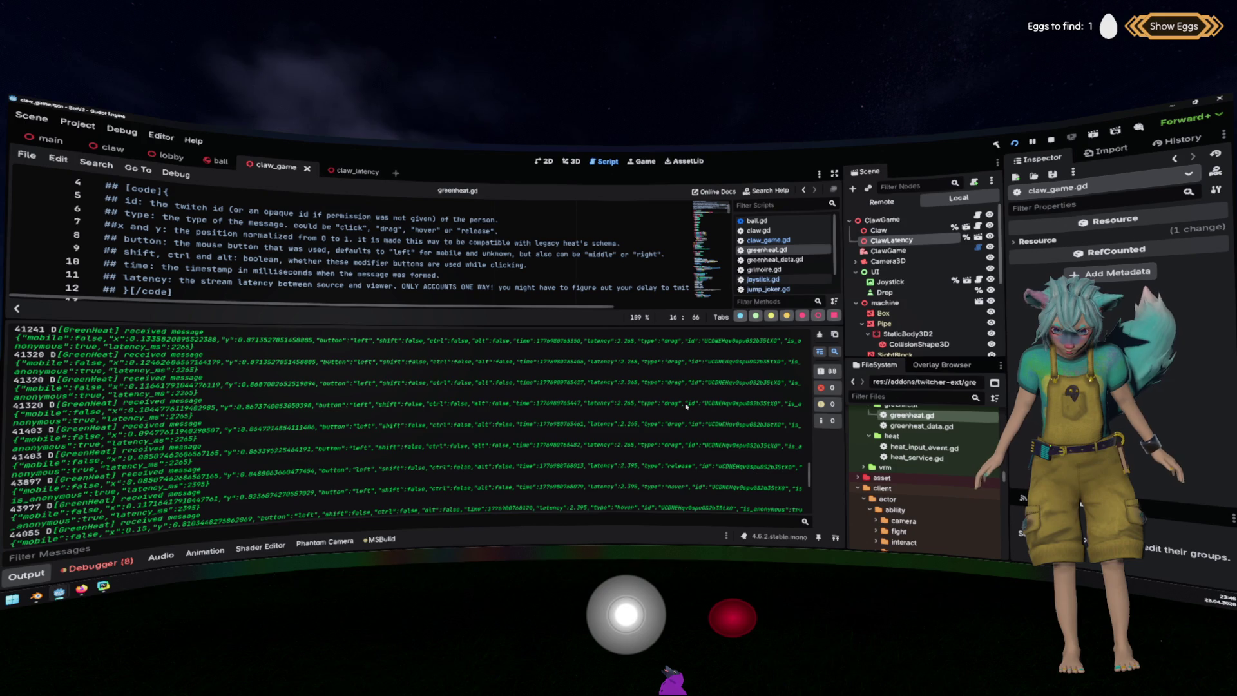
left_click_drag(682, 384, 719, 443)
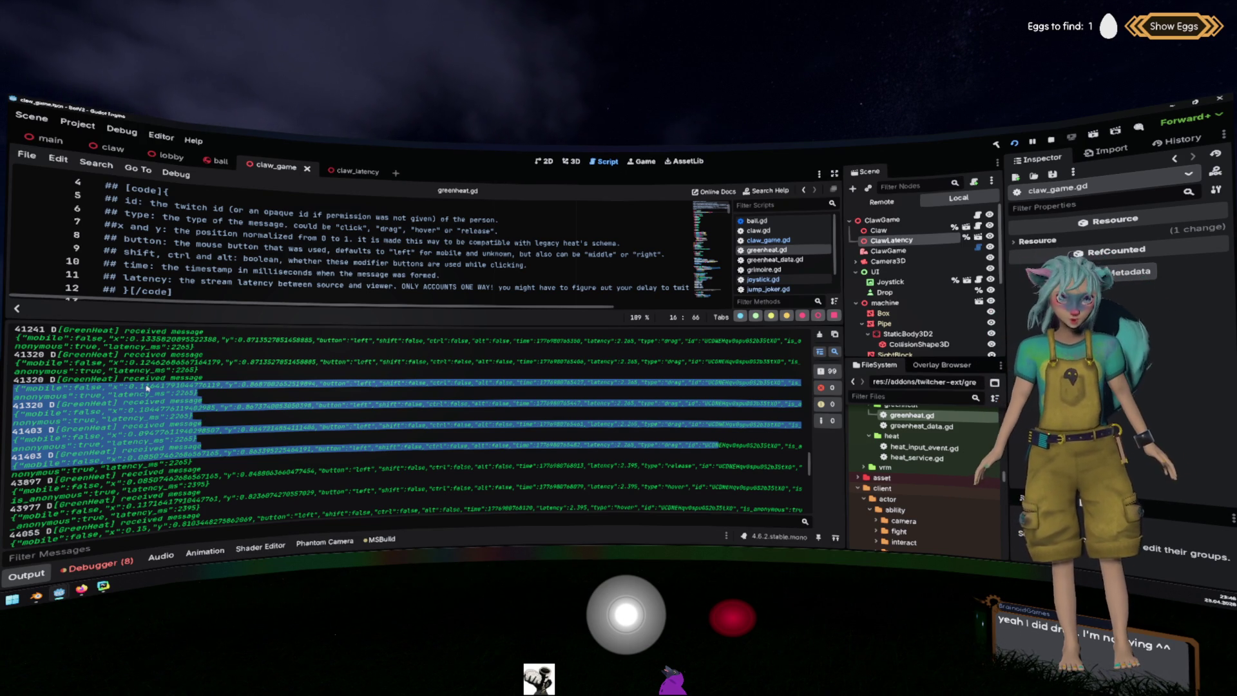
Inspect the logged drag entries in the Output, scrolling up through earlier messages.
left_click(267, 391)
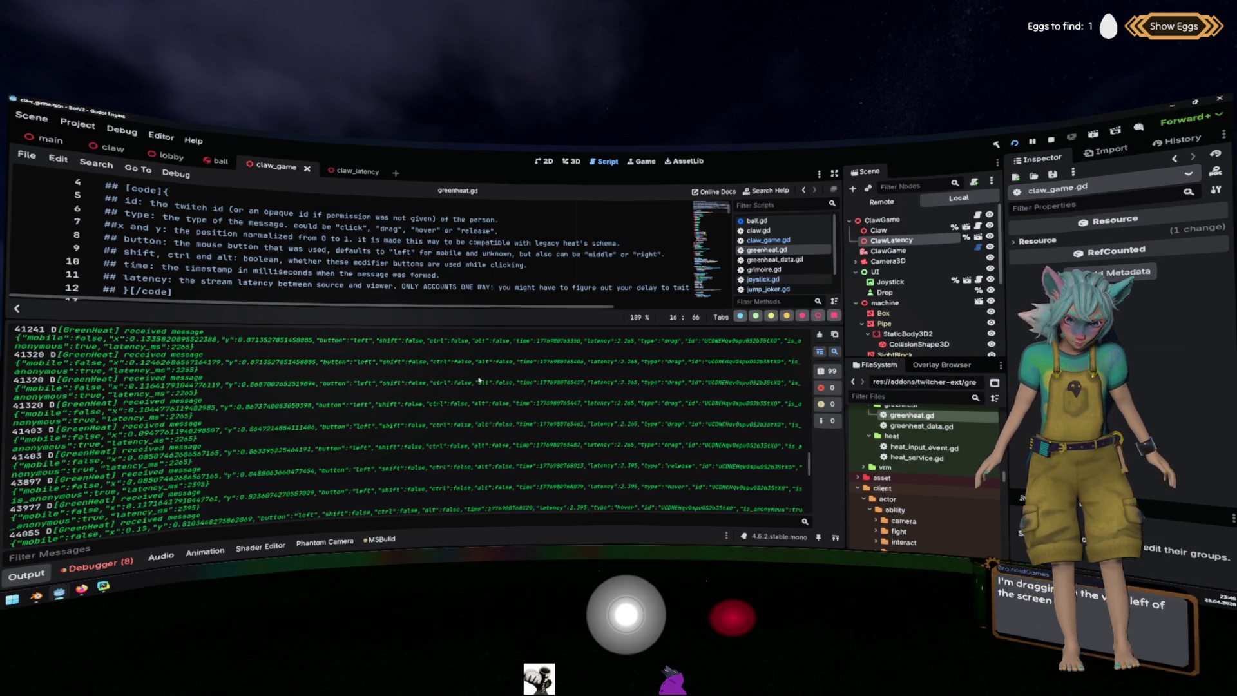
double_click(679, 382)
scroll(676, 380, "up", 5)
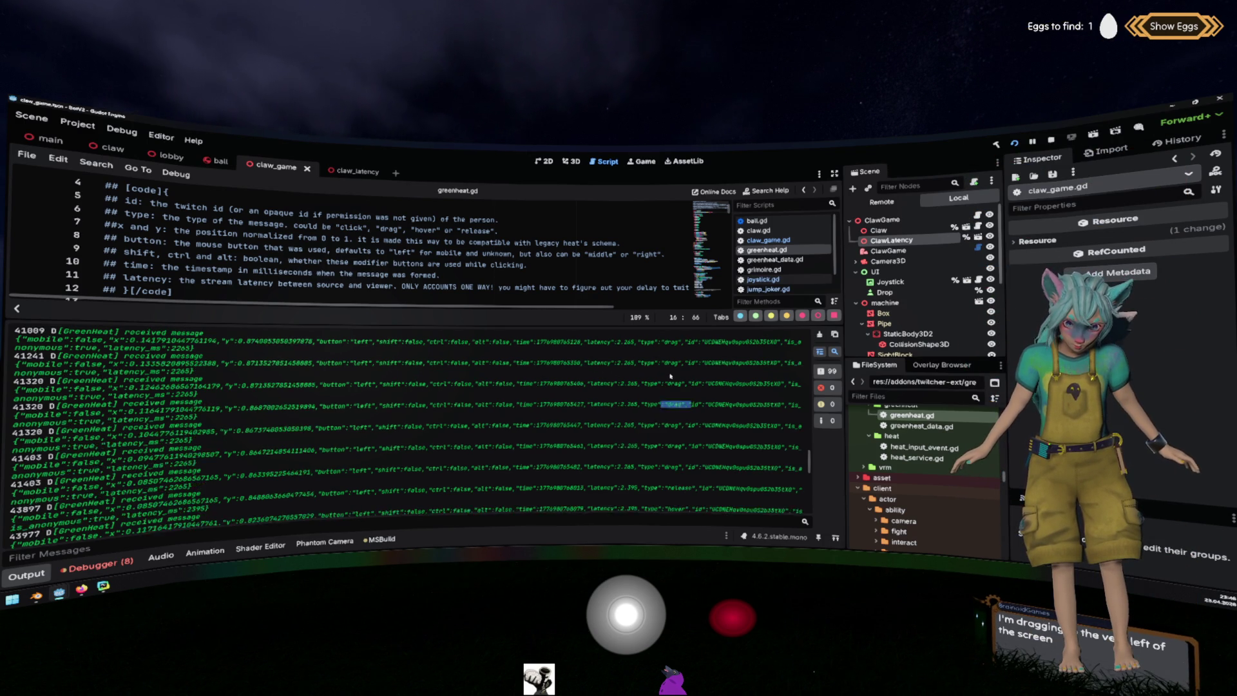
scroll(667, 425, "up", 6)
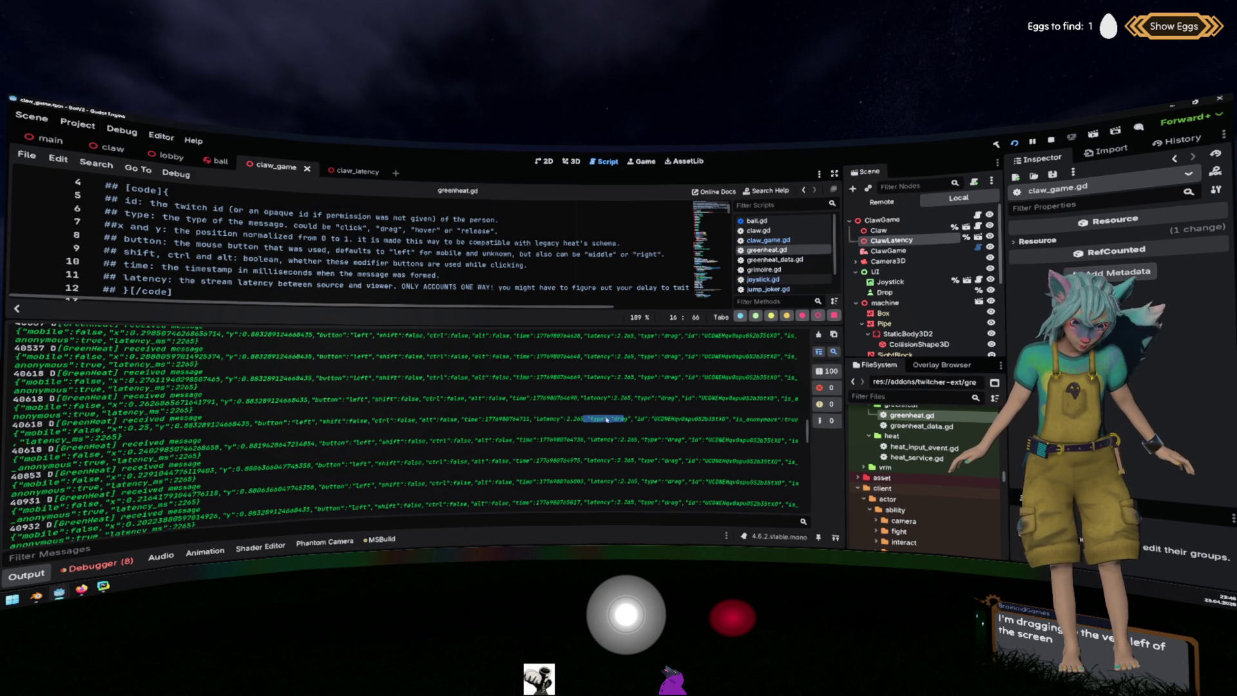
scroll(609, 419, "up", 7)
scroll(616, 420, "up", 7)
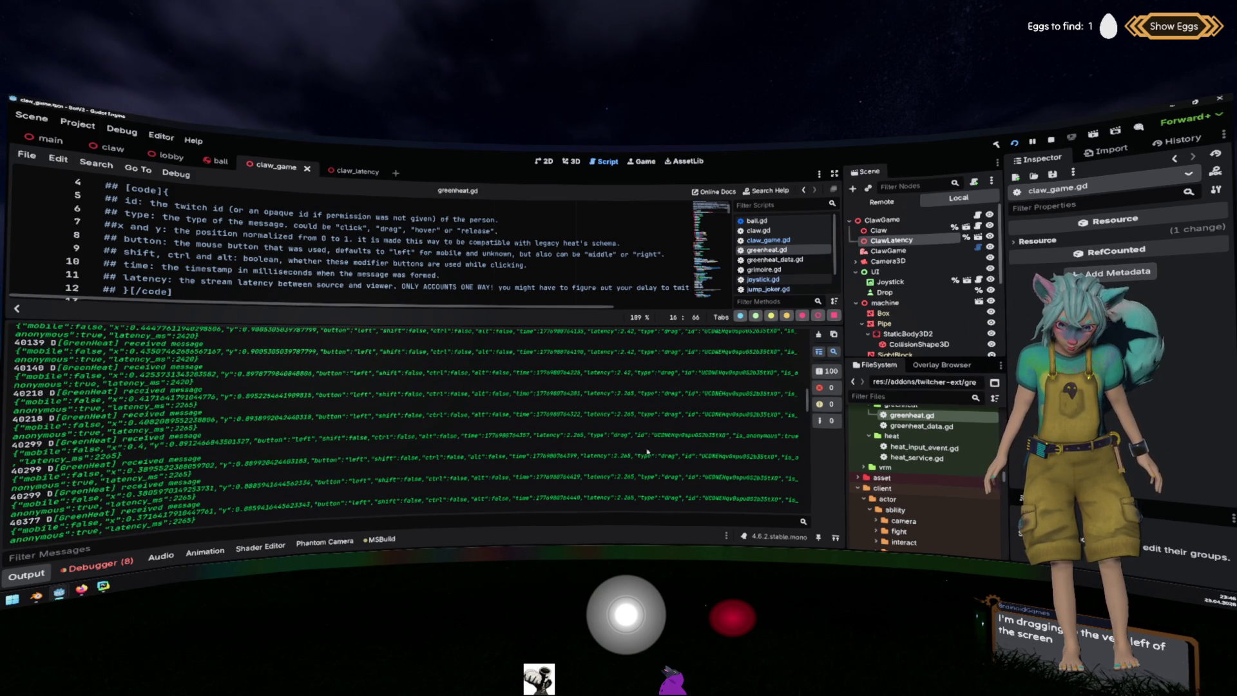
scroll(644, 438, "up", 8)
scroll(637, 427, "up", 6)
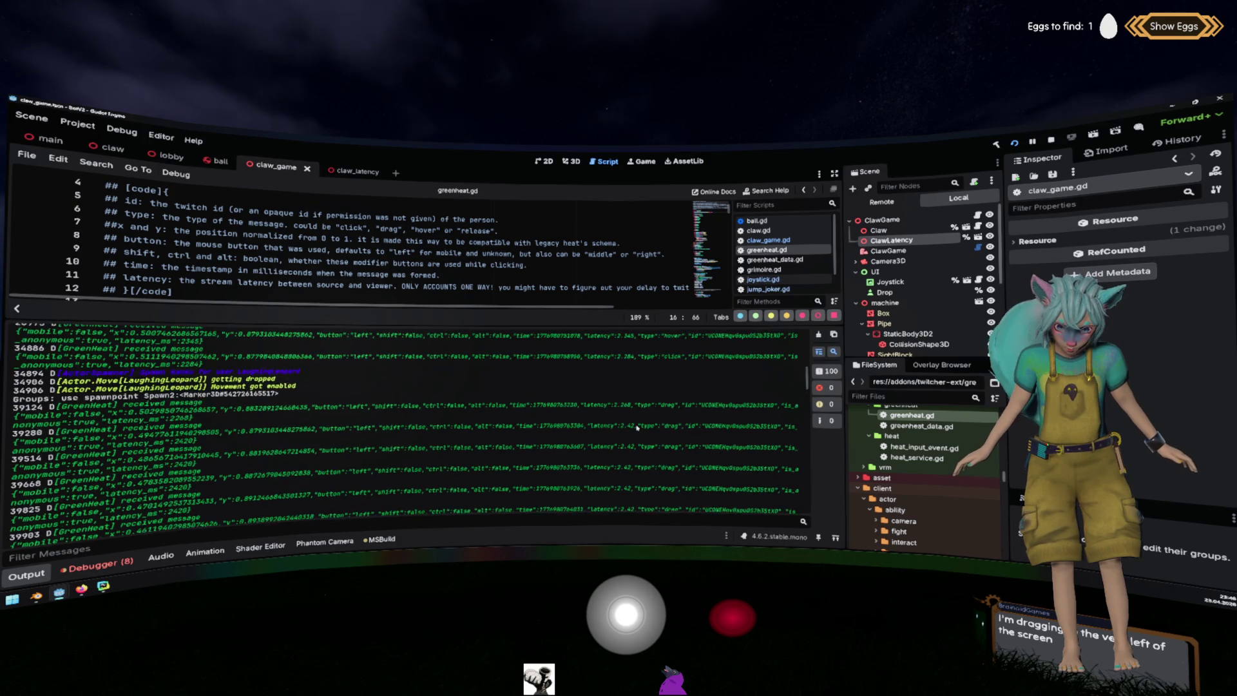
Examine a click message's latency, y, time and sender id values, then collapse the Output panel.
left_click_drag(681, 424, 583, 422)
double_click(273, 425)
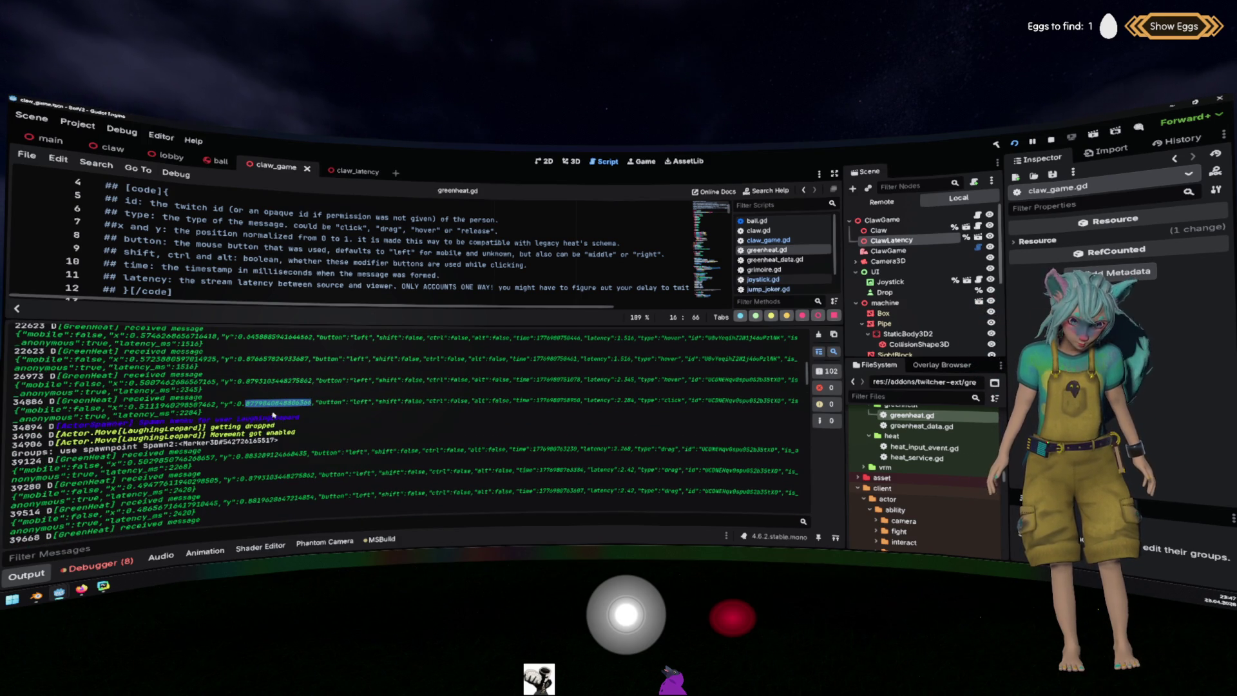
double_click(558, 400)
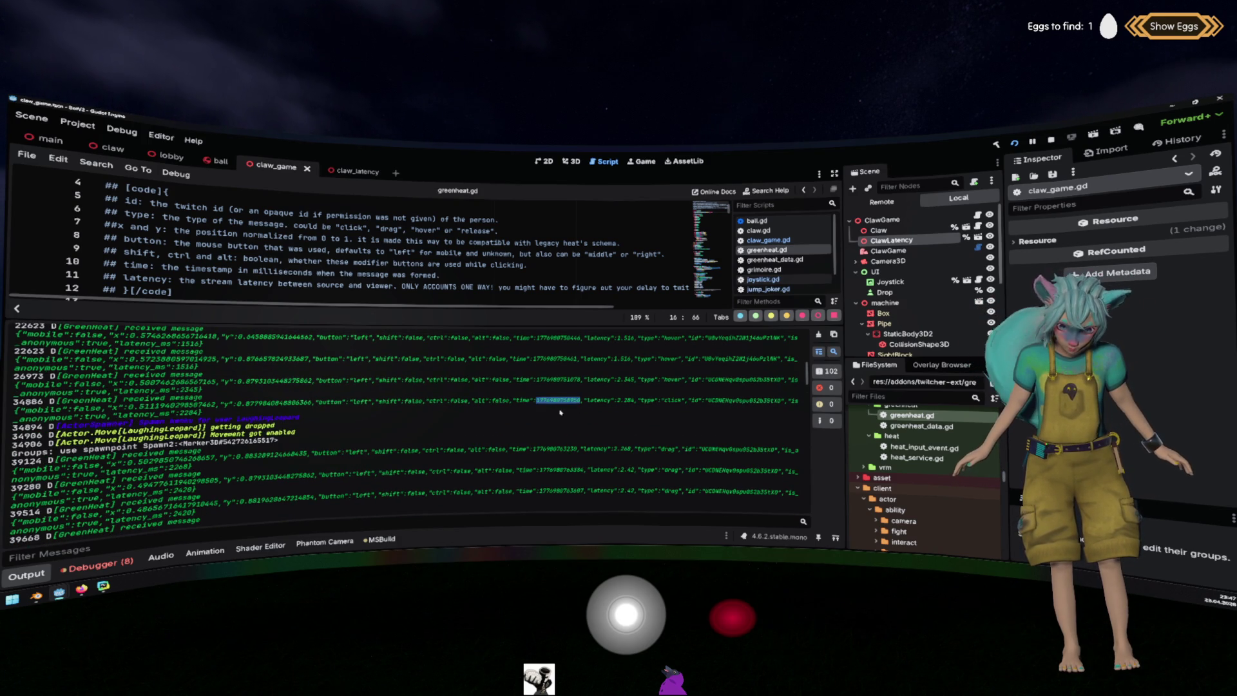
double_click(735, 401)
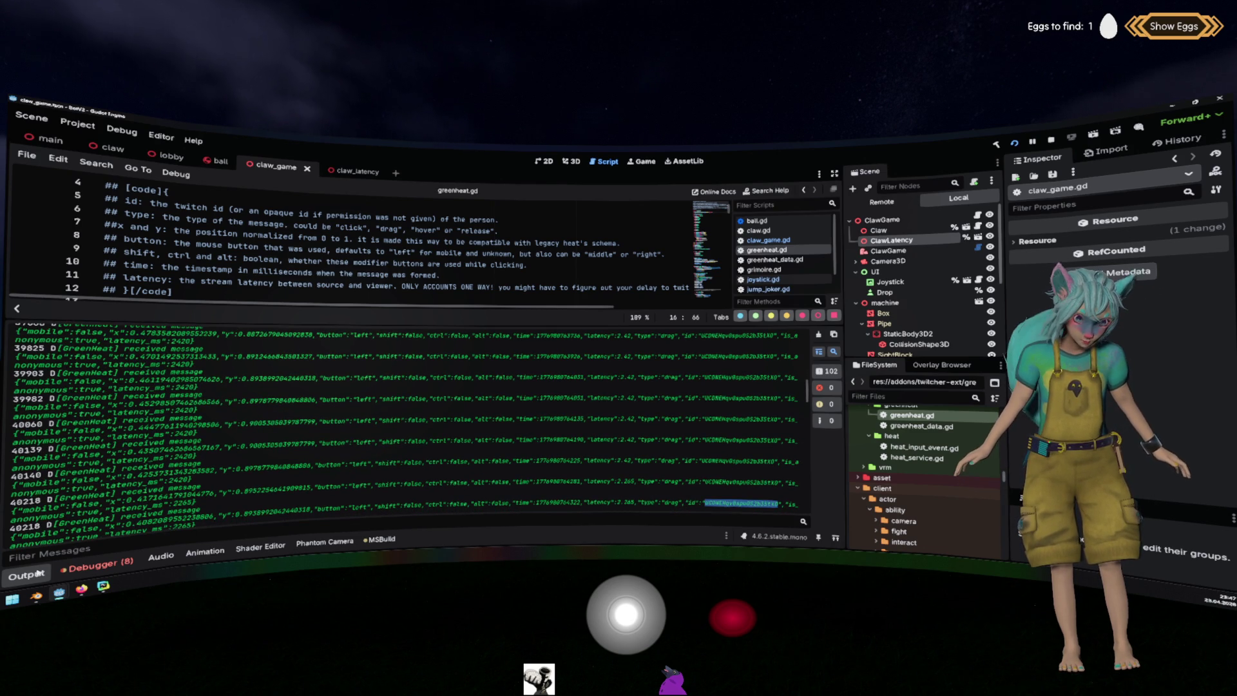
left_click(29, 574)
Scroll down greenheat.gd to the _on_message function and select its name.
scroll(372, 402, "down", 10)
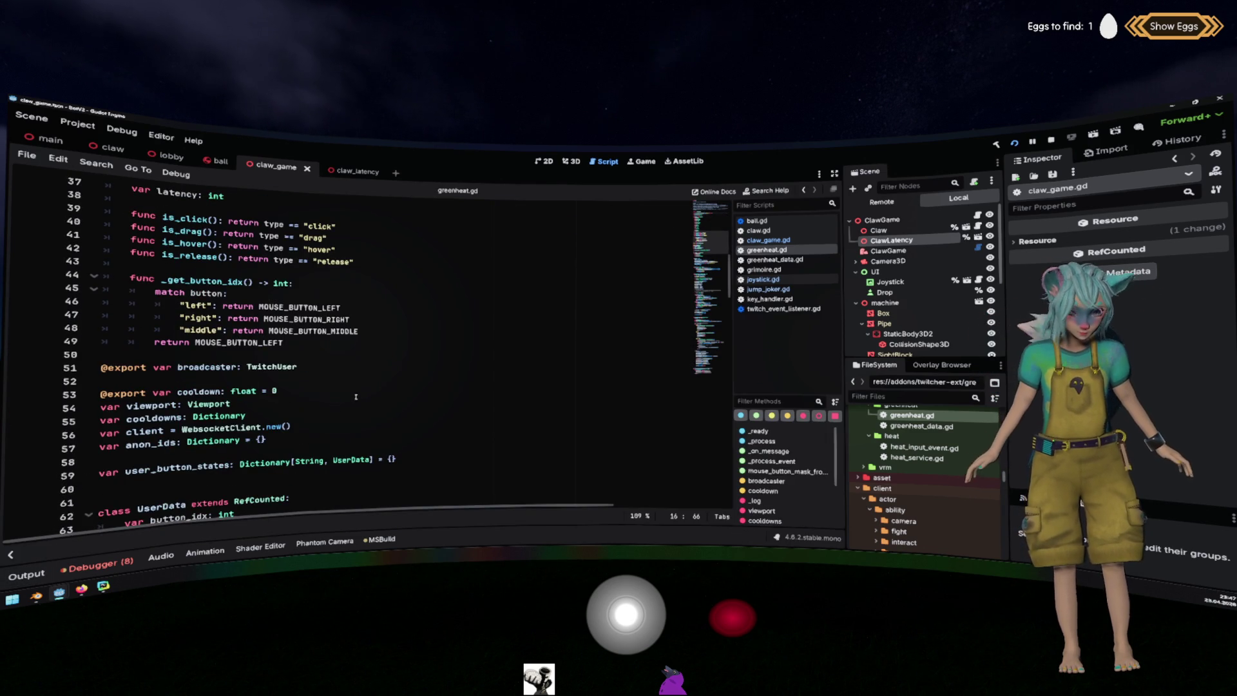
scroll(355, 395, "down", 7)
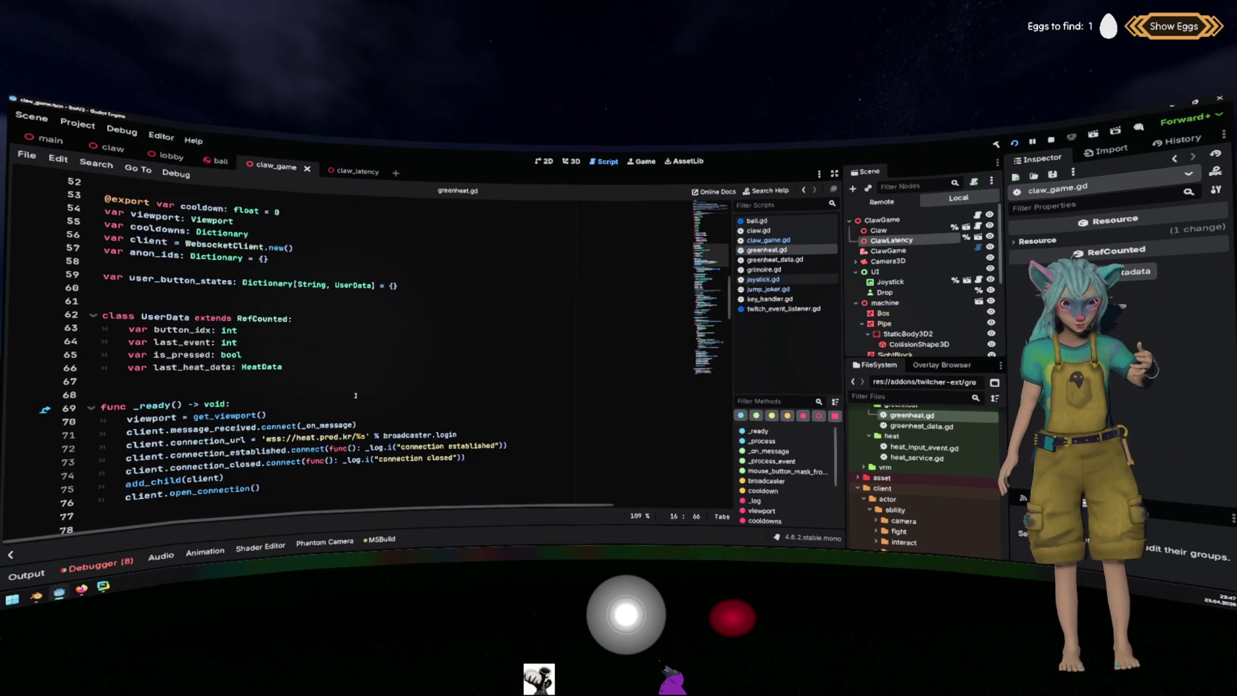
scroll(355, 394, "down", 4)
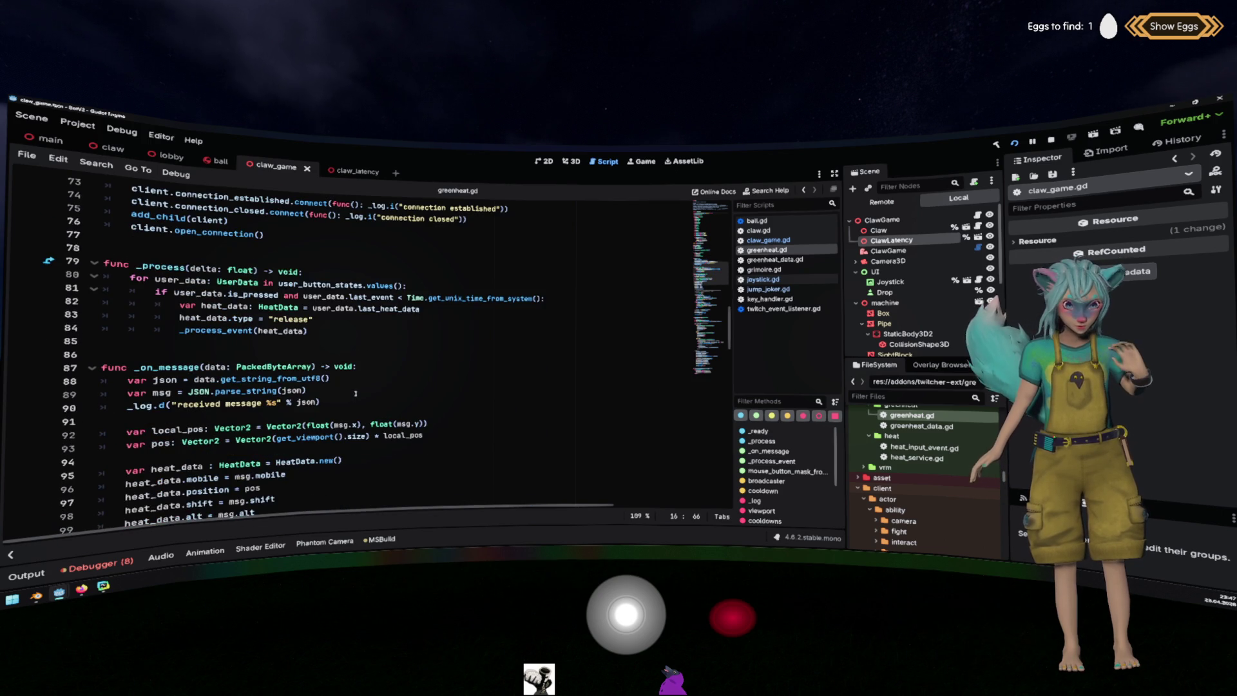
scroll(354, 392, "down", 3)
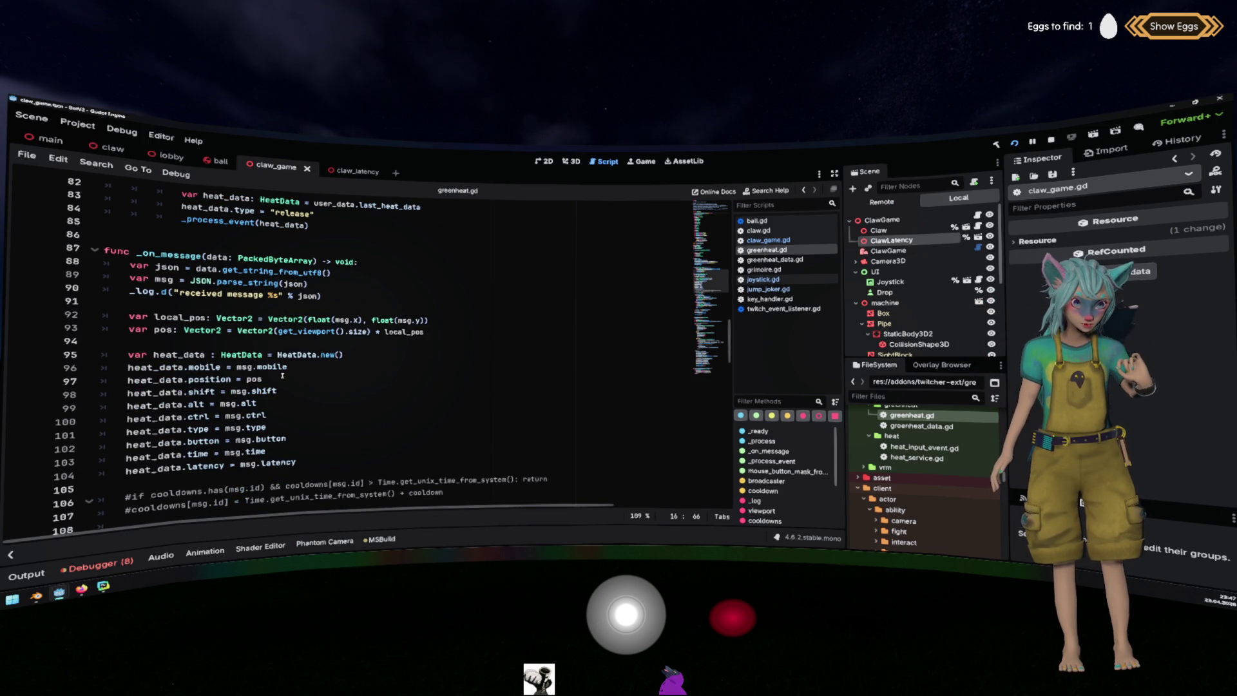
scroll(183, 348, "down", 4)
scroll(183, 261, "up", 4)
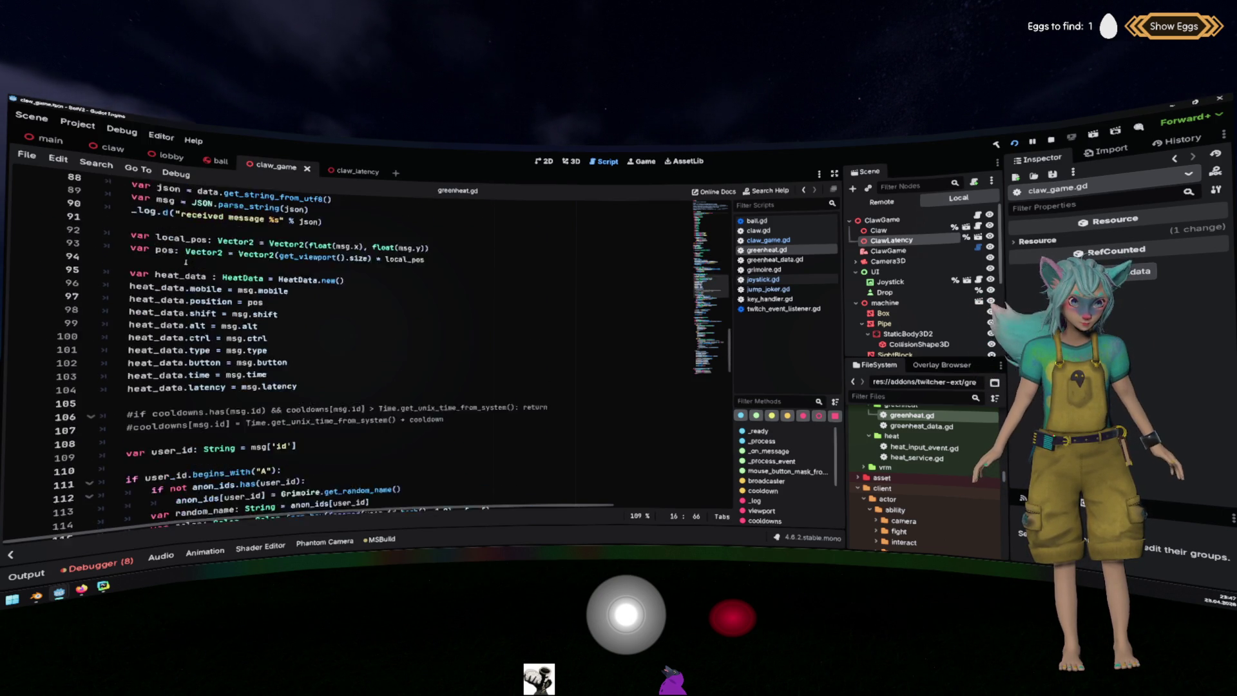
double_click(183, 256)
Select the user id checks on lines 111 and 119, then reopen the Output panel.
scroll(329, 289, "down", 2)
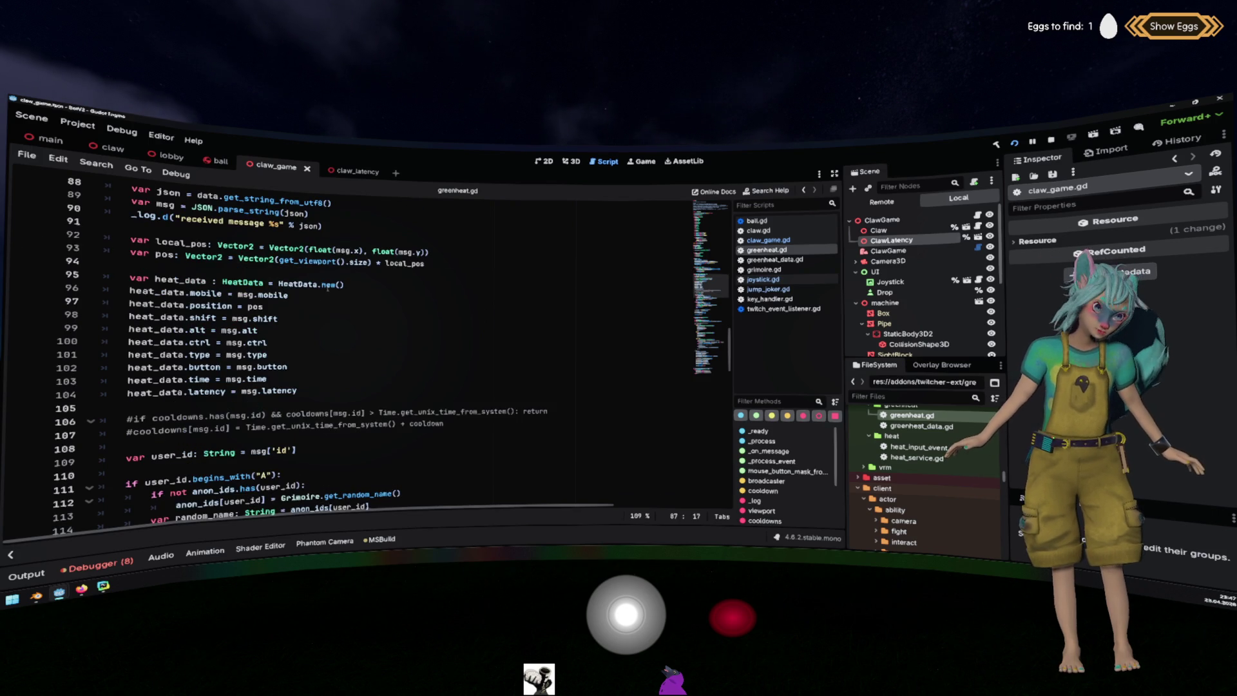
scroll(213, 225, "down", 5)
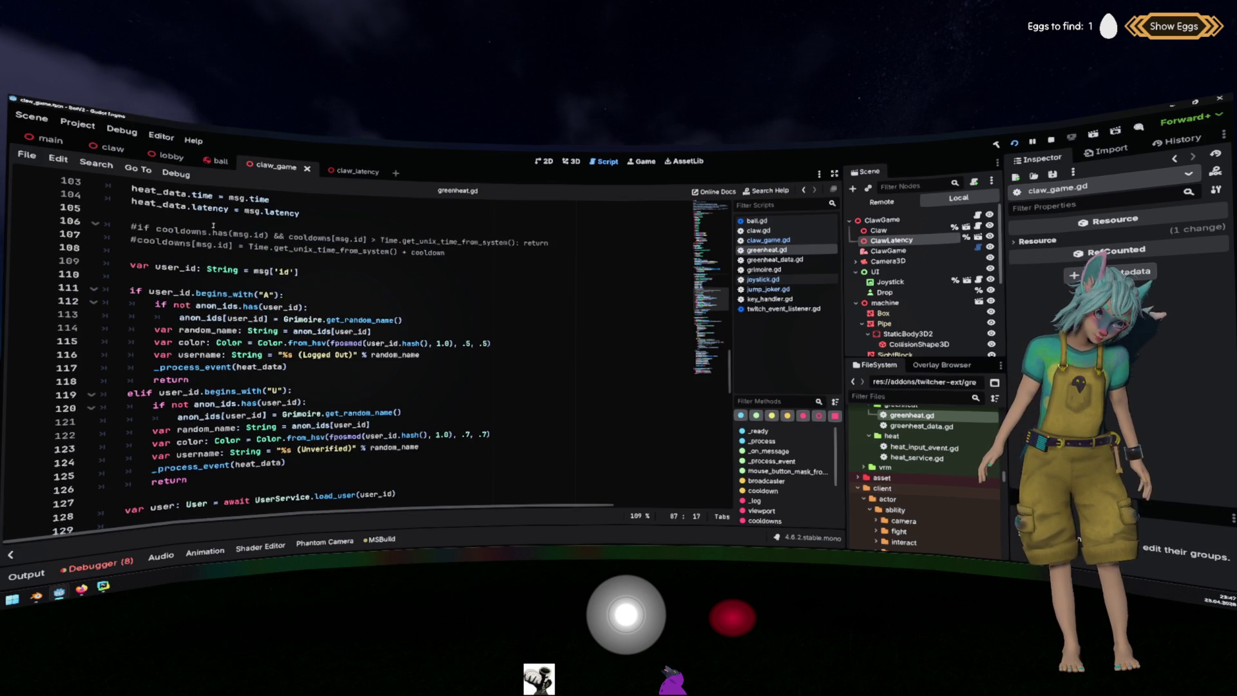
left_click(309, 270)
left_click_drag(293, 390, 128, 391)
left_click_drag(295, 295, 158, 293)
left_click_drag(294, 391, 188, 391)
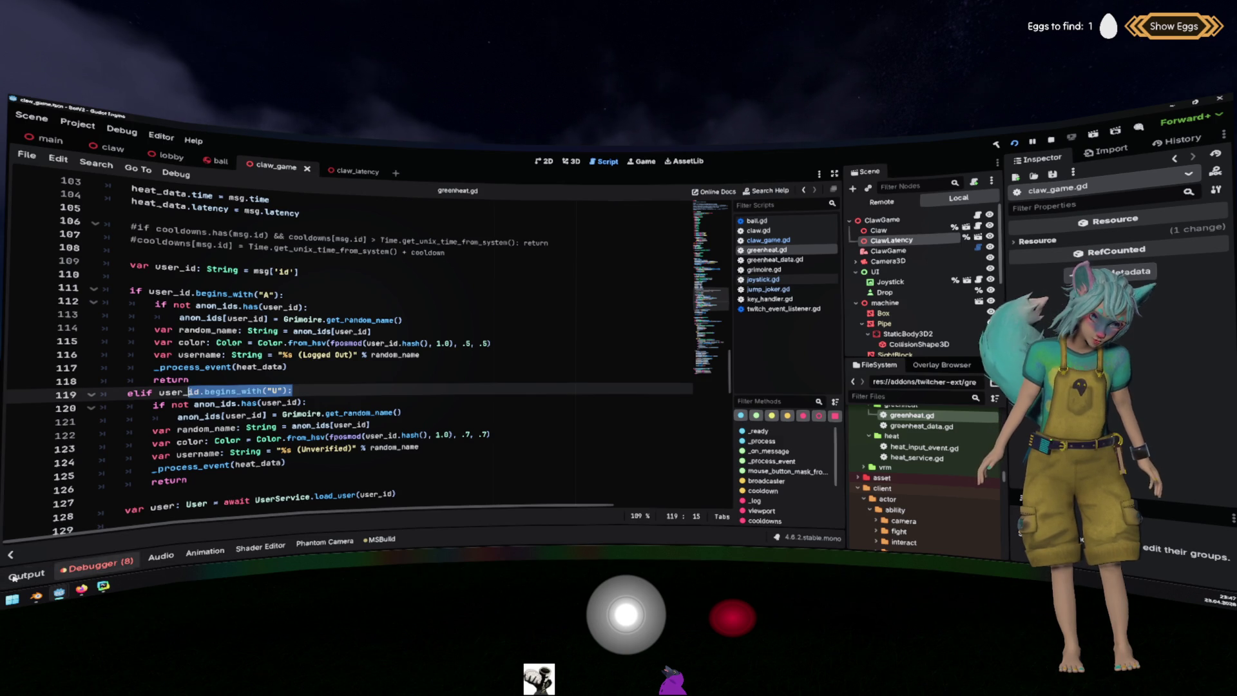
left_click(50, 572)
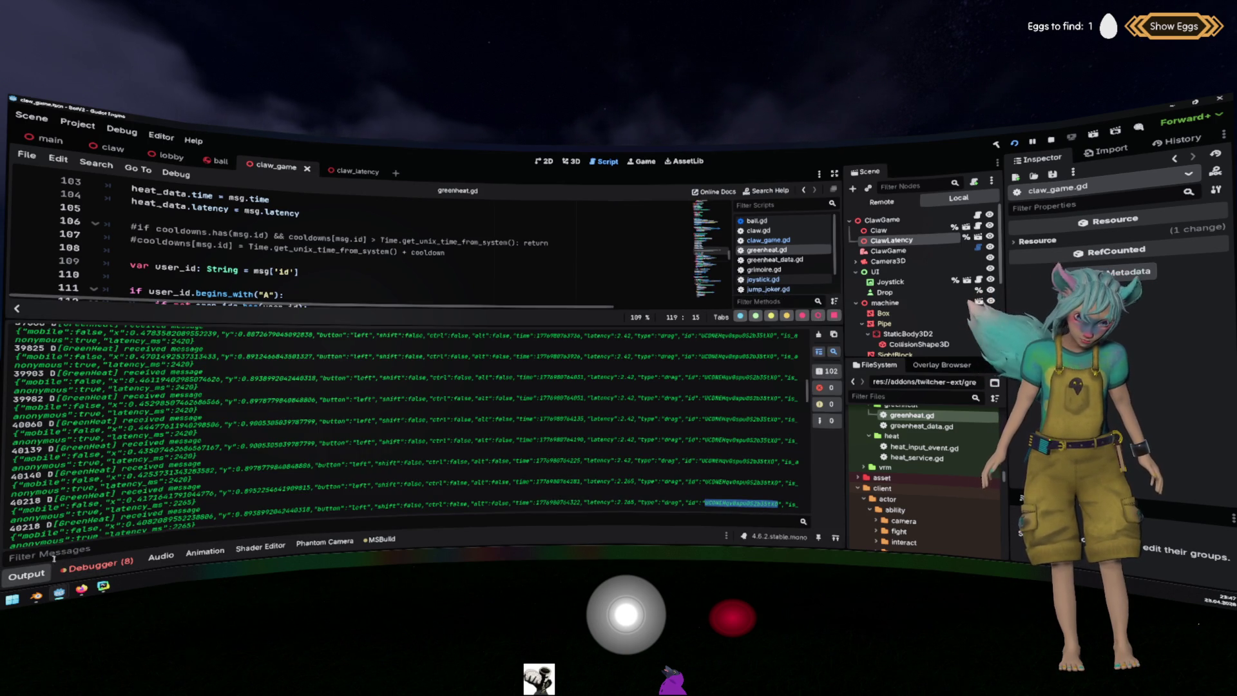
left_click(27, 574)
left_click_drag(295, 391, 158, 391)
scroll(299, 409, "down", 3)
left_click(182, 295)
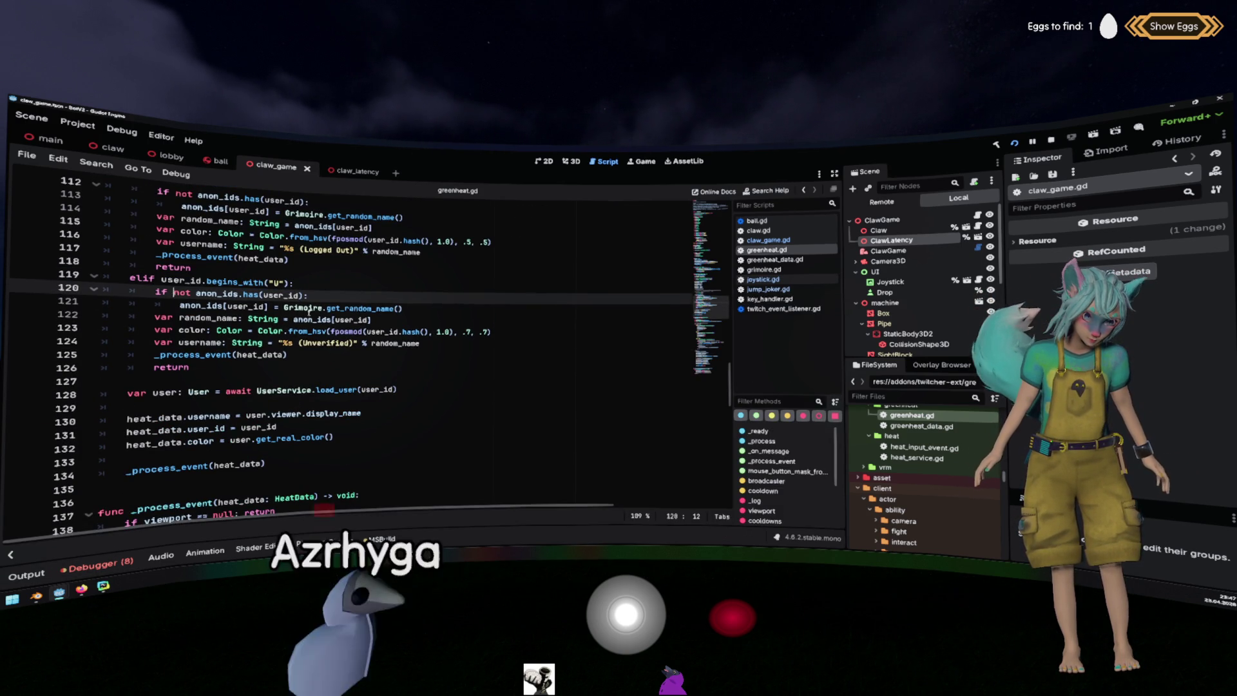
left_click_drag(372, 319, 251, 318)
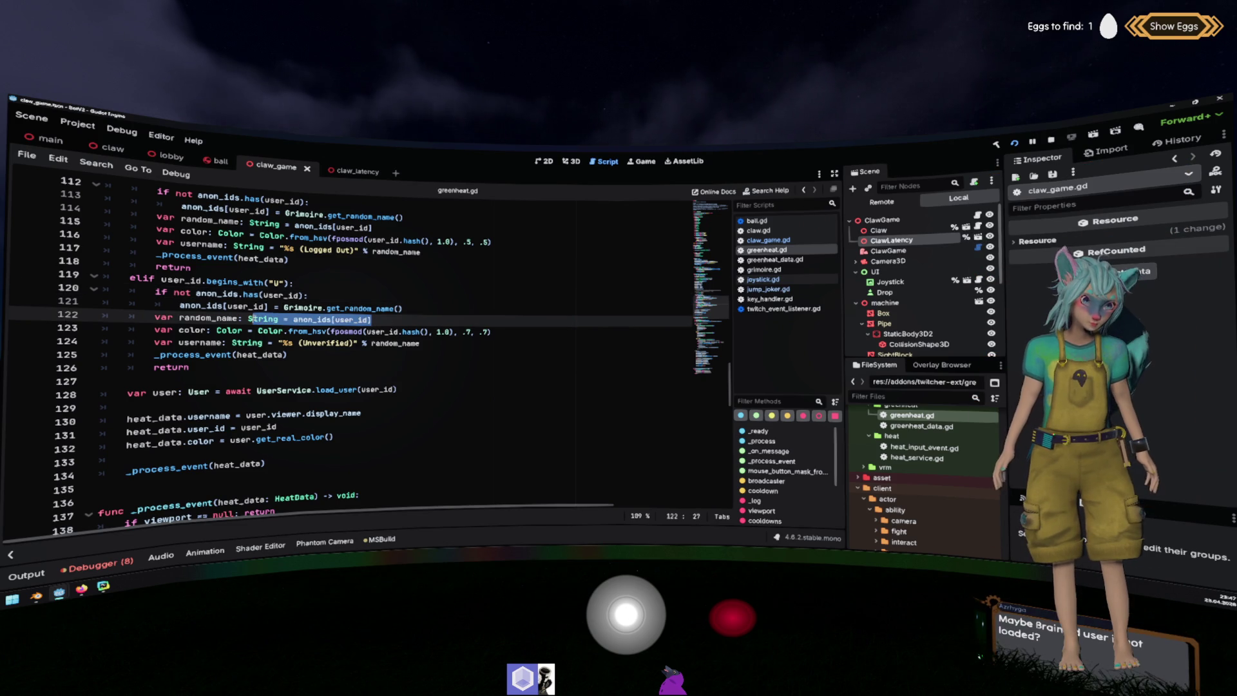
double_click(192, 330)
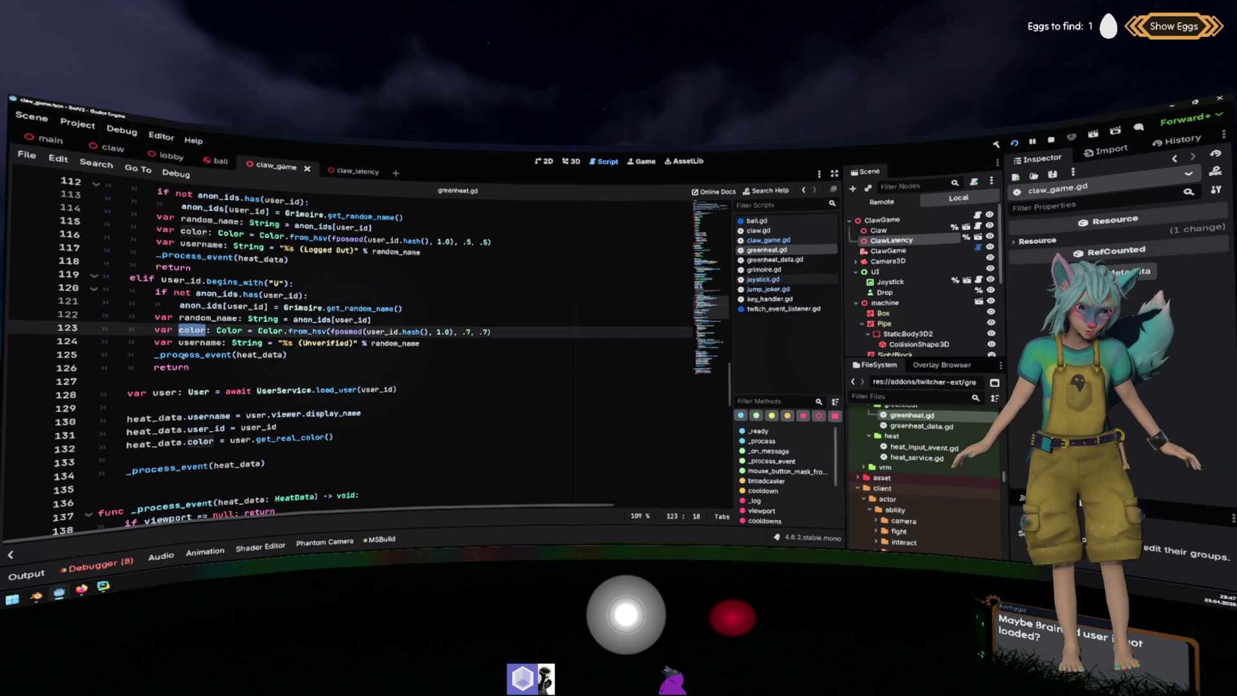
left_click(182, 354)
scroll(182, 355, "down", 1)
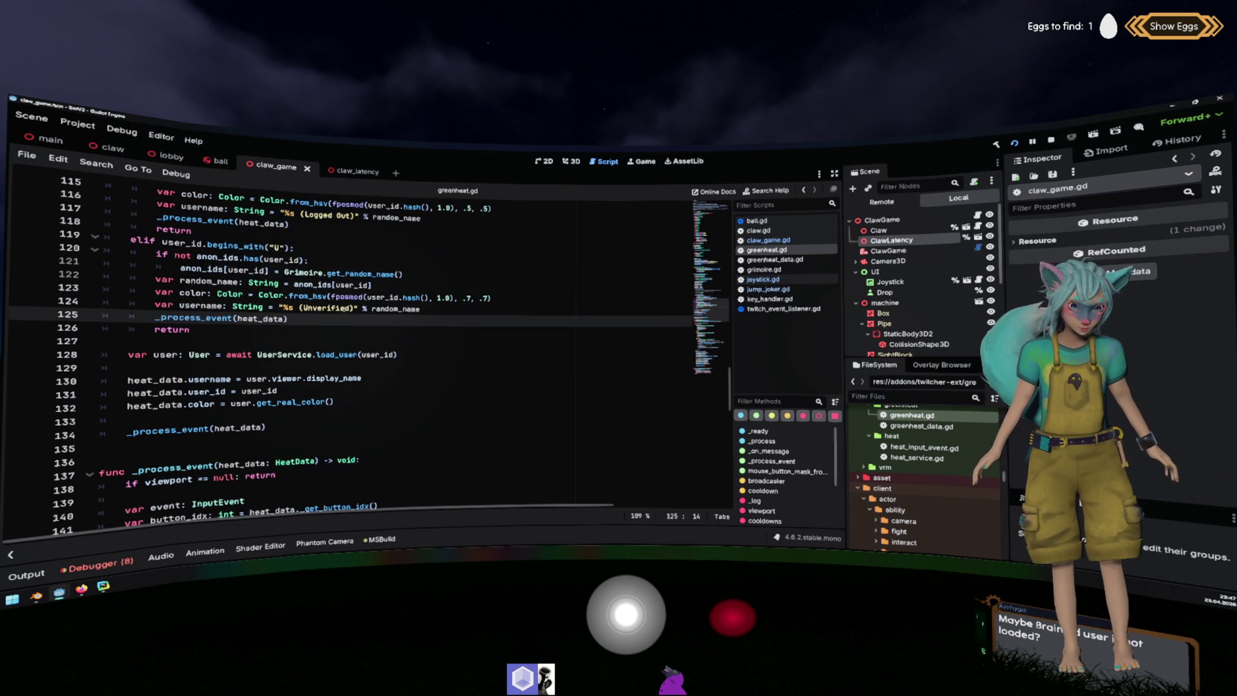
mouse_move(279, 426)
left_mouse_down()
mouse_move(123, 429)
mouse_move(66, 356)
left_mouse_up()
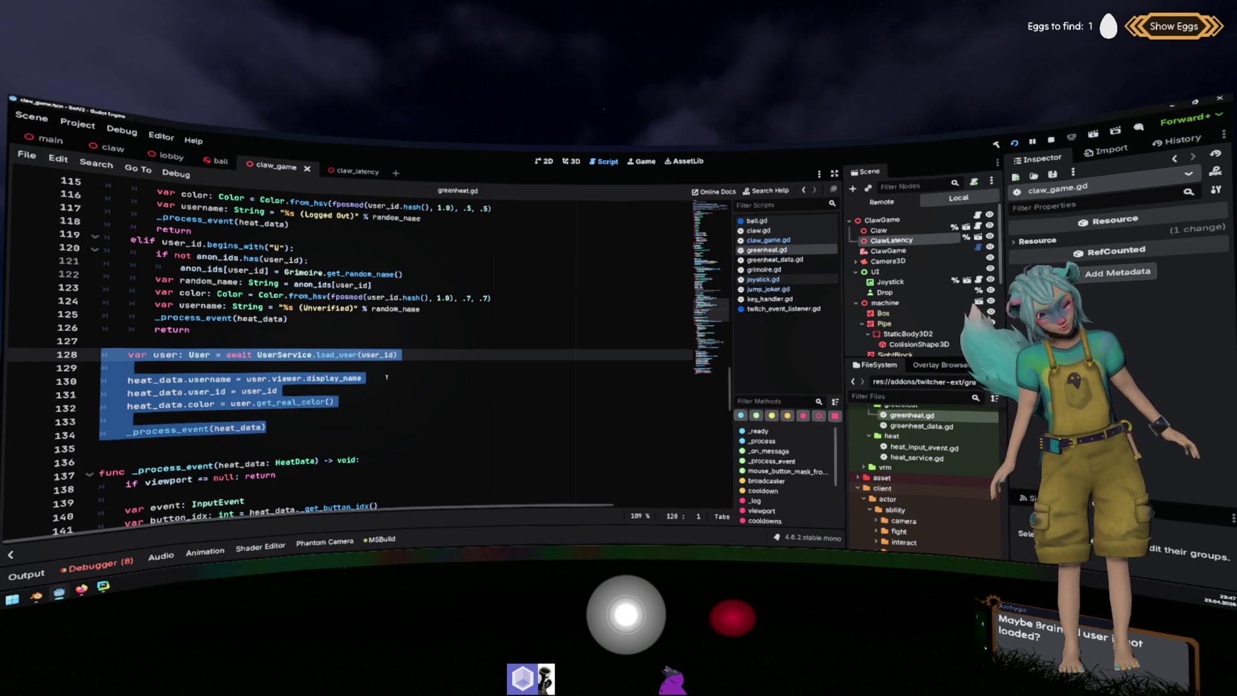
double_click(208, 380)
double_click(206, 392)
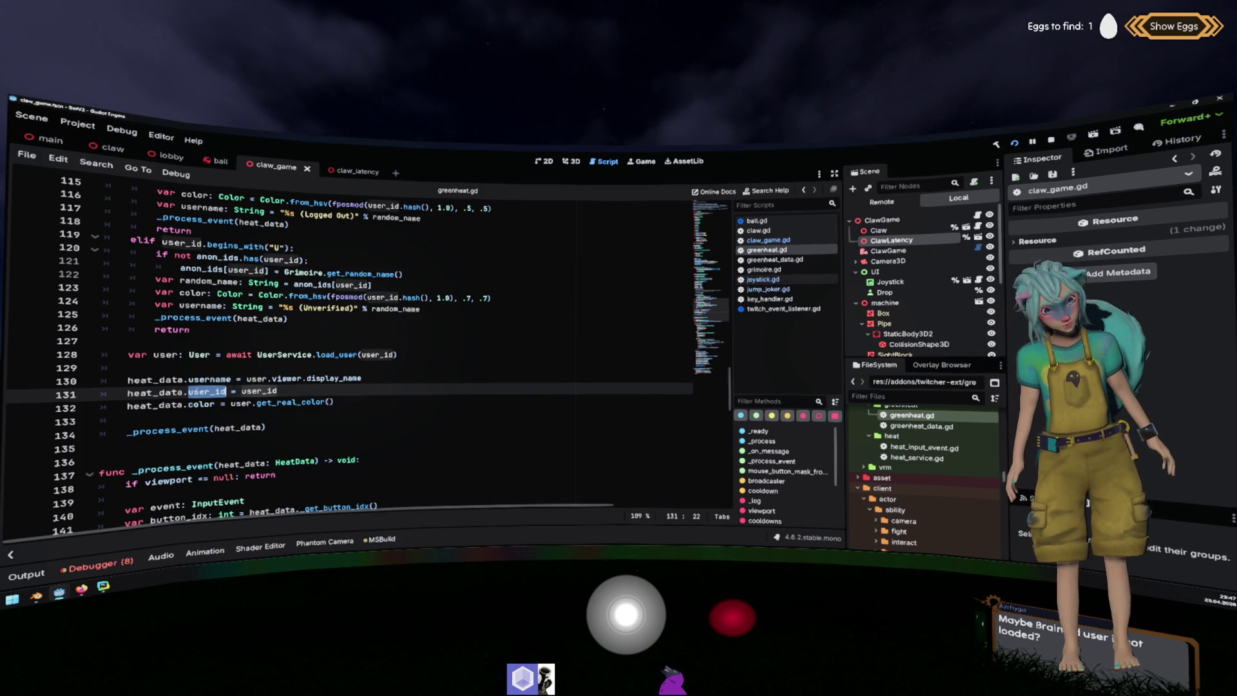
double_click(156, 381)
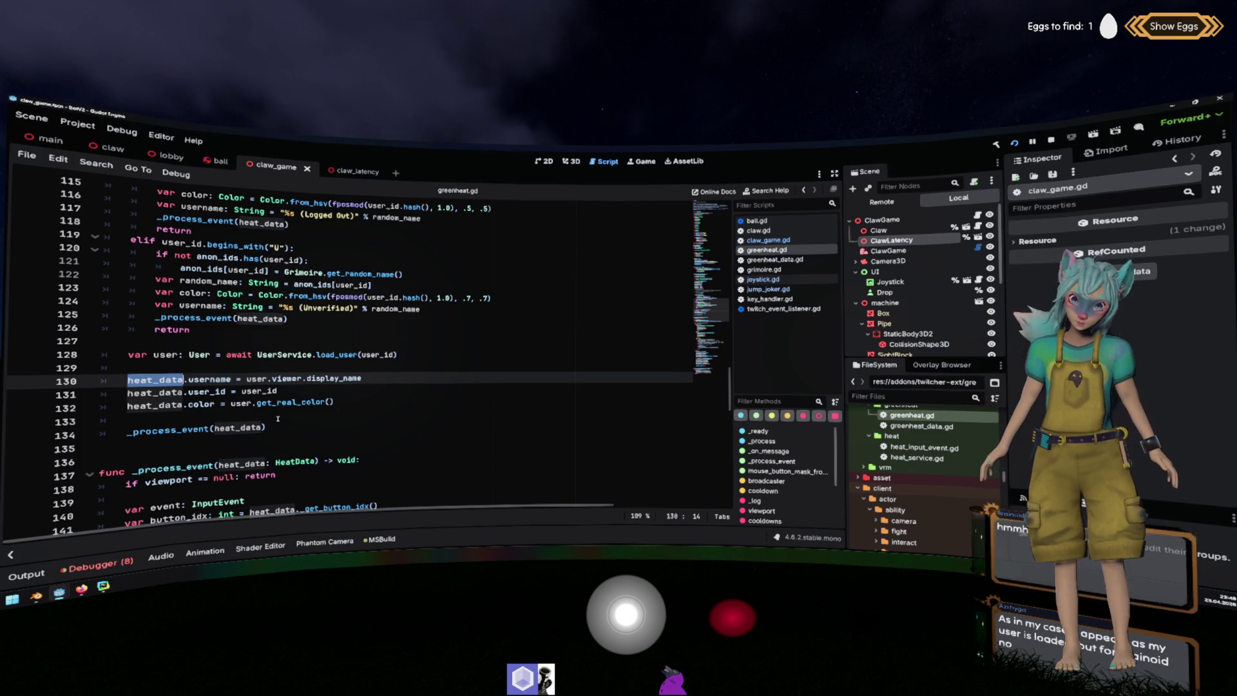
scroll(278, 419, "up", 1)
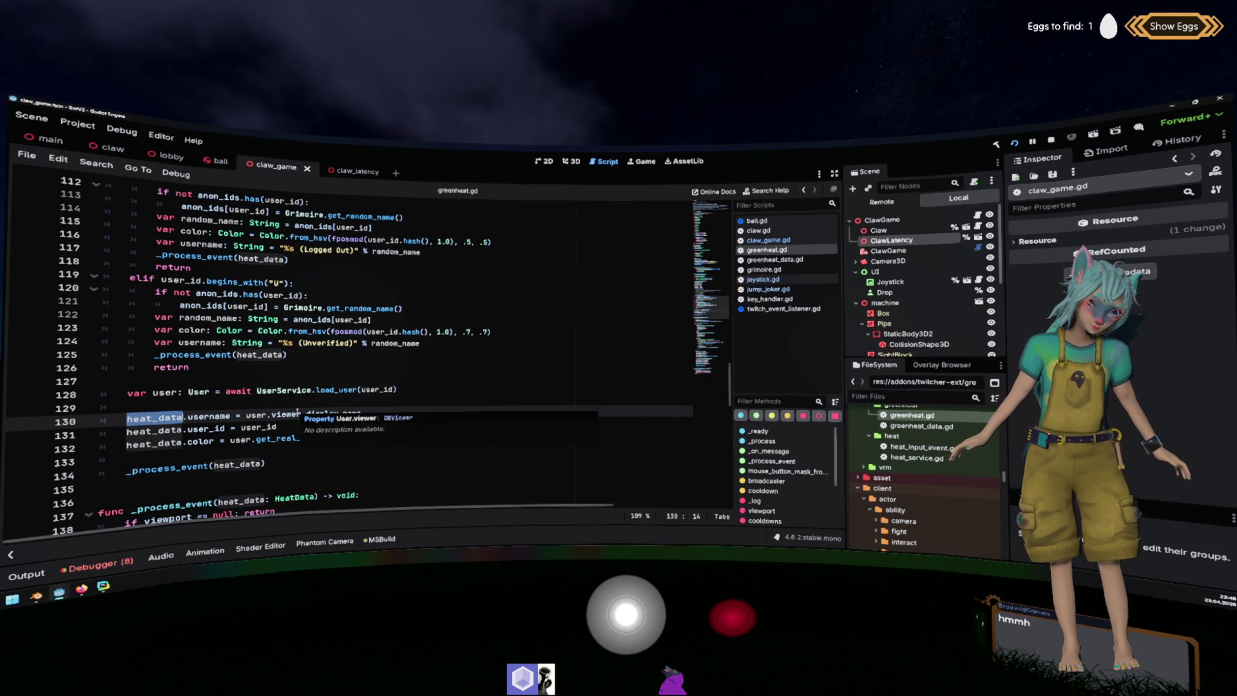
scroll(293, 413, "down", 1)
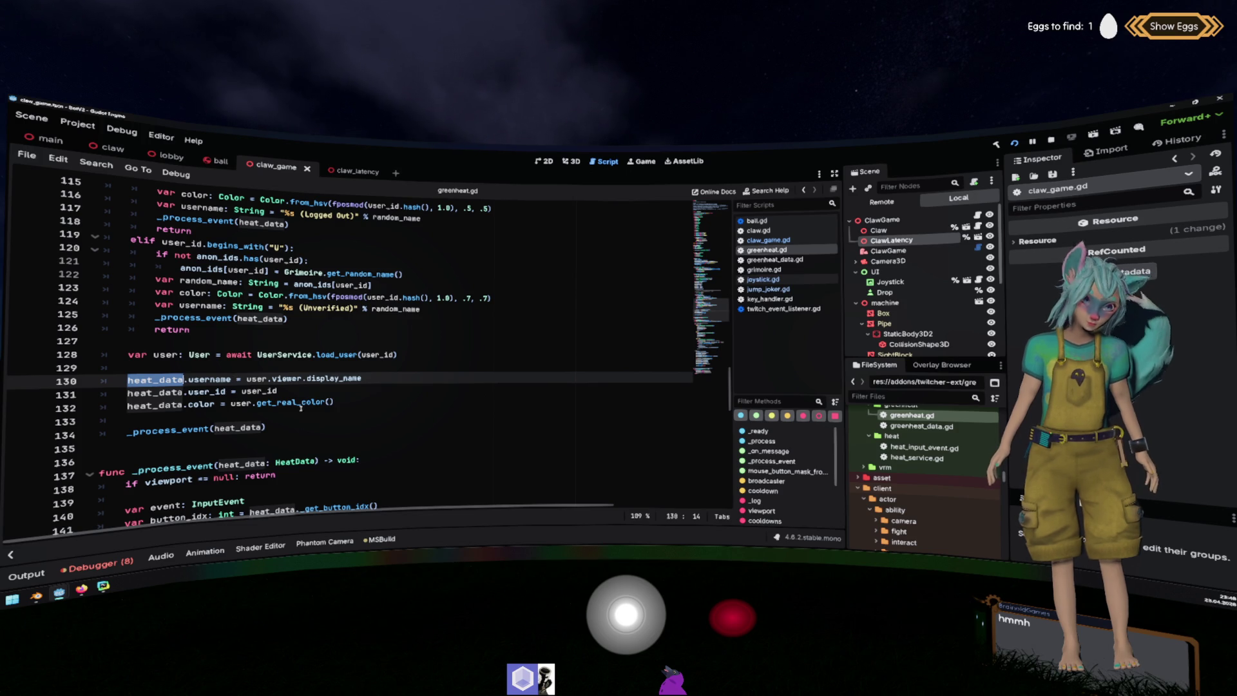
mouse_move(221, 404)
left_mouse_down()
mouse_move(181, 383)
mouse_move(194, 404)
mouse_move(152, 404)
left_mouse_up()
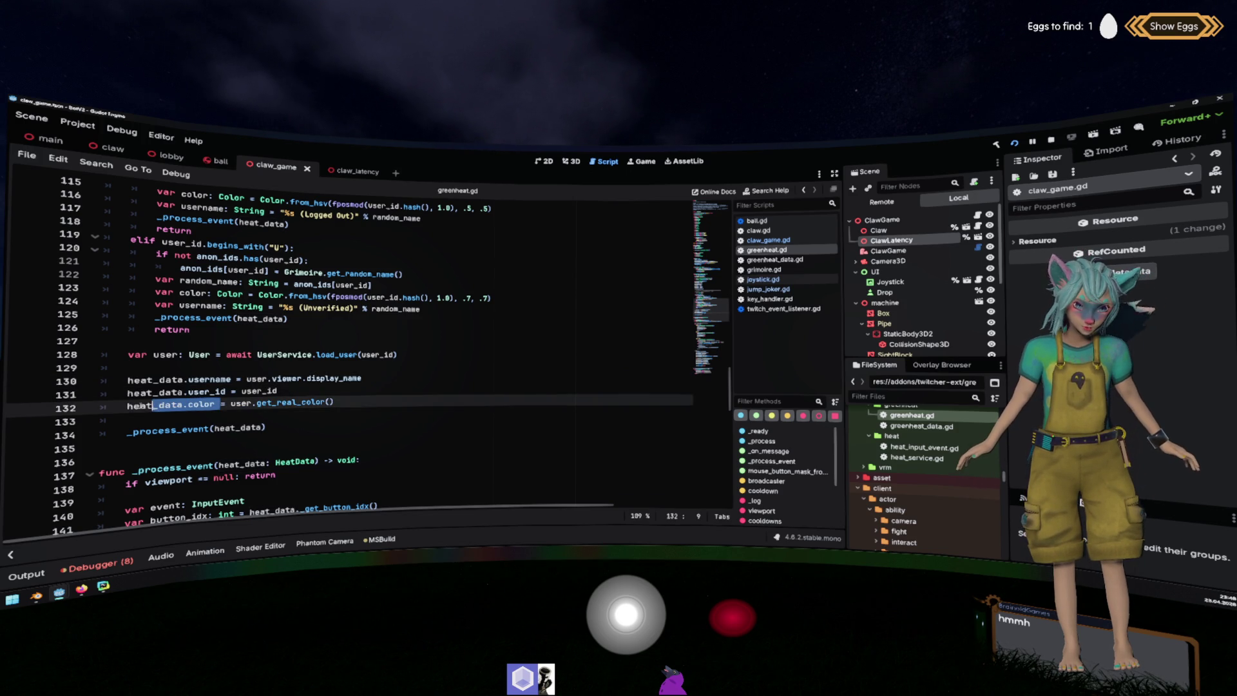
Add heat_data.username = random_name and heat_data.color = color to the unverified 'U' branch.
left_click(218, 316)
key("Up")
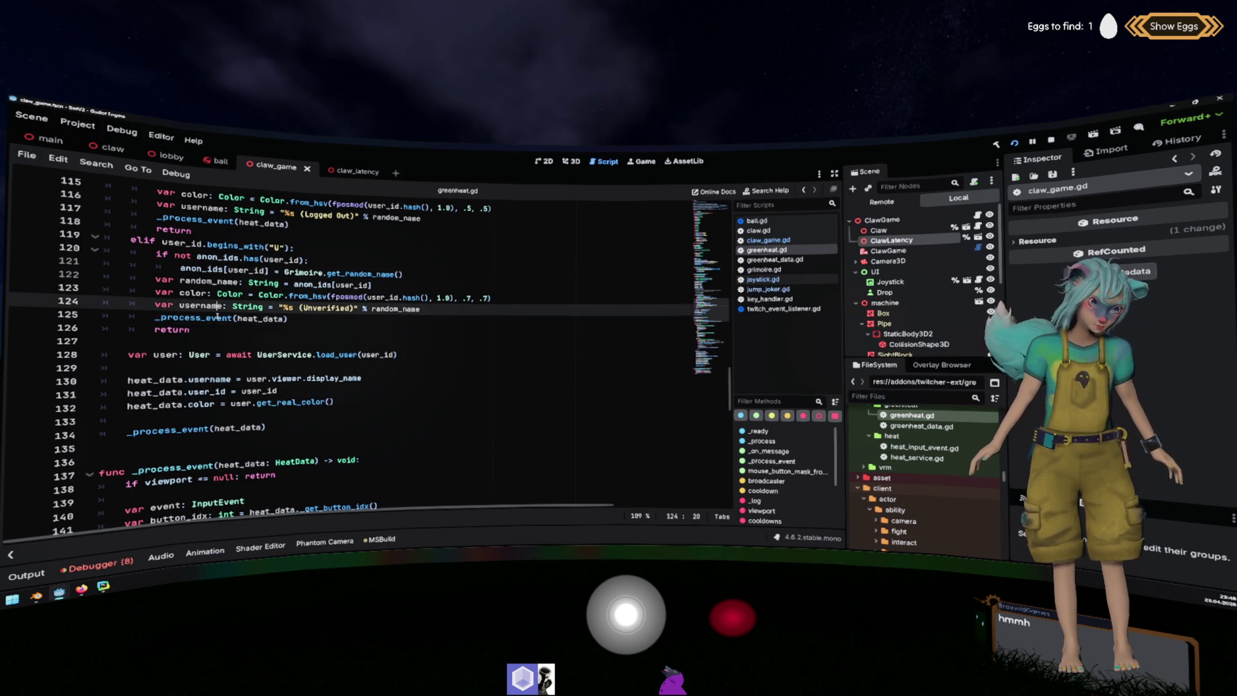
key("End")
key("Return")
type("heat_data.color")
type("color")
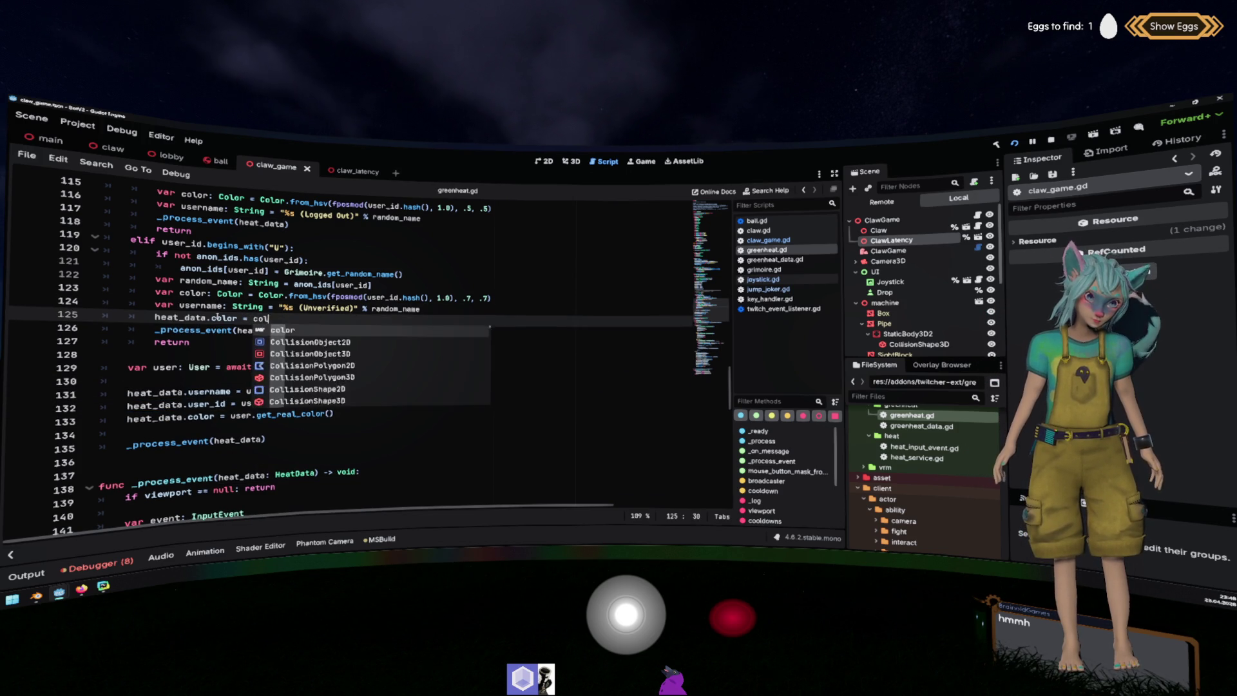
left_click(232, 392)
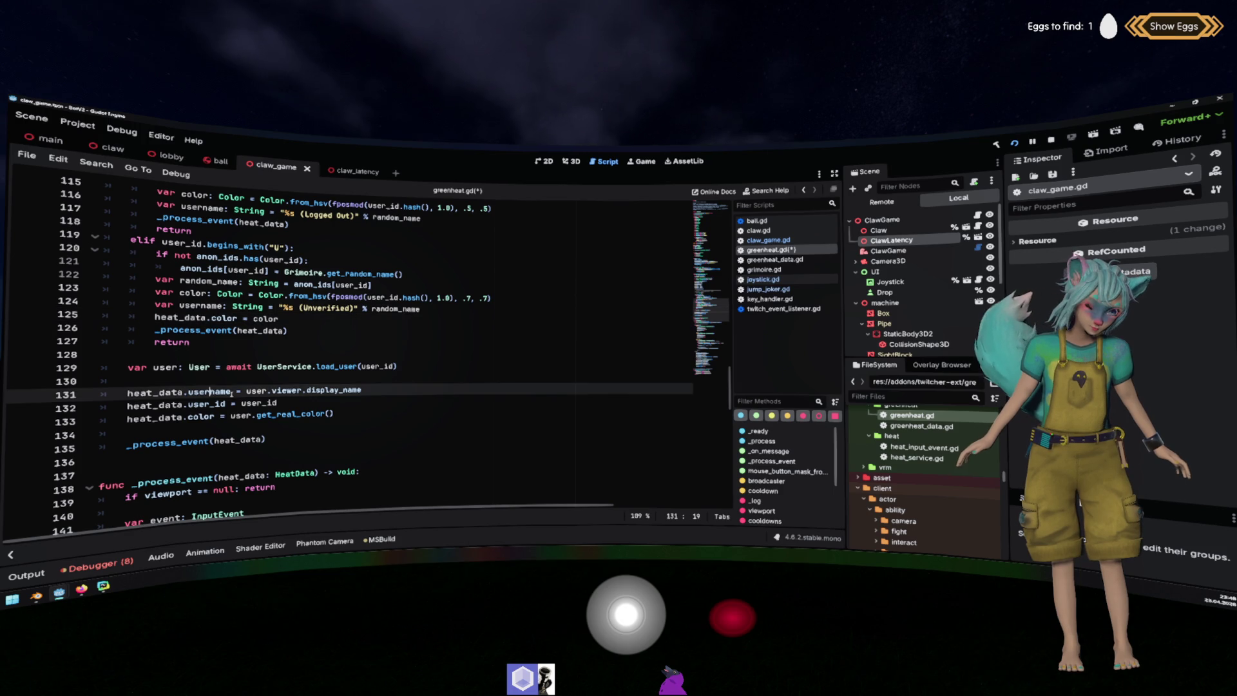
key("Home")
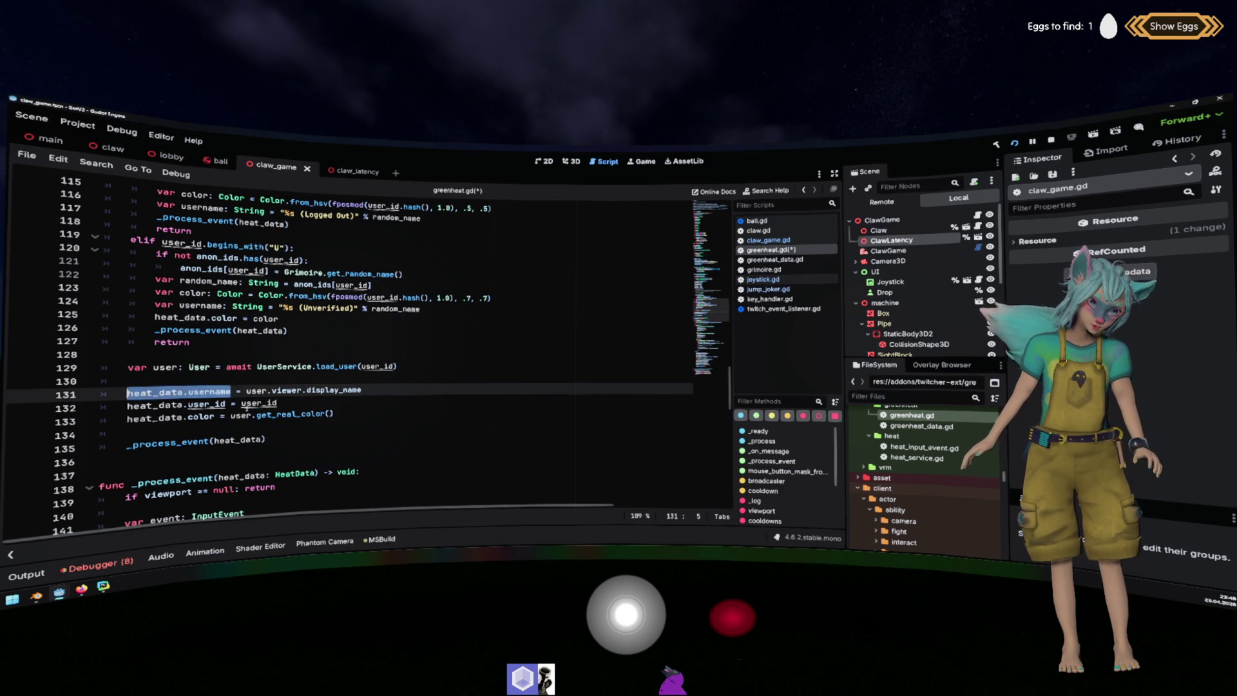
key("Up")
key("Up")
key("Up")
key("Return")
key("Up")
type("heat_data.username")
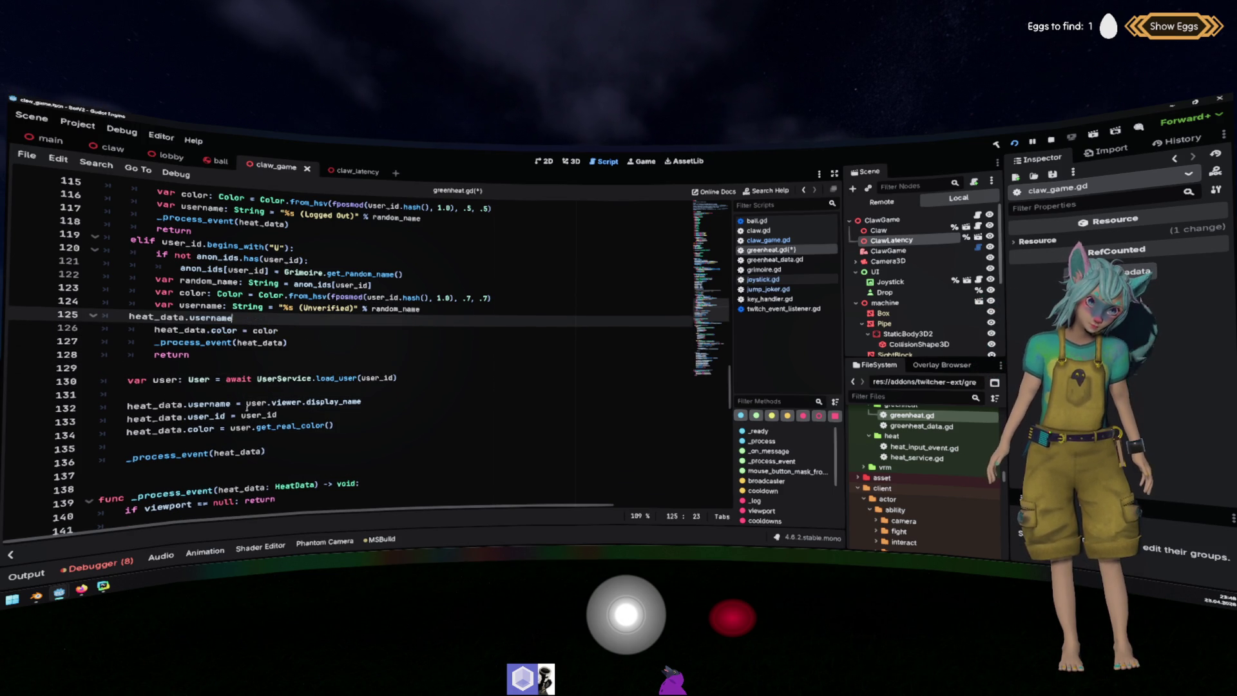
key("Home")
key("Tab")
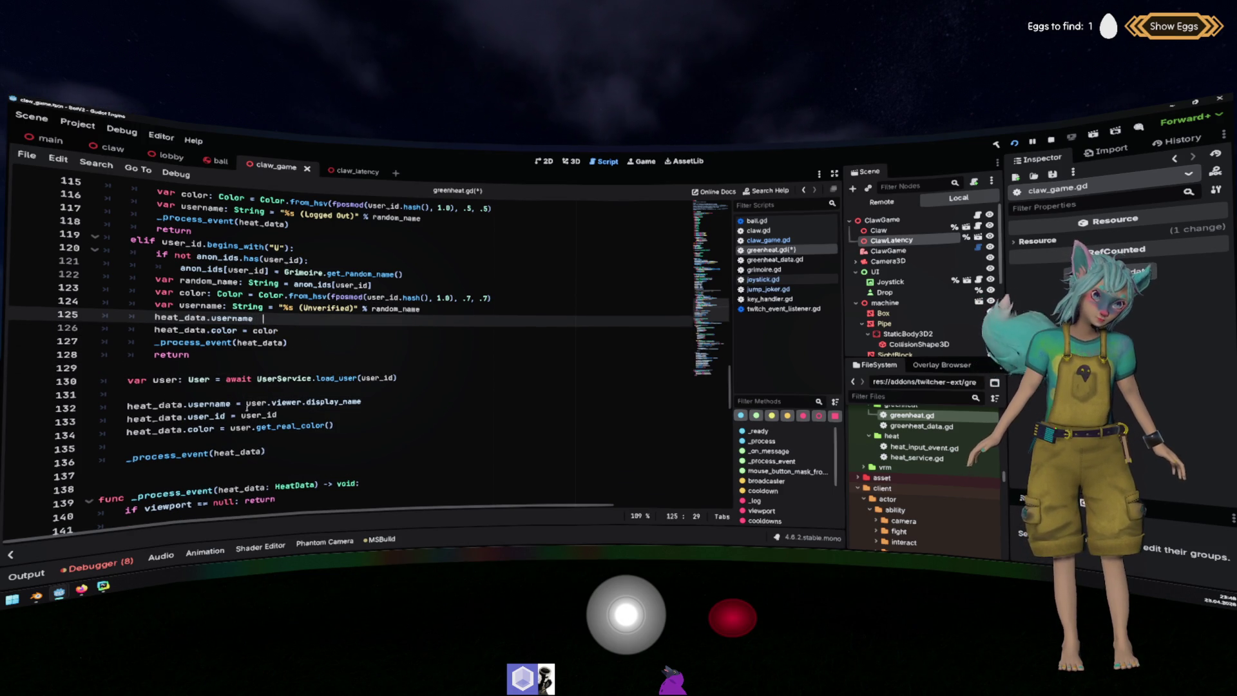
key("End")
type("= ra")
key("Return")
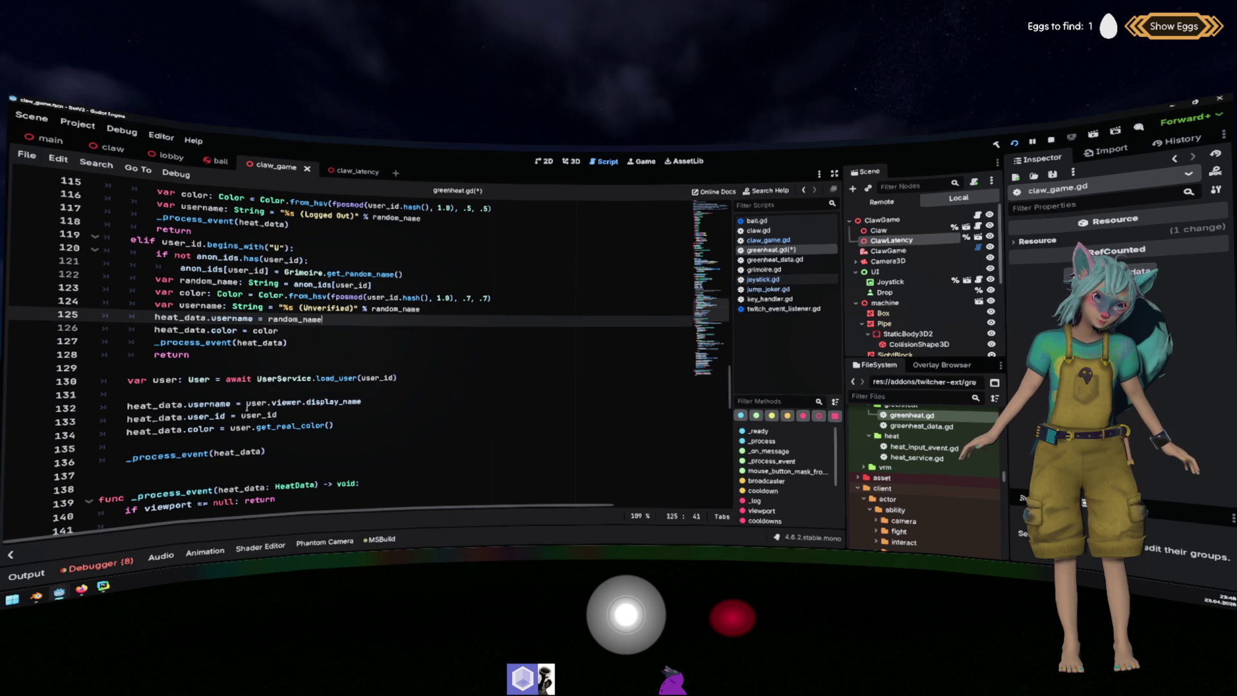
key("Down")
Paste the same two heat_data assignments into the logged-out branch.
key("Up")
key("Up")
key("Up")
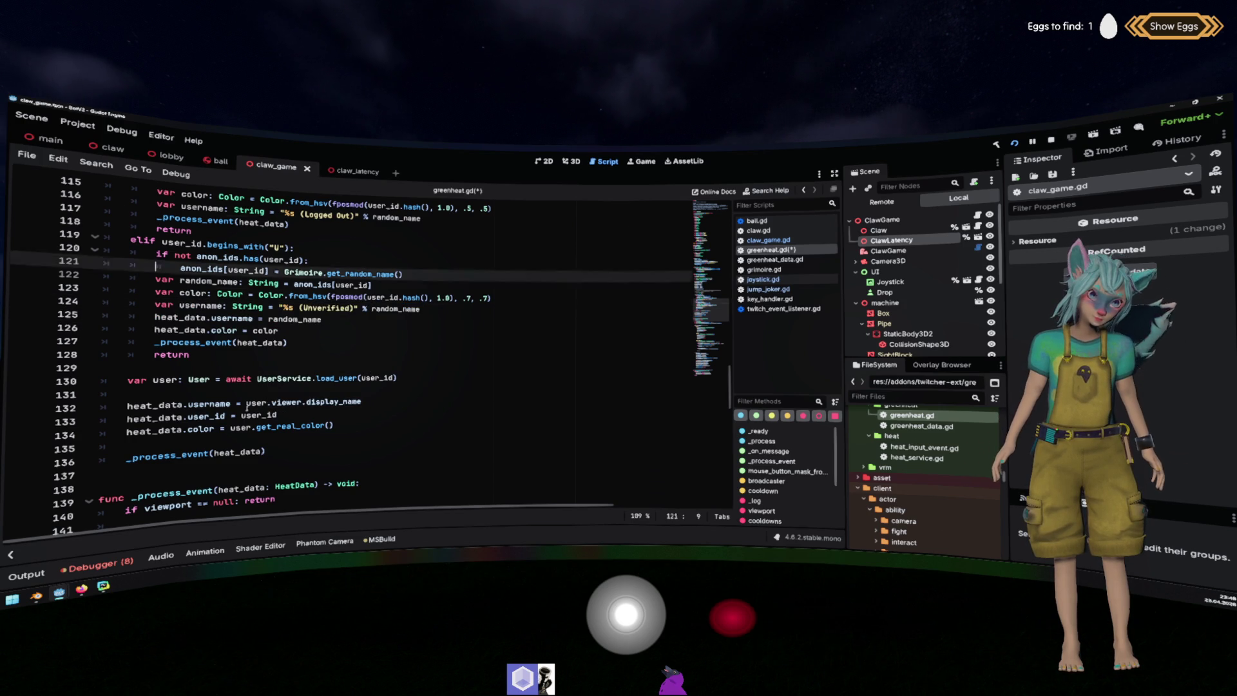
key("Home")
key("End")
key("Return")
type("heat_data.username = random_name \t\theat_data.color = color")
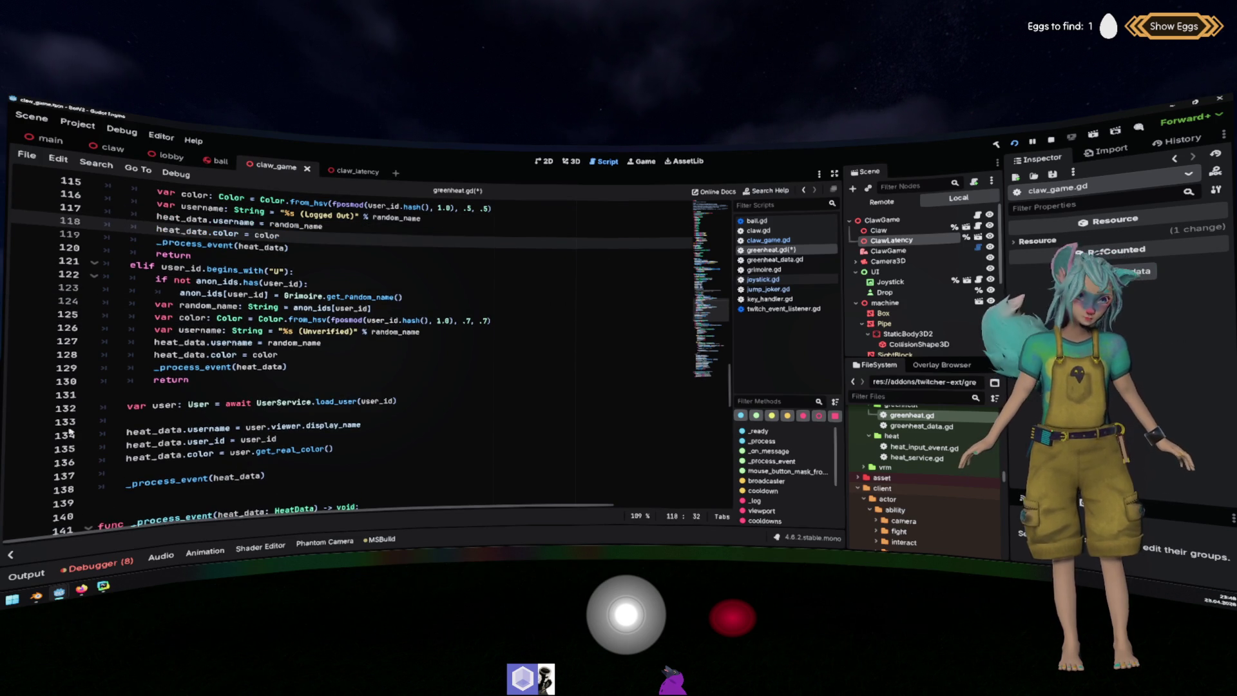
key("Down")
key("Down")
key("Down")
key("Home")
scroll(313, 368, "down", 4)
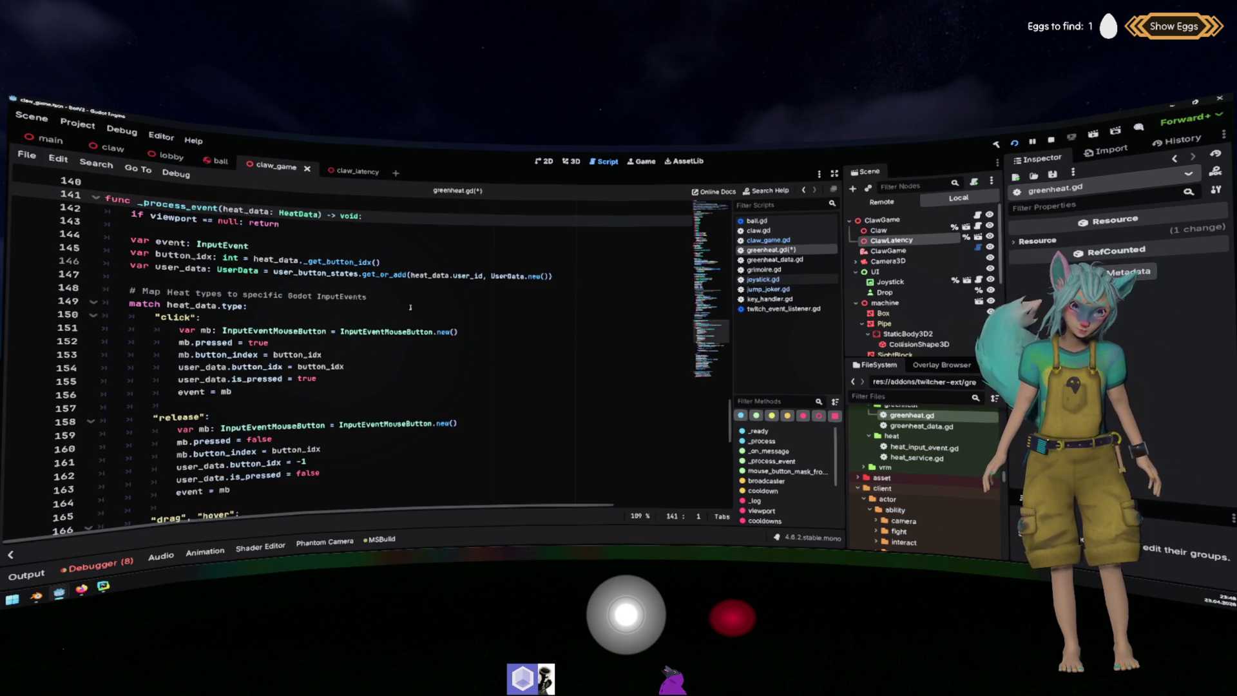
double_click(461, 275)
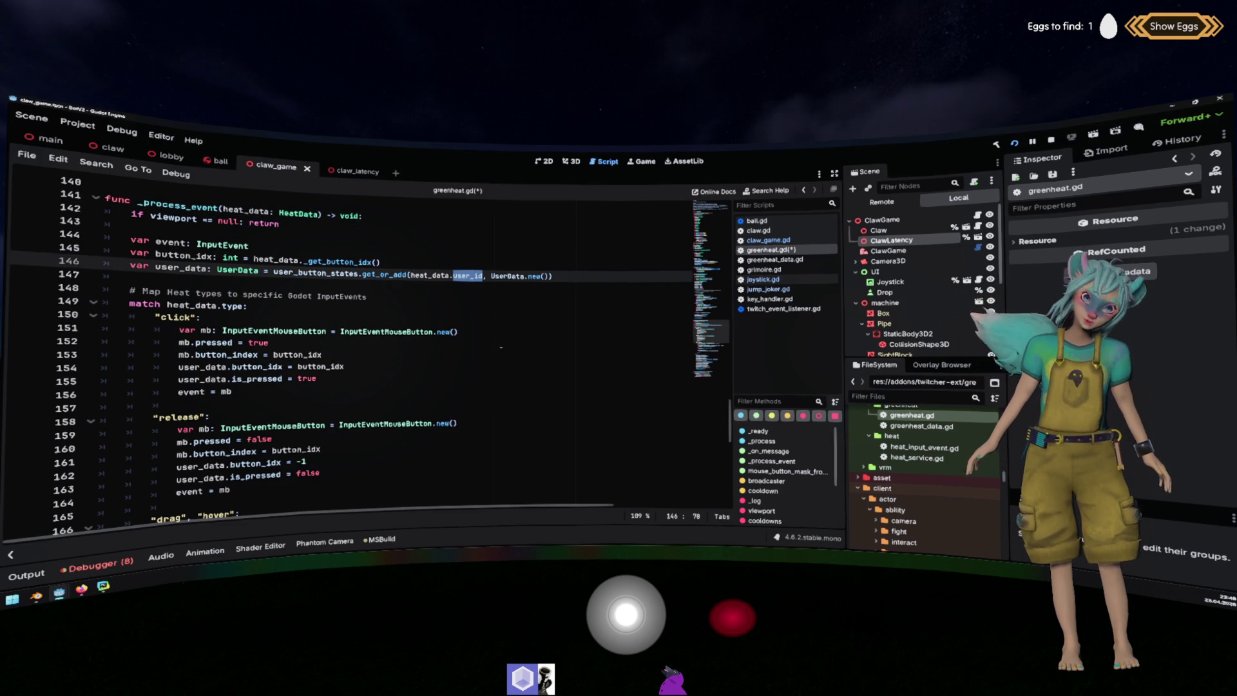
scroll(499, 346, "up", 2)
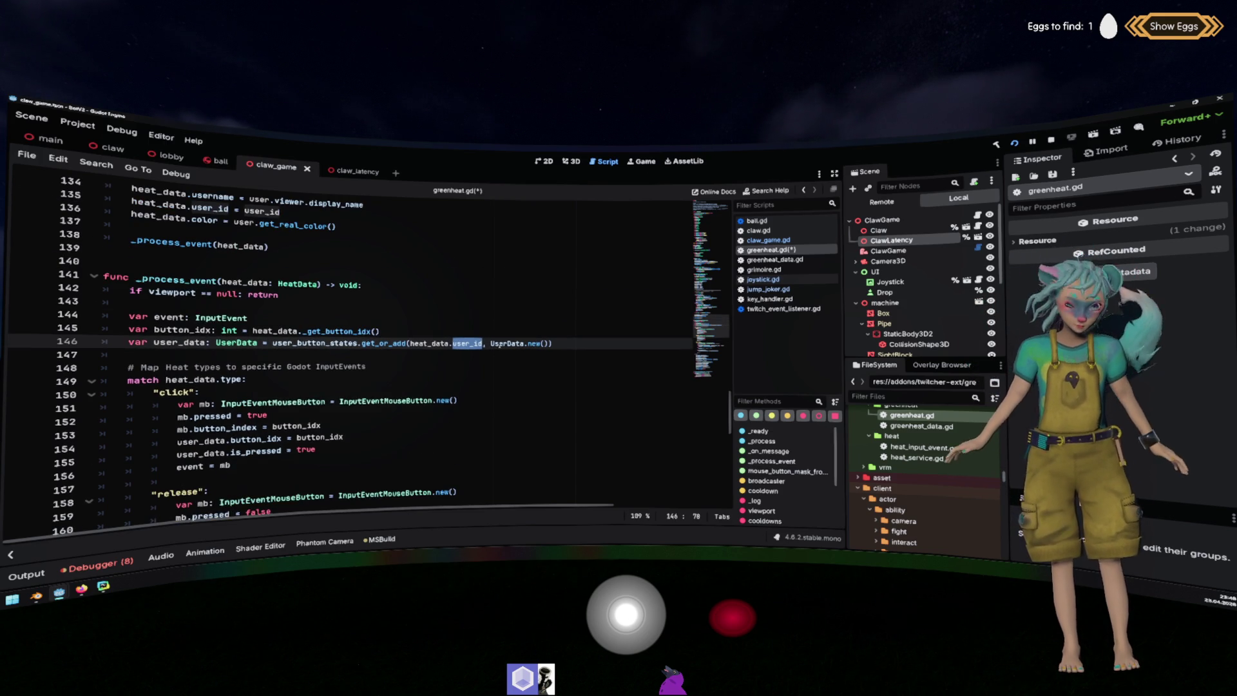
scroll(460, 349, "up", 2)
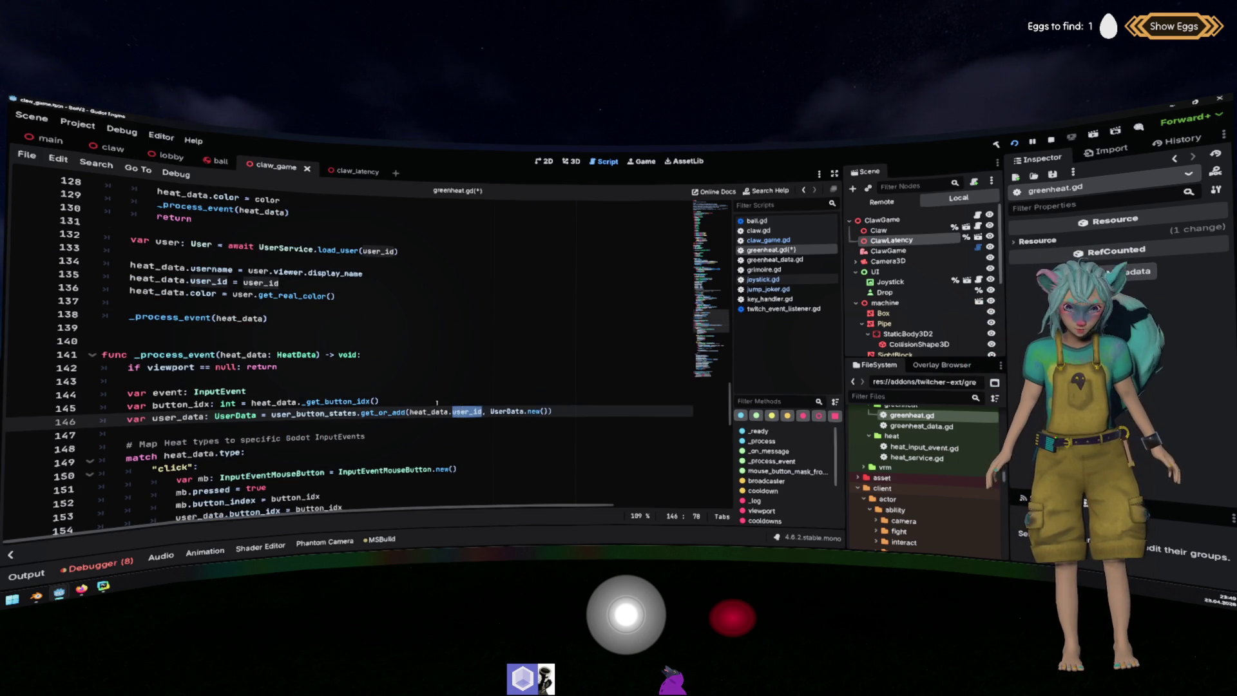
scroll(412, 396, "up", 1)
scroll(389, 391, "up", 2)
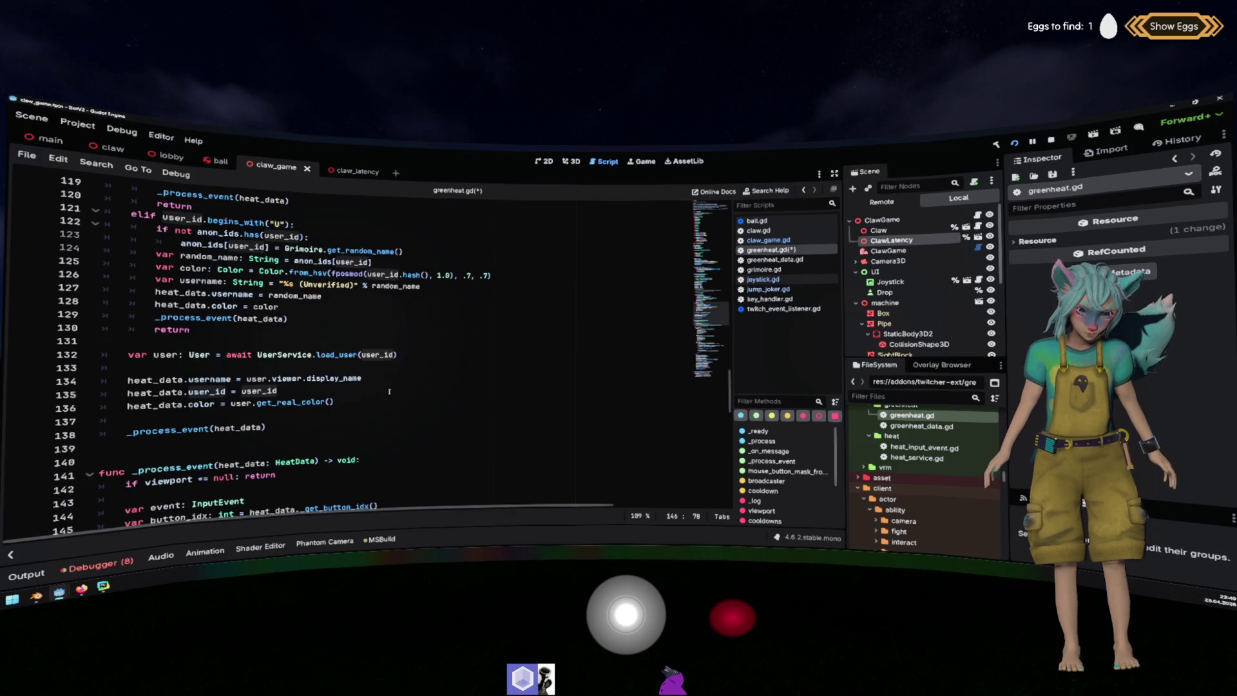
scroll(389, 391, "down", 2)
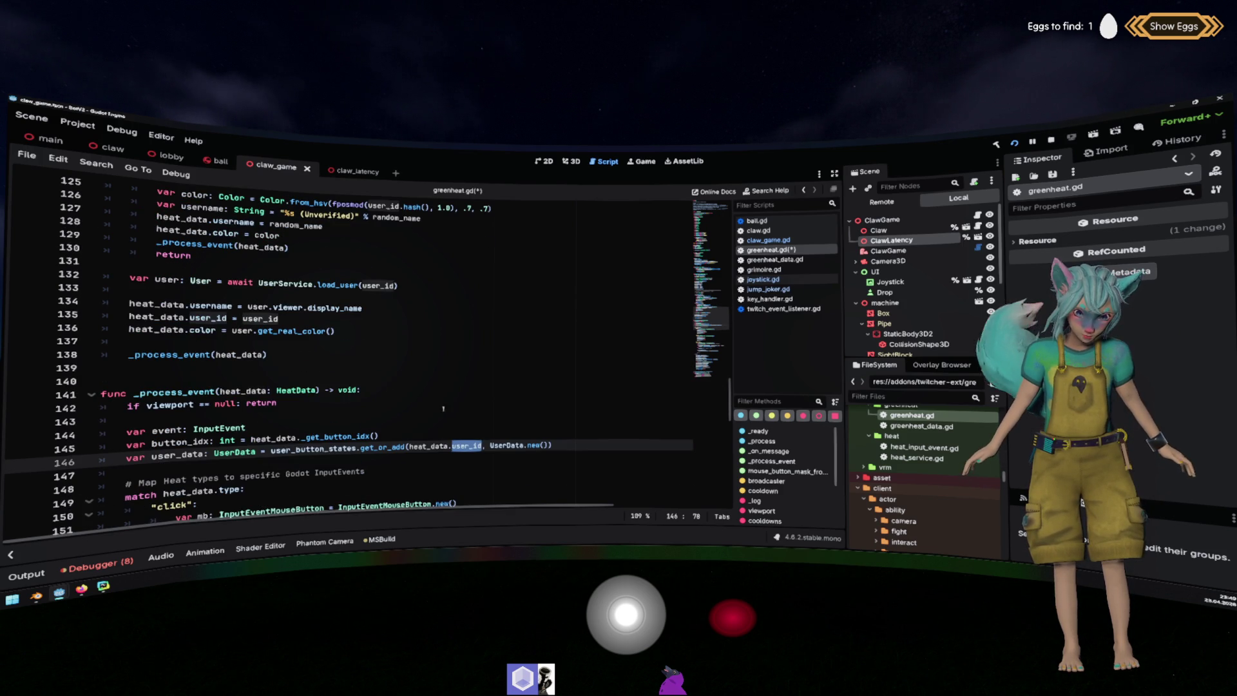
left_click_drag(490, 445, 548, 445)
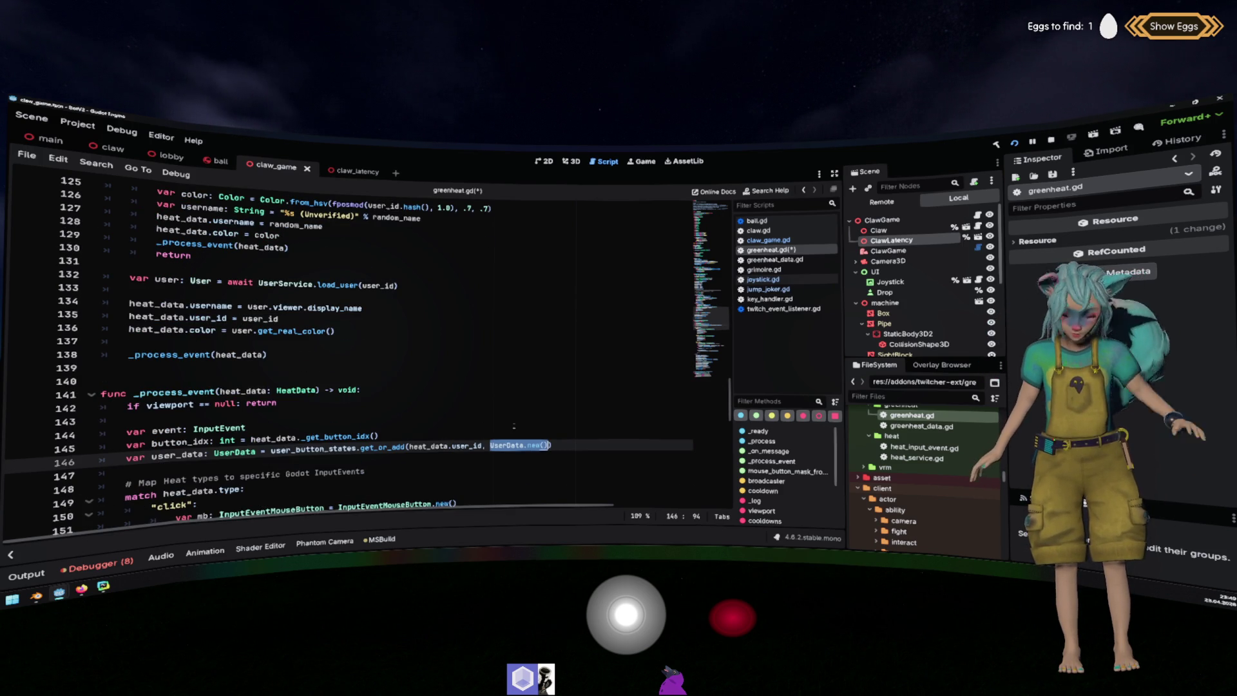
scroll(513, 426, "up", 3)
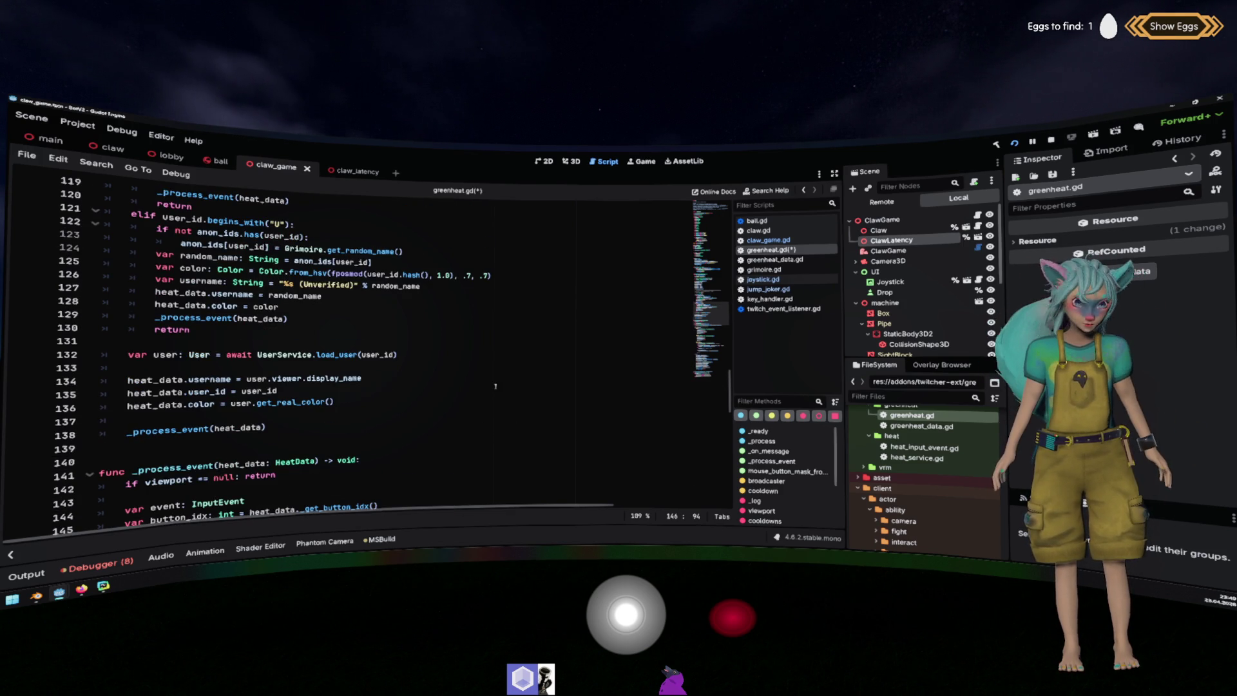
Add heat_data.user_id = user_id to both the unverified and logged-out branches.
left_click(362, 321)
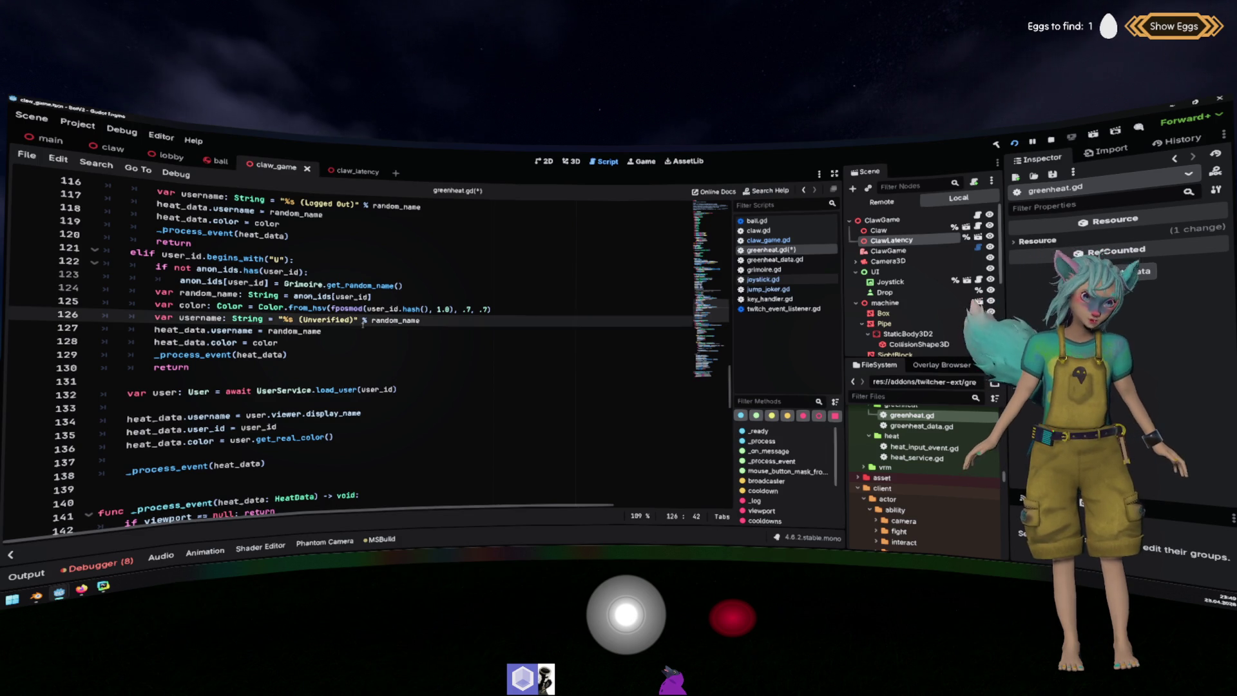
key("Return")
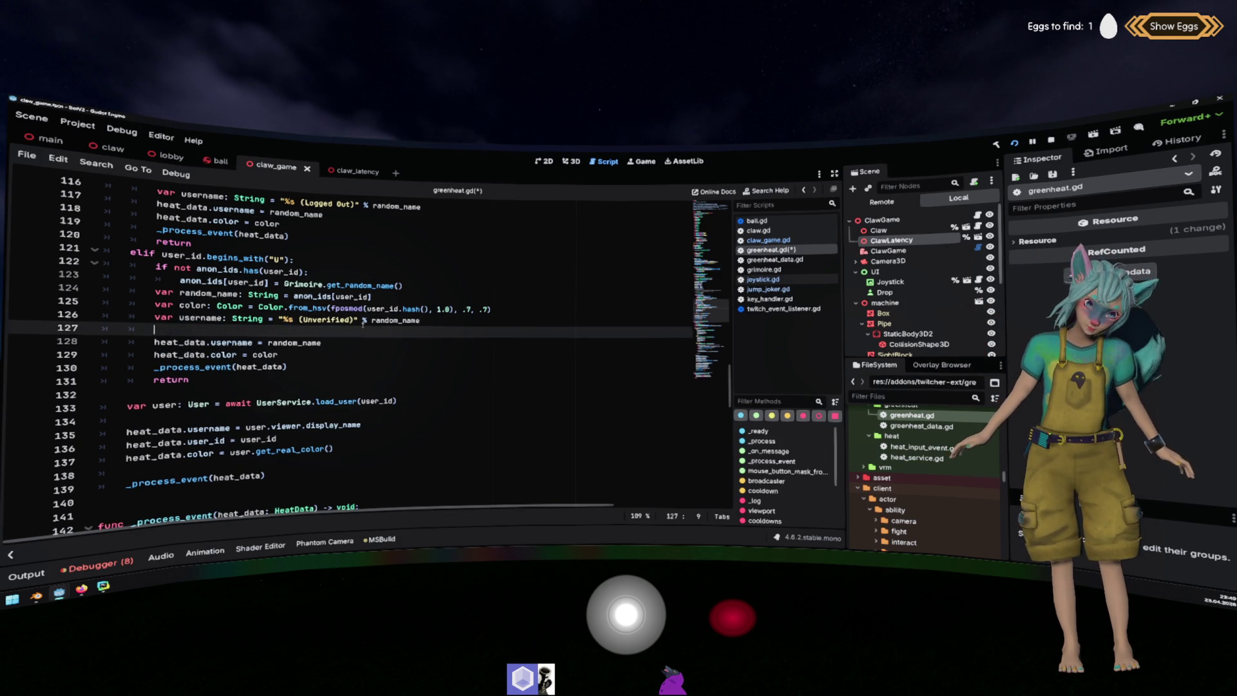
type("heat_data.username = random_name")
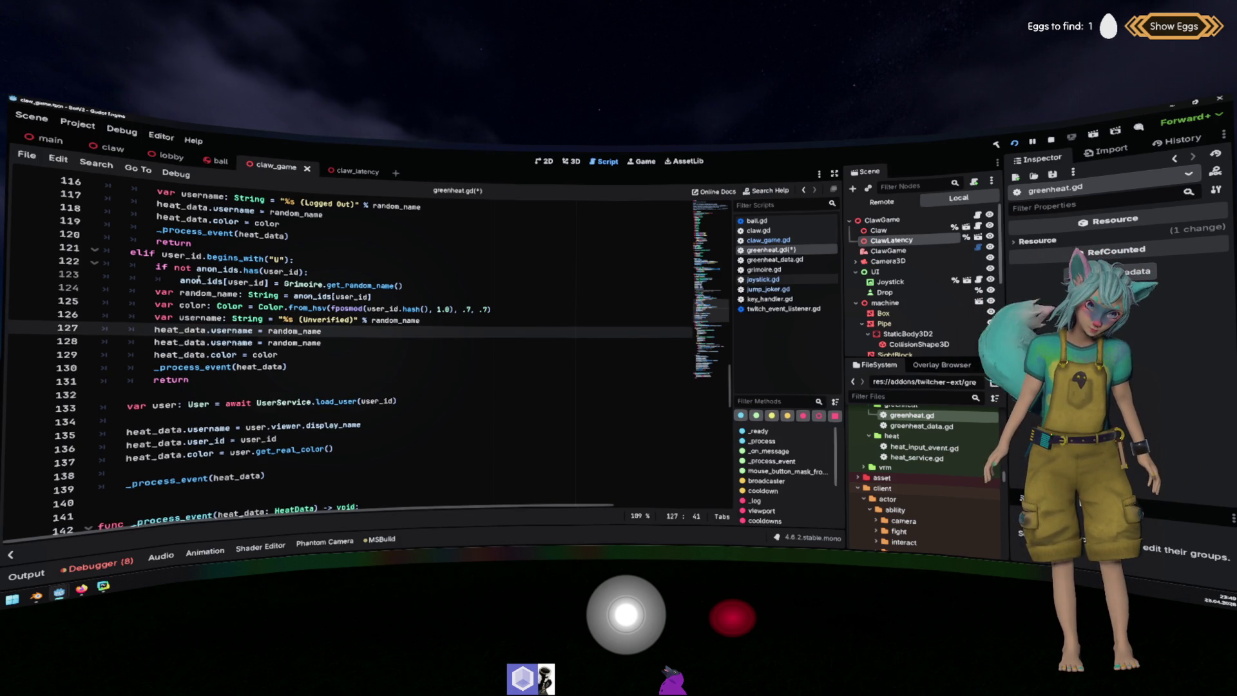
double_click(247, 282)
key("ctrl+c")
double_click(294, 331)
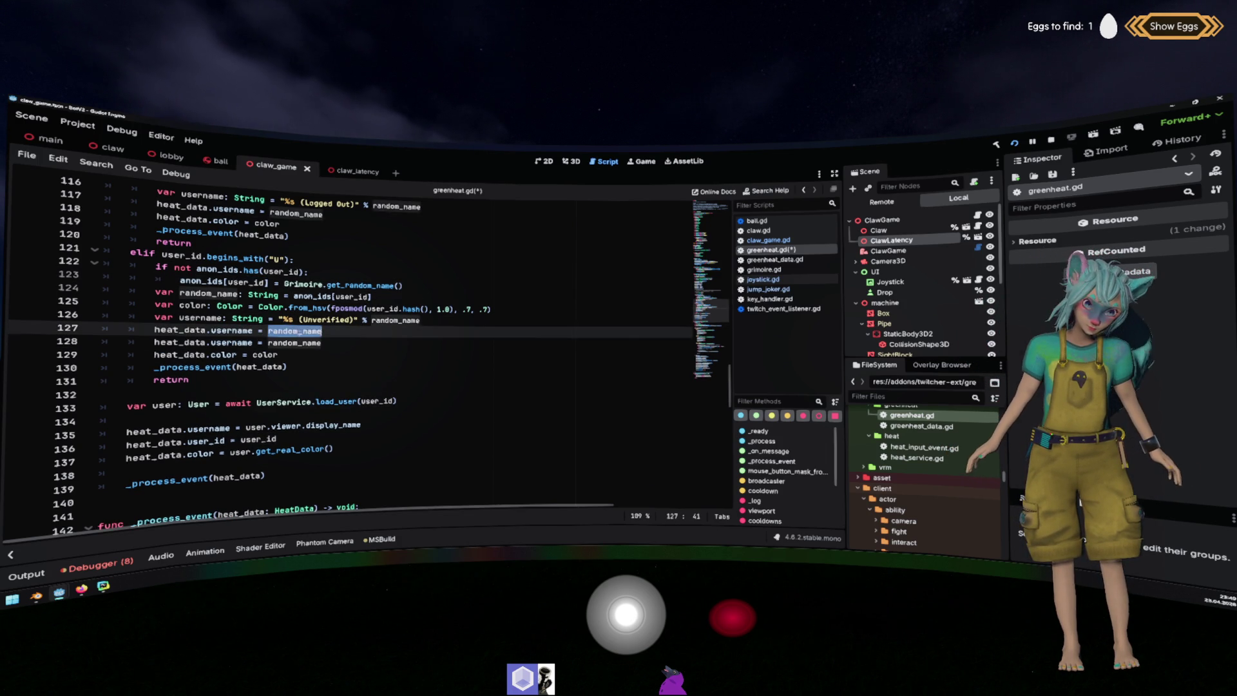
key("ctrl+v")
double_click(231, 330)
type("user_id")
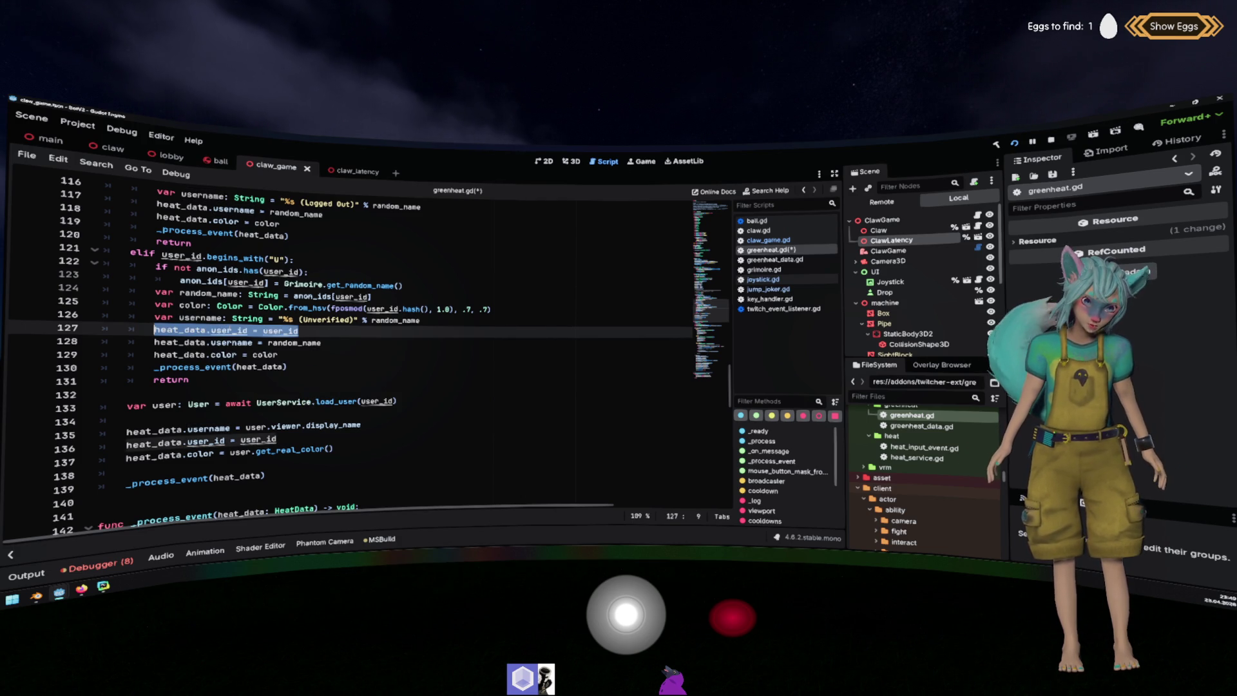
scroll(222, 270, "up", 1)
left_click(217, 240)
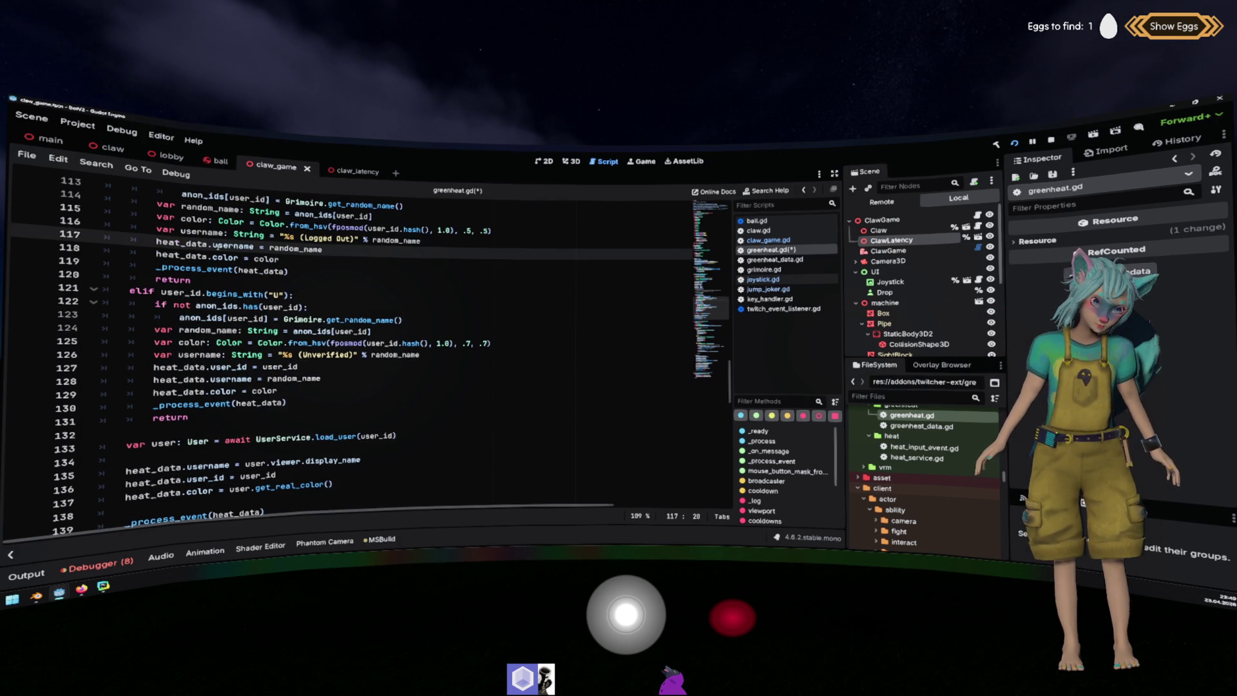
key("ctrl+v")
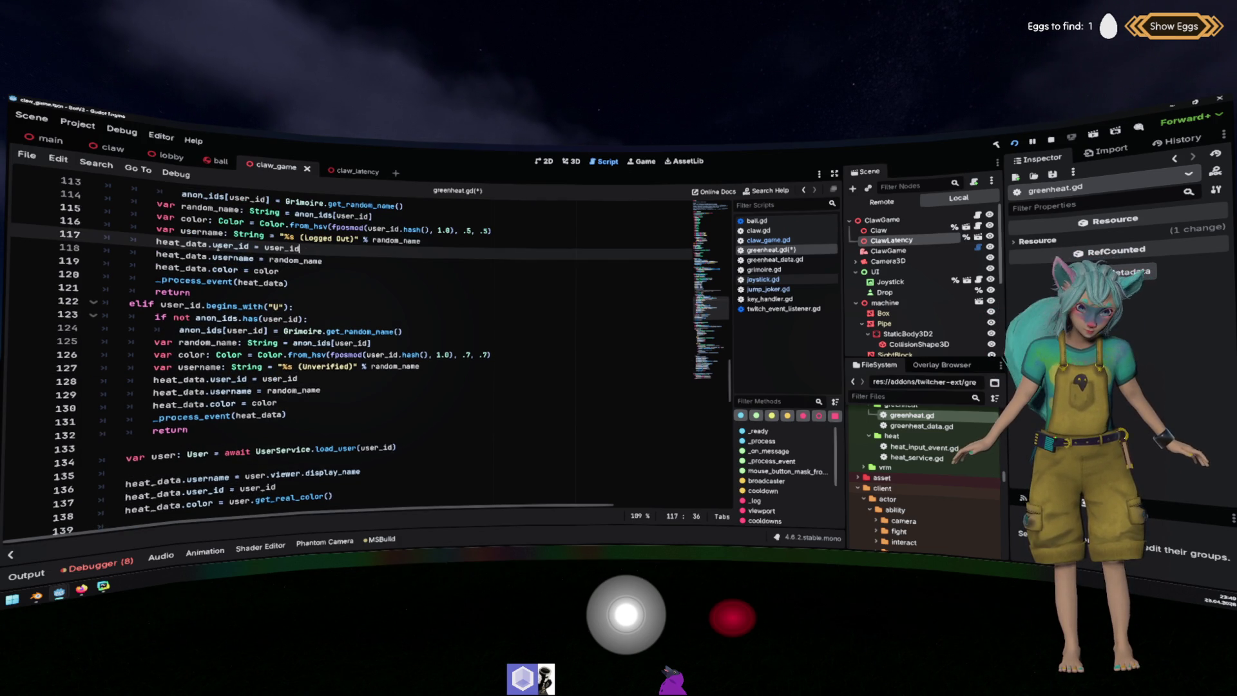
Select the User type on line 134, then navigate to the HeatData class definition.
left_click(197, 454)
double_click(197, 454)
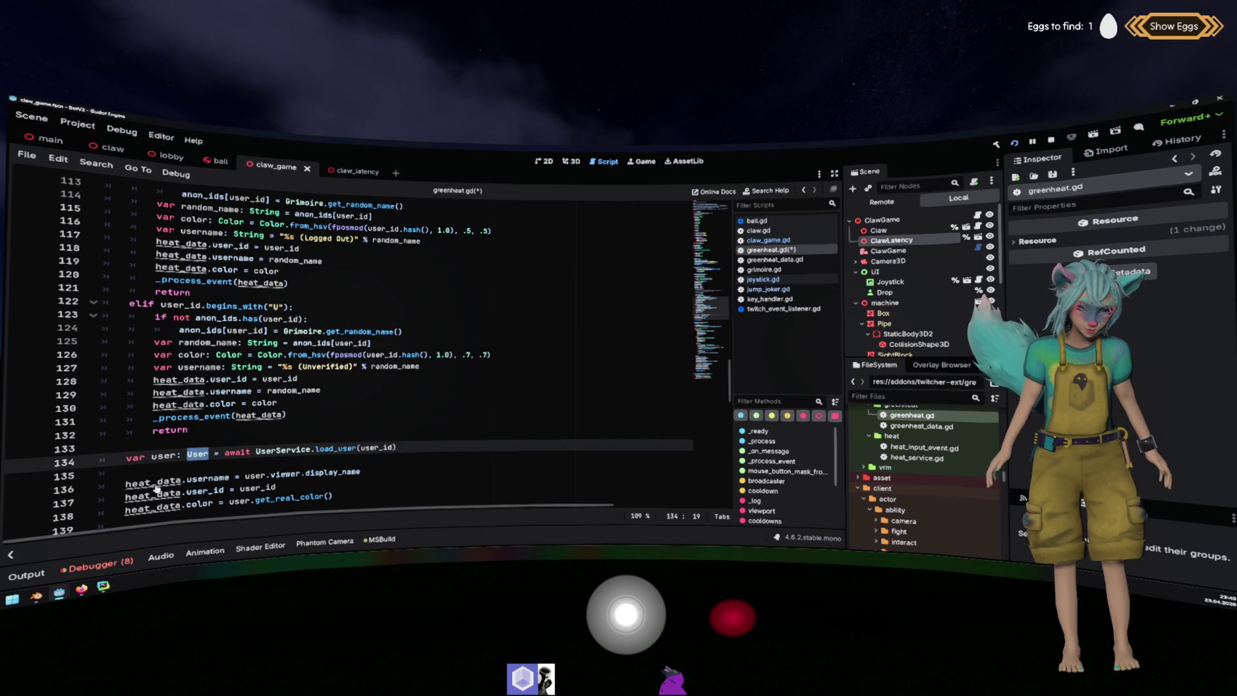
key("alt+Left")
left_click(232, 354, "ctrl")
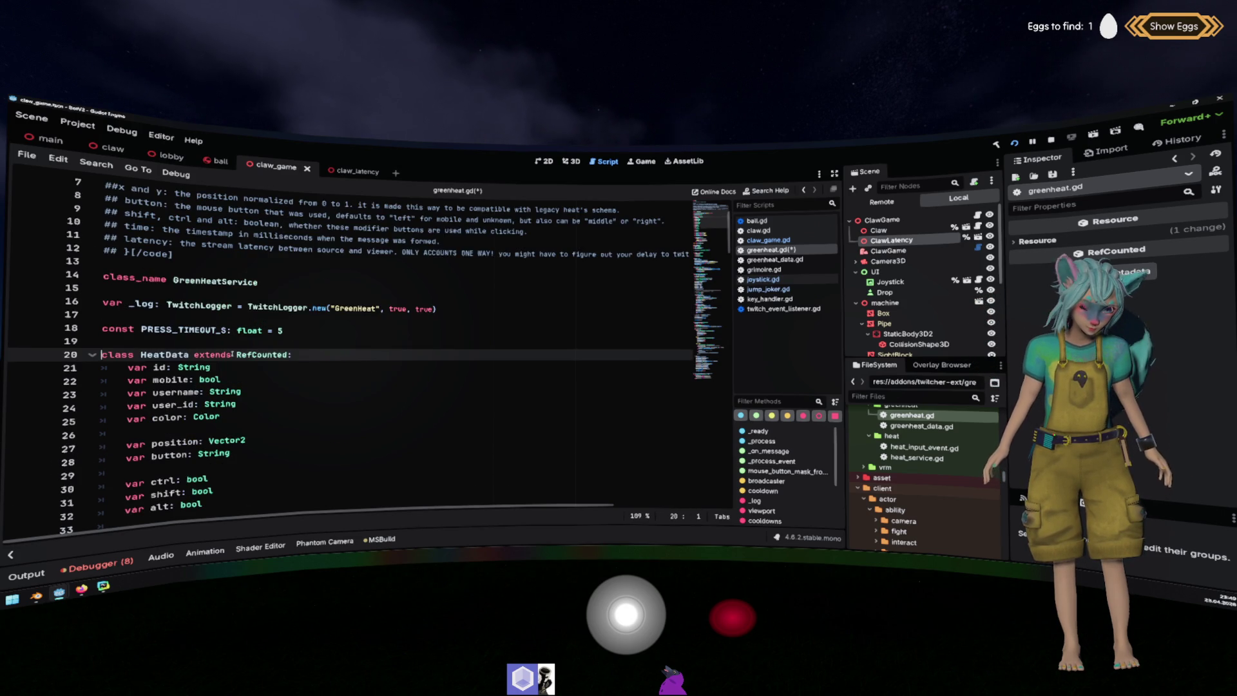
key("alt+Left")
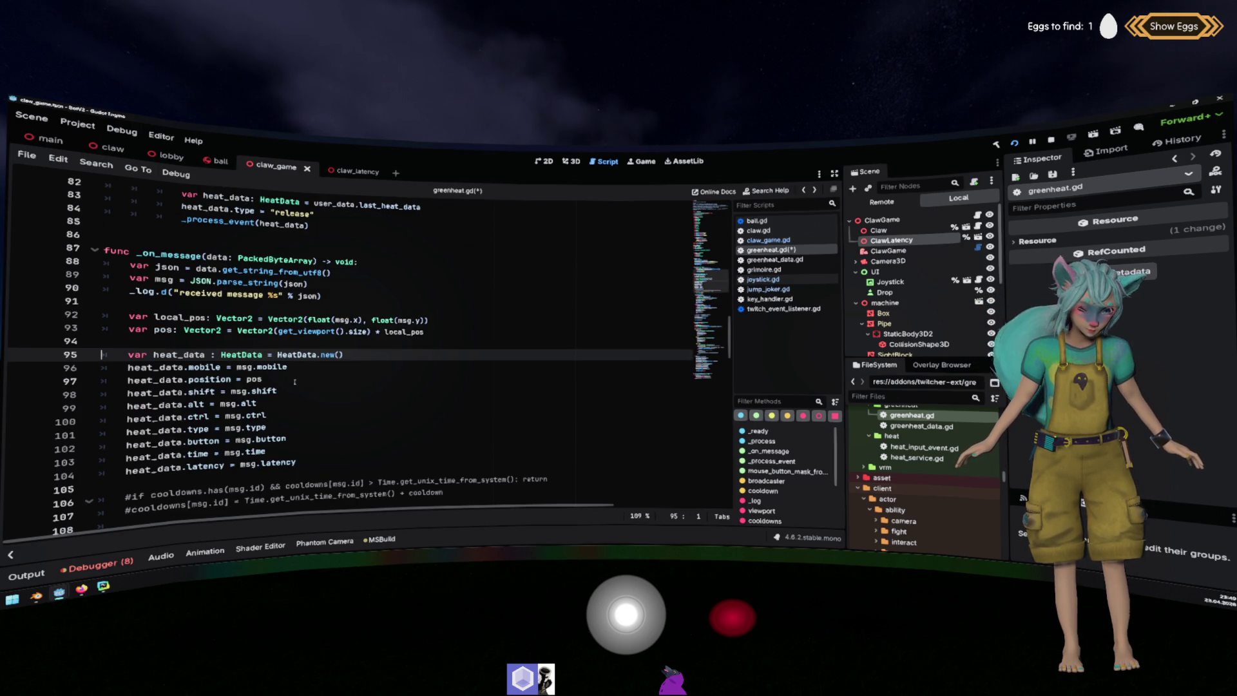
scroll(239, 354, "down", 10)
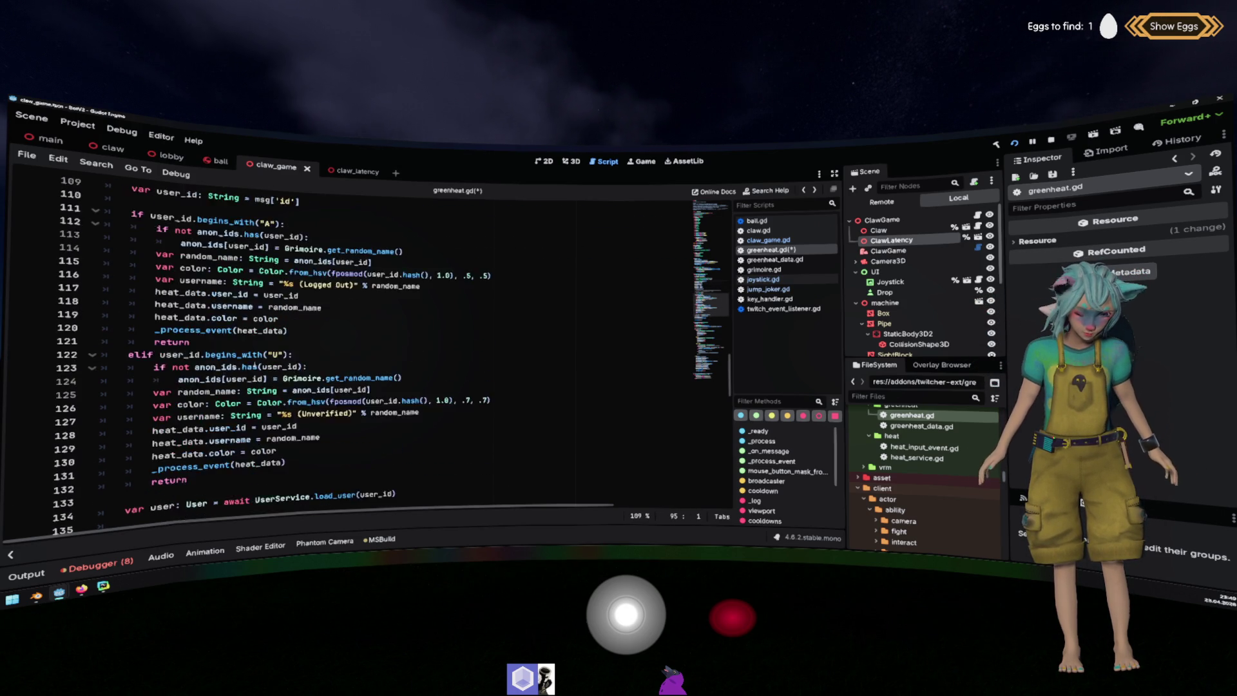
scroll(182, 398, "down", 9)
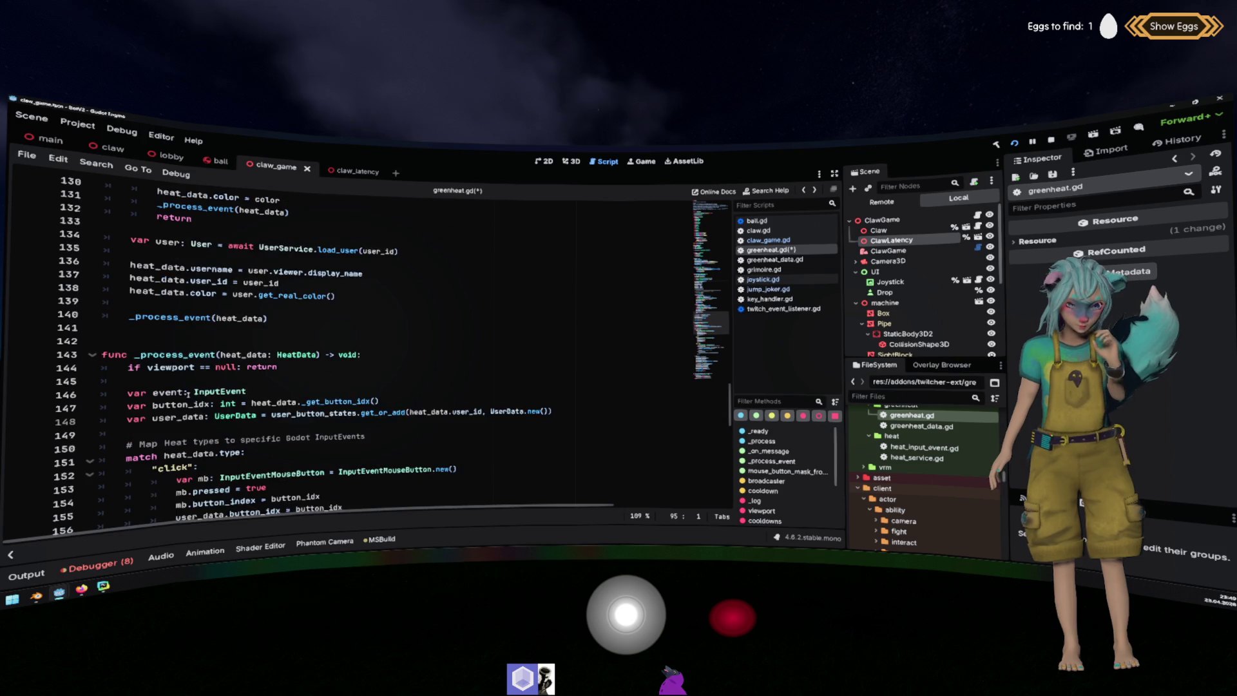
left_click(257, 306)
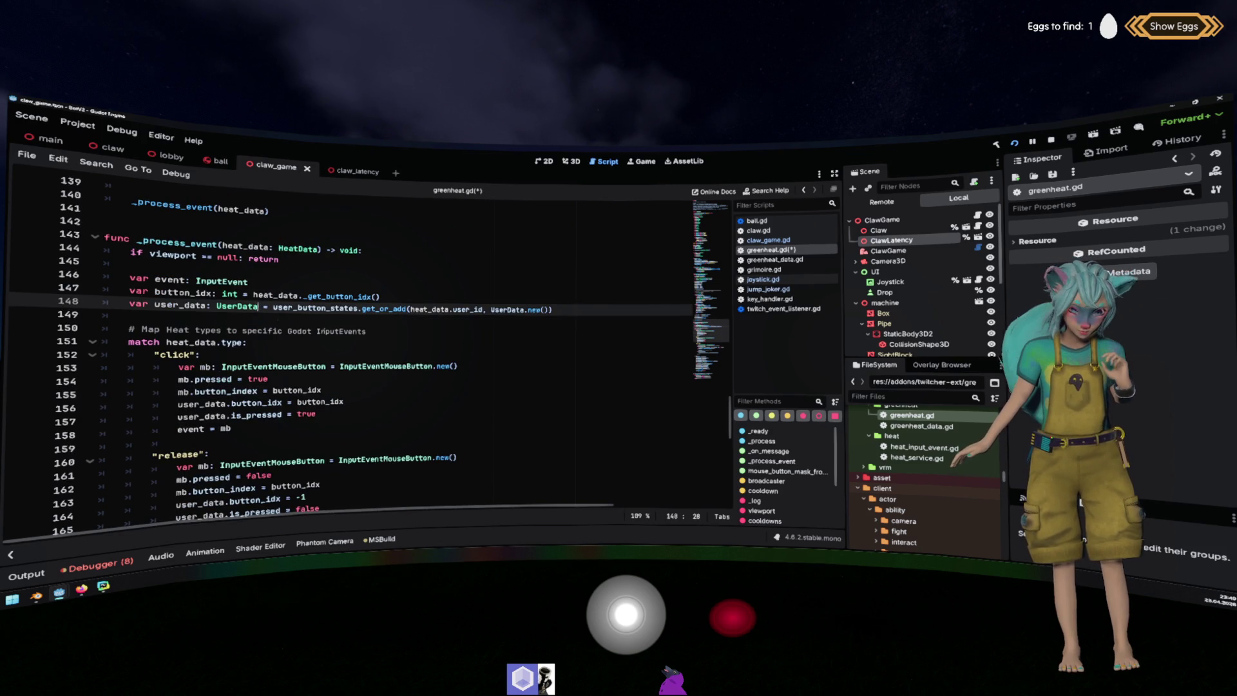
double_click(246, 248)
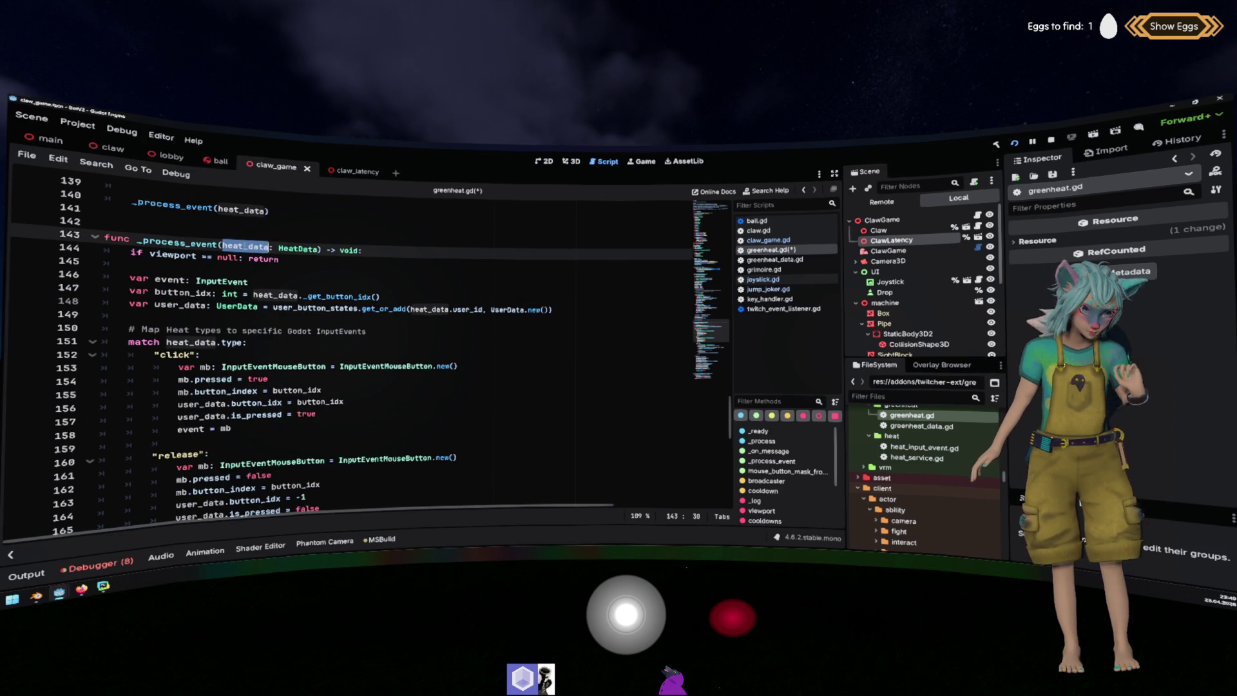
scroll(261, 260, "down", 1)
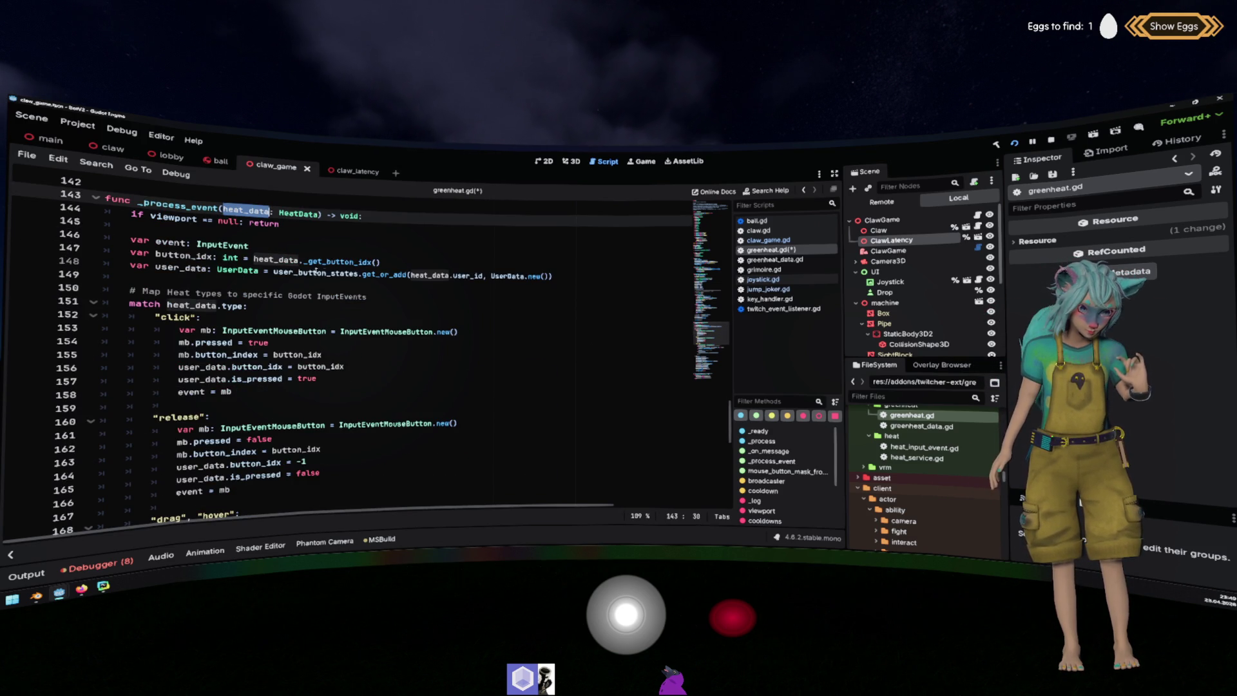
double_click(237, 270)
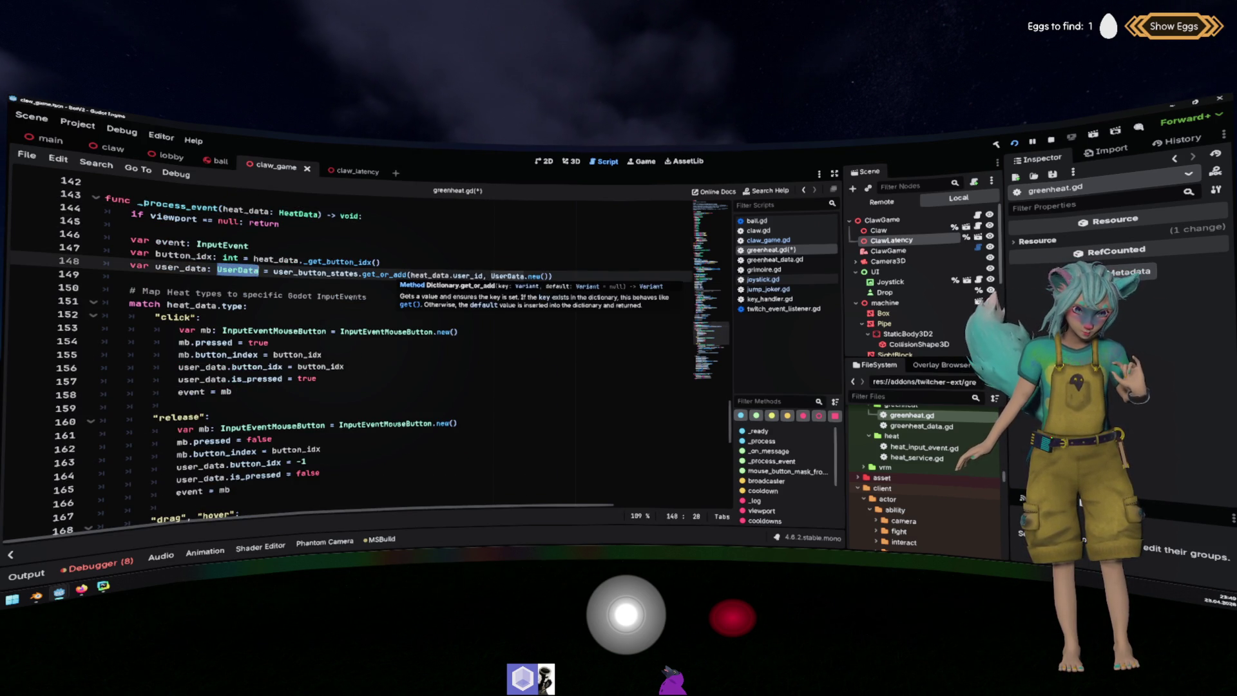
scroll(260, 270, "down", 2)
scroll(221, 274, "down", 6)
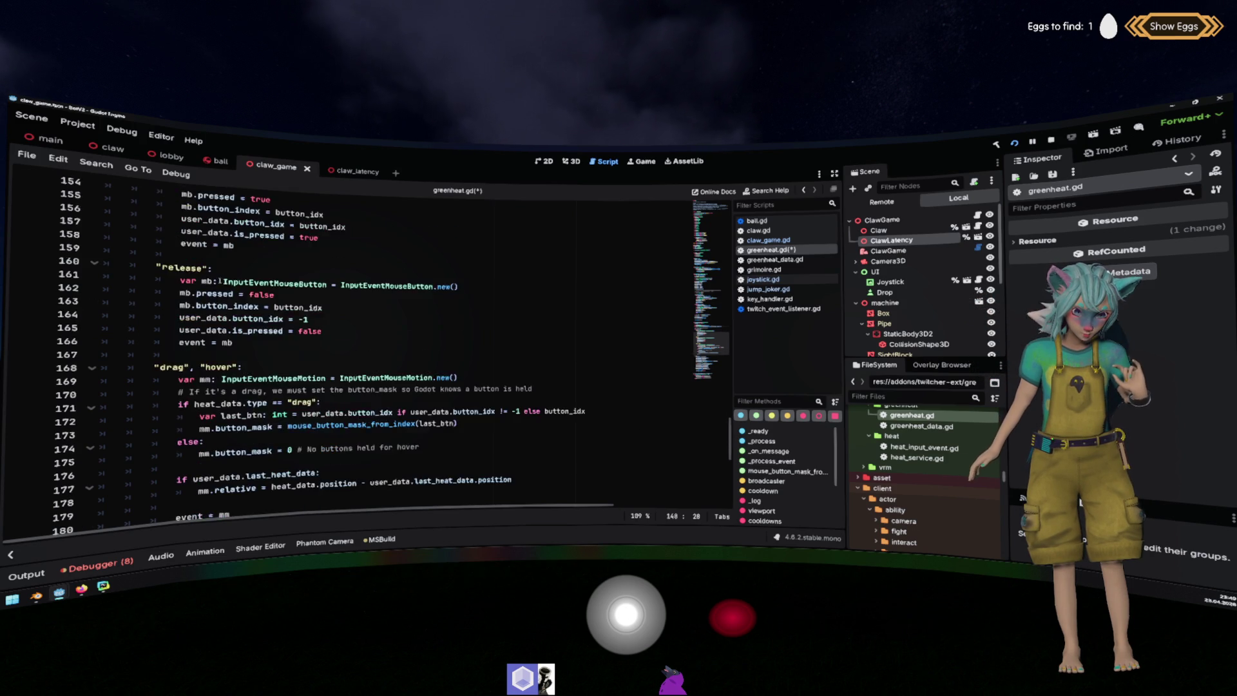
scroll(227, 278, "down", 1)
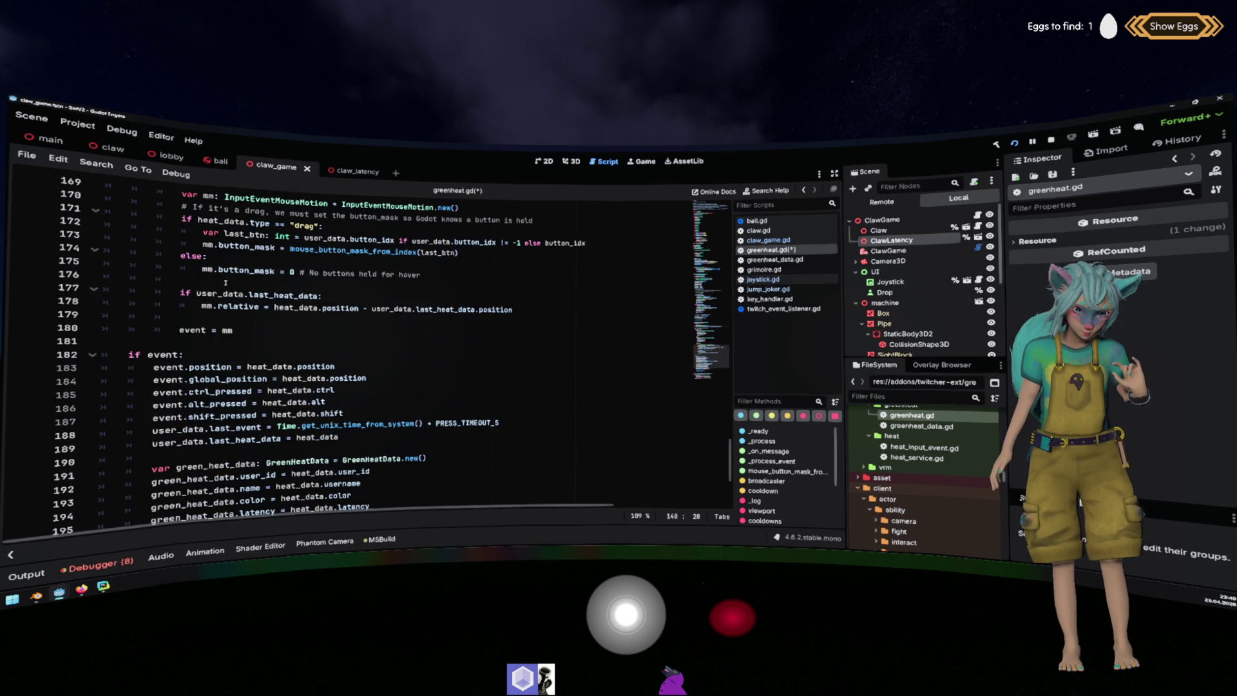
scroll(225, 366, "down", 2)
double_click(261, 402)
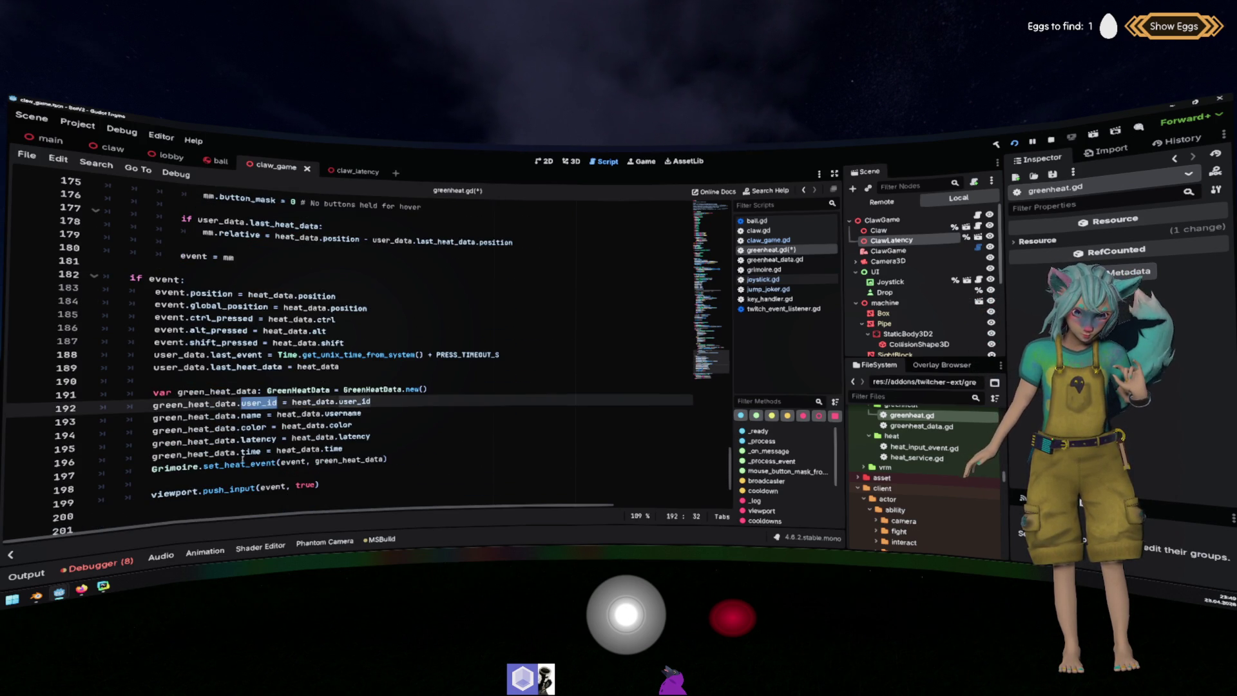
mouse_move(242, 459)
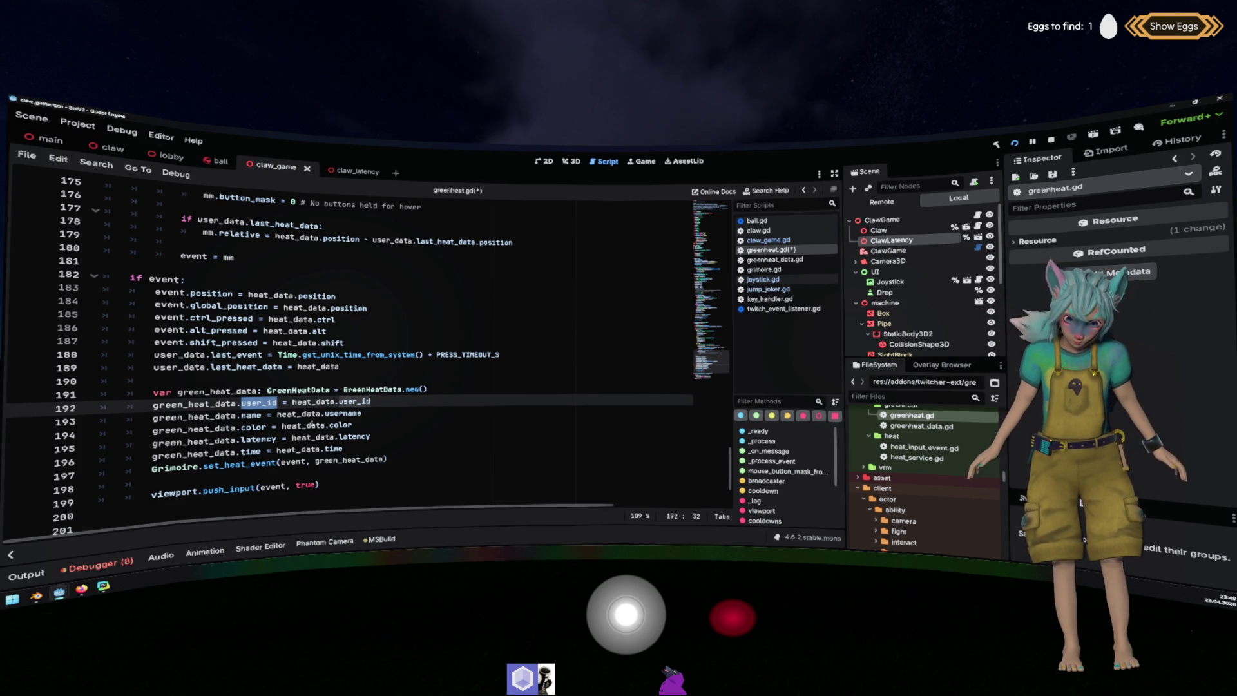
scroll(356, 412, "up", 20)
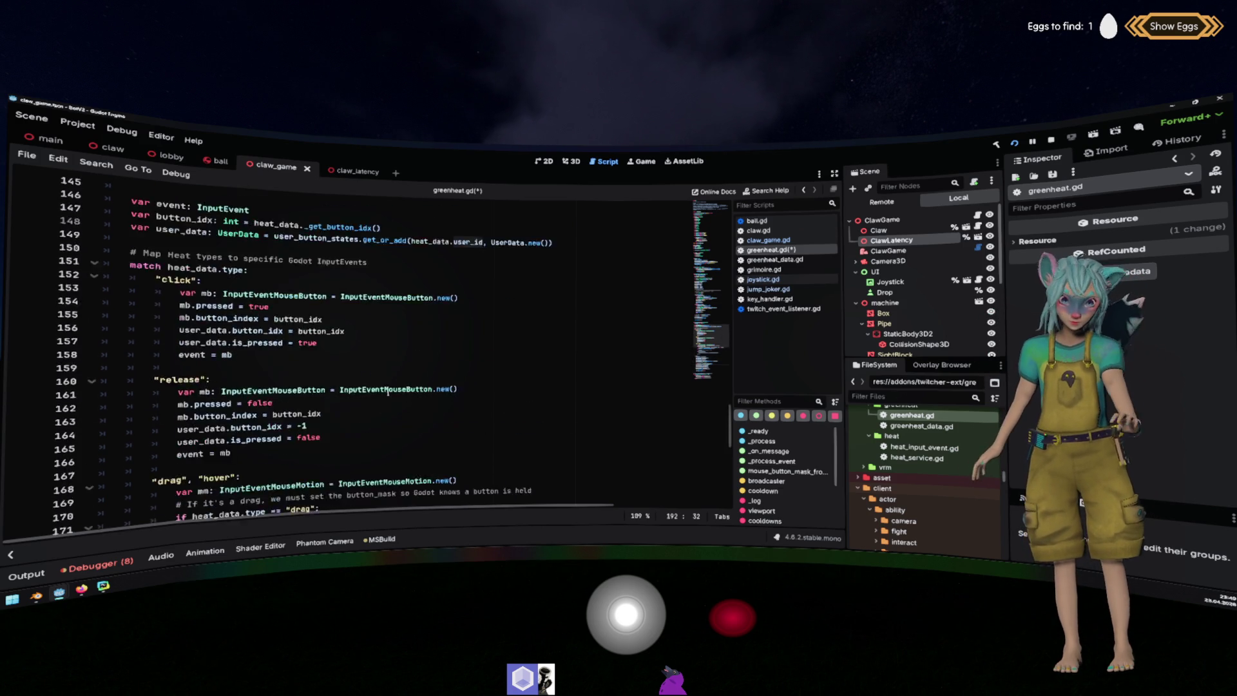
scroll(387, 393, "up", 20)
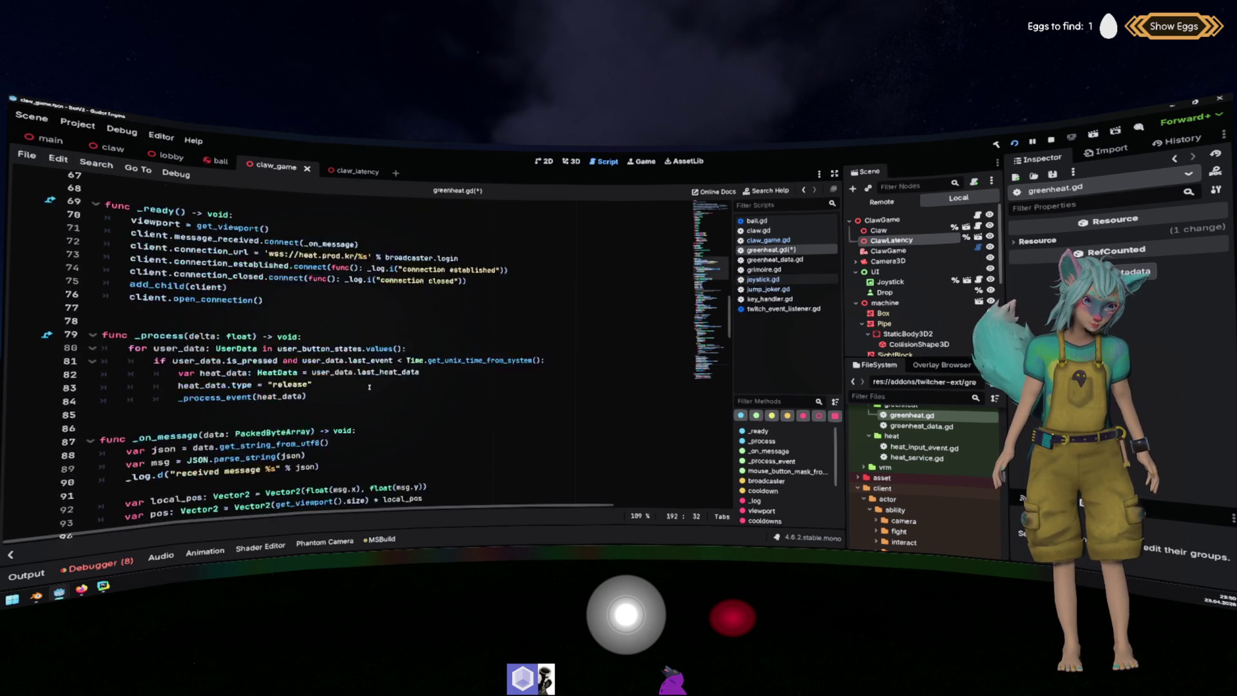
scroll(353, 401, "up", 6)
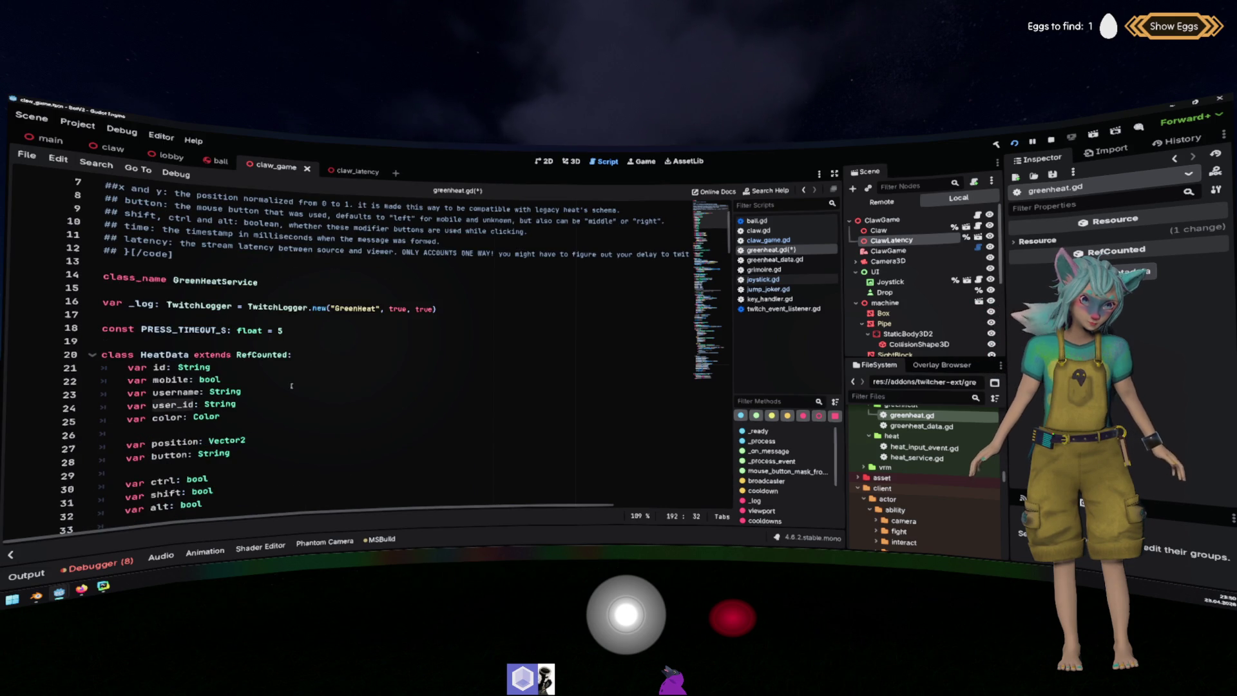
Add a var user_data: User field to the HeatData class.
left_click(283, 404)
key("Return")
type("var use")
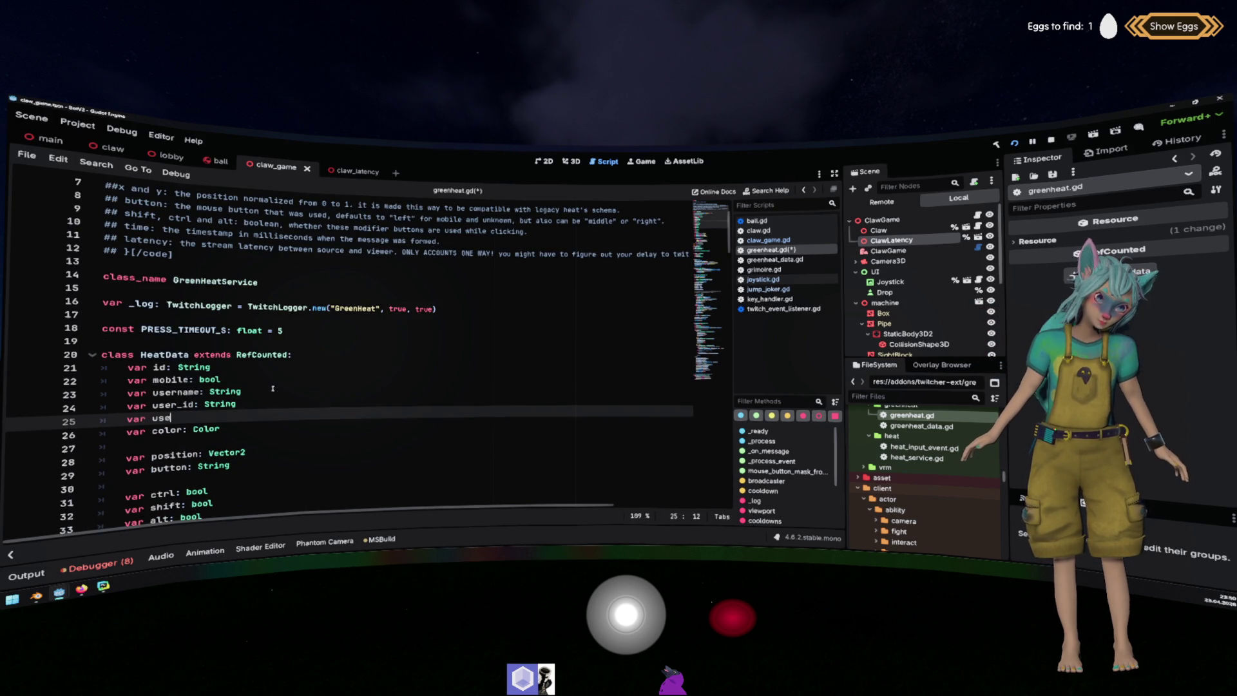
type("r_data: User")
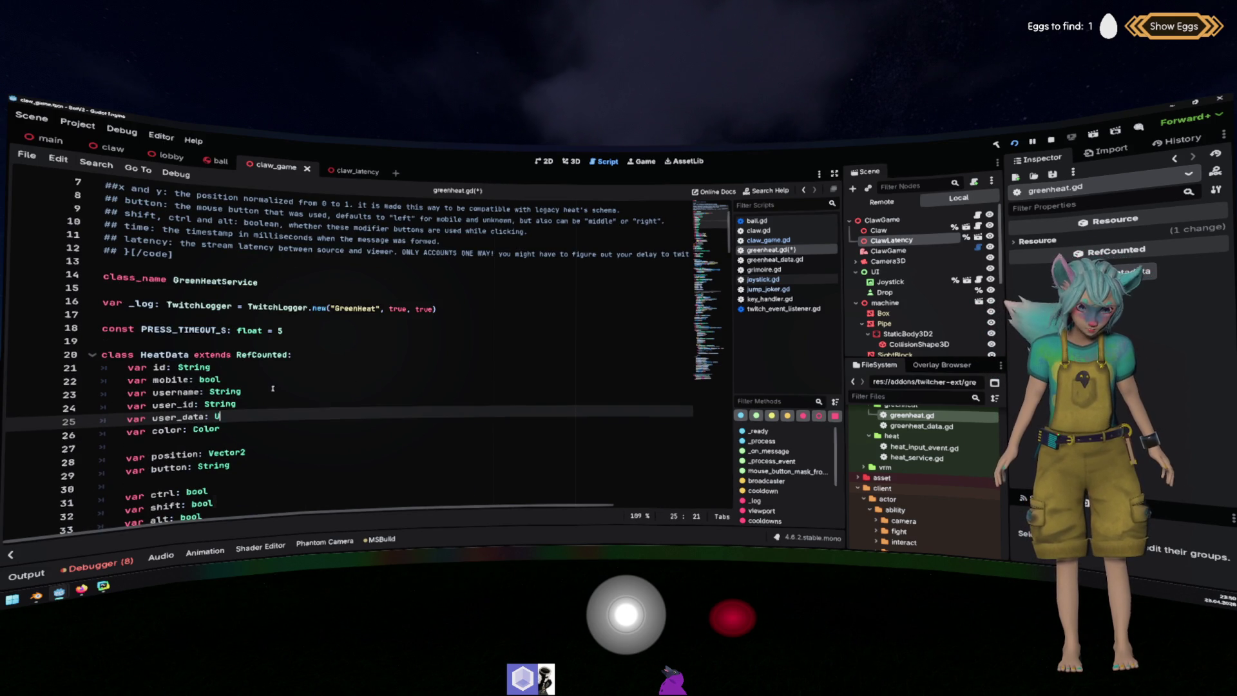
key("Escape")
Store the loaded user with heat_data.user = user after the load_user call.
scroll(274, 393, "down", 15)
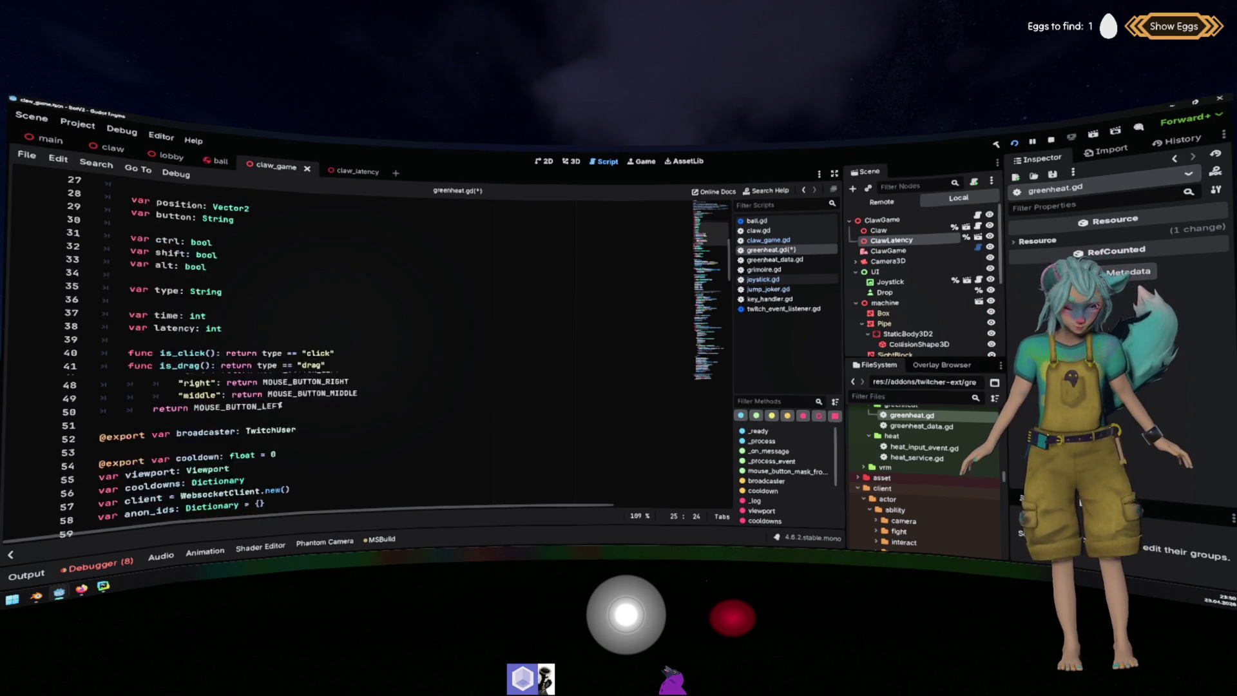
scroll(277, 409, "down", 16)
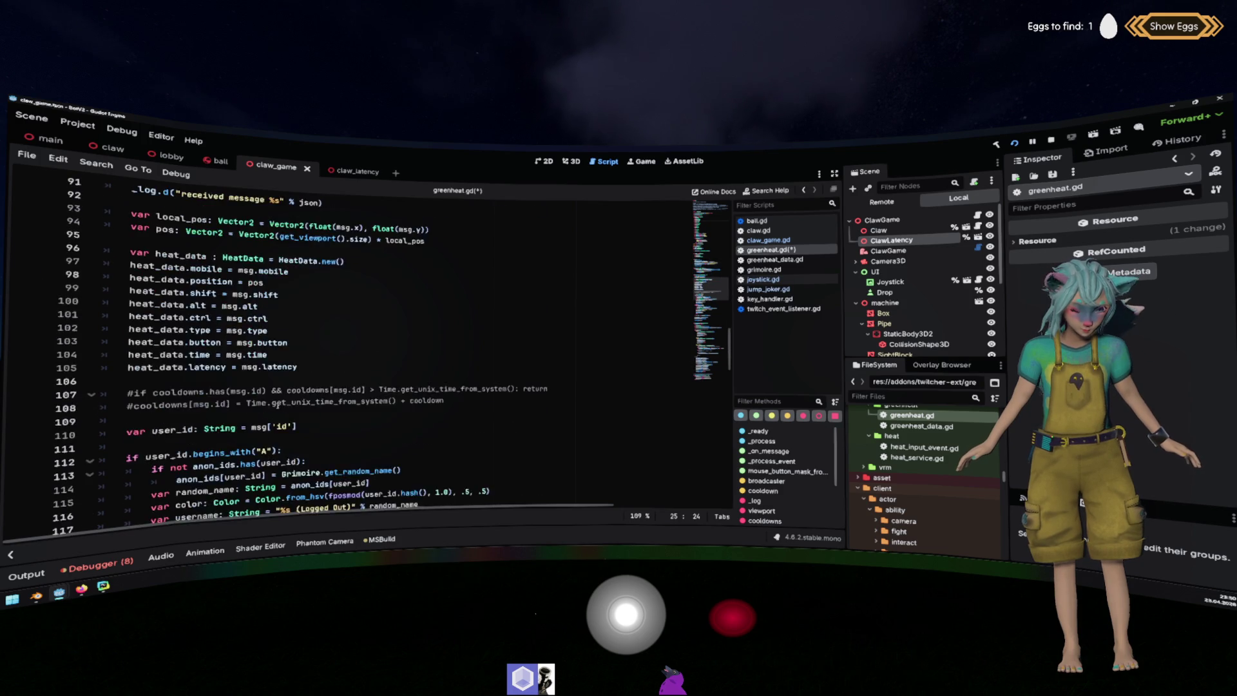
scroll(278, 403, "down", 2)
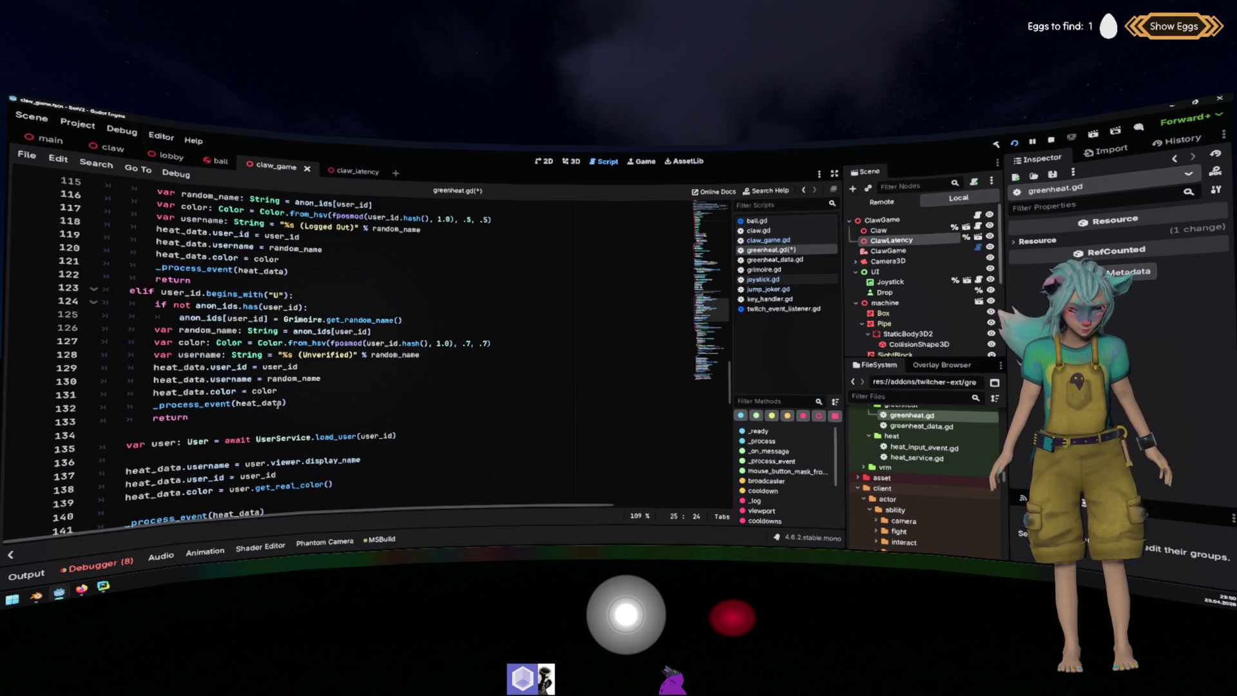
left_click(361, 458)
key("ctrl+shift+Return")
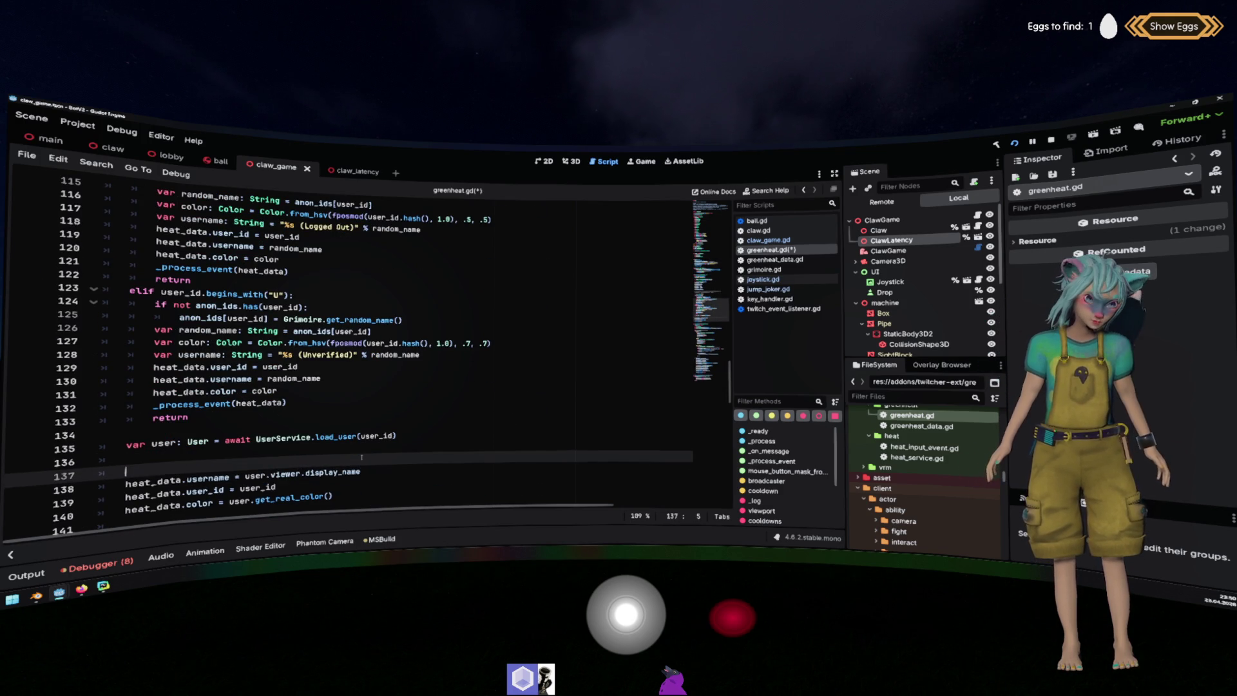
type("heat_data.user = user")
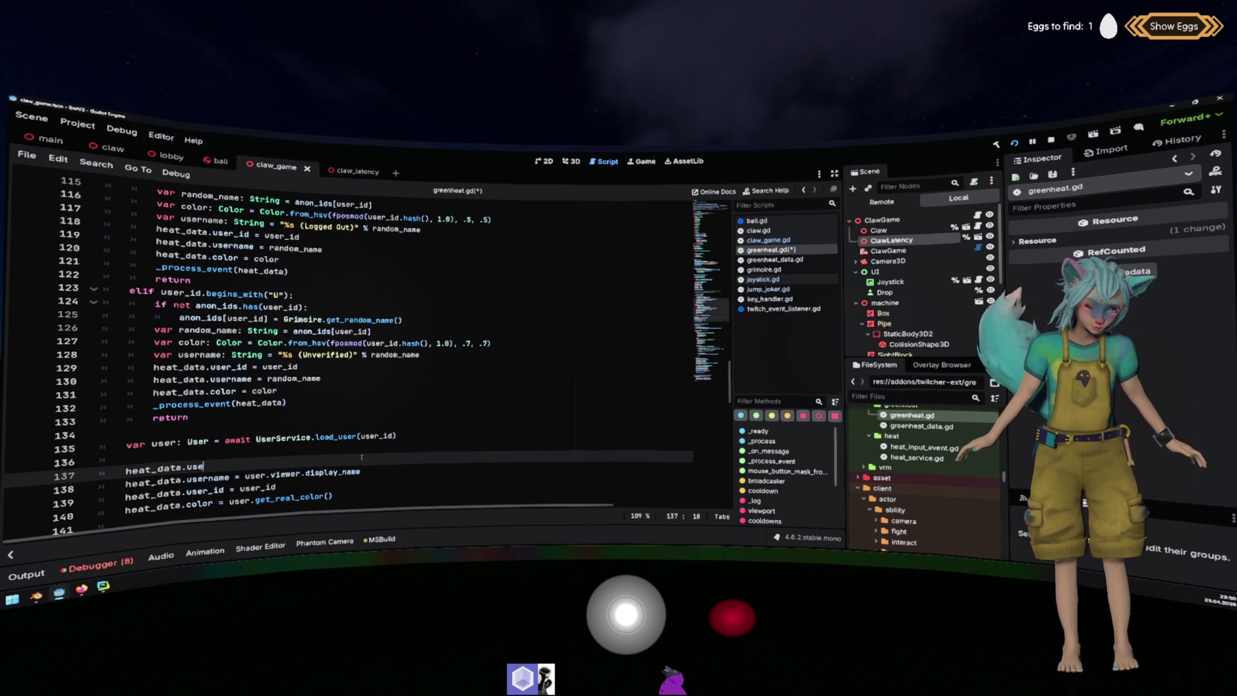
key("Escape")
Add green_heat_data.user = heat_data.user by duplicating the user_id line, then open greenheat_data.gd.
scroll(202, 332, "down", 10)
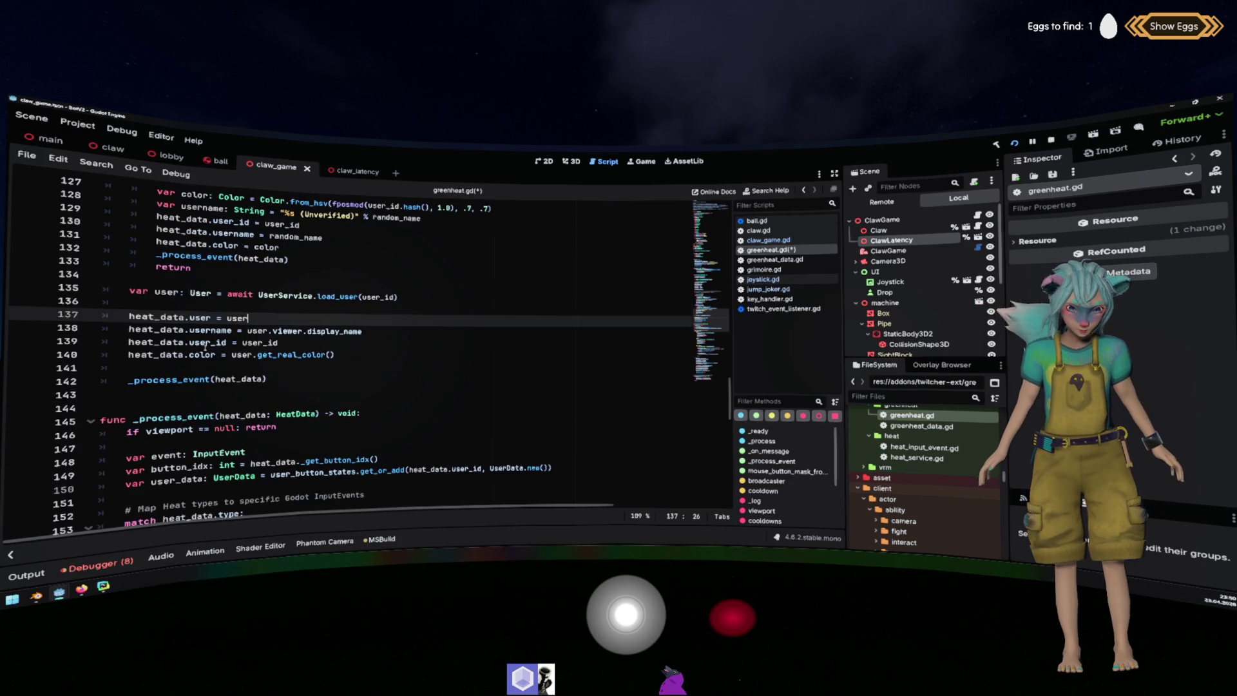
scroll(202, 332, "down", 14)
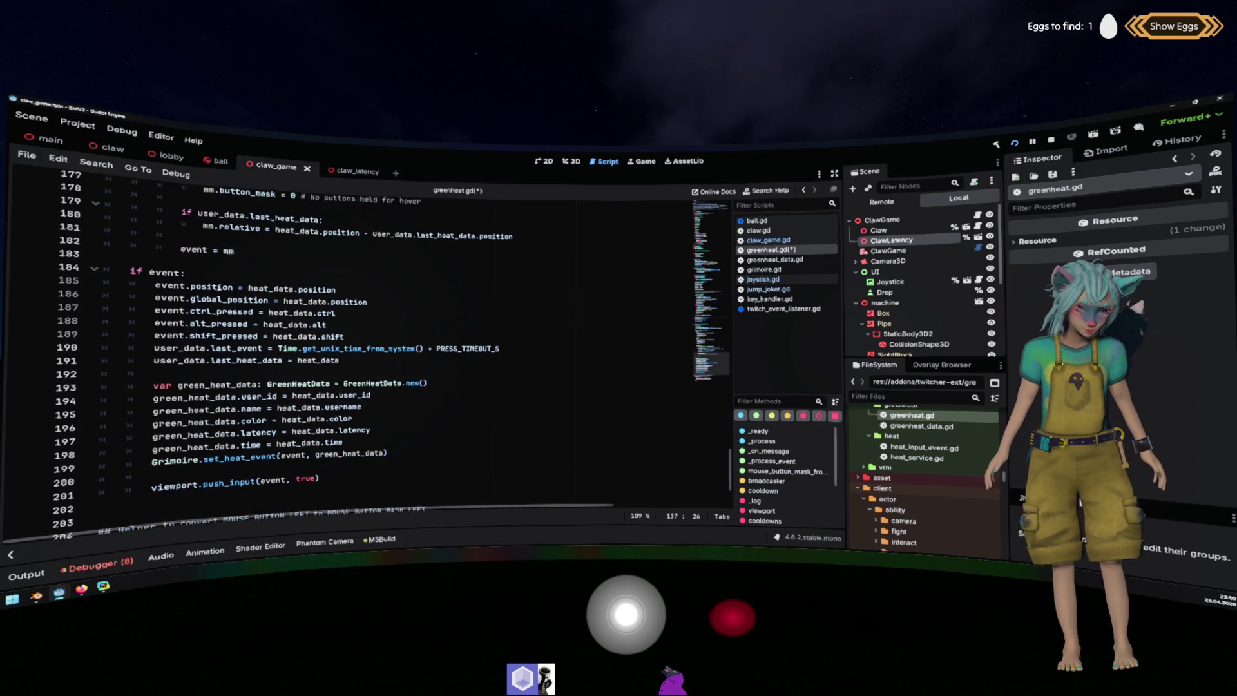
mouse_move(234, 351)
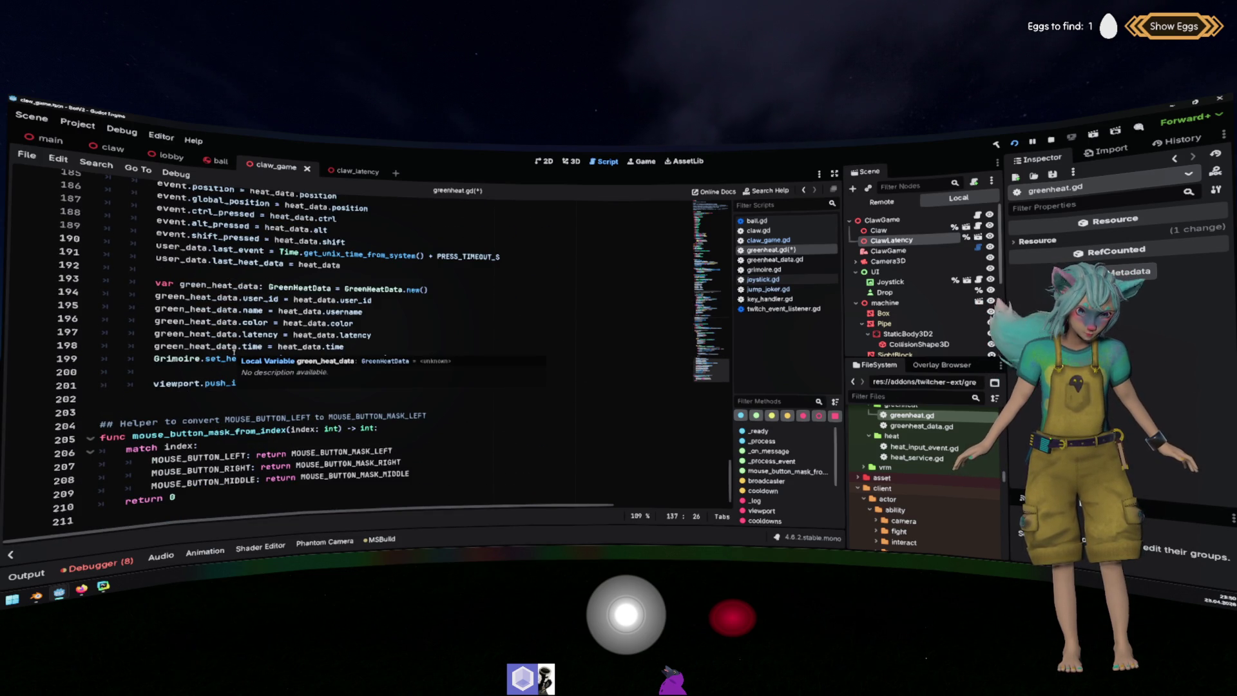
left_click(384, 303)
key("ctrl+shift+d")
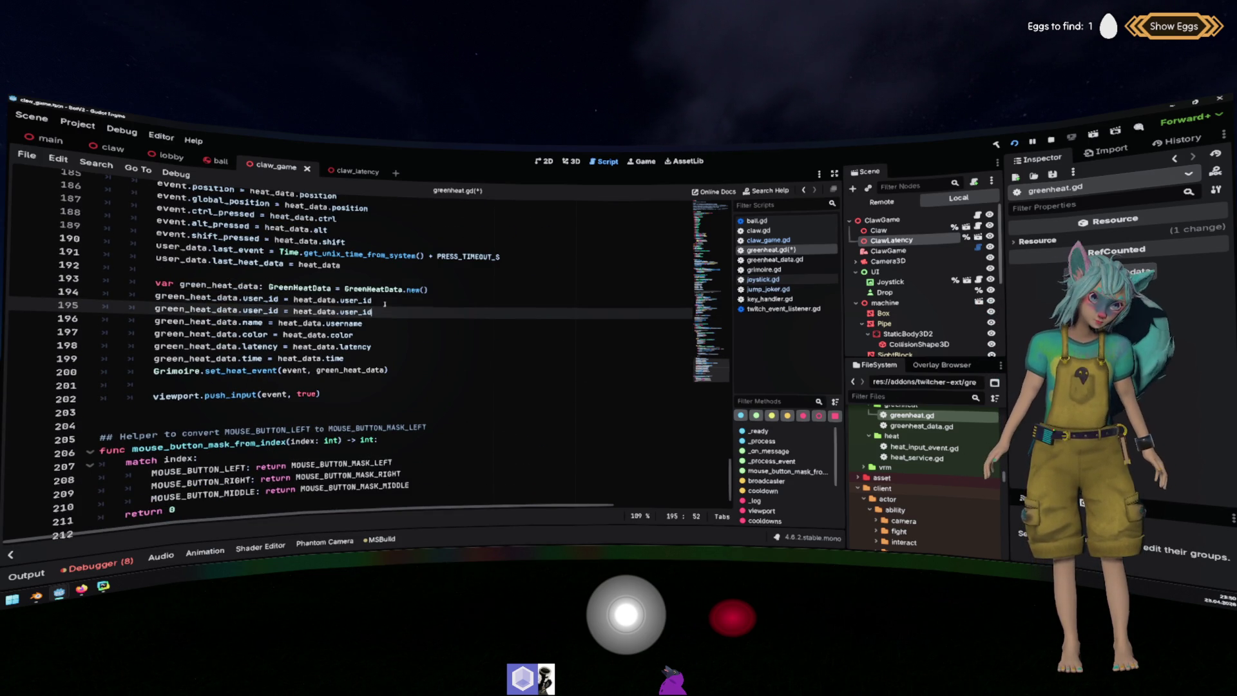
left_click(263, 310)
key("Delete")
key("Delete")
key("Delete")
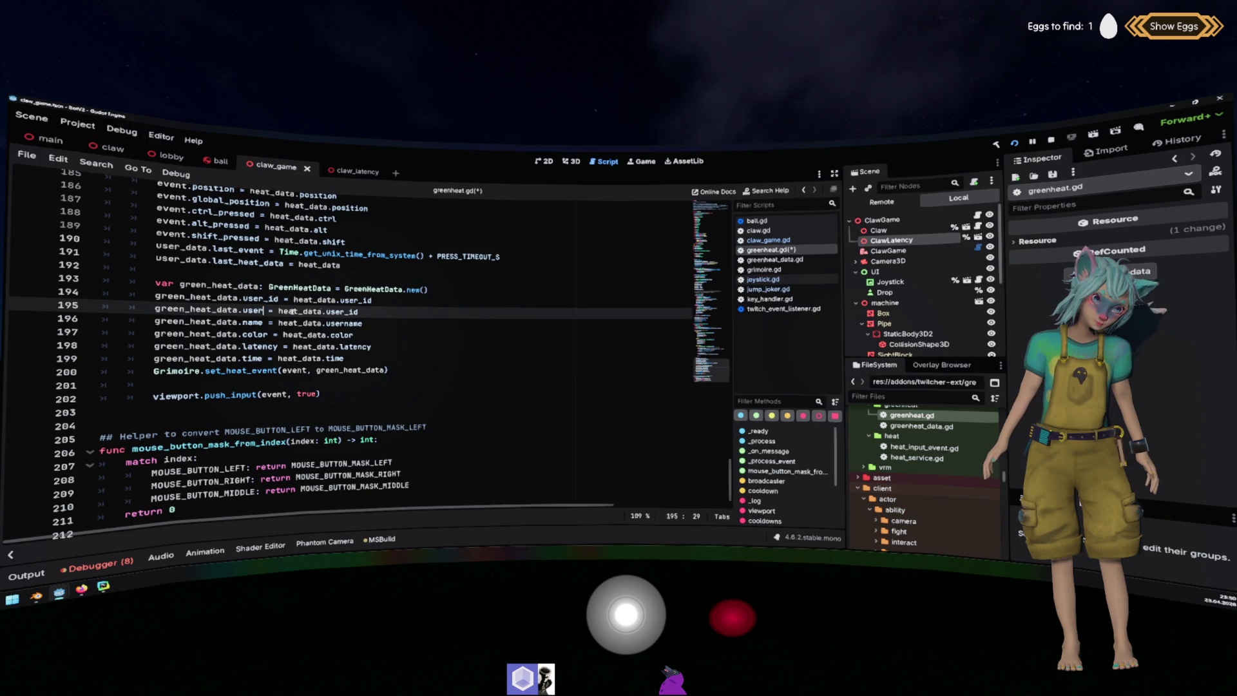
key("BackSpace")
key("BackSpace")
key("BackSpace")
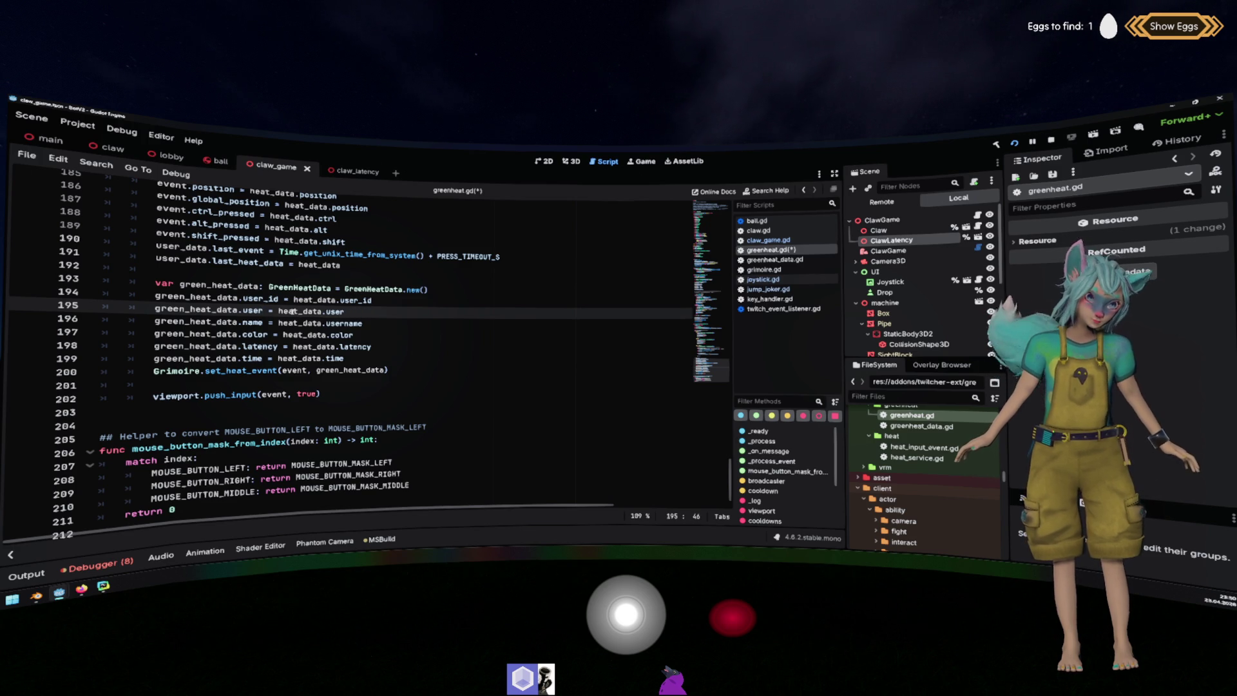
left_click(291, 287, "ctrl")
left_click(211, 297)
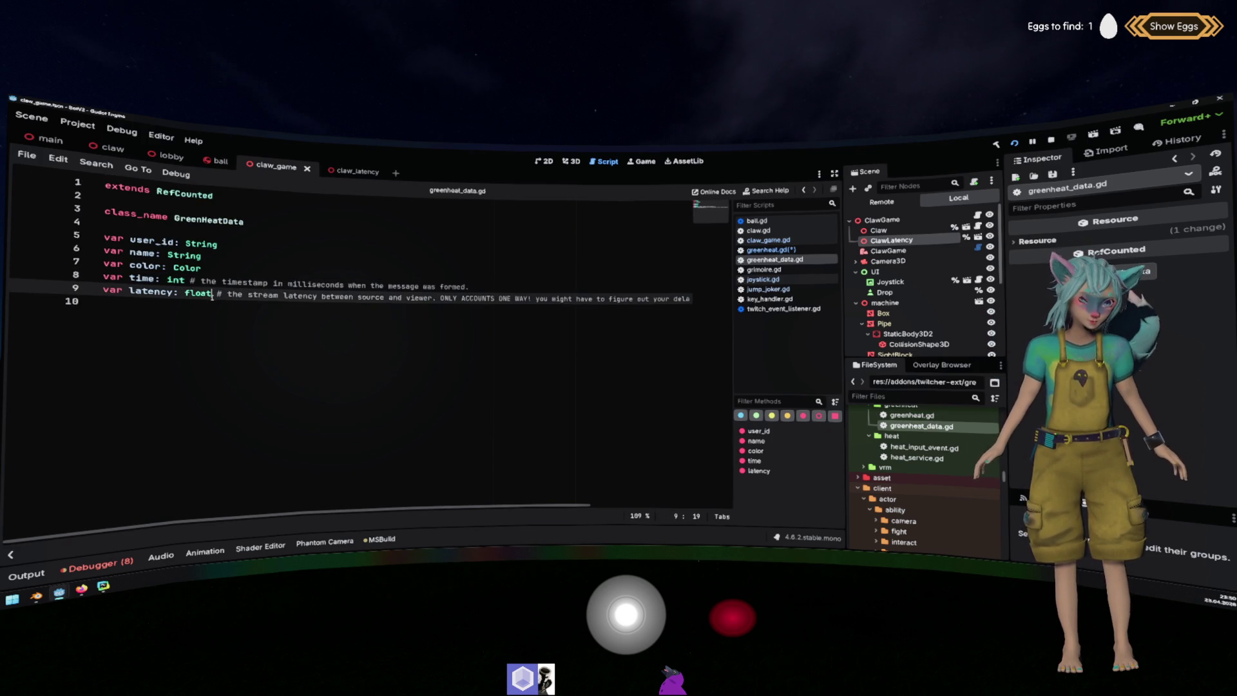
Declare var user: User commented 'May be empty for Annon Users', save, and return to greenheat.gd.
key("Down")
type("var user: User # ")
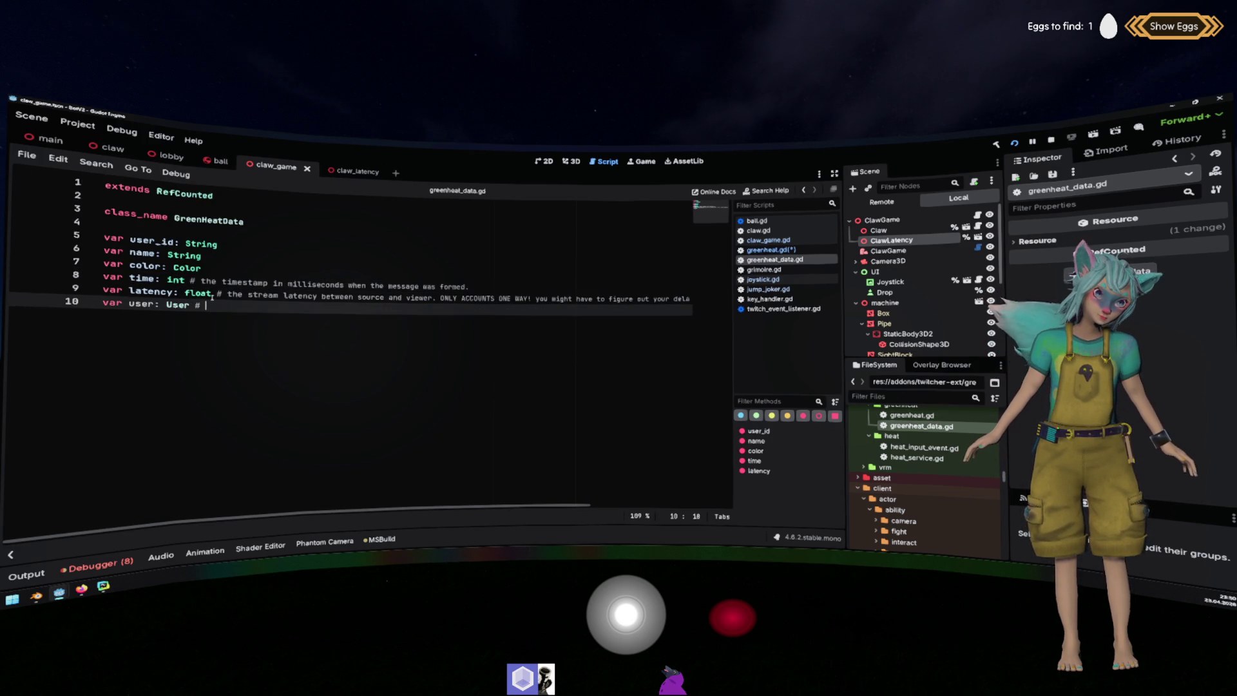
type("Mayt")
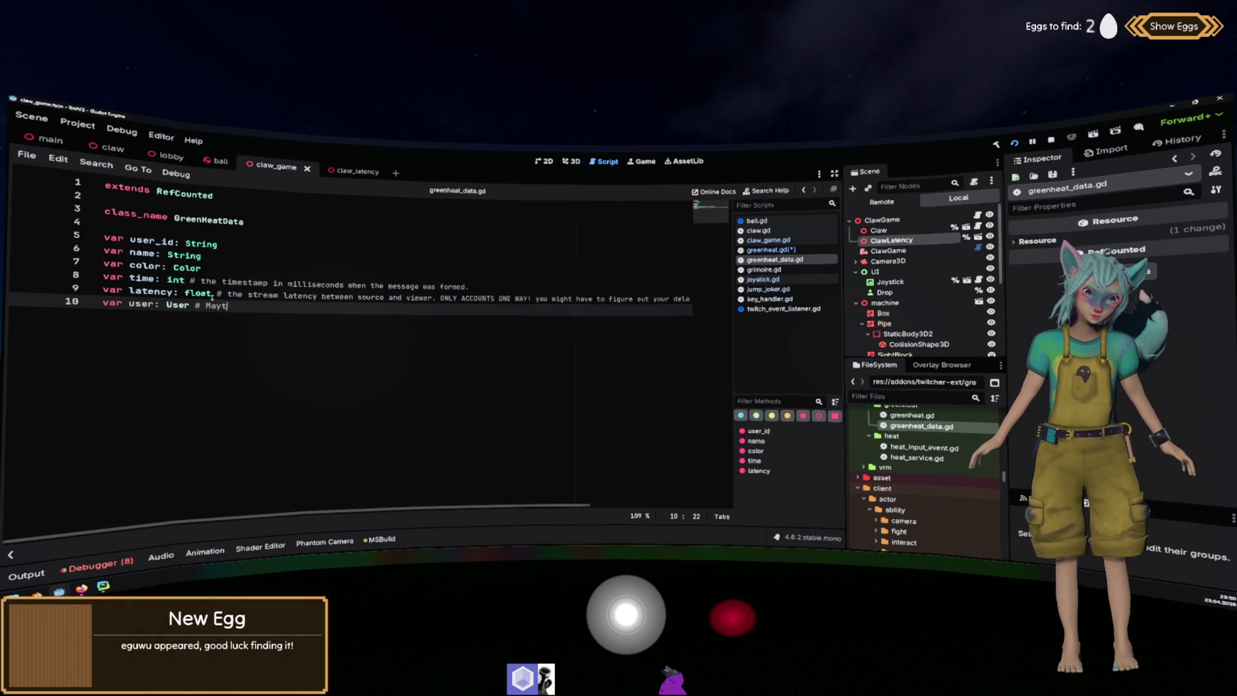
key("BackSpace")
type("be empty for")
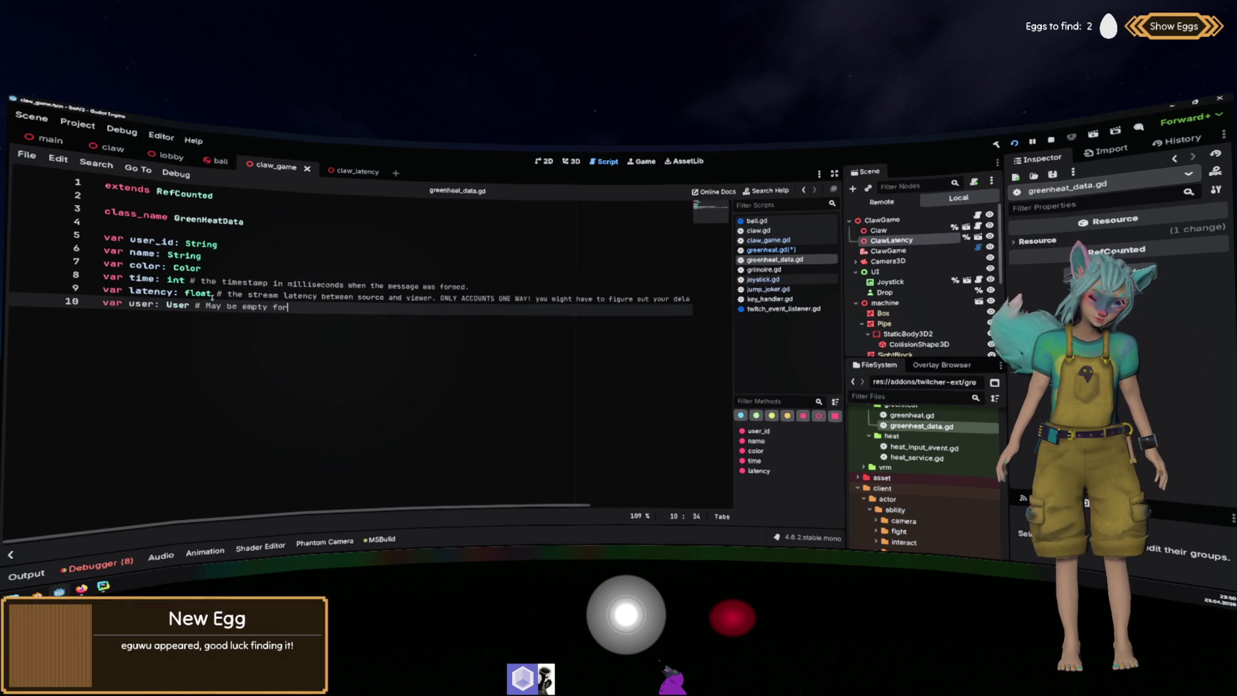
type(" Annon Users")
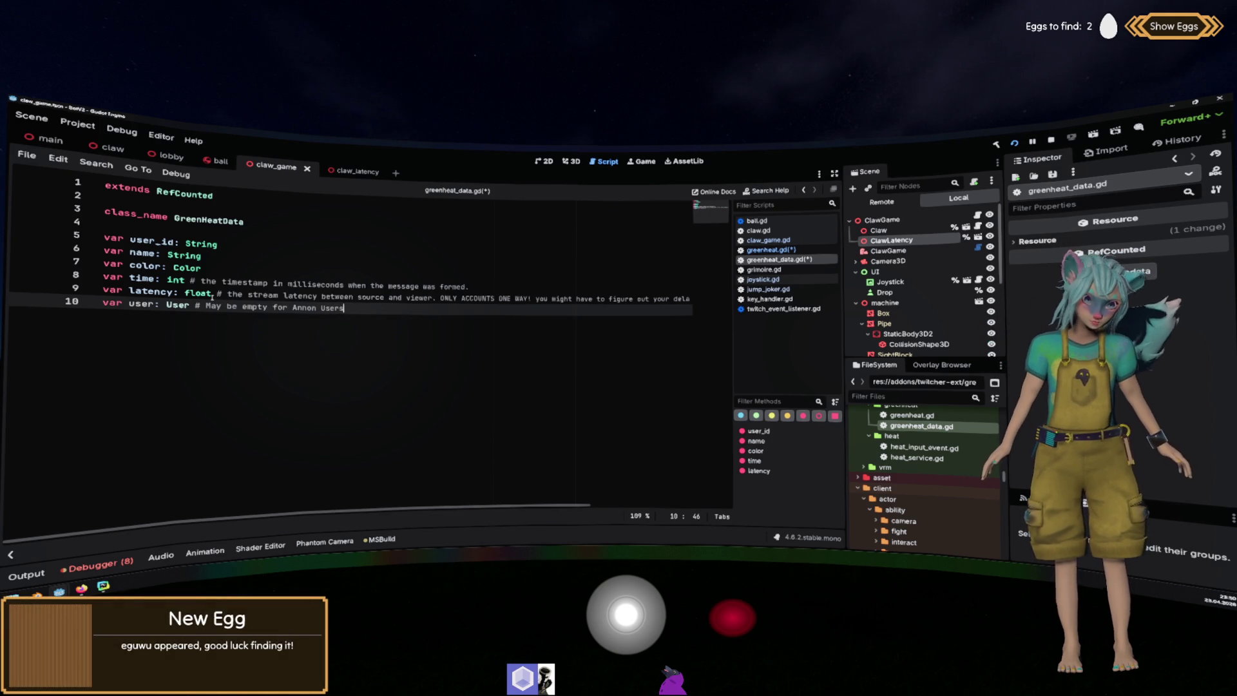
key("ctrl+s")
key("alt+Left")
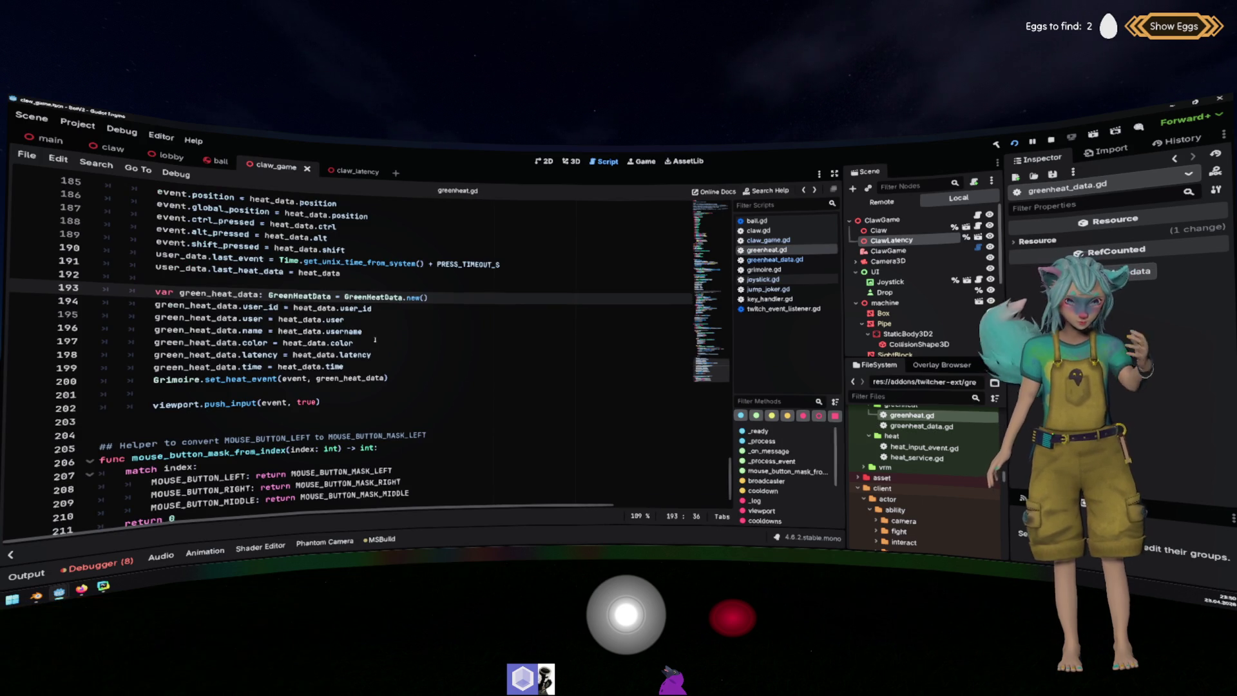
Inspect lines 195–196 of greenheat.gd, where the game breaks on HeatData's invalid 'user' access.
left_click(406, 330)
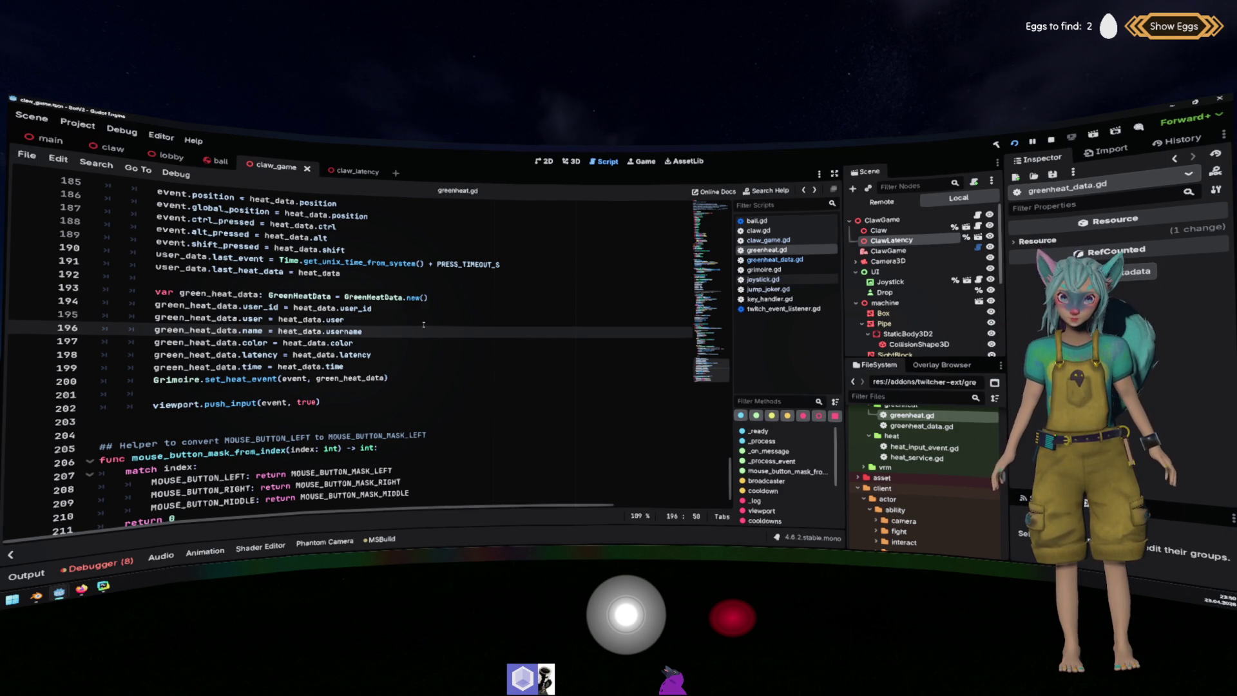
left_click(482, 314)
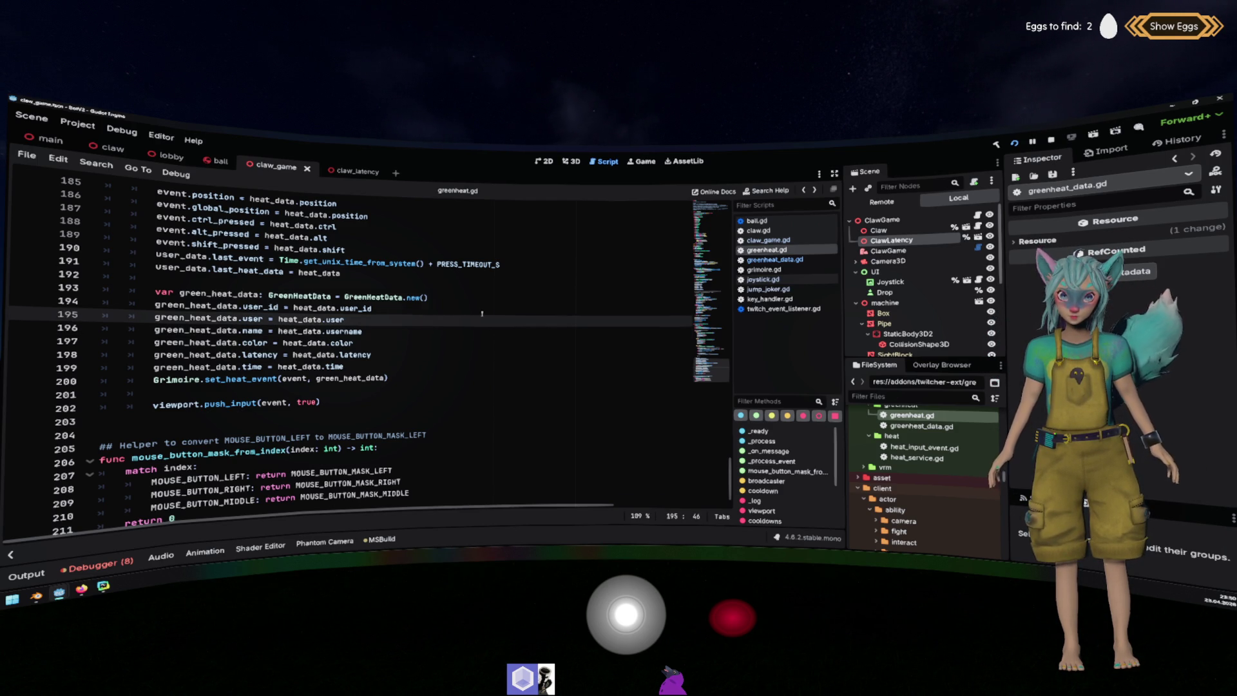
scroll(482, 313, "up", 1)
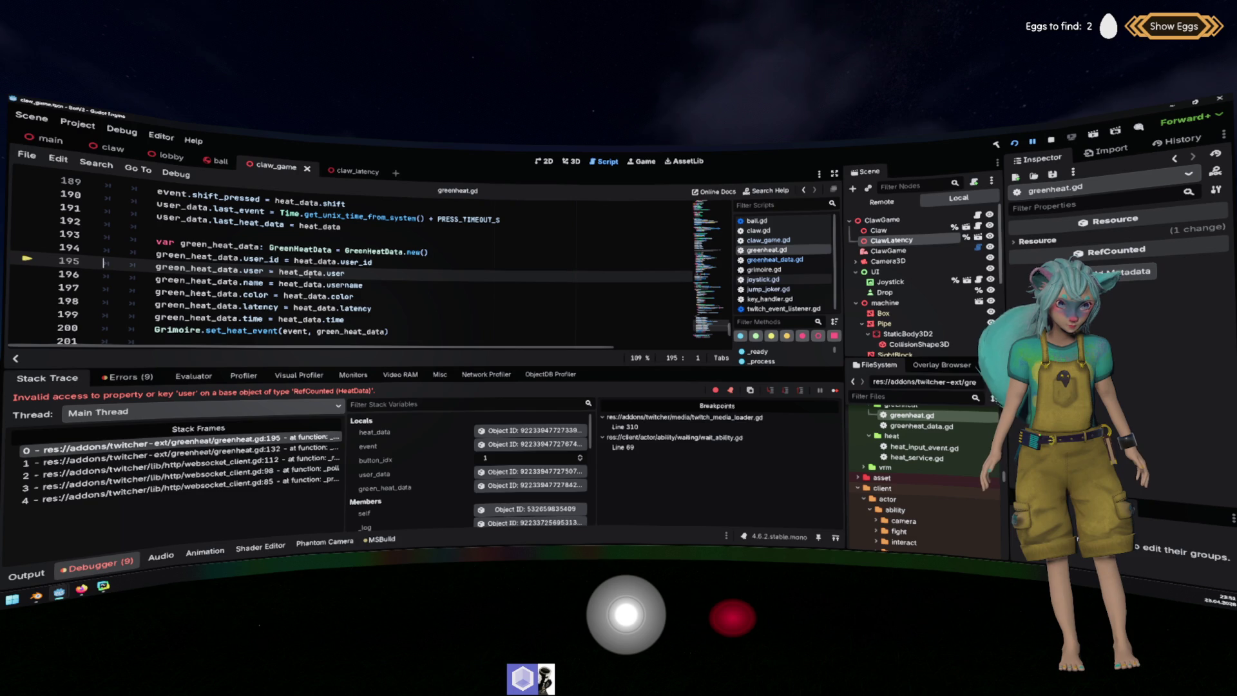
Examine green_heat_data, heat_data and user on greenheat.gd lines 195–196.
double_click(227, 269)
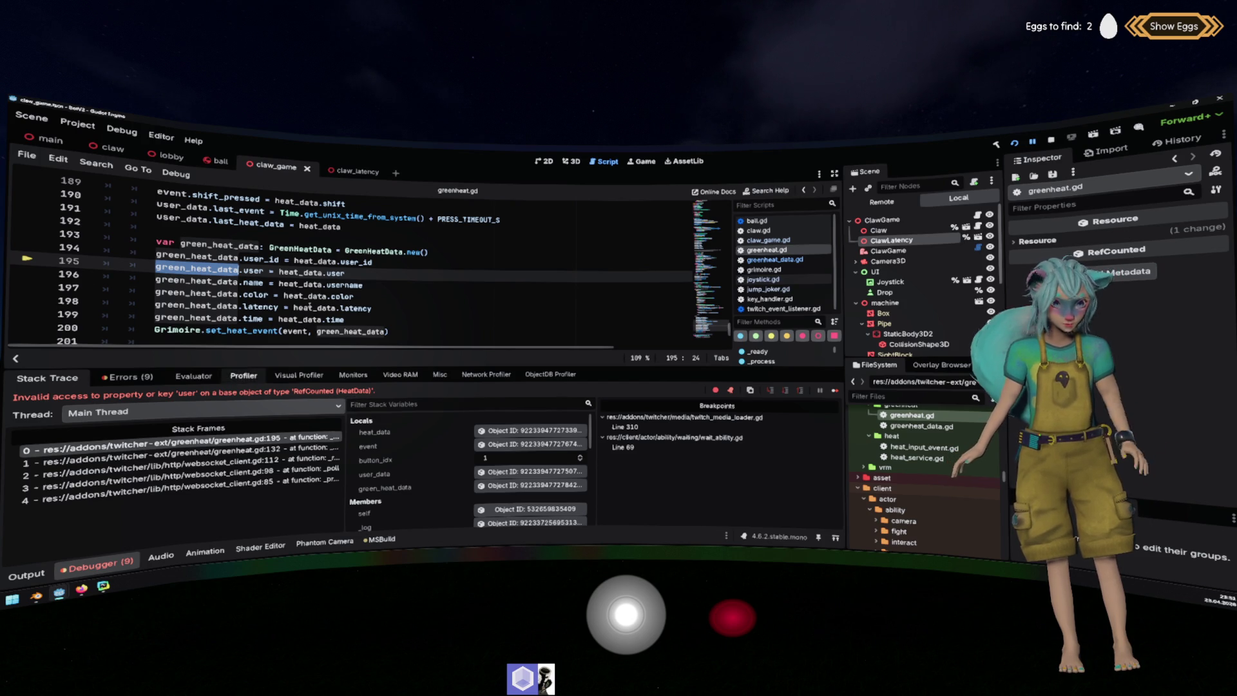
left_click(335, 273)
double_click(335, 273)
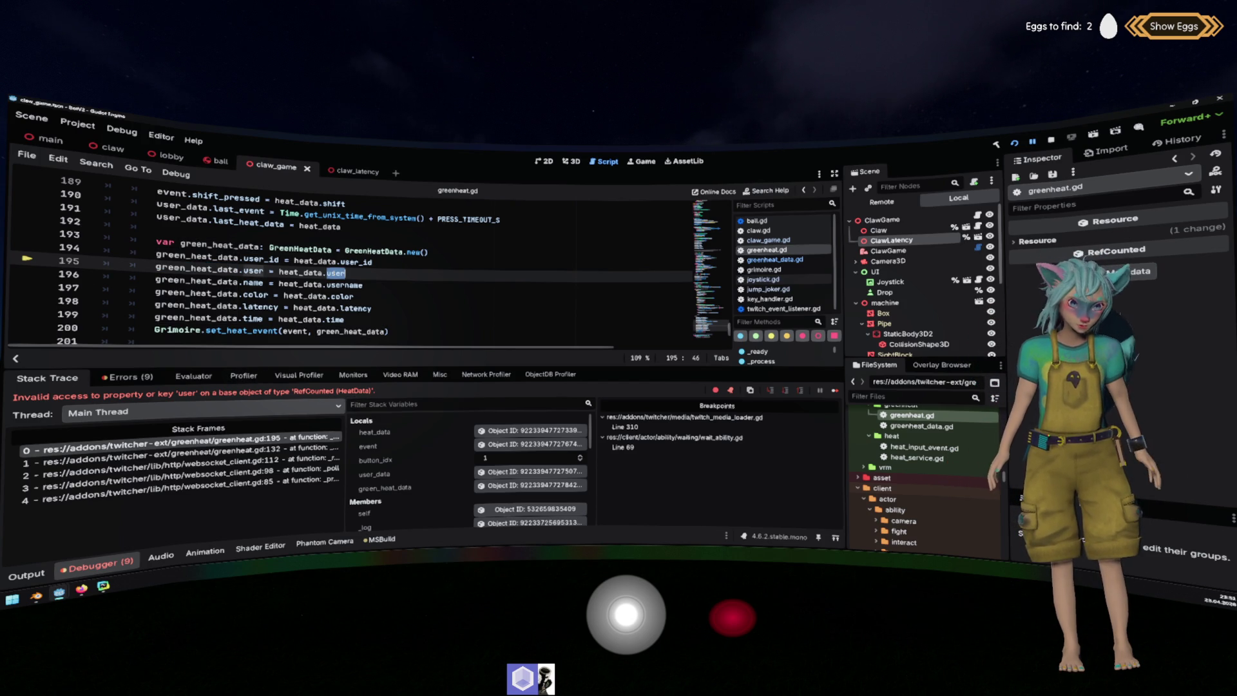
double_click(299, 273)
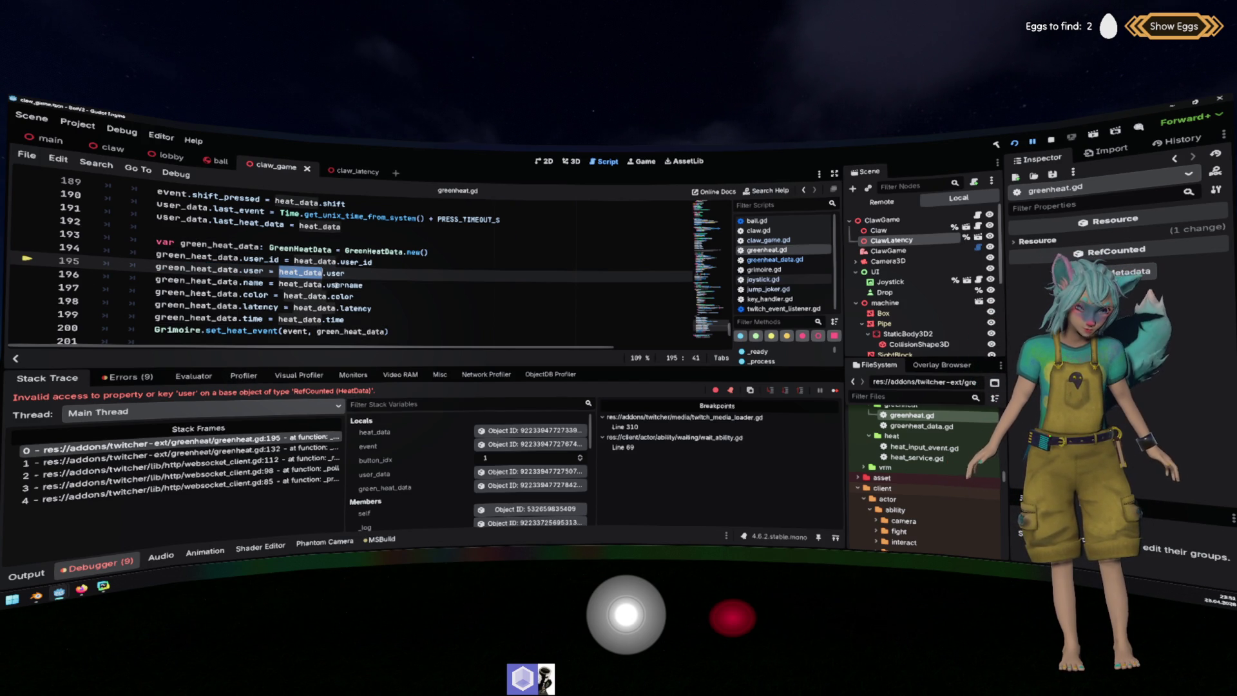
scroll(336, 285, "up", 20)
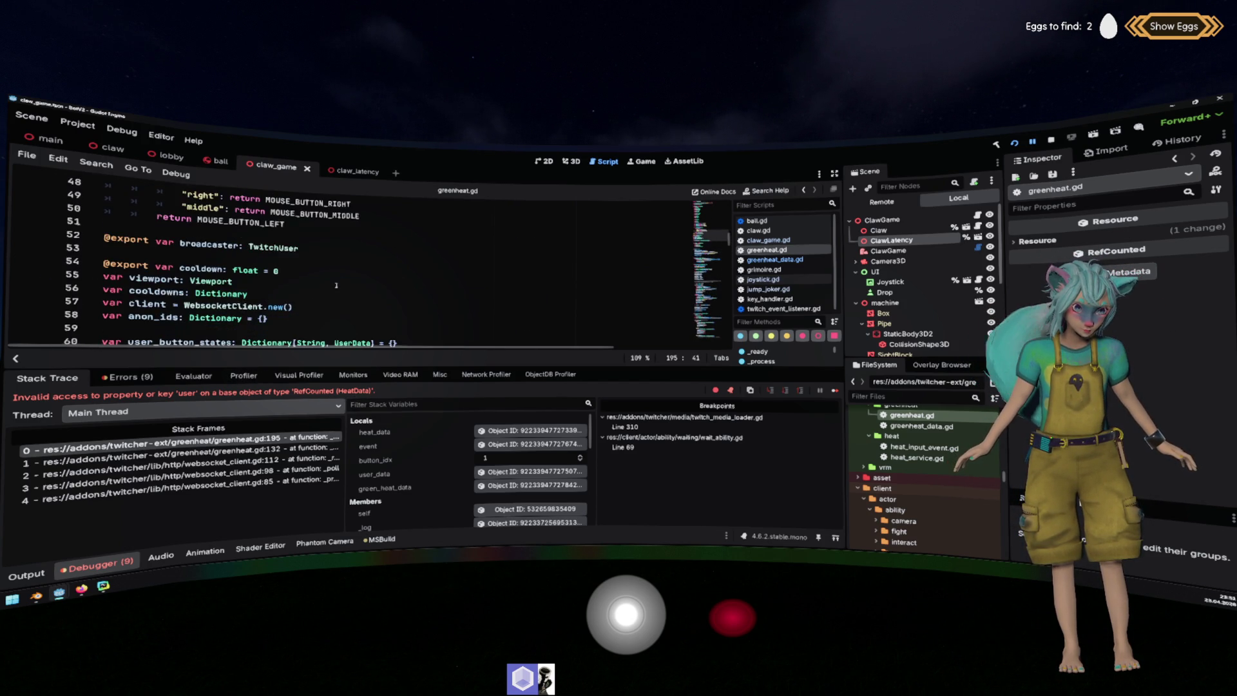
scroll(337, 285, "up", 11)
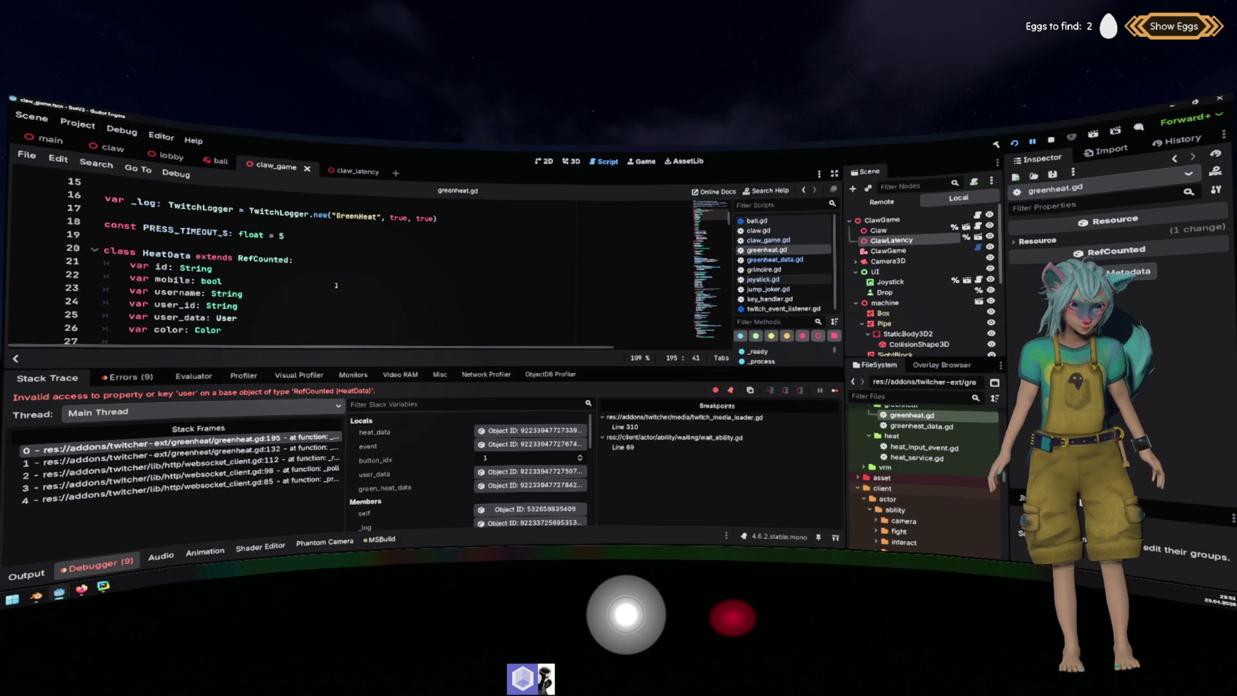
Rename the HeatData field user_data to user on line 25 and resume the game.
left_click(179, 317)
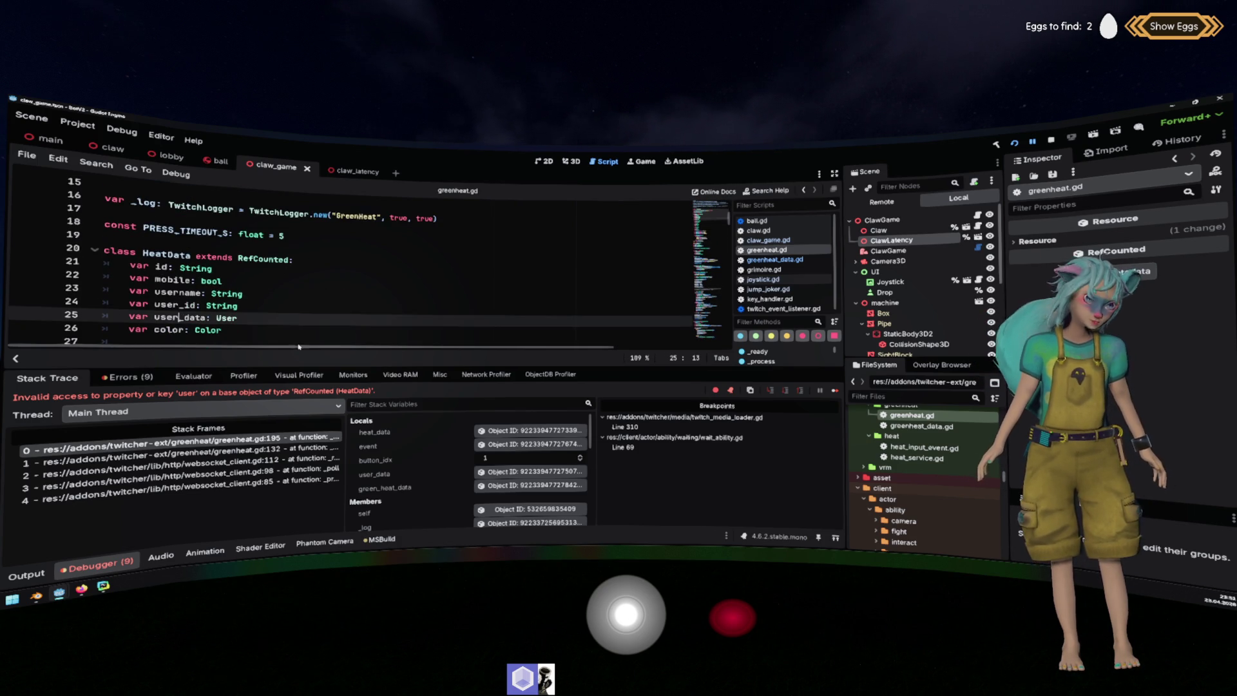
key("ctrl+shift+Right")
key("Delete")
left_click(399, 283)
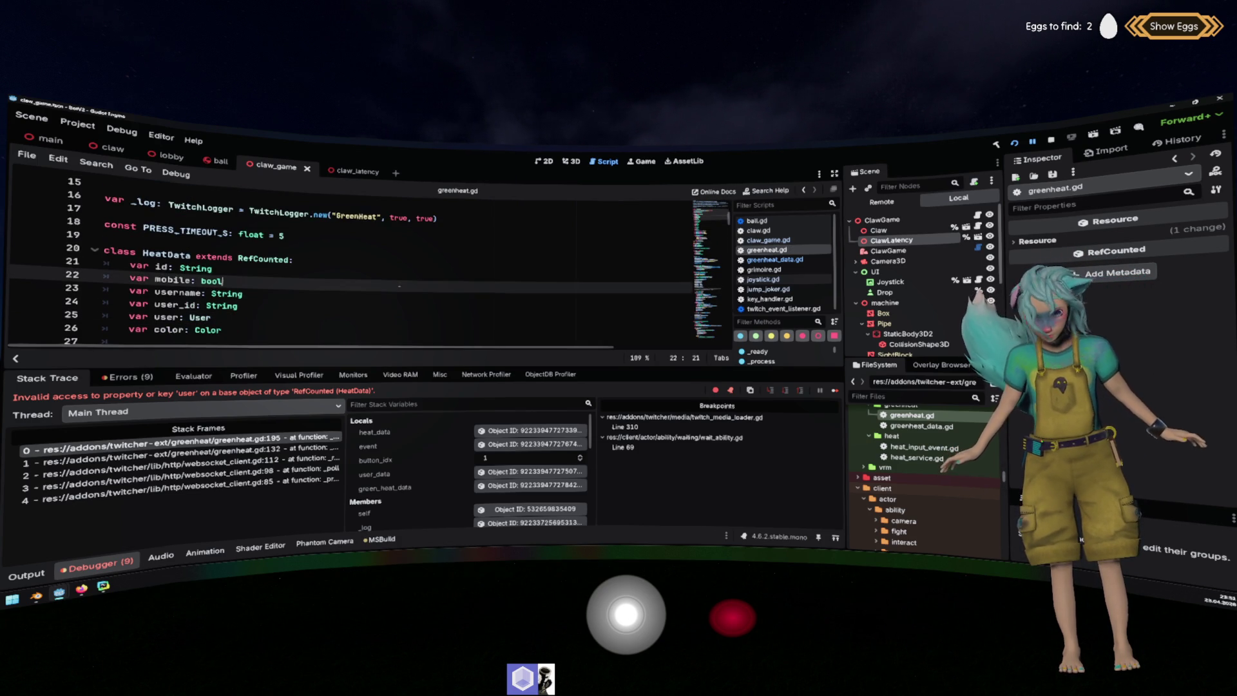
left_click(835, 391)
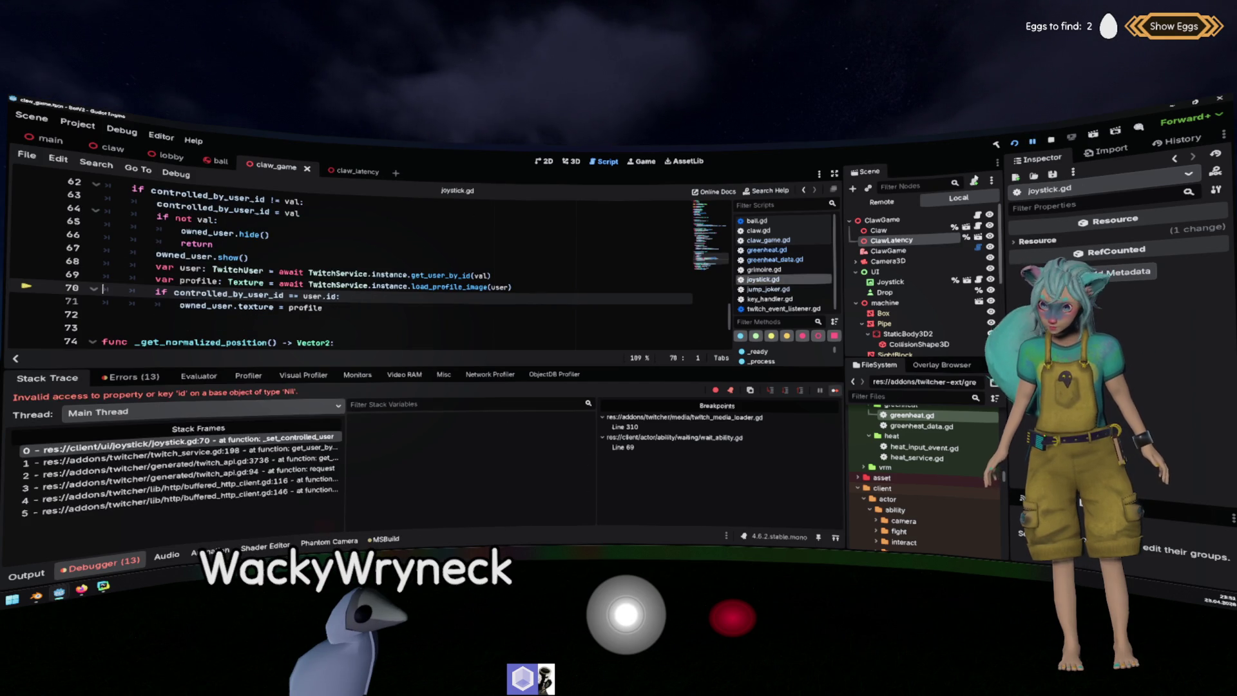
Continue past the joystick.gd error and enlarge the script view to lines 56–82.
key("F12")
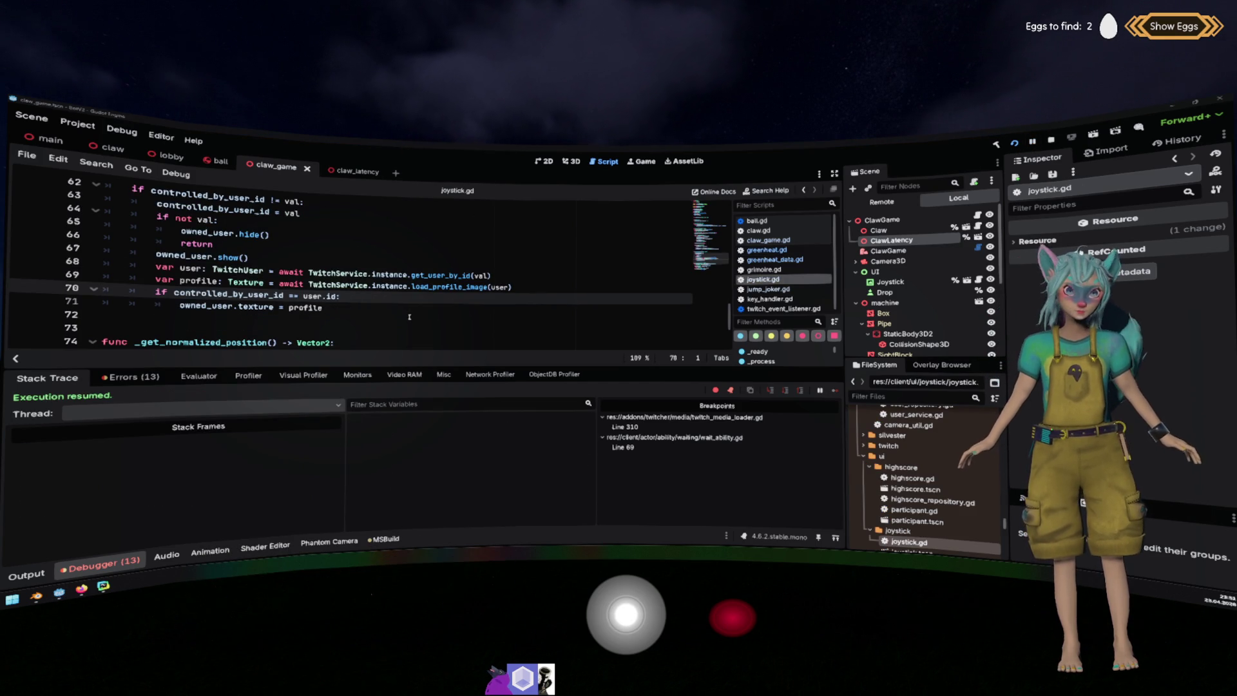
left_click(445, 281)
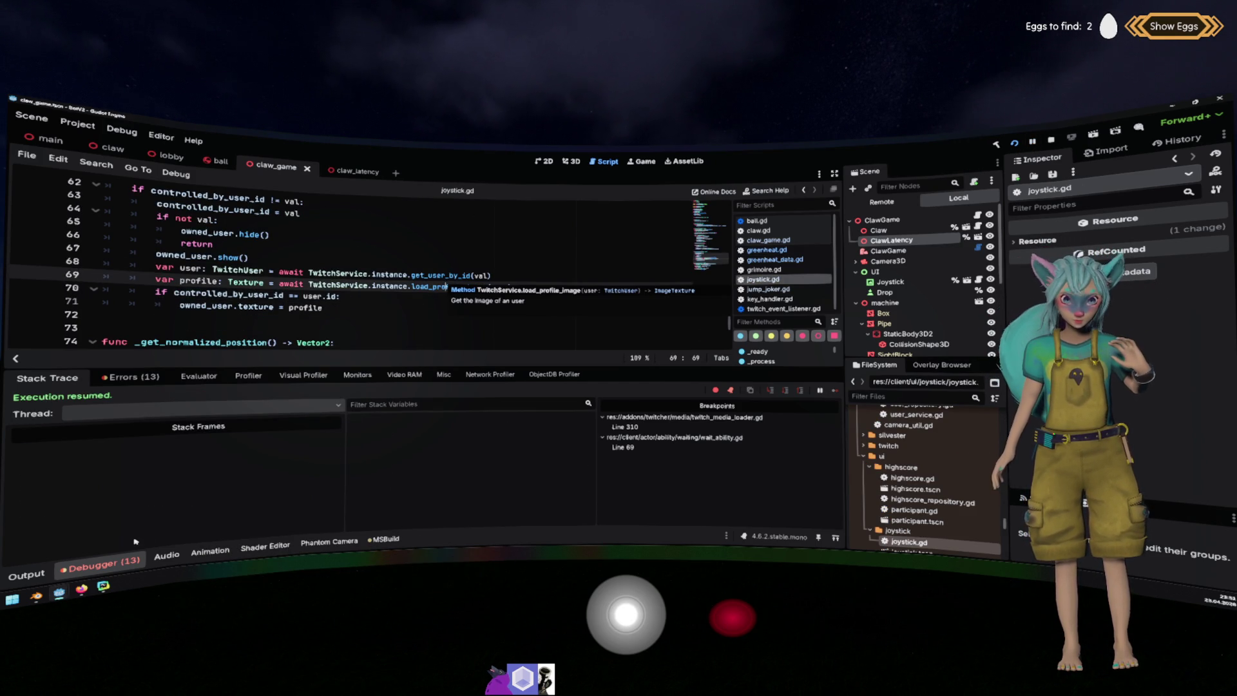
left_click(108, 565)
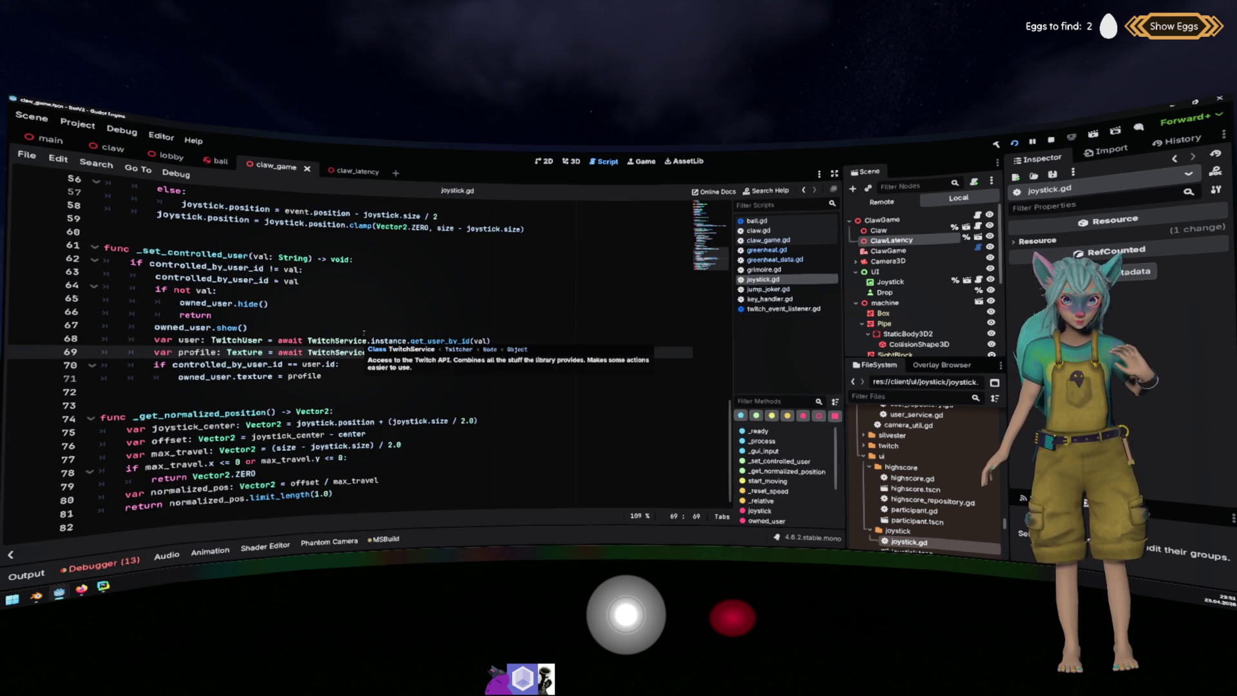
Review the user and profile lookups on lines 69–70 and add a blank line after owned_user.show().
mouse_move(364, 332)
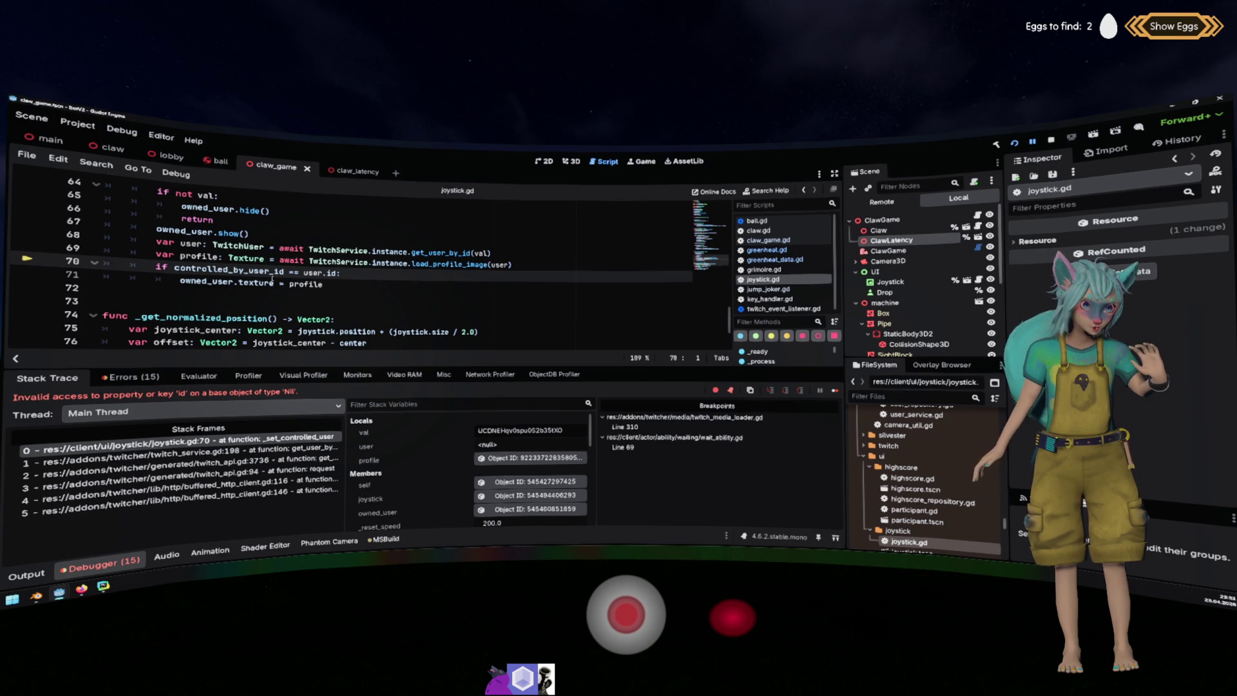
mouse_move(269, 271)
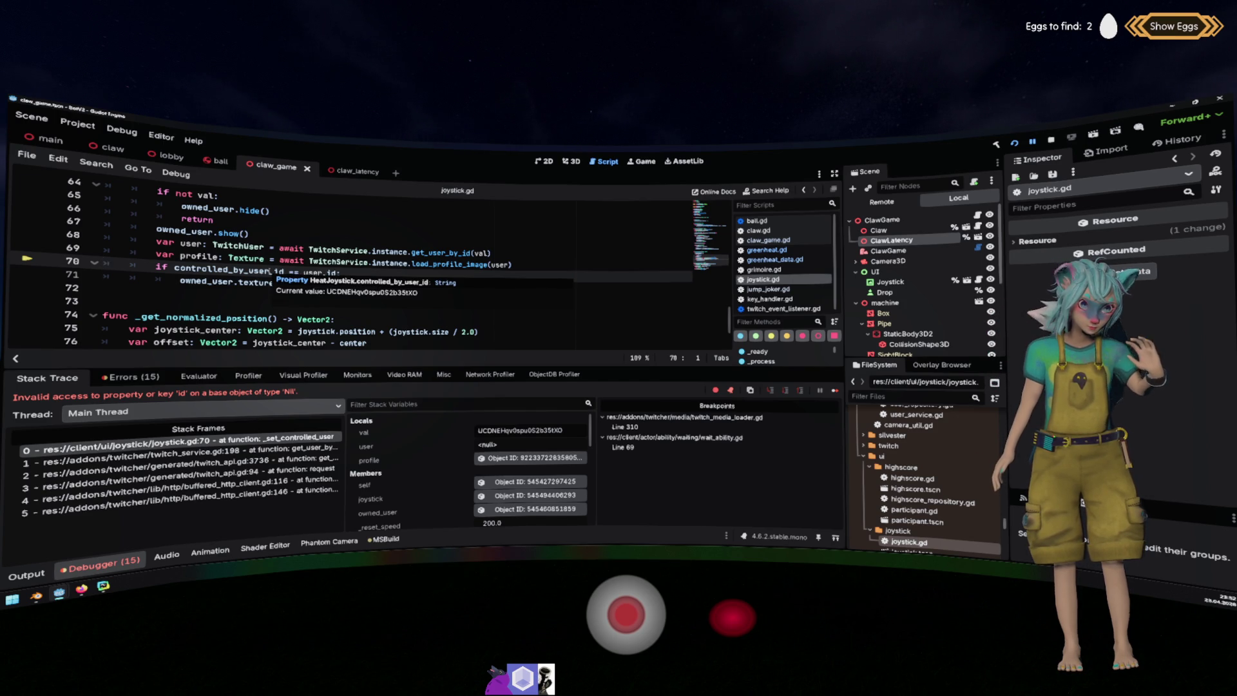
double_click(313, 272)
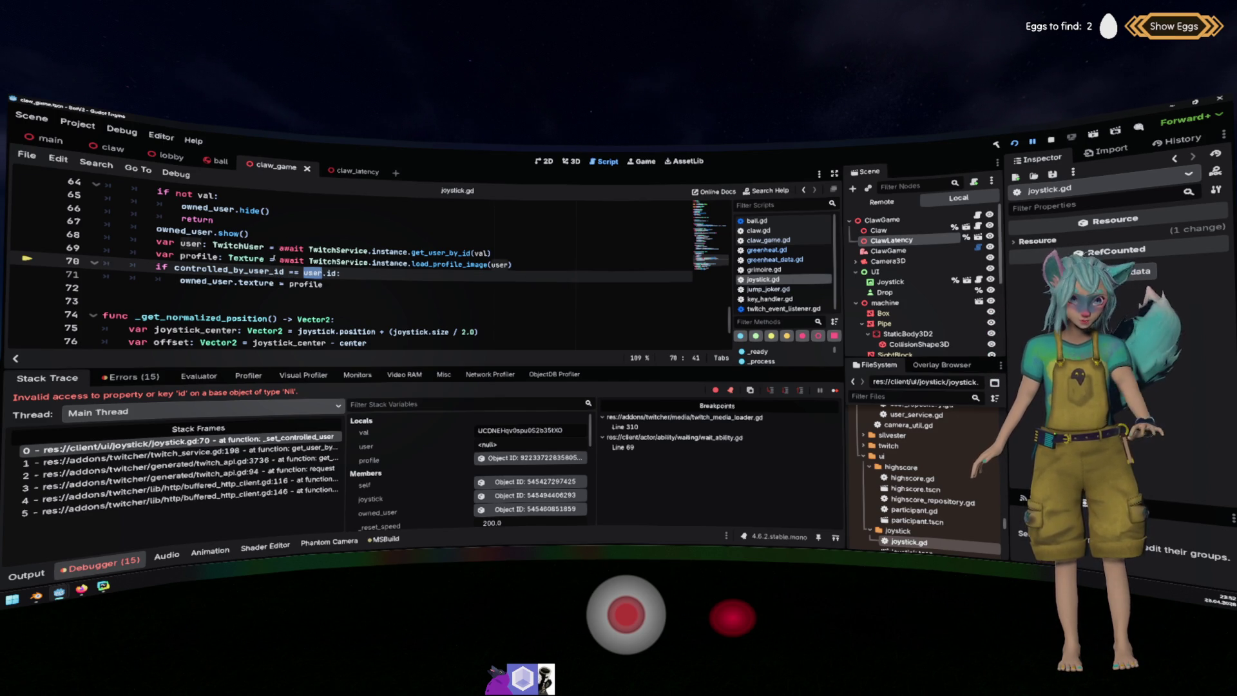
left_click_drag(491, 252, 213, 245)
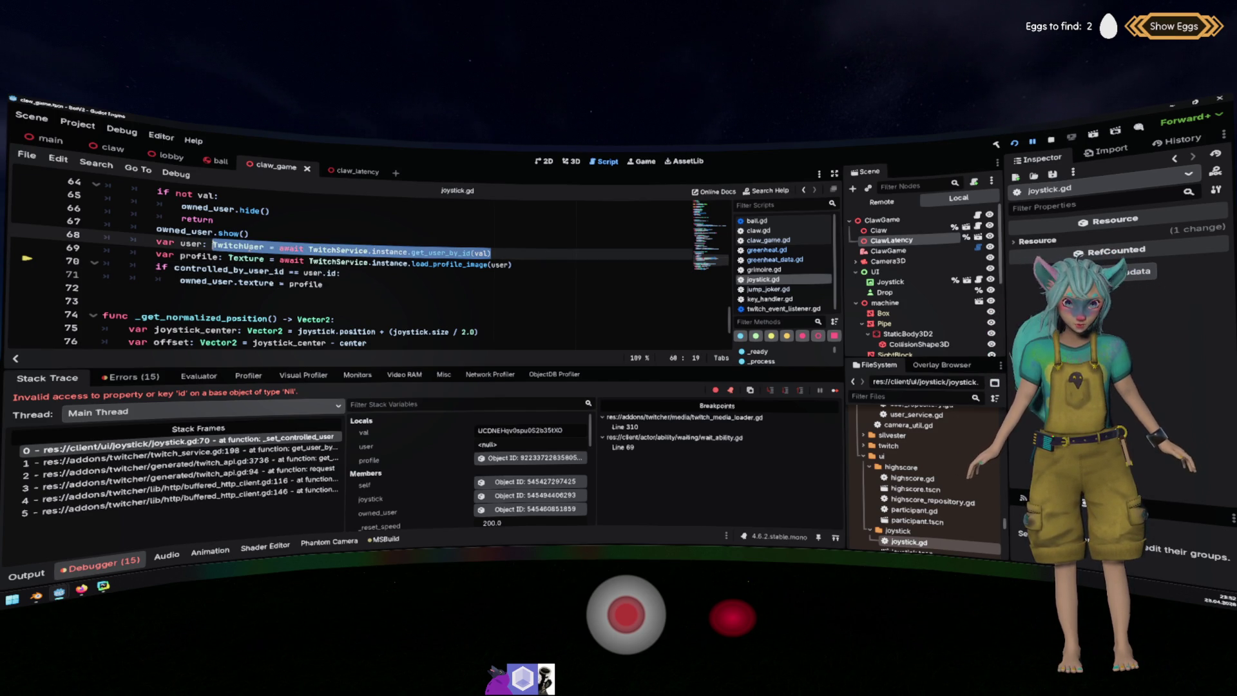
mouse_move(529, 267)
left_mouse_down()
mouse_move(139, 240)
mouse_move(140, 227)
mouse_move(144, 237)
left_mouse_up()
scroll(322, 293, "up", 2)
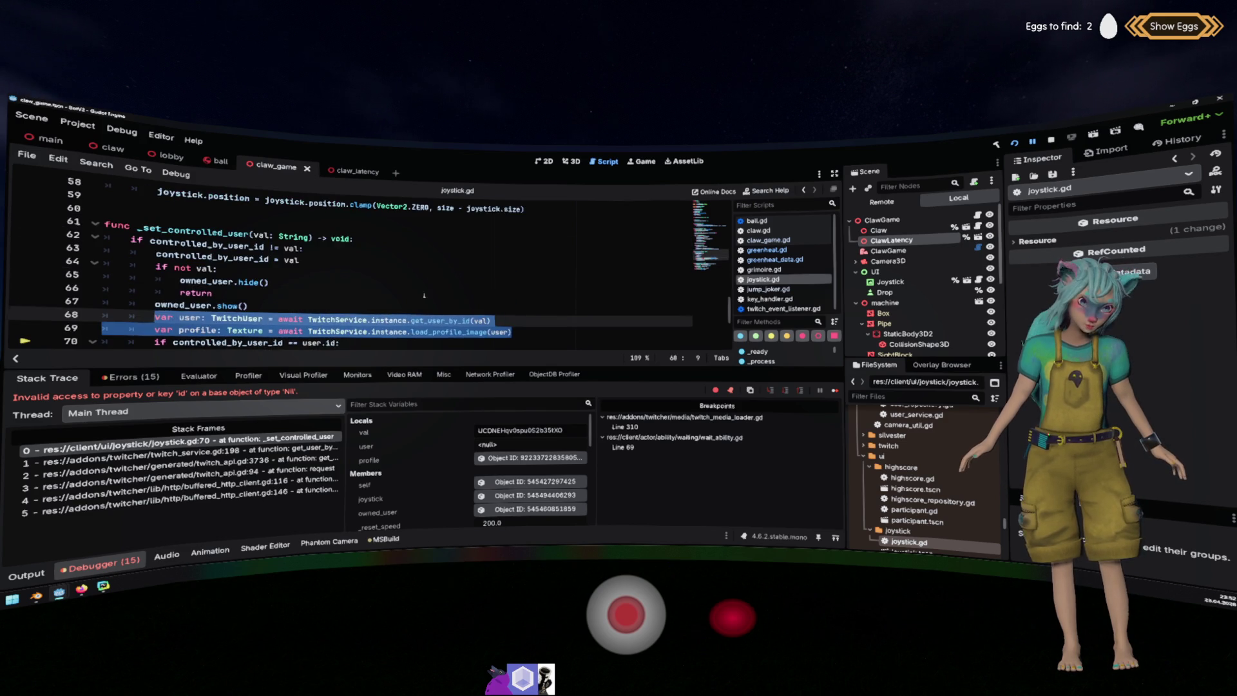
scroll(424, 295, "down", 1)
left_click(381, 273)
key("Return")
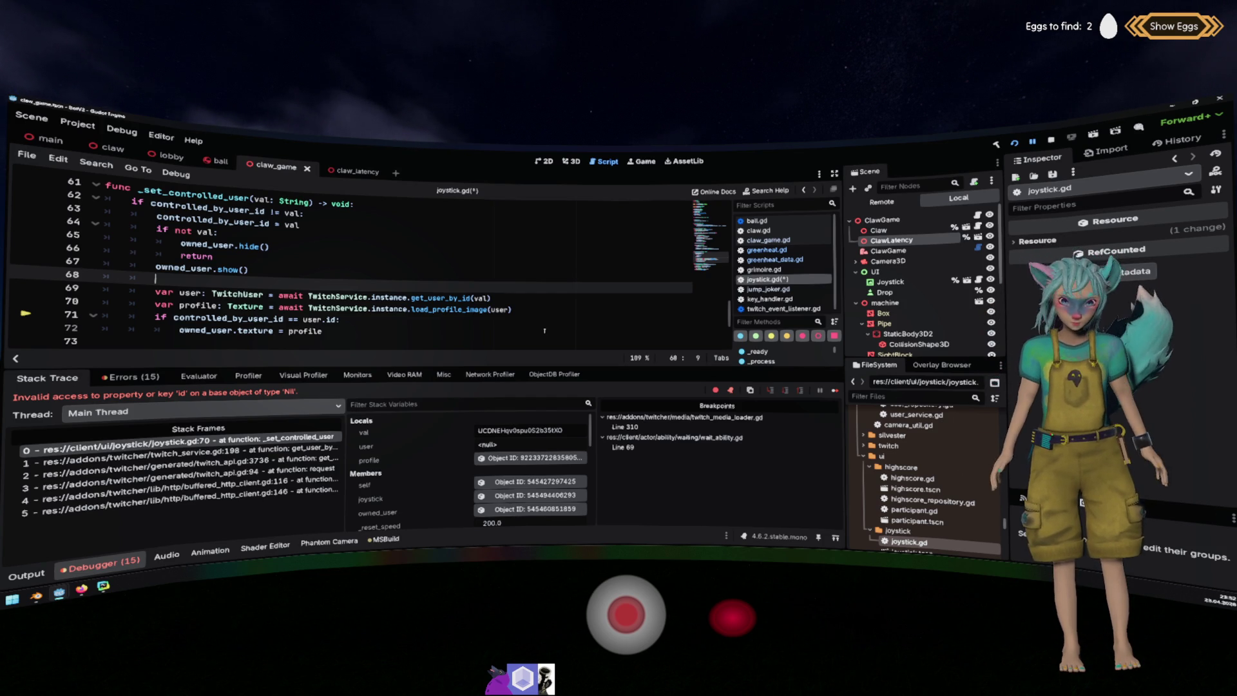
Replace User.id with val in joystick.gd's if condition.
left_click(537, 295)
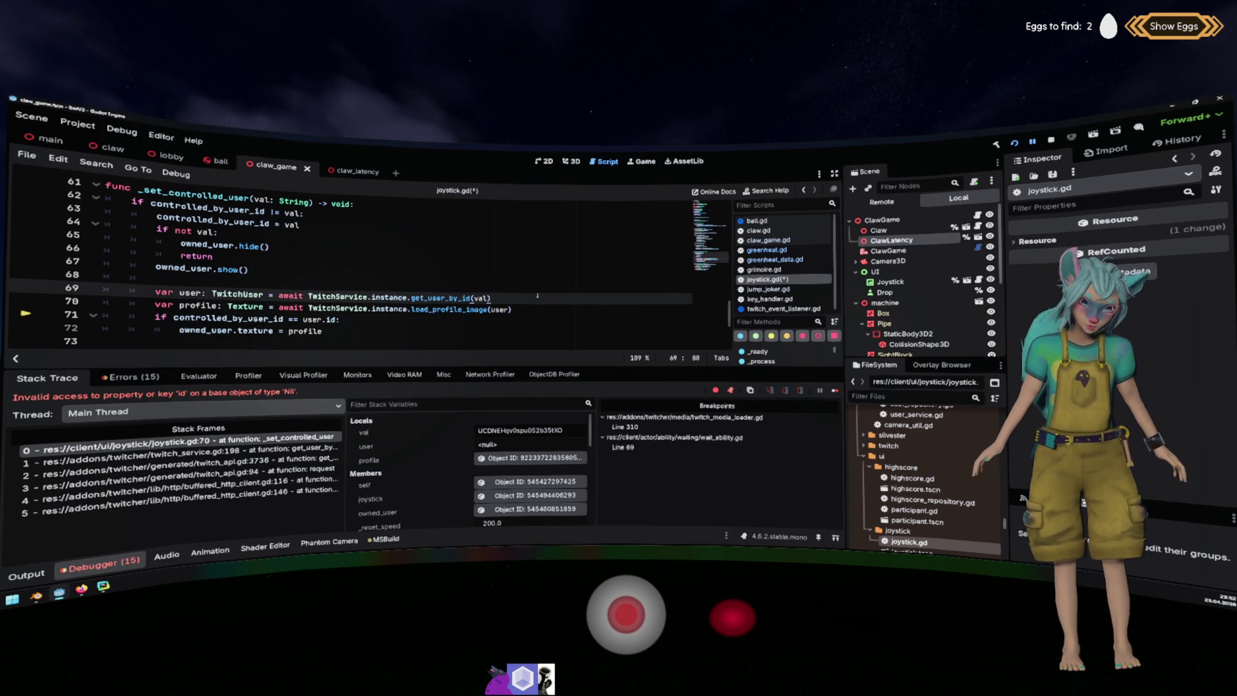
double_click(481, 298)
key("ctrl+c")
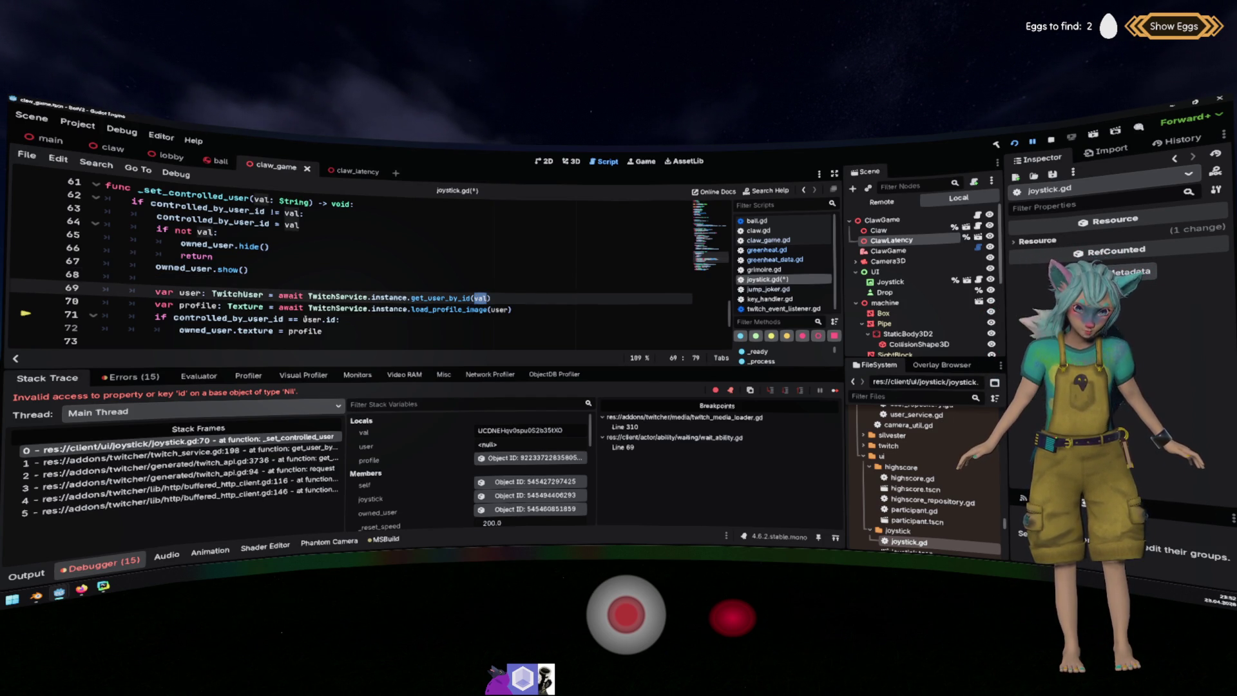
left_click_drag(334, 318, 303, 319)
key("ctrl+v")
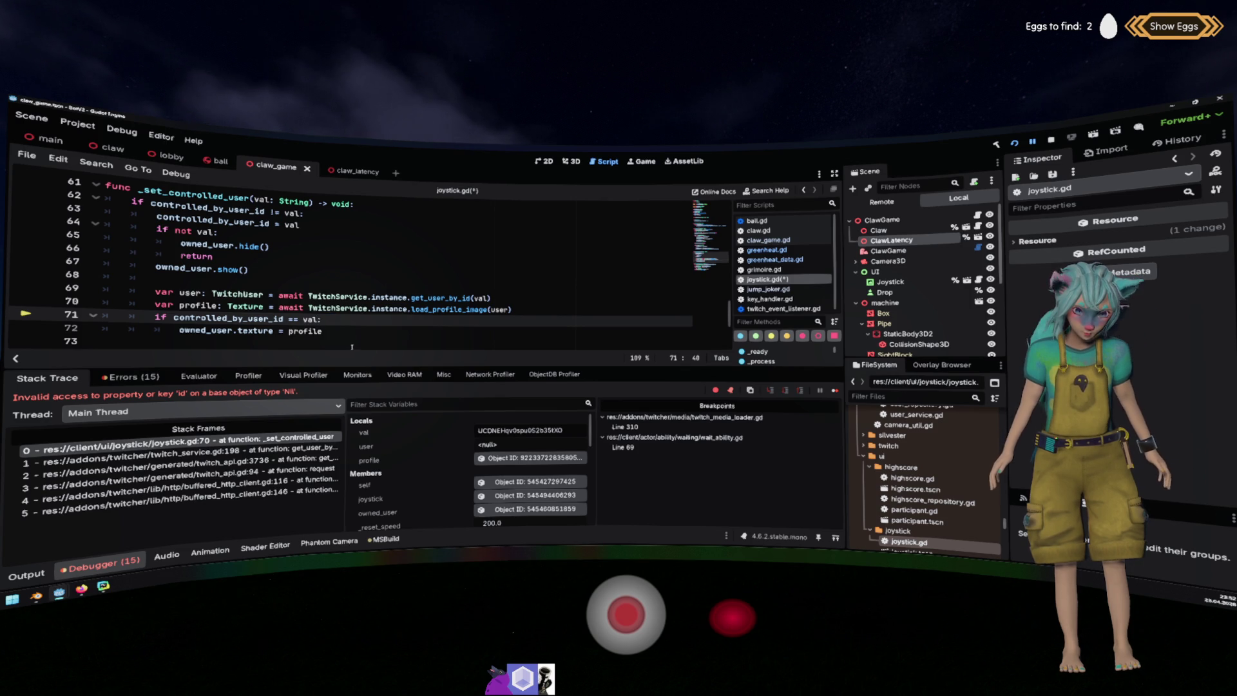
Move the var profile line under a new 'if user:' check below the condition.
left_click(515, 299)
key("Return")
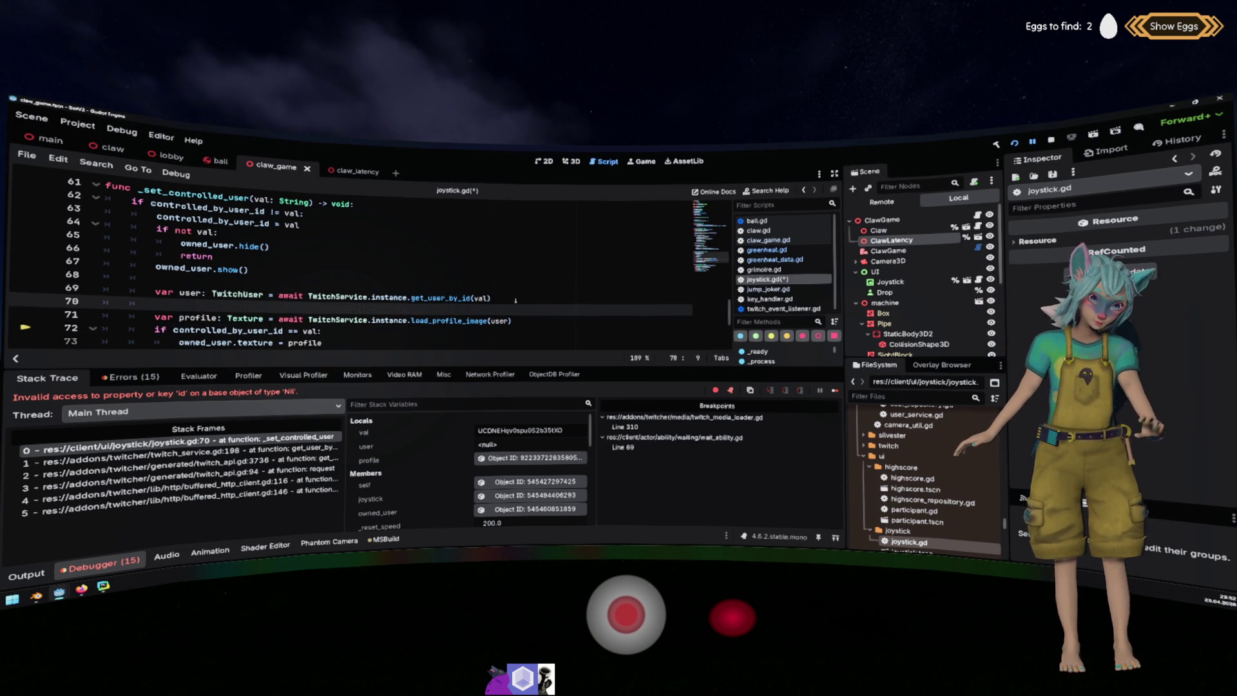
key("Down")
key("ctrl+x")
key("Up")
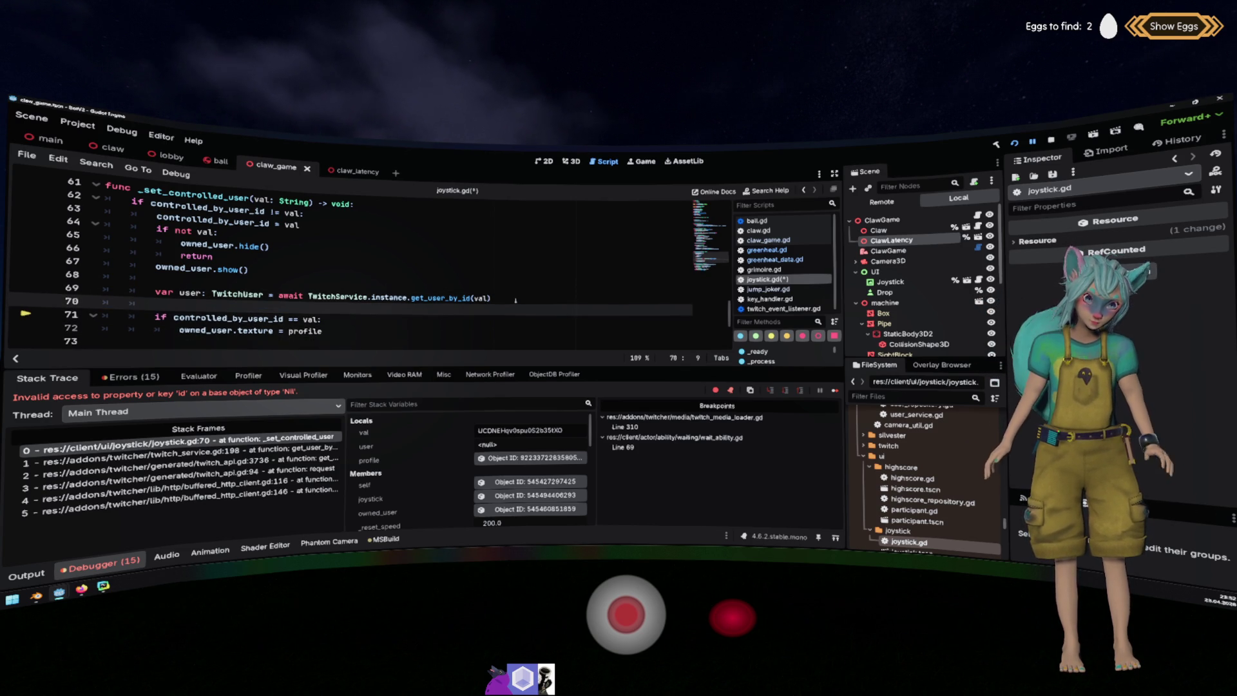
key("ctrl+shift+k")
key("End")
key("Return")
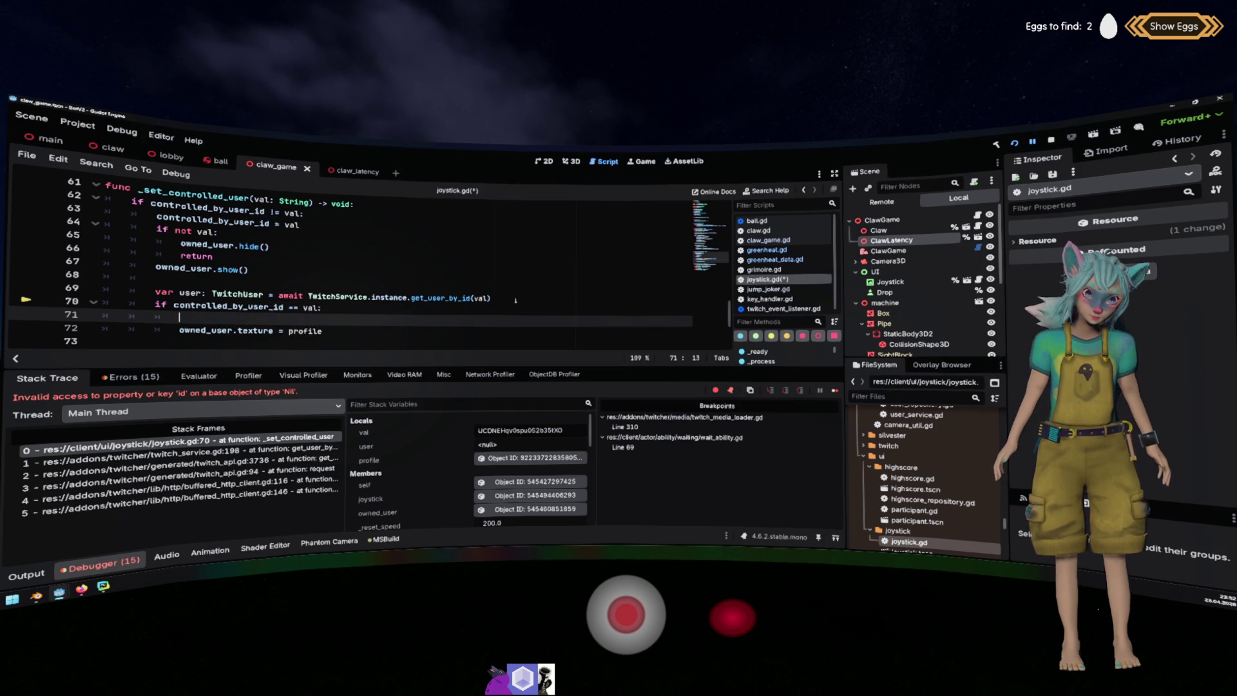
type("if user:")
key("Return")
key("ctrl+v")
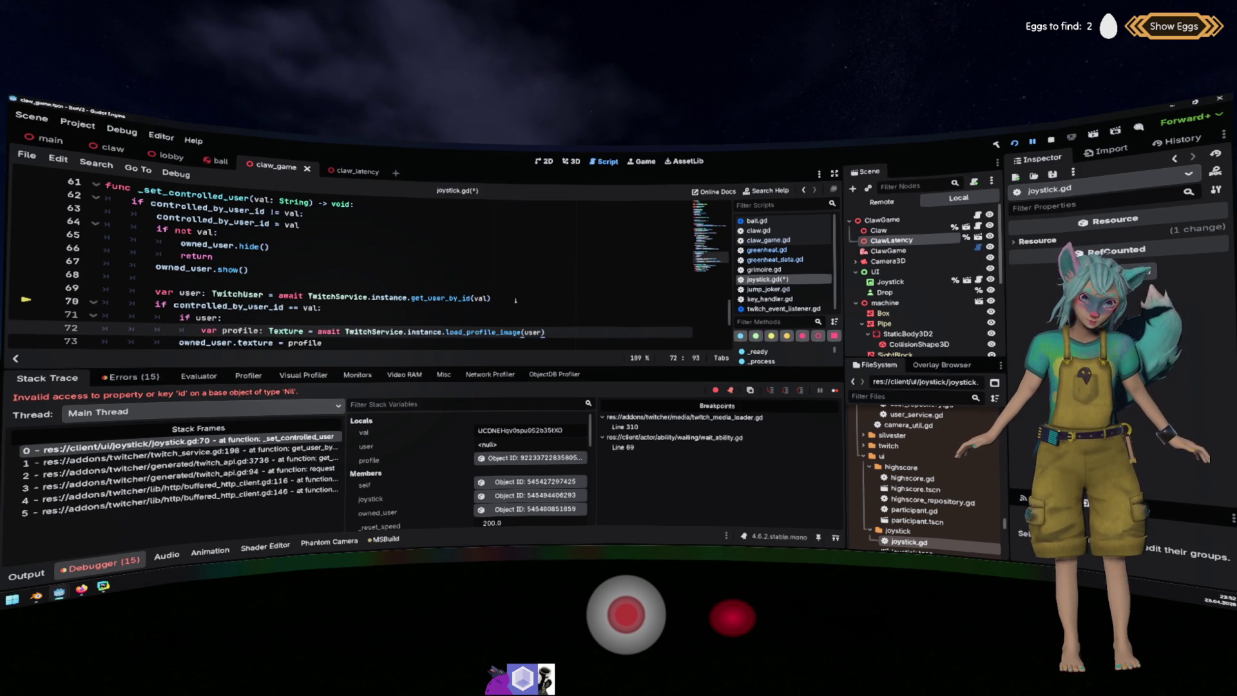
key("Delete")
Assign the profile image loading expression directly to owned_user.texture and delete the var profile line.
key("Up")
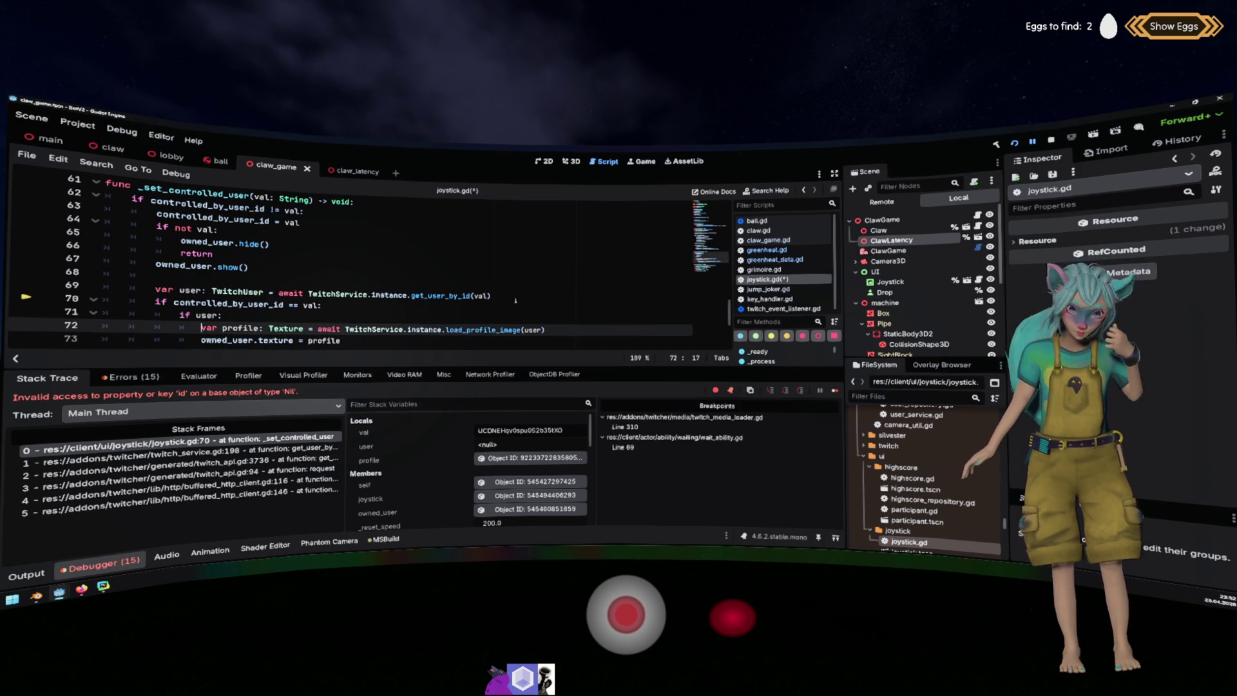
key("shift+End")
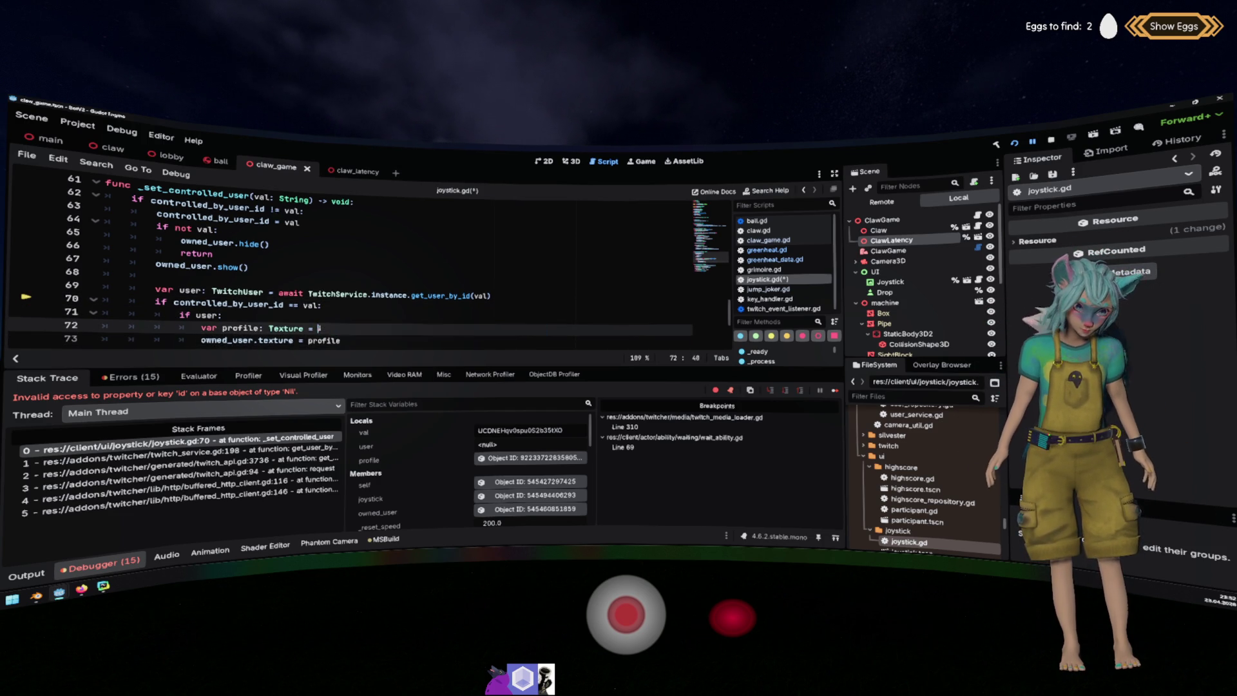
key("ctrl+x")
key("Down")
key("End")
key("ctrl+shift+Left")
key("ctrl+v")
key("Up")
key("shift+Home")
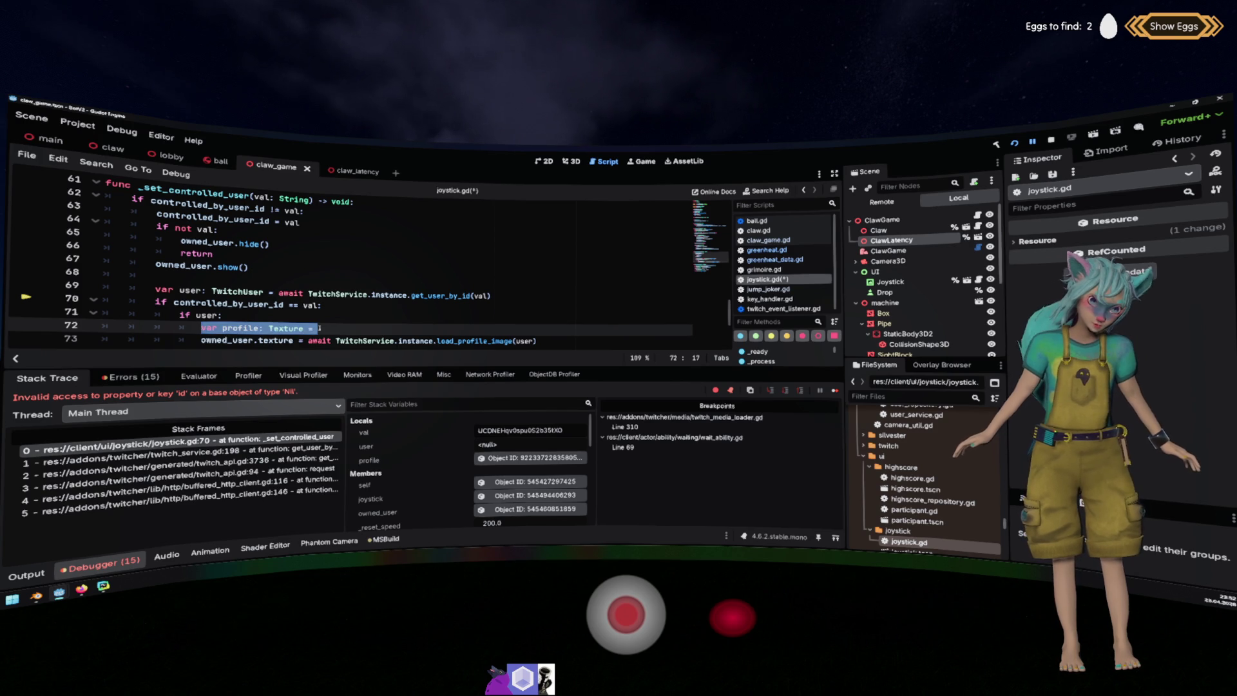
key("BackSpace")
key("BackSpace")
key("BackSpace")
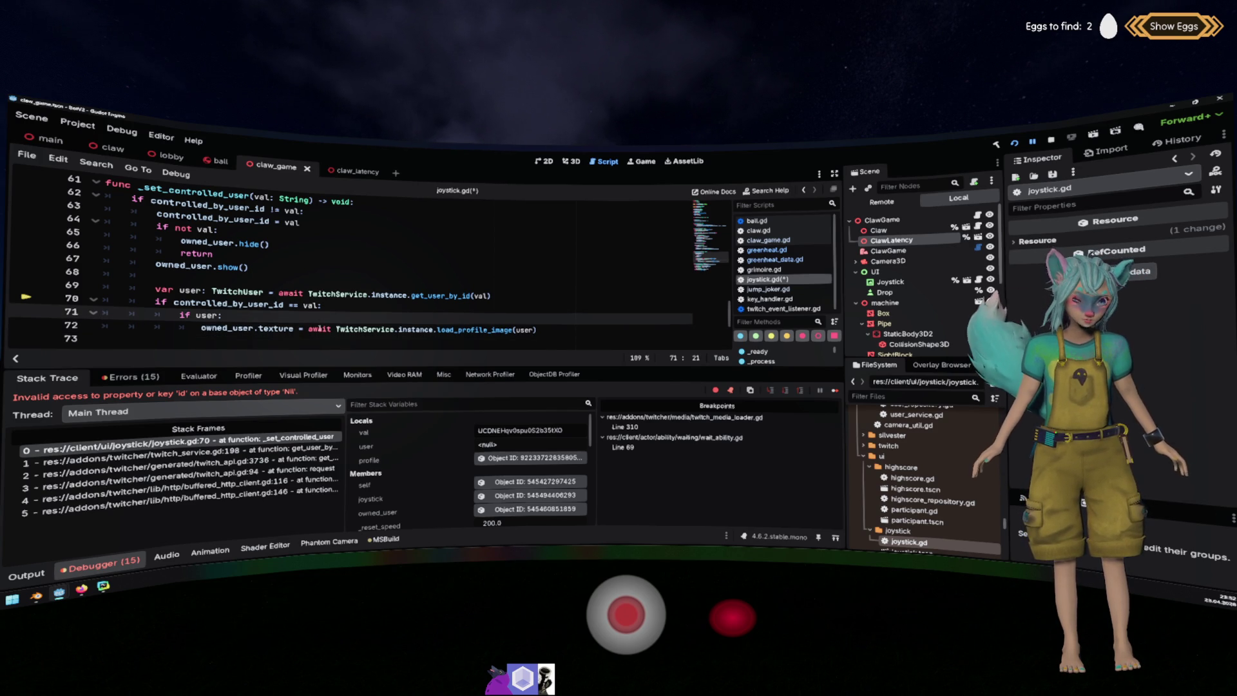
Review the controlled_by_user_id != val condition on line 70.
key("Down")
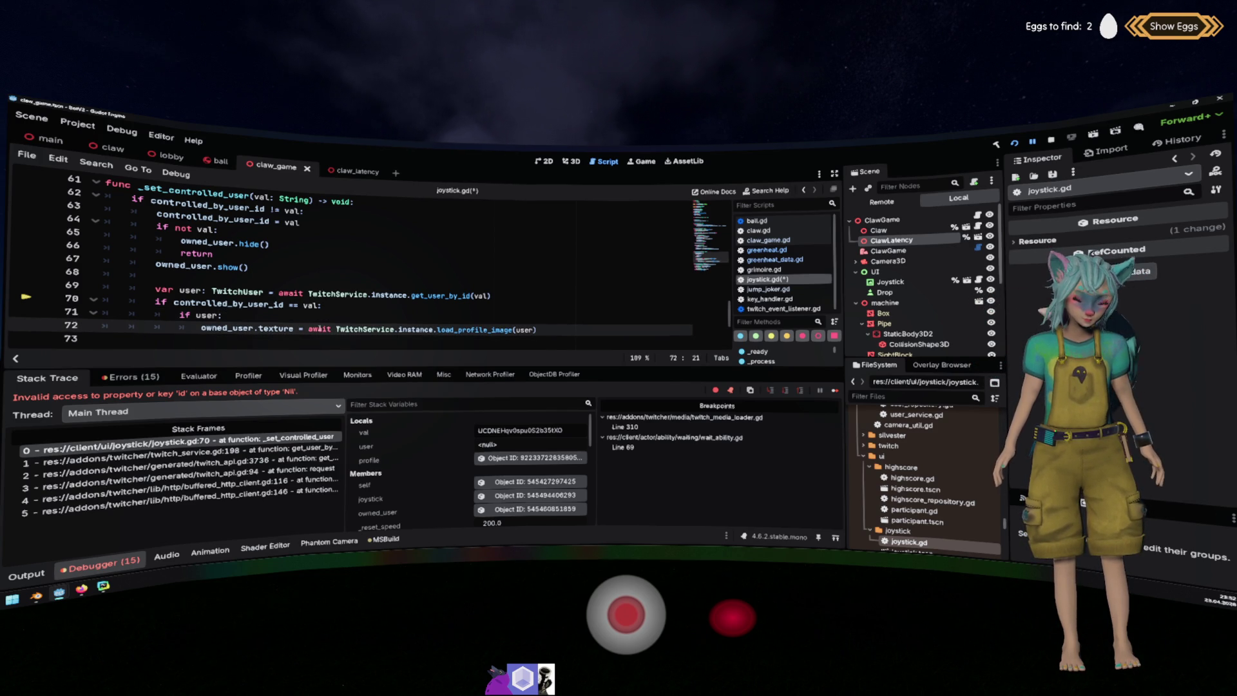
key("Up")
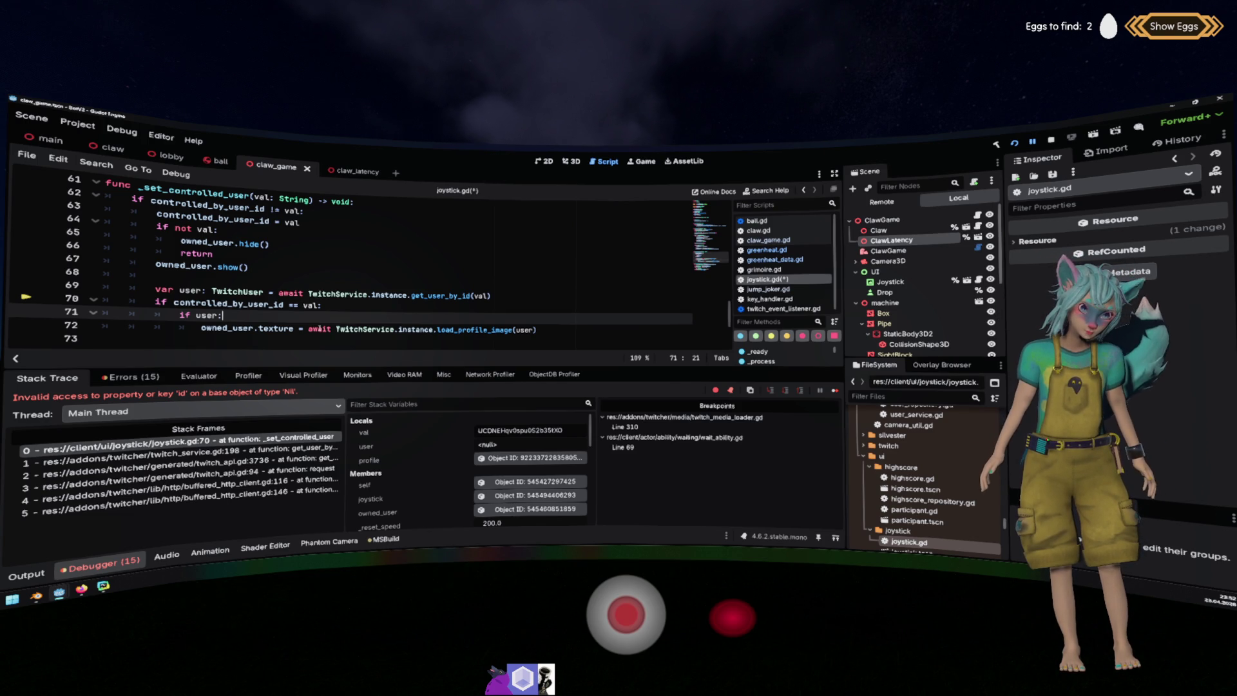
left_click_drag(321, 305, 87, 300)
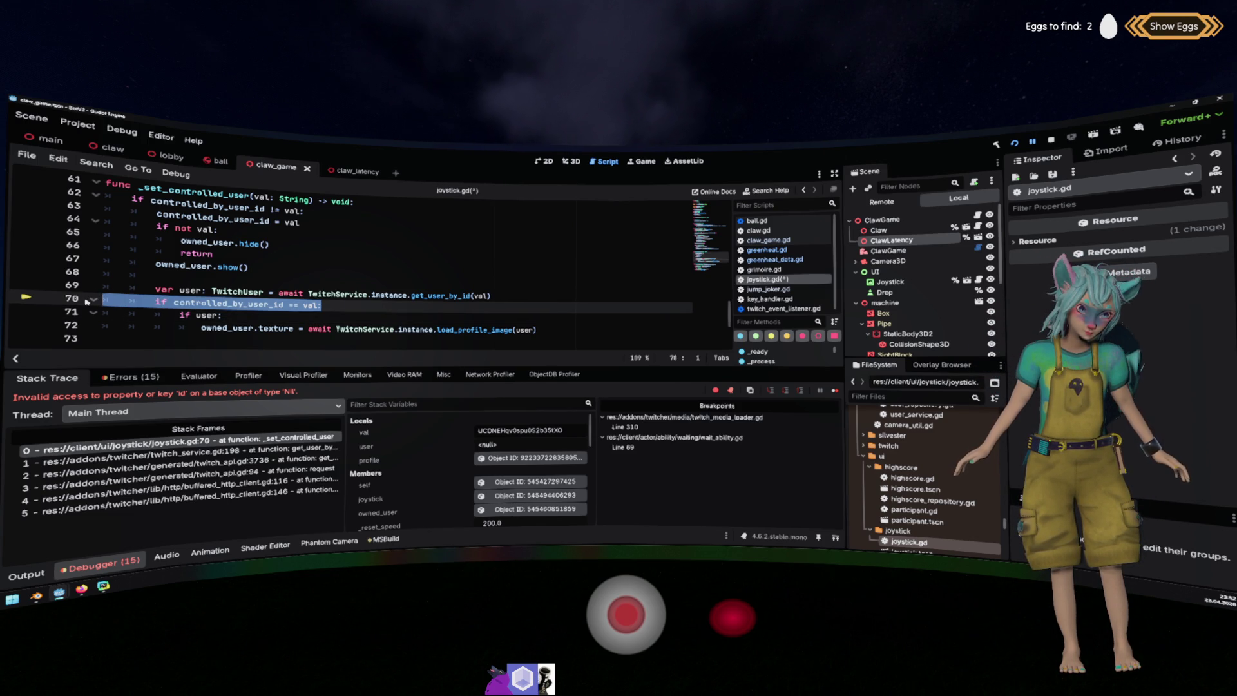
double_click(311, 305)
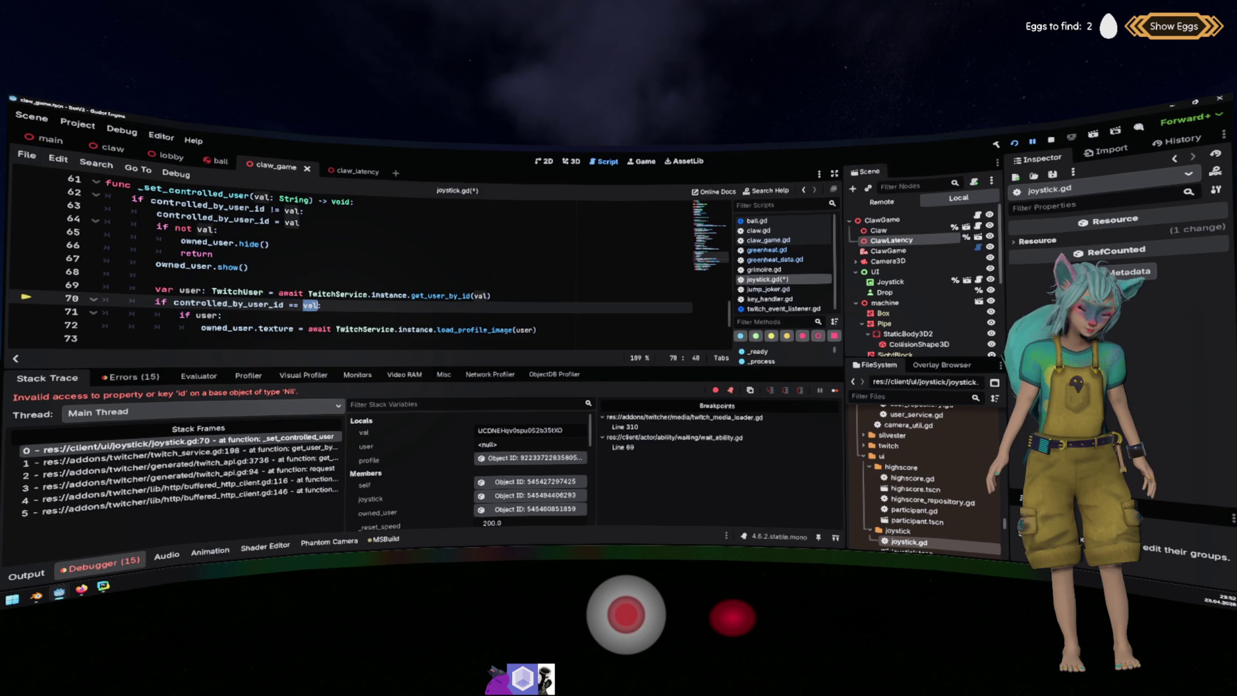
double_click(257, 303)
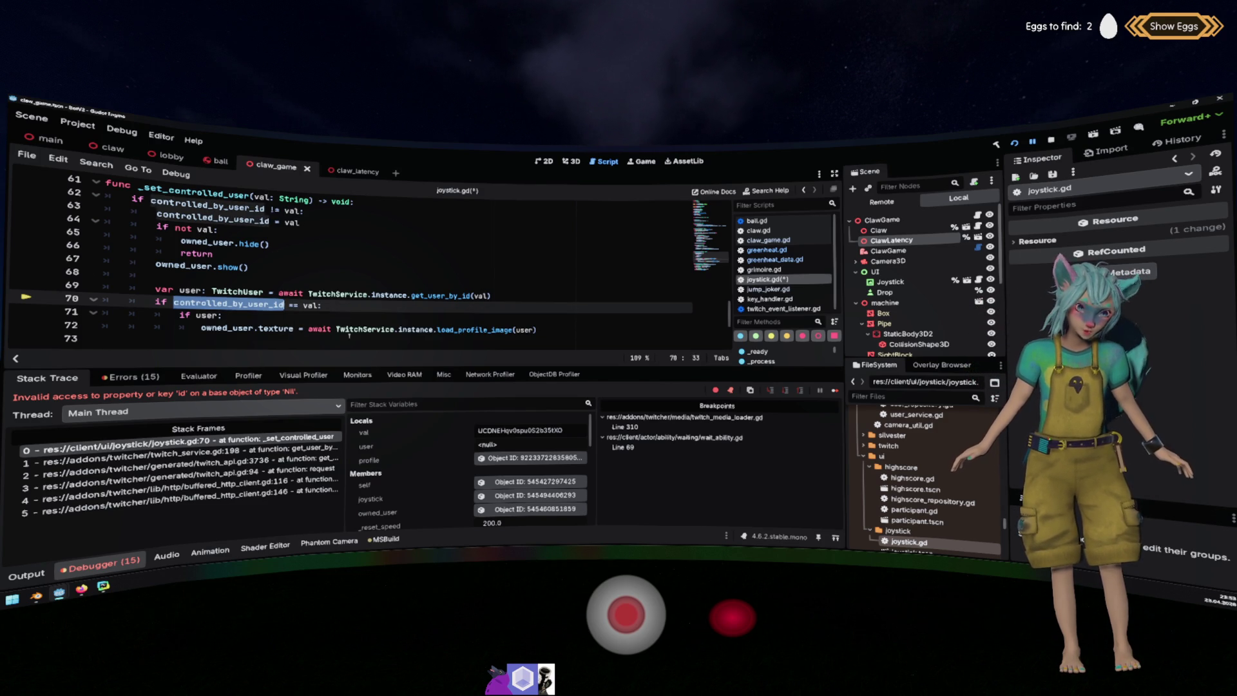
left_click(293, 305)
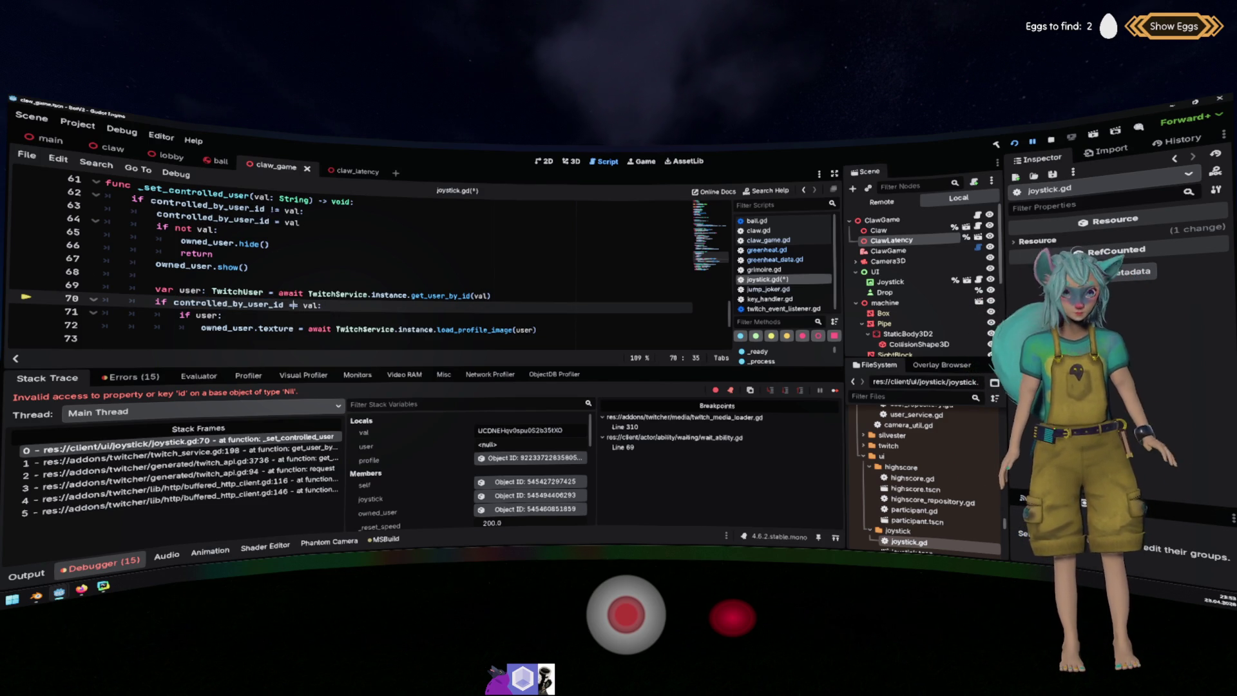
left_click(291, 293)
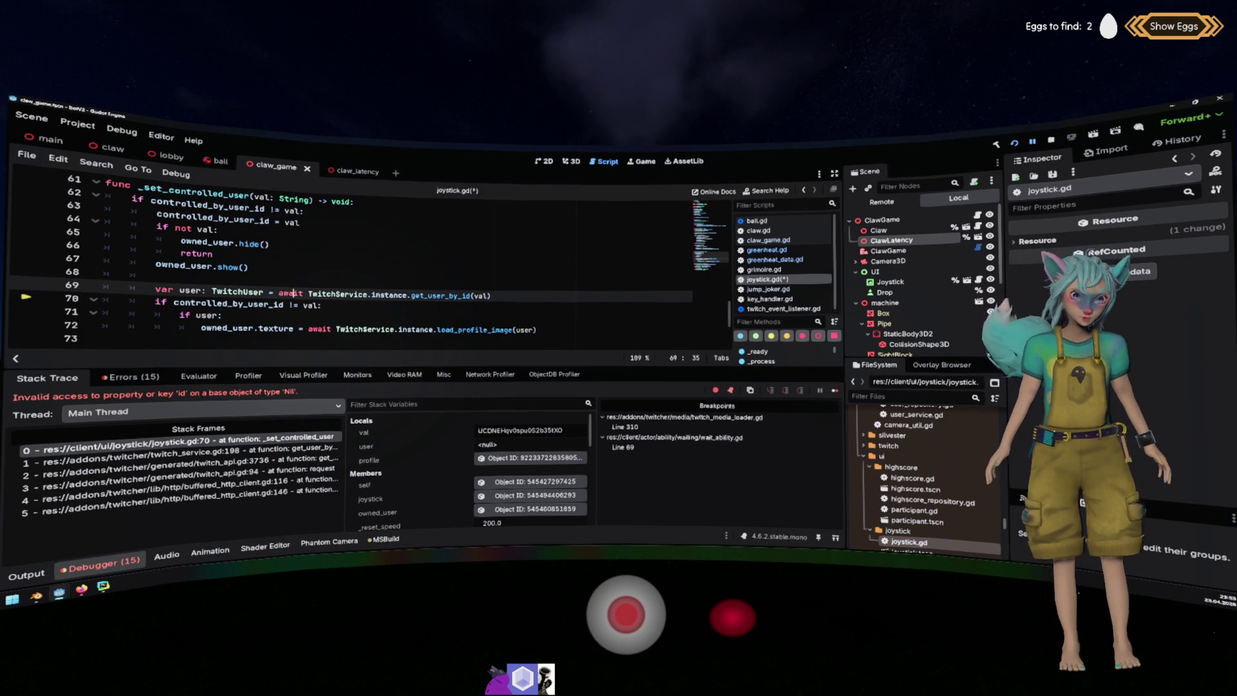
left_click(335, 316)
Drop the 'if user:' line and change line 70 to 'if controlled_by_user_id != val and user:'.
key("BackSpace")
key("BackSpace")
key("BackSpace")
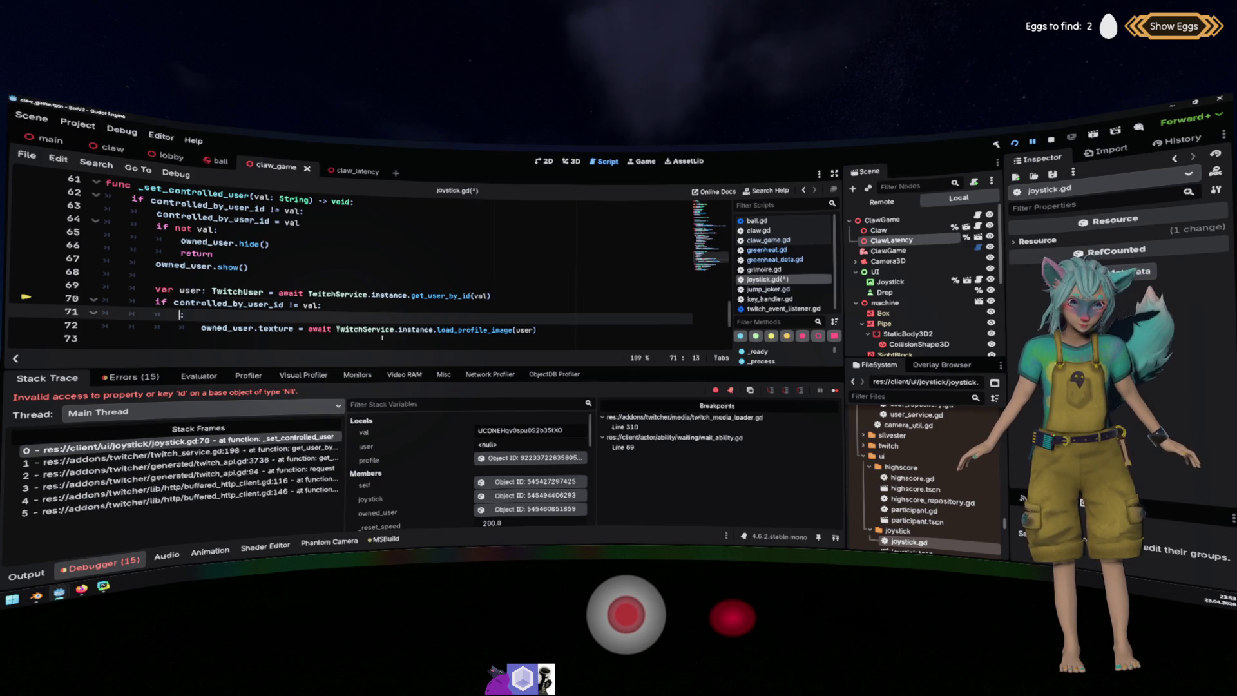
key("Up")
key("End")
key("Left")
type("ad user")
key("Left")
key("Left")
key("Left")
type("d")
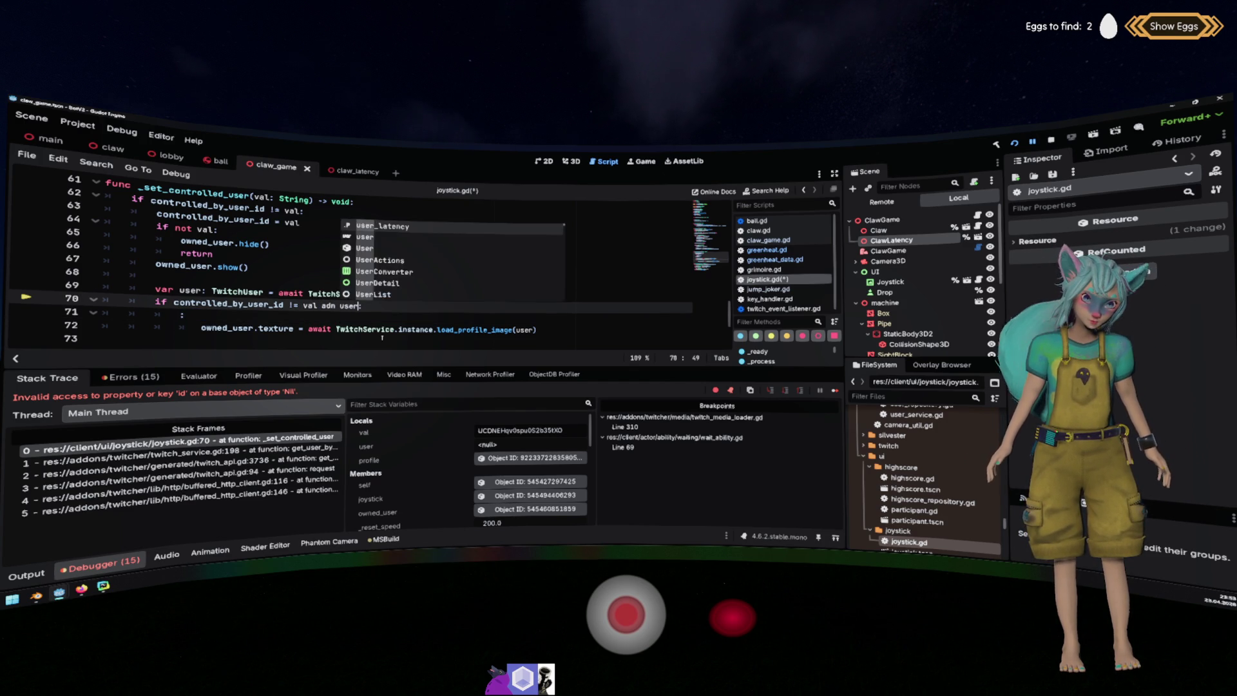
type("n")
key("Escape")
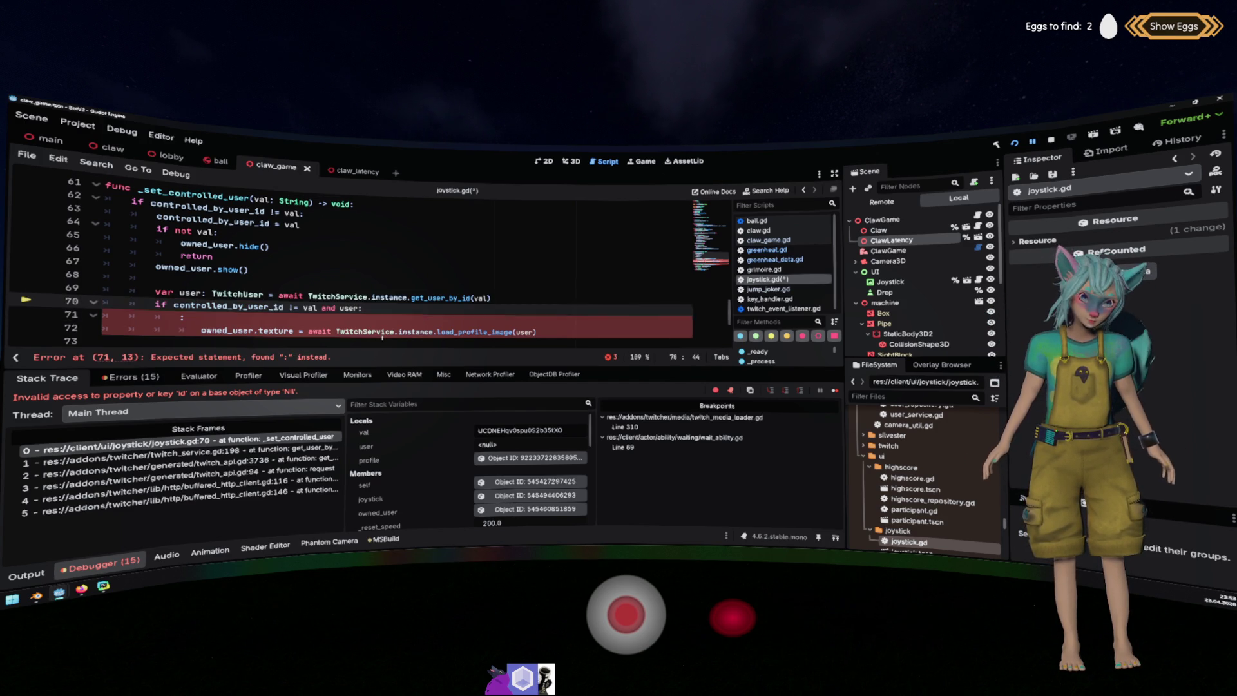
key("Down")
Clean up the blank lines around the texture assignment and save joystick.gd.
key("shift+Home")
key("Delete")
key("Delete")
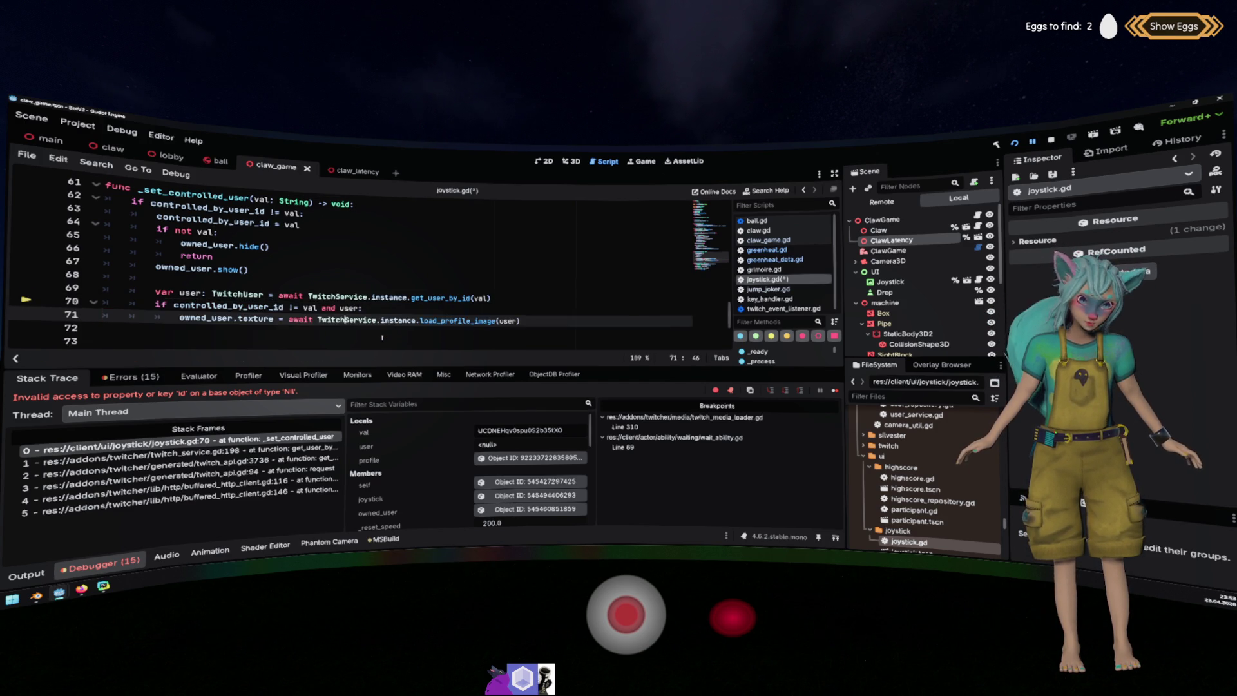
key("Down")
key("BackSpace")
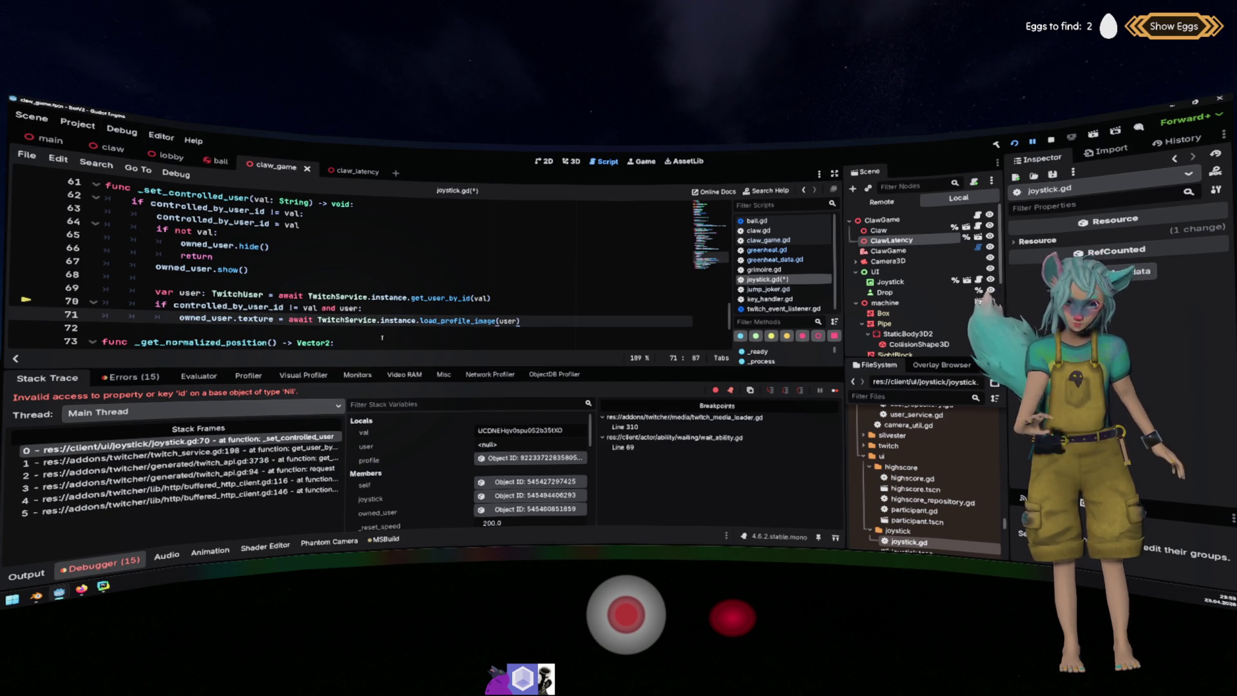
key("Return")
key("ctrl+s")
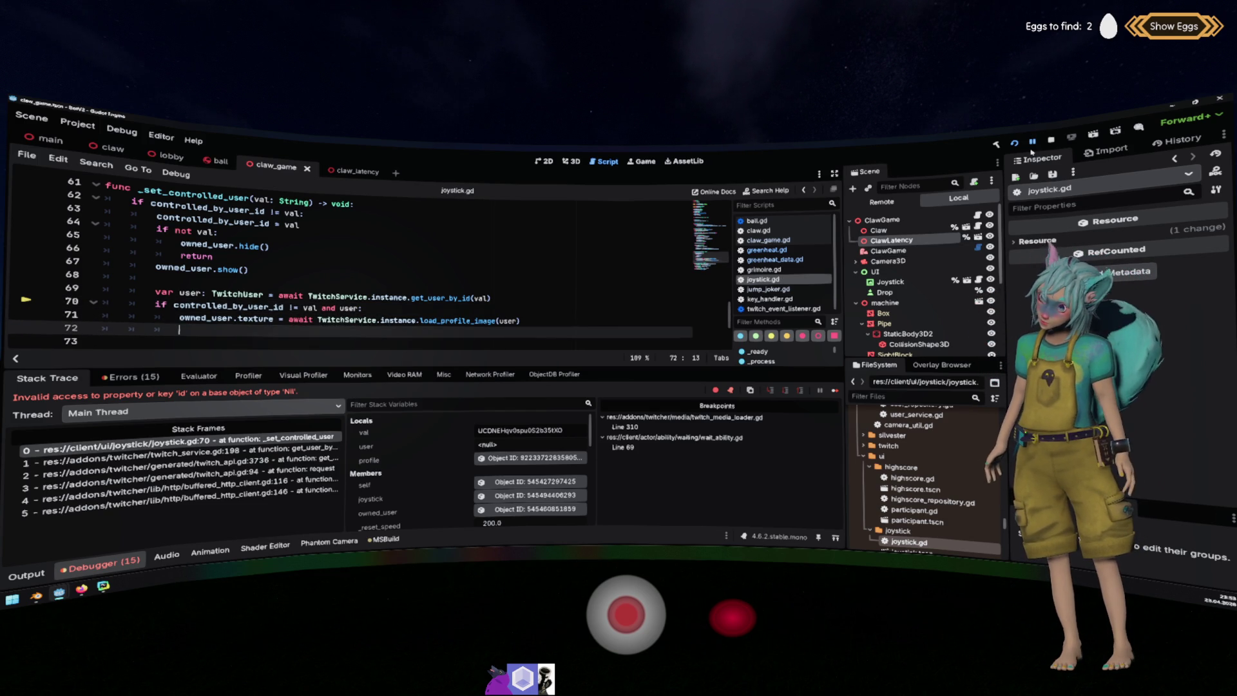
Resume execution with F12 and scroll through joystick.gd as the claw game comes to the front.
key("F12")
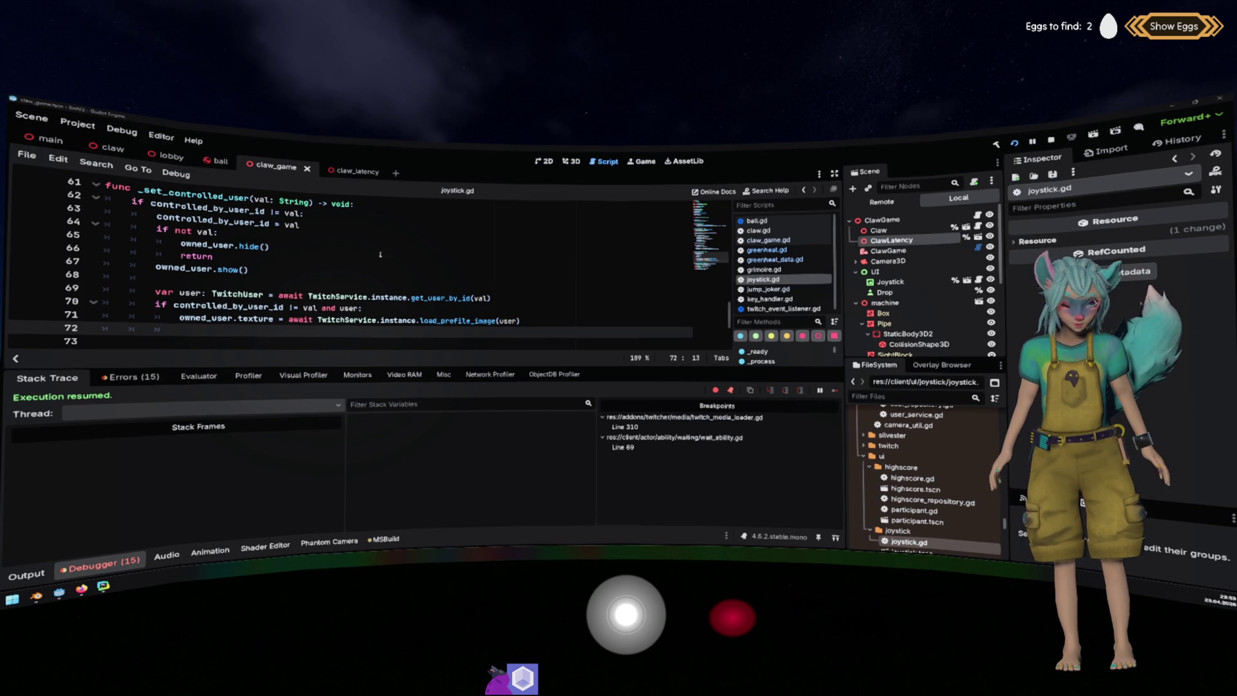
scroll(377, 250, "down", 3)
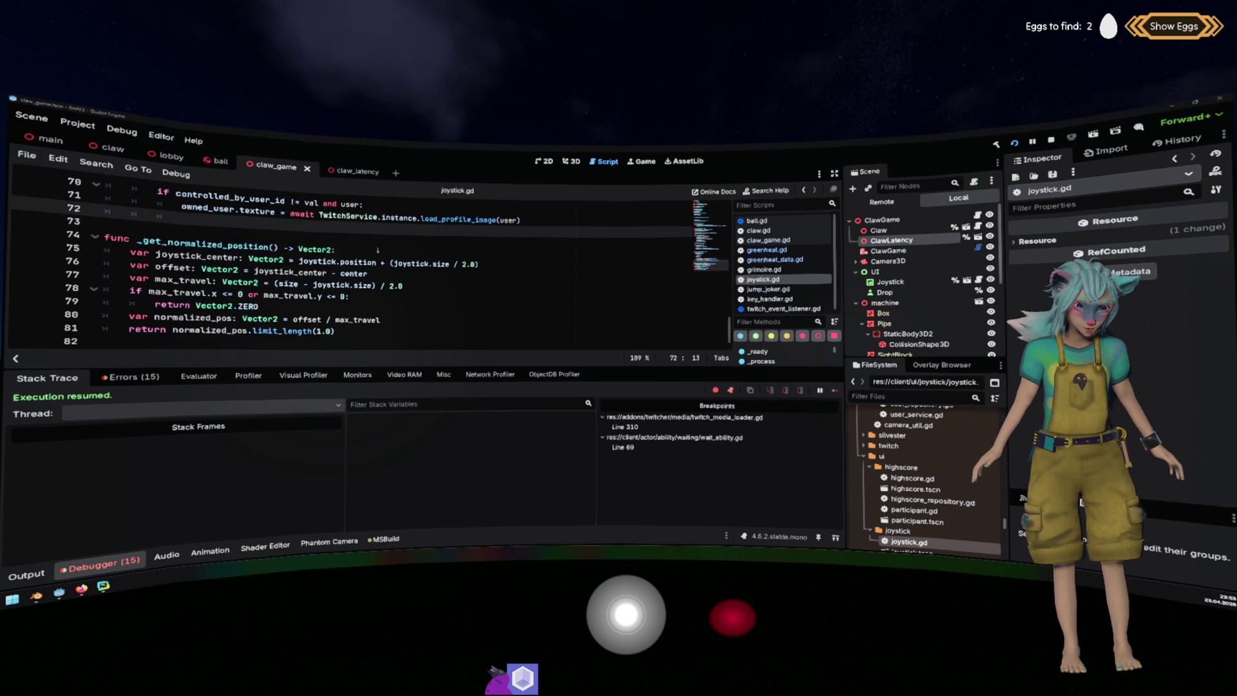
scroll(377, 250, "up", 6)
scroll(378, 250, "down", 3)
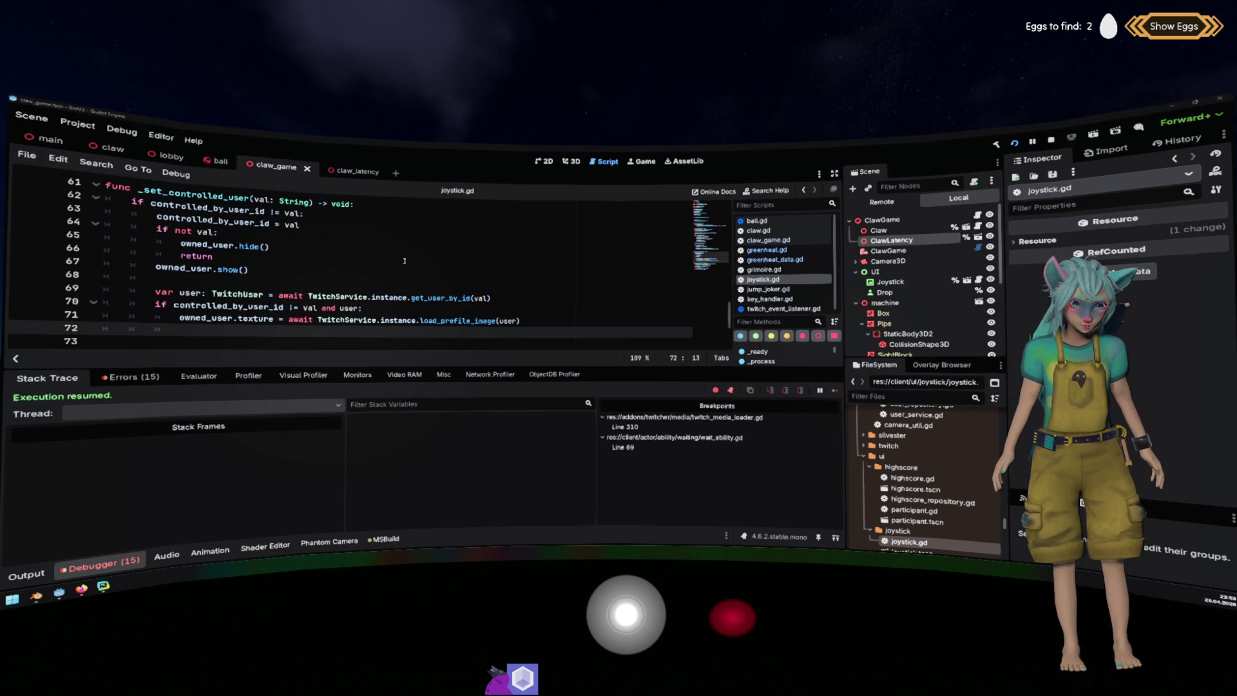
mouse_move(196, 291)
left_mouse_down()
mouse_move(489, 298)
mouse_move(155, 274)
left_mouse_up()
scroll(400, 246, "up", 3)
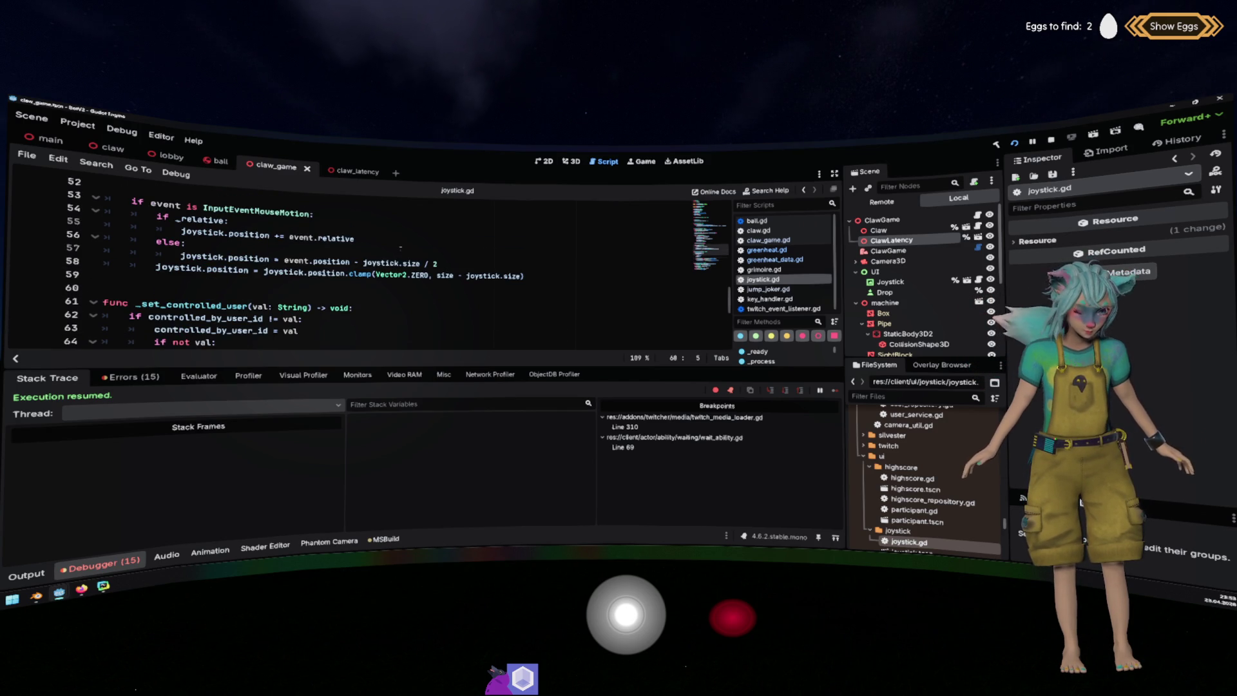
scroll(399, 247, "up", 7)
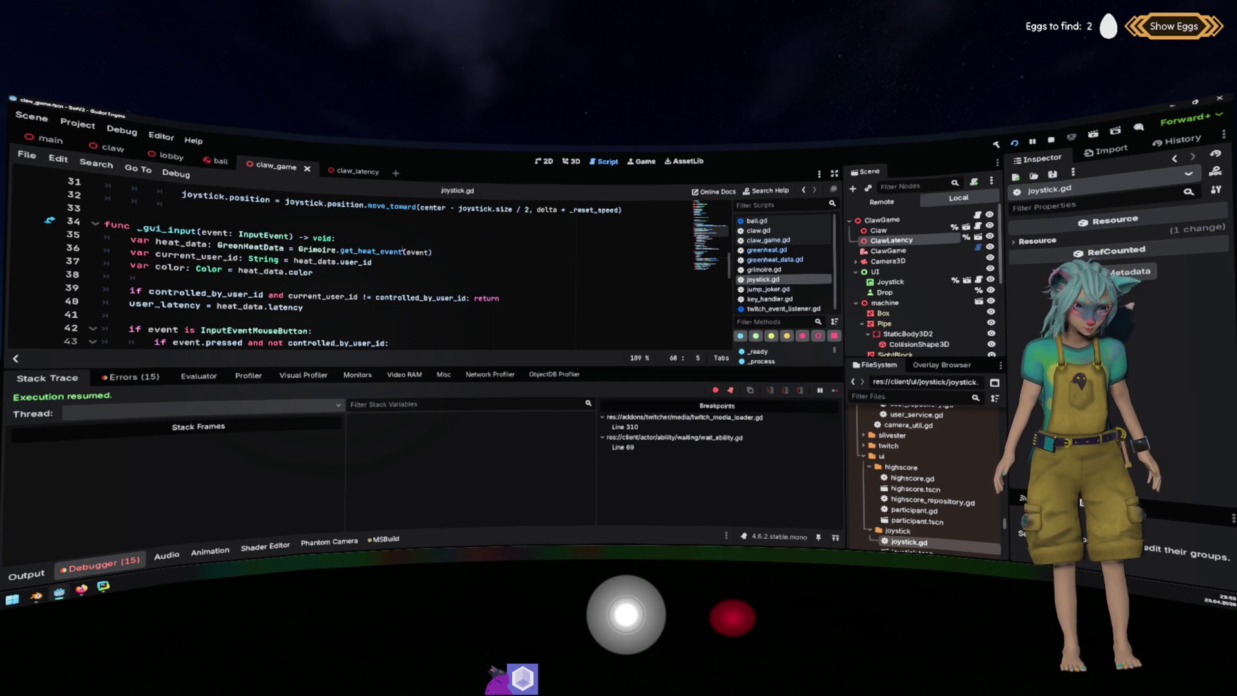
scroll(402, 248, "up", 3)
scroll(402, 249, "up", 4)
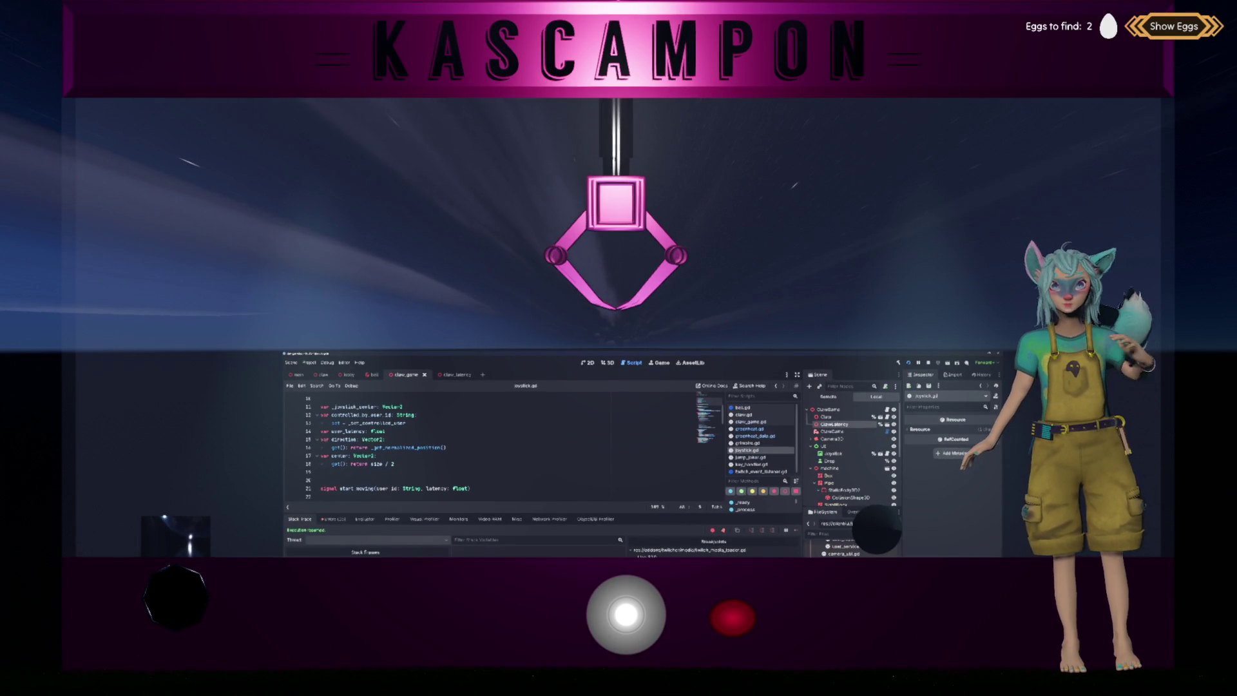
Open the Errors tab and scroll through the reported errors and warnings.
left_click(475, 455)
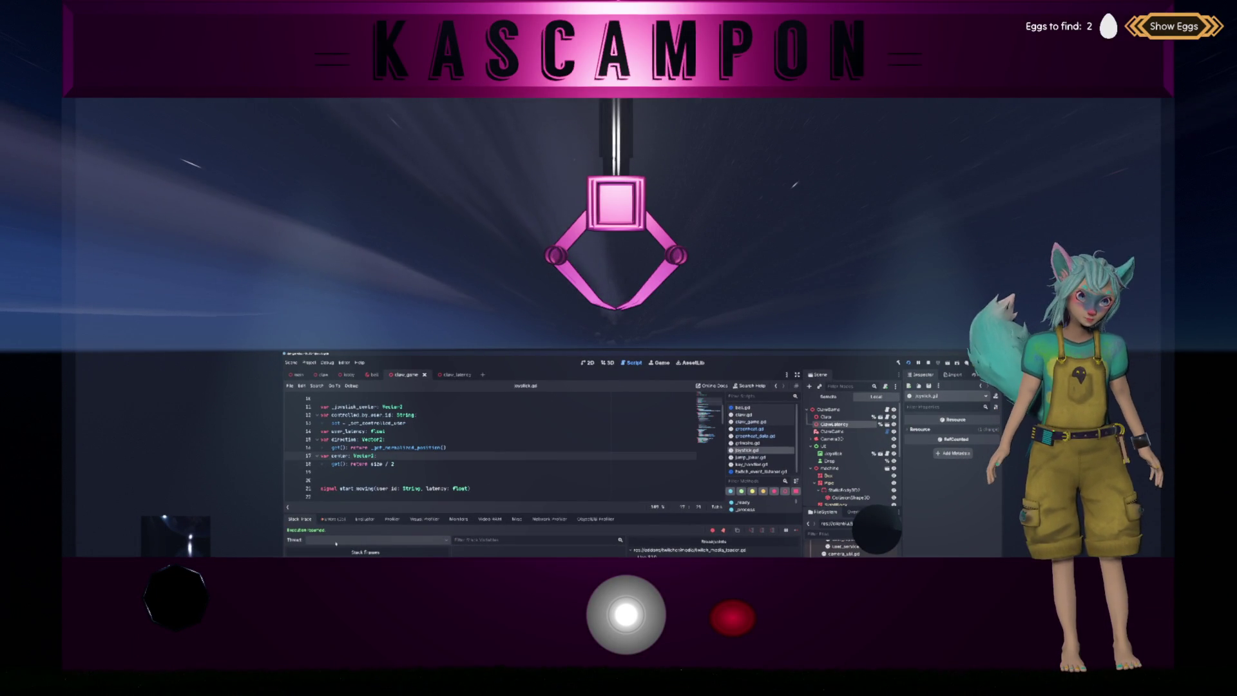
left_click(334, 519)
scroll(365, 552, "down", 2)
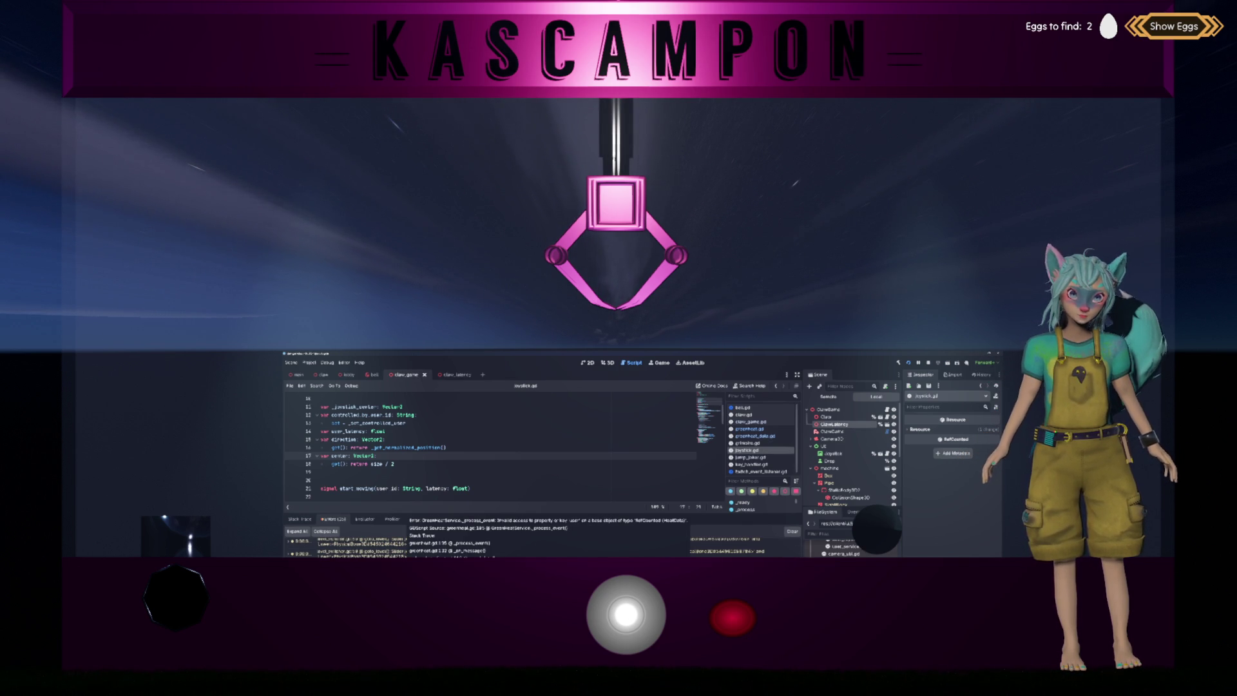
Hide the bottom debugger panel with Ctrl+J and place the caret on line 24 of joystick.gd.
key("ctrl+j")
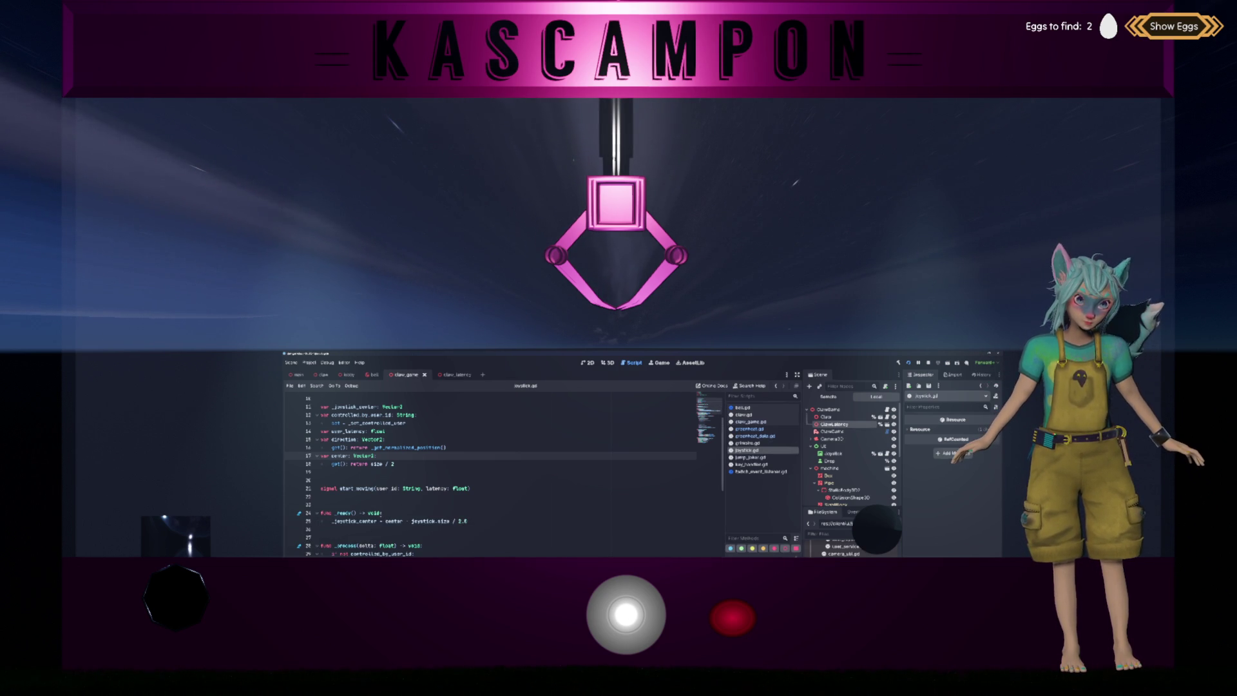
left_click(360, 513)
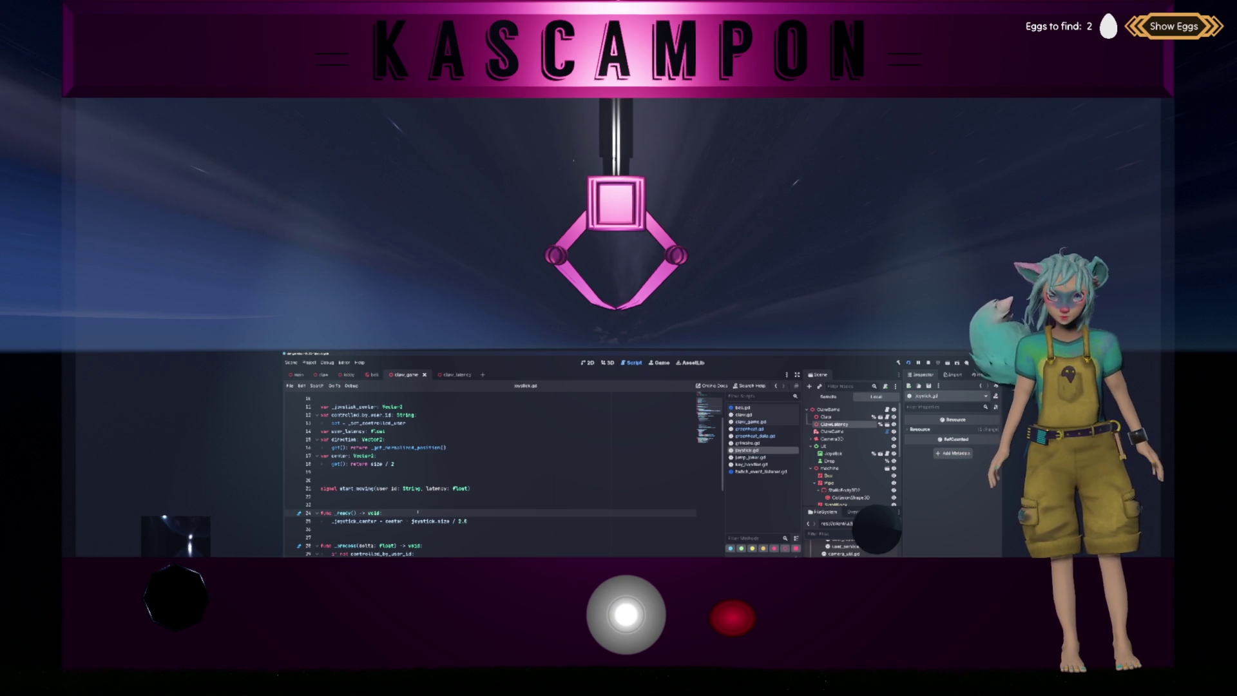
left_click(417, 513)
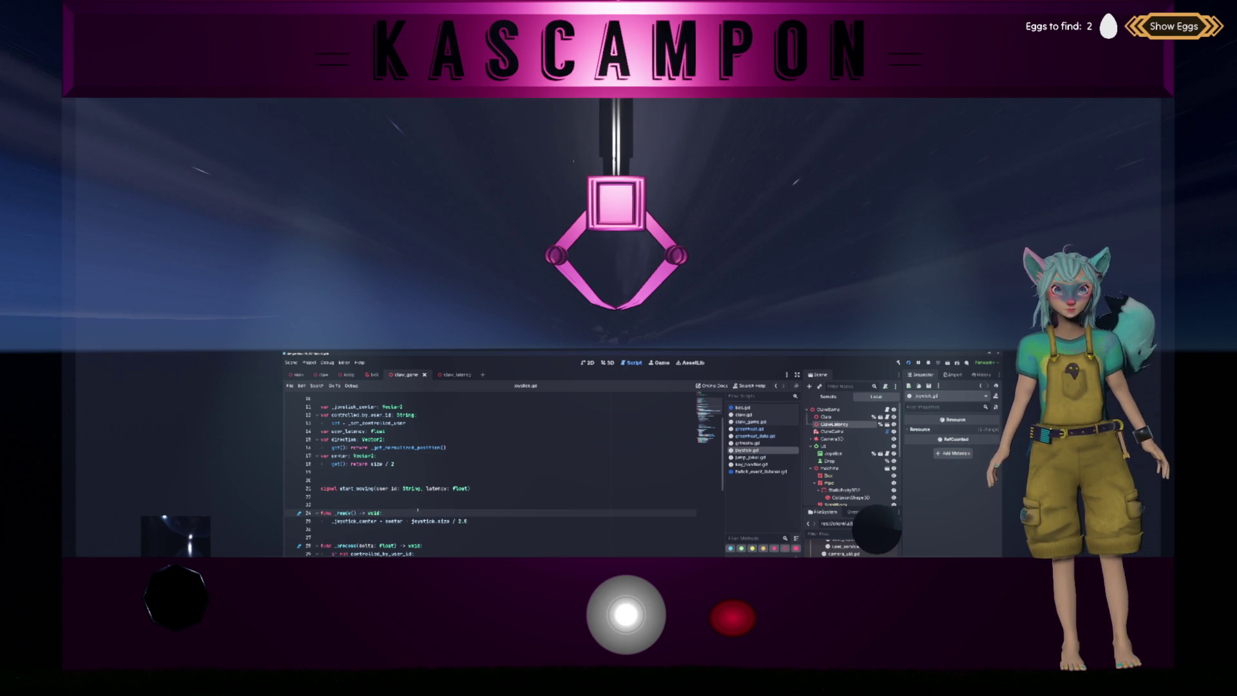
left_click(417, 511)
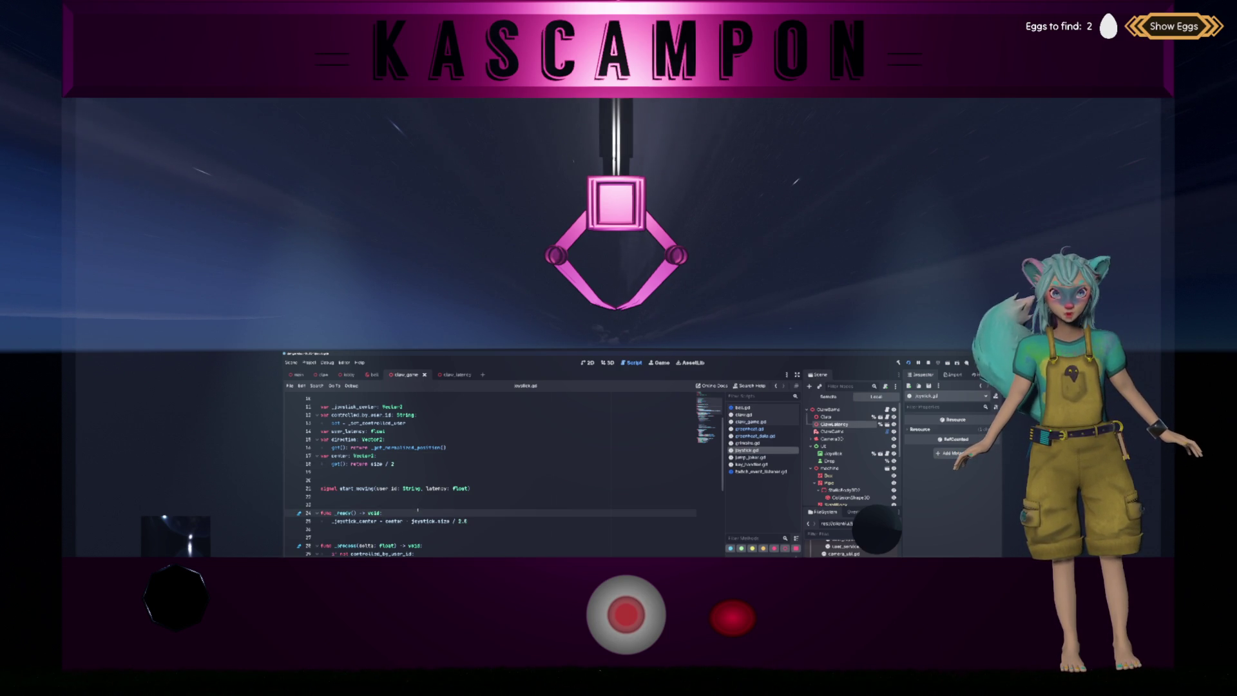
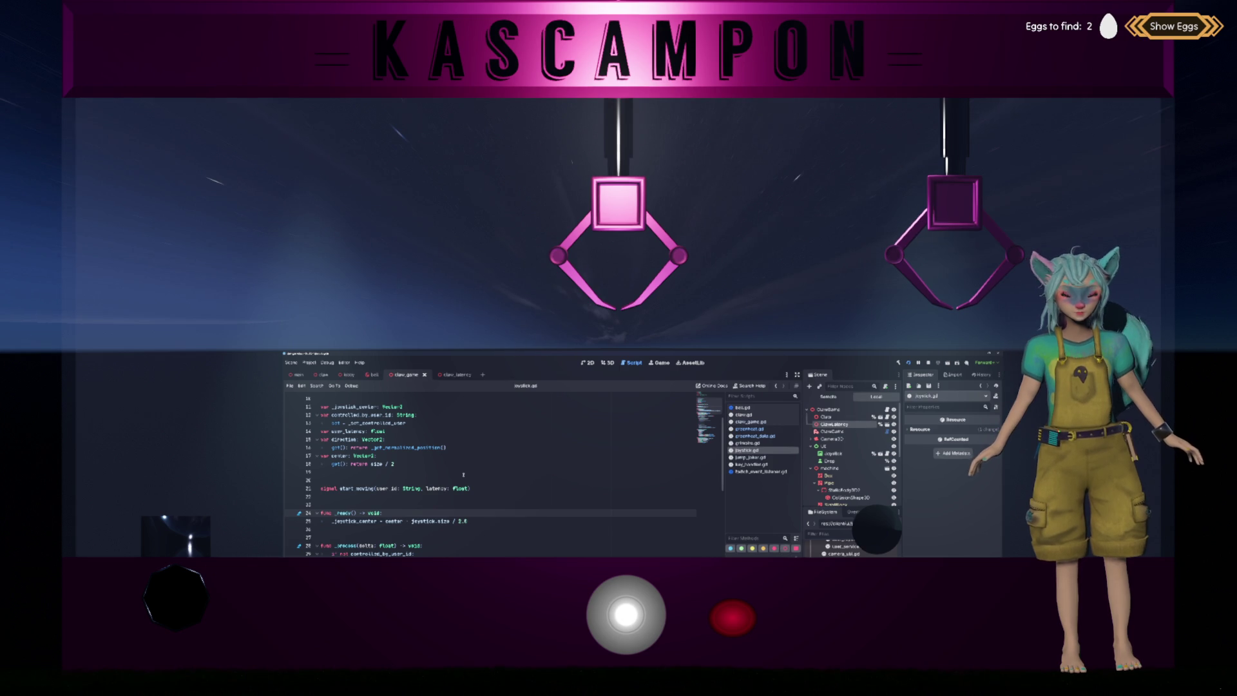
Delete the empty line 19 after _on_start_moving in claw_game.gd.
left_click(485, 440)
left_click(607, 362)
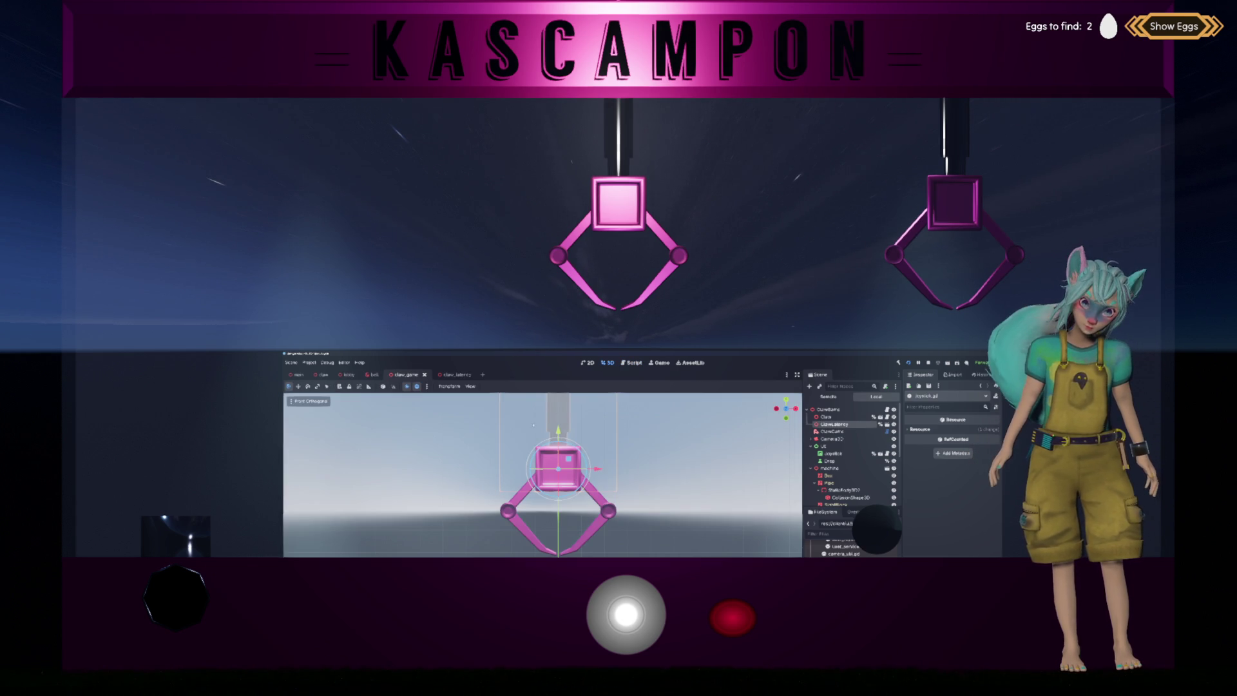
mouse_move(321, 375)
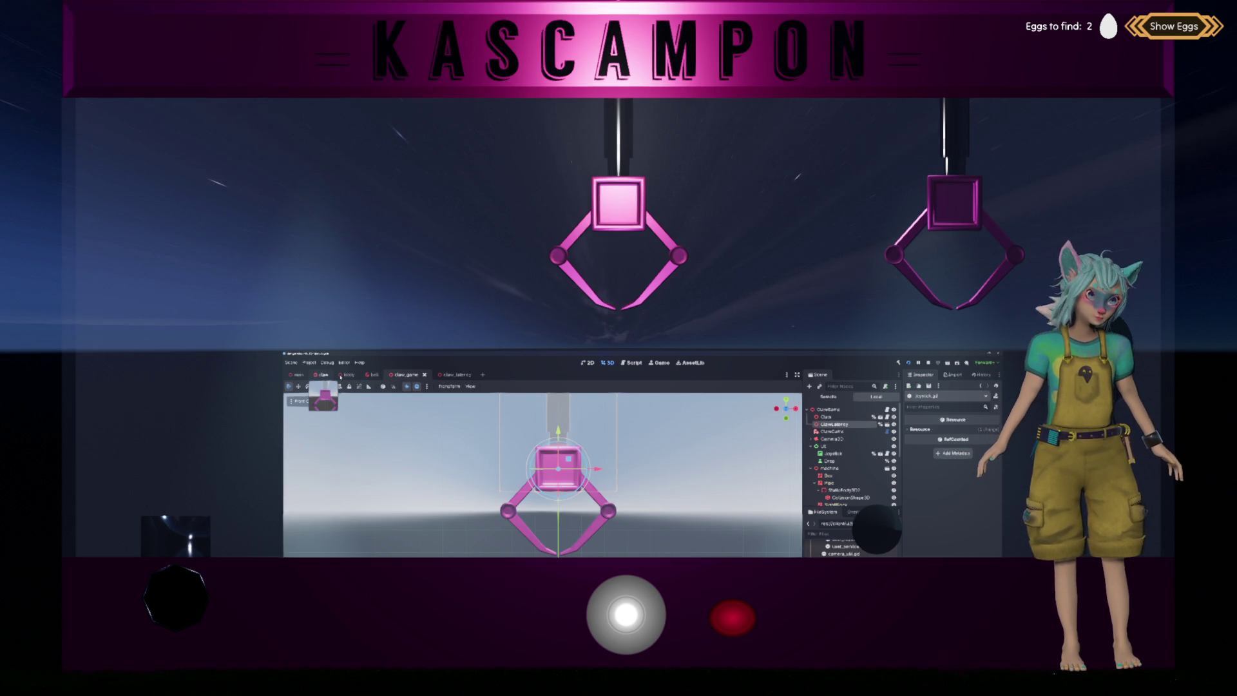
left_click(887, 409)
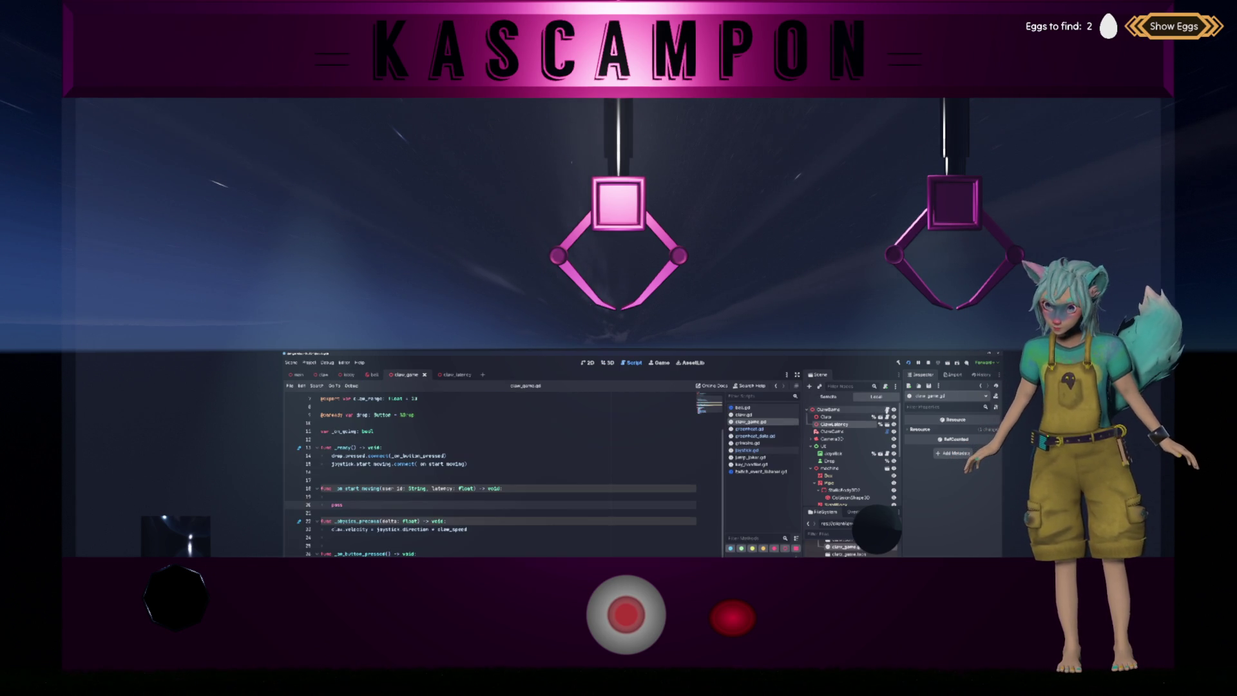
left_click(535, 479)
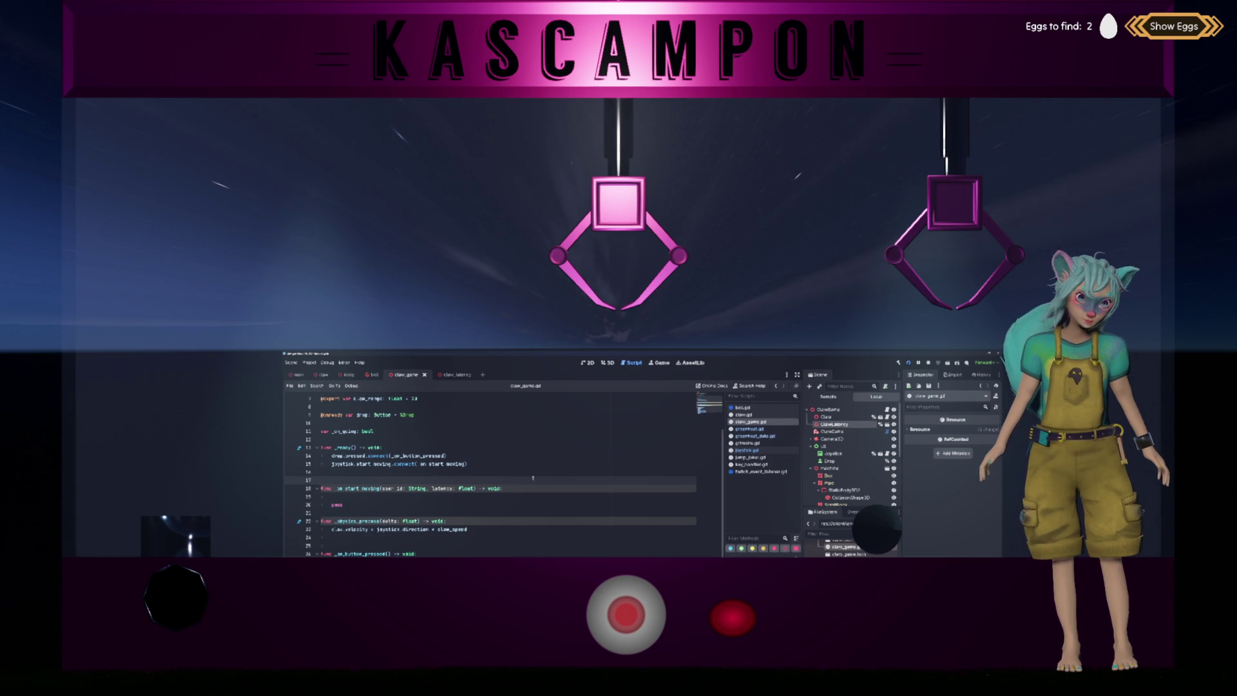
key("Down")
key("Down")
key("Down")
left_click(526, 498)
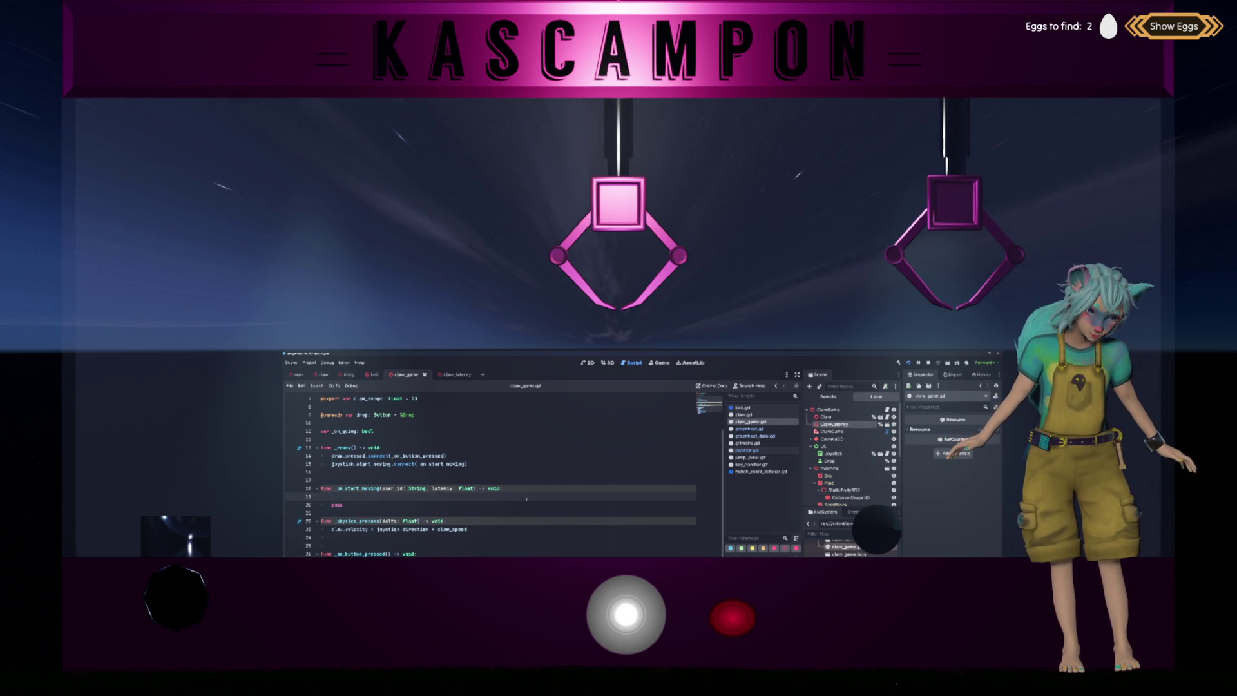
key("BackSpace")
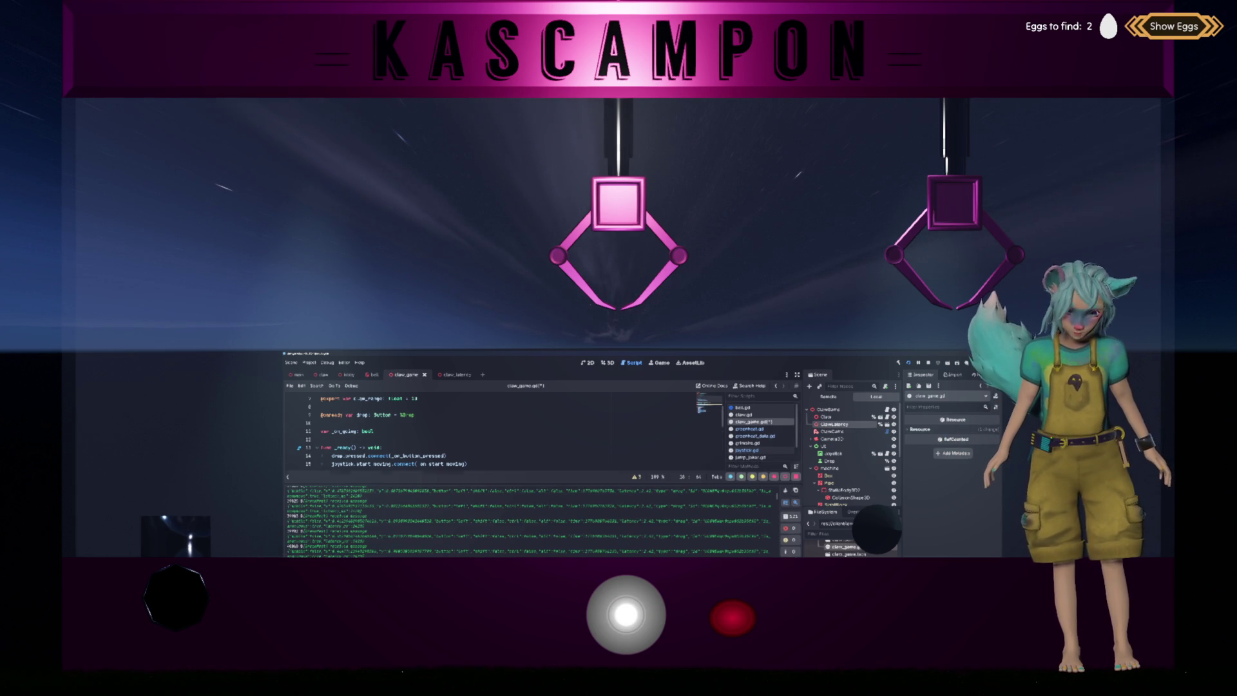
Clear the output log and bring up greenheat.gd.
left_click(785, 490)
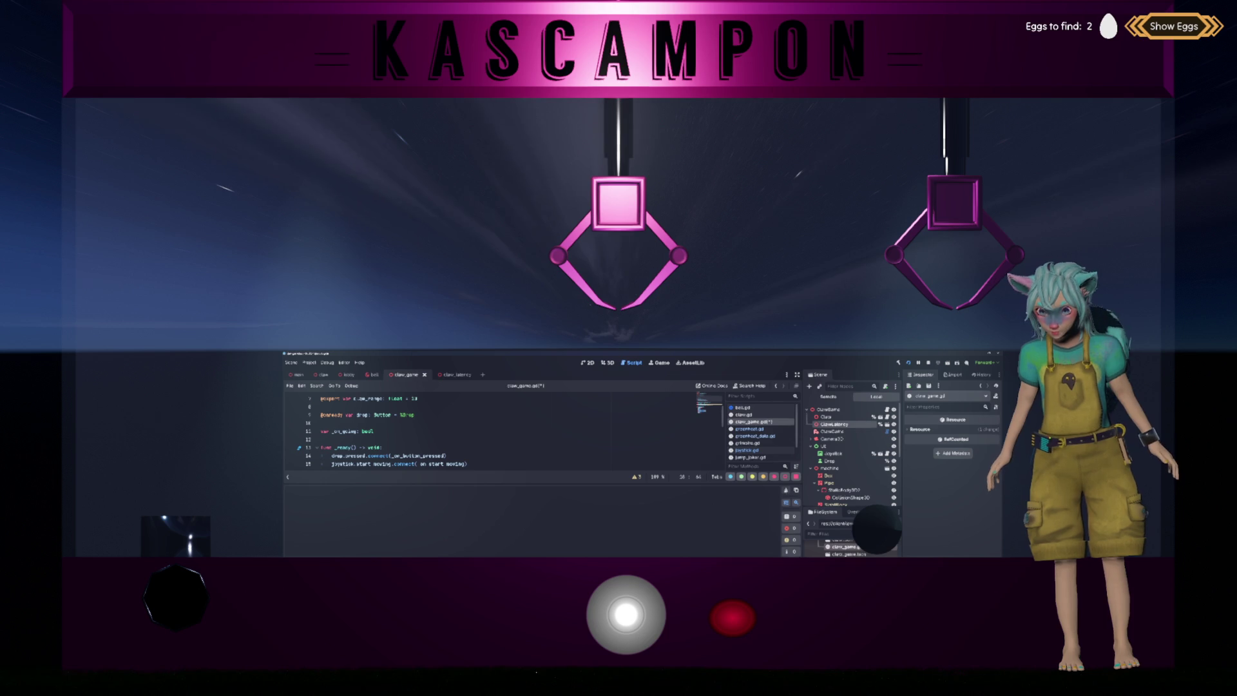
left_click(749, 429)
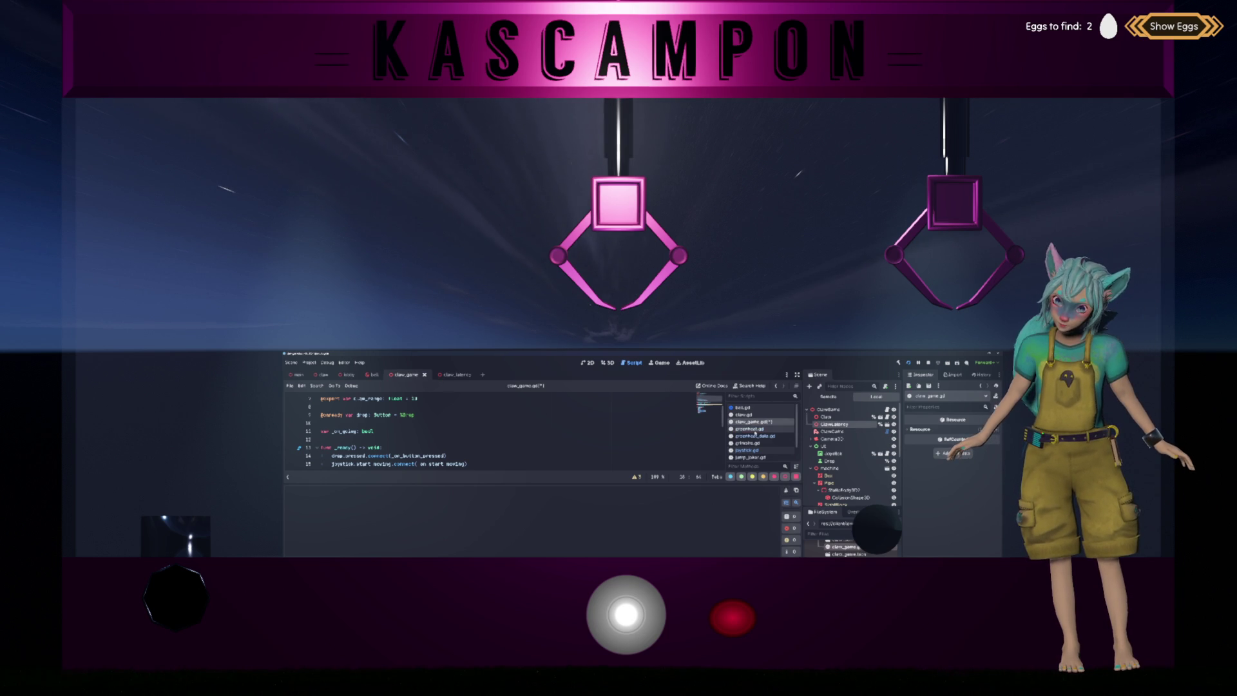
scroll(544, 415, "up", 20)
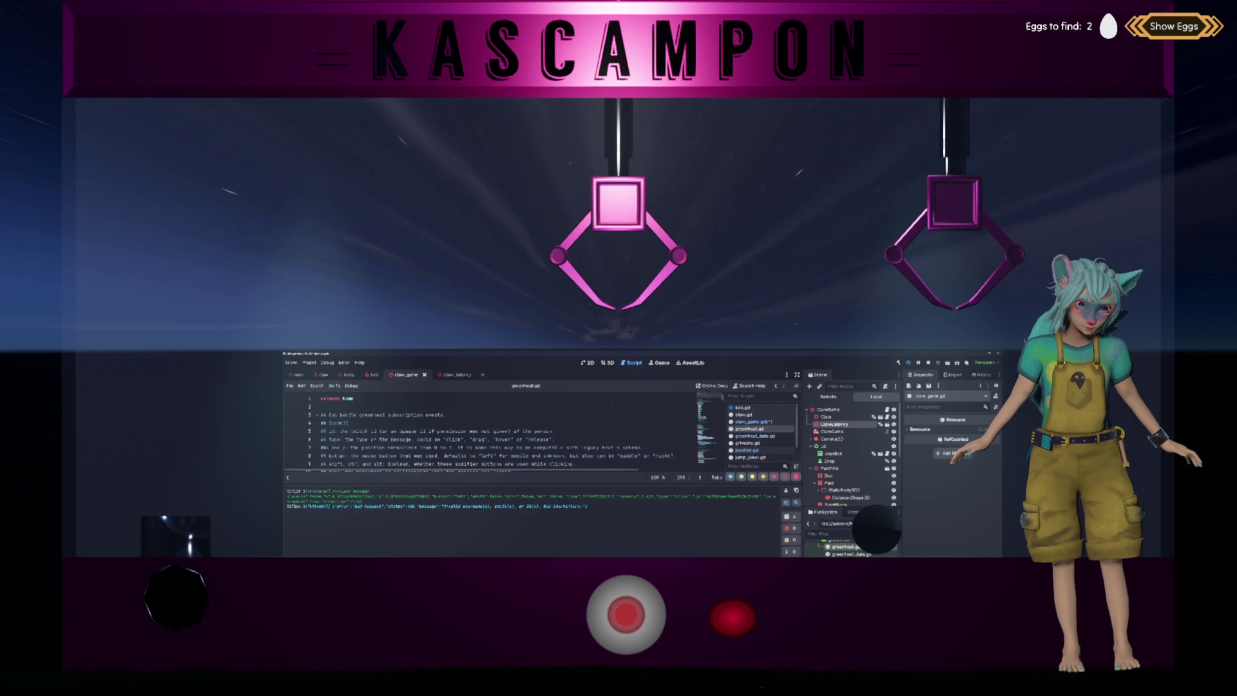
Change the second true in TwitchLogger.new to false and save the scripts.
scroll(489, 431, "down", 3)
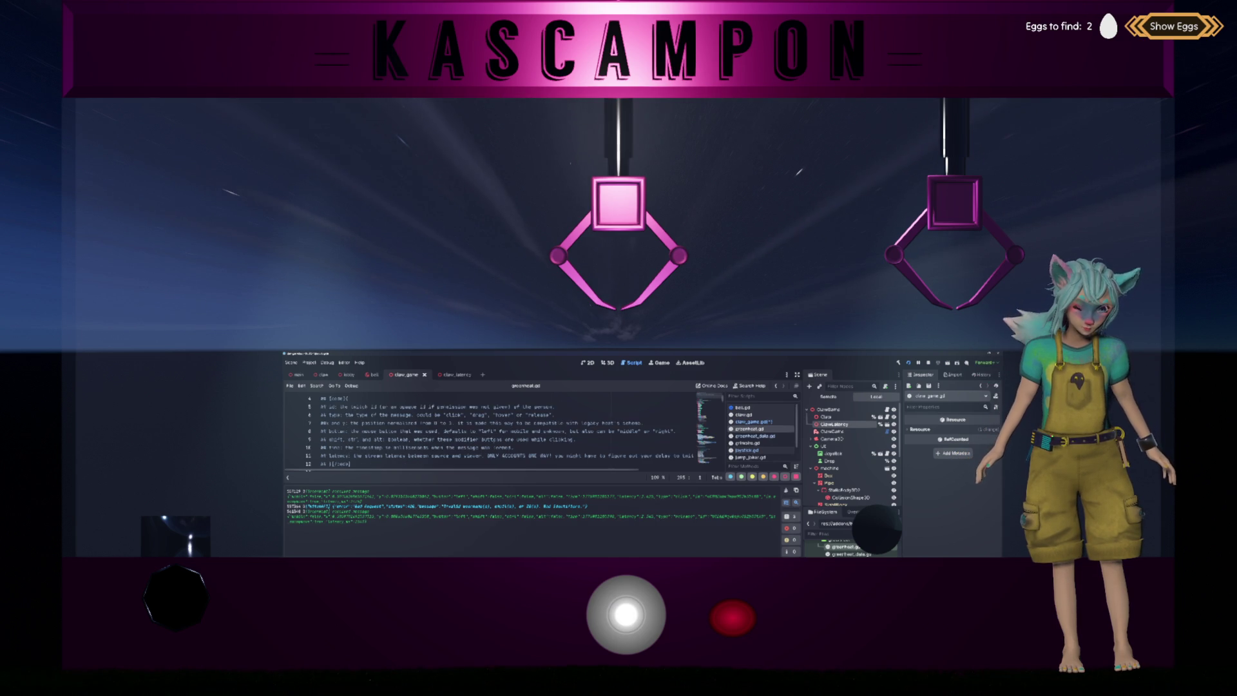
double_click(501, 422)
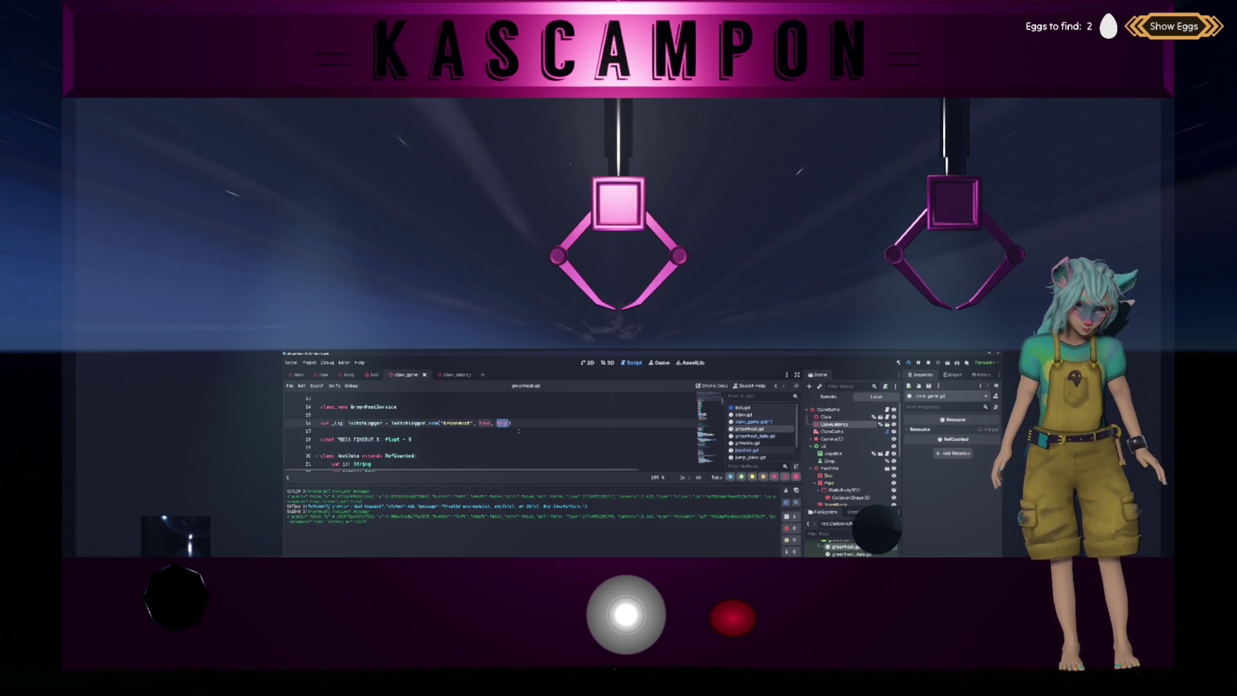
type("false")
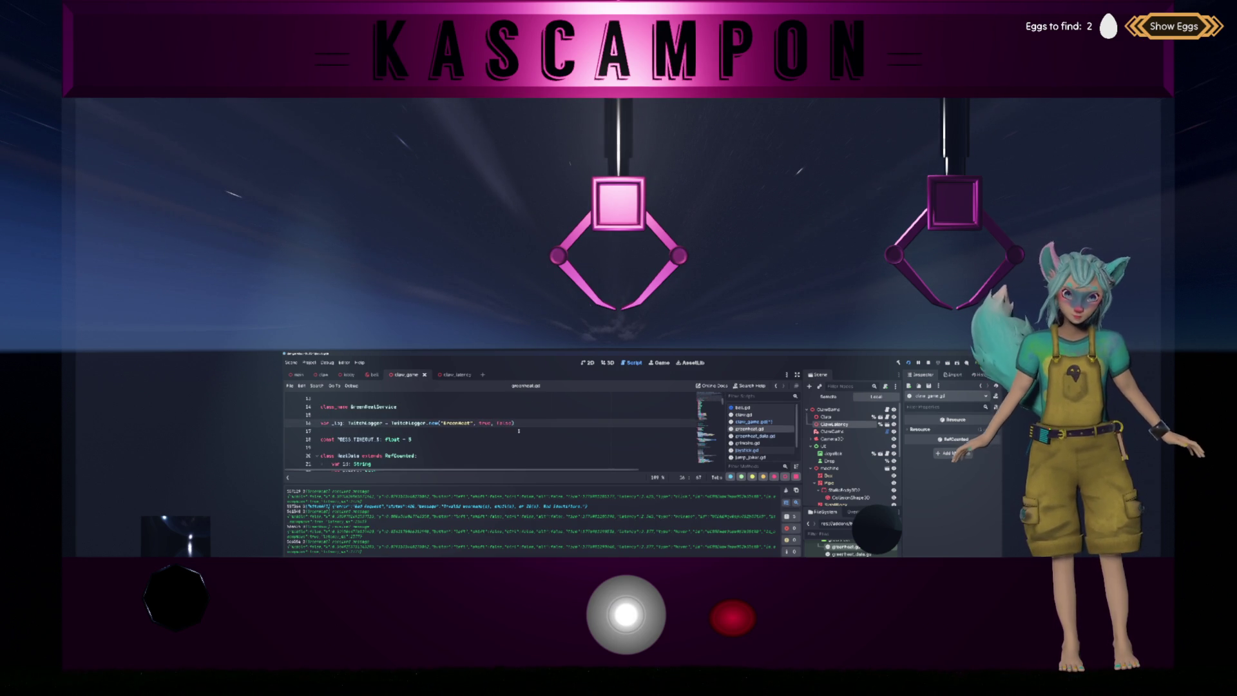
key("ctrl+s")
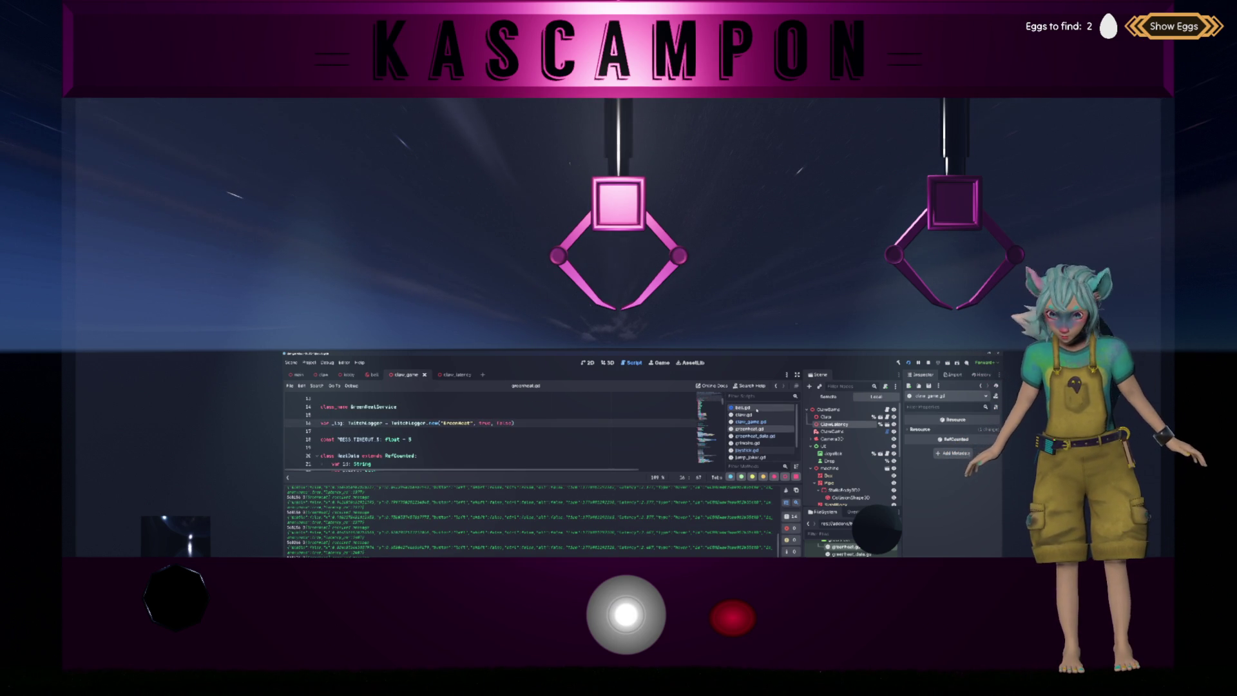
Hide the output panel so more of greenheat.gd is visible.
left_click(766, 422)
left_click(766, 429)
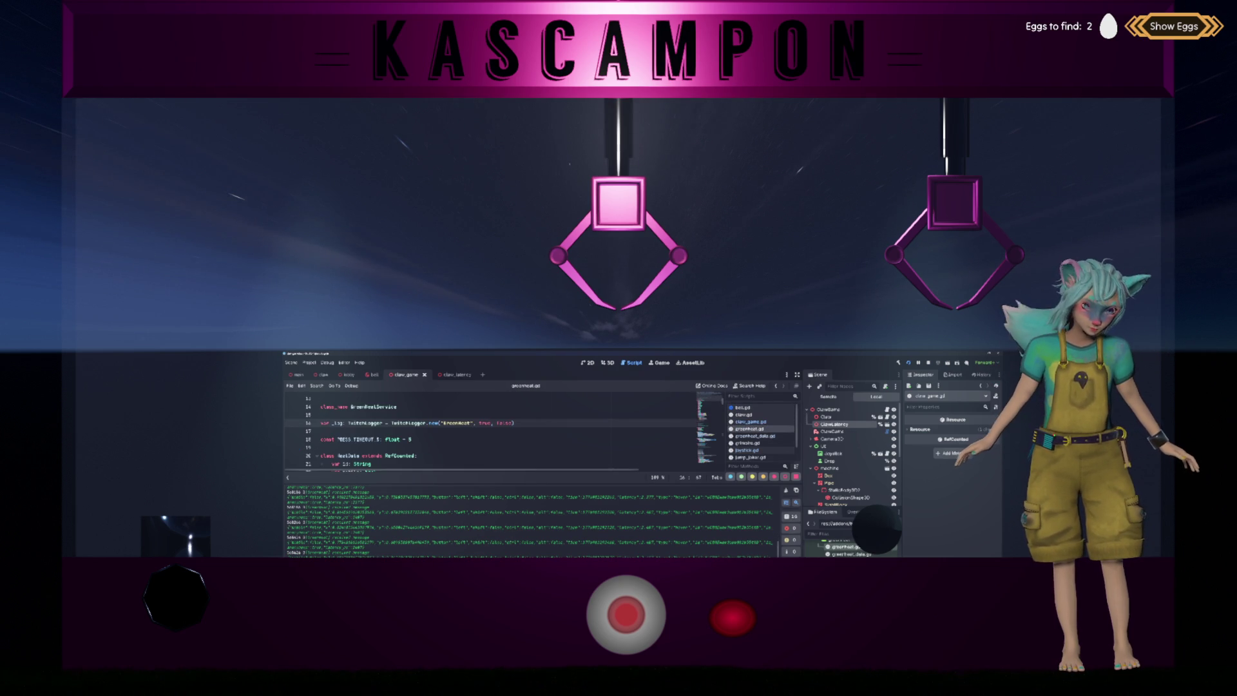
key("ctrl+j")
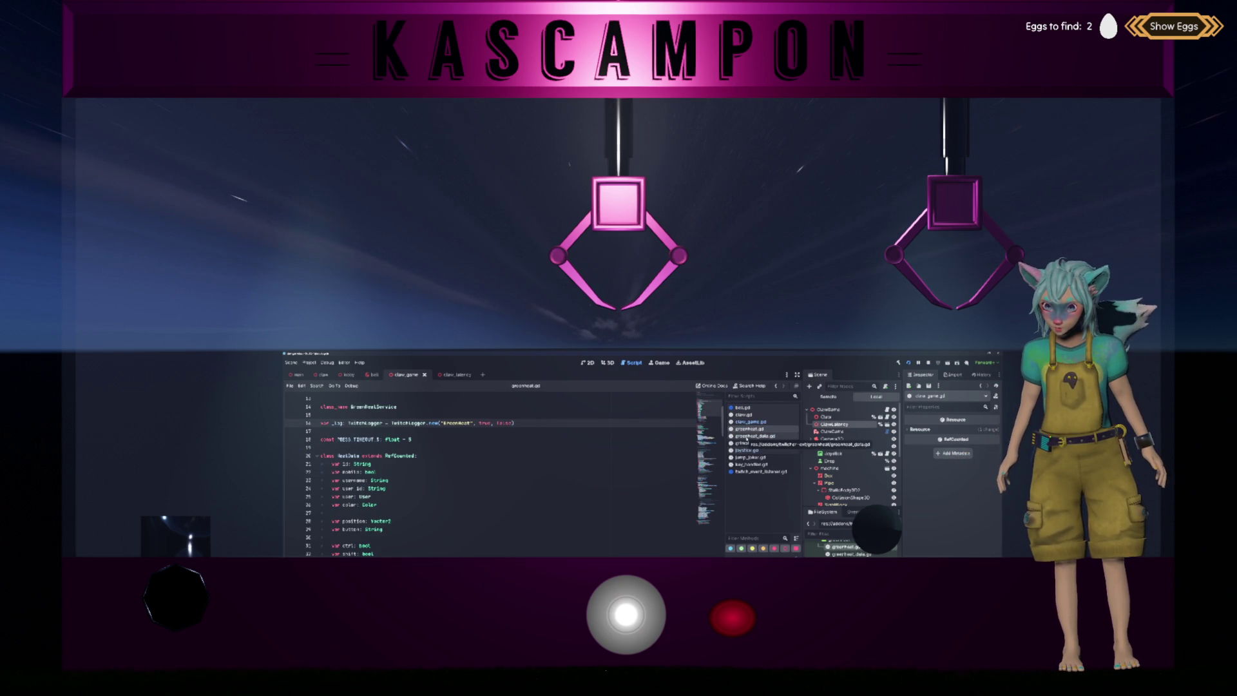
Open joystick.gd and scroll to its set_controlled_by_user_id function.
left_click(745, 451)
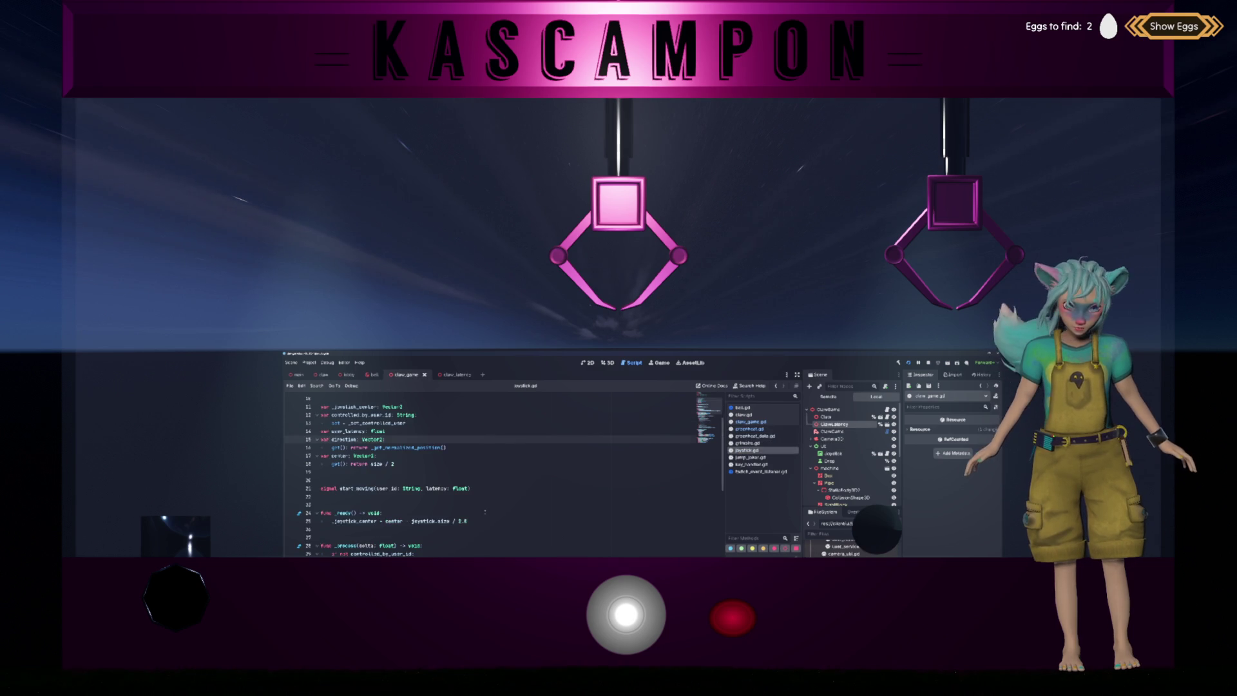
scroll(484, 512, "down", 4)
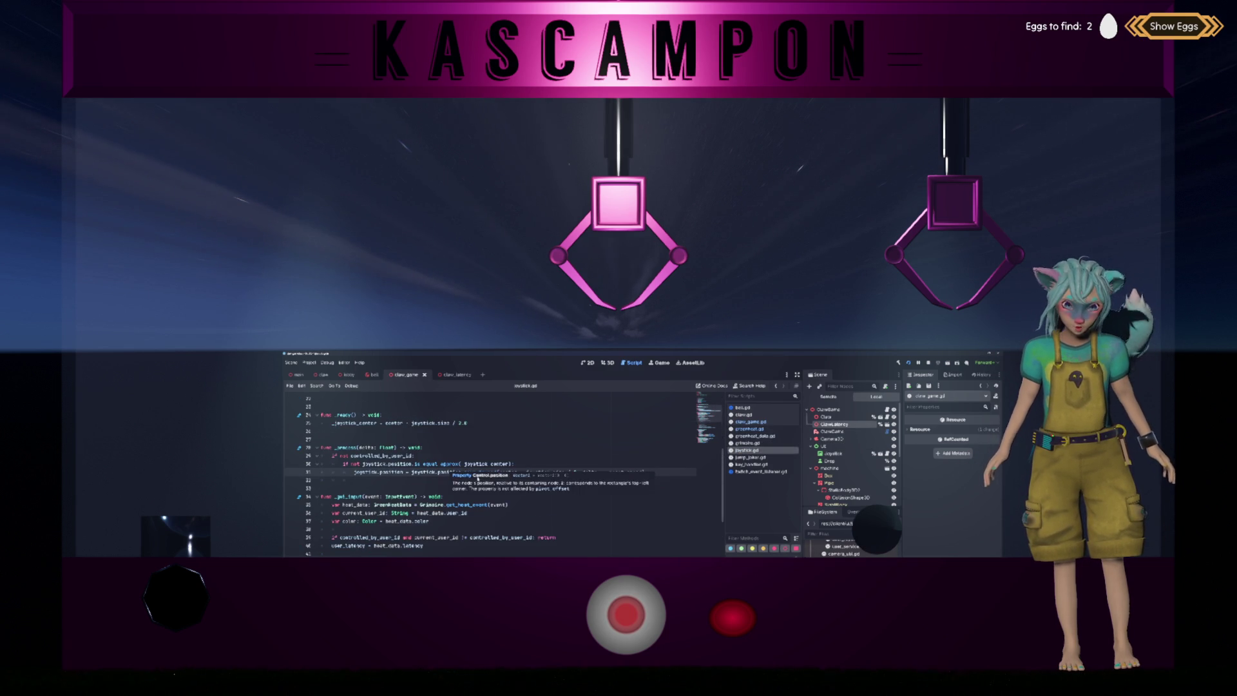
scroll(575, 515, "up", 4)
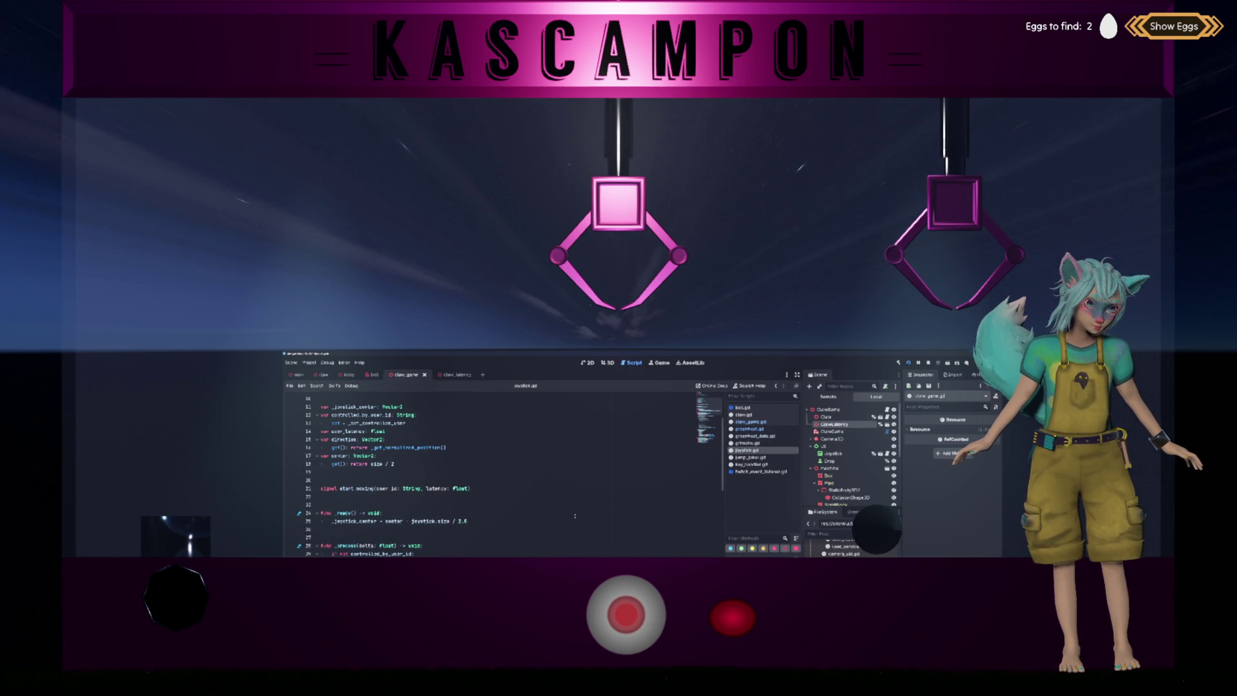
scroll(574, 515, "down", 6)
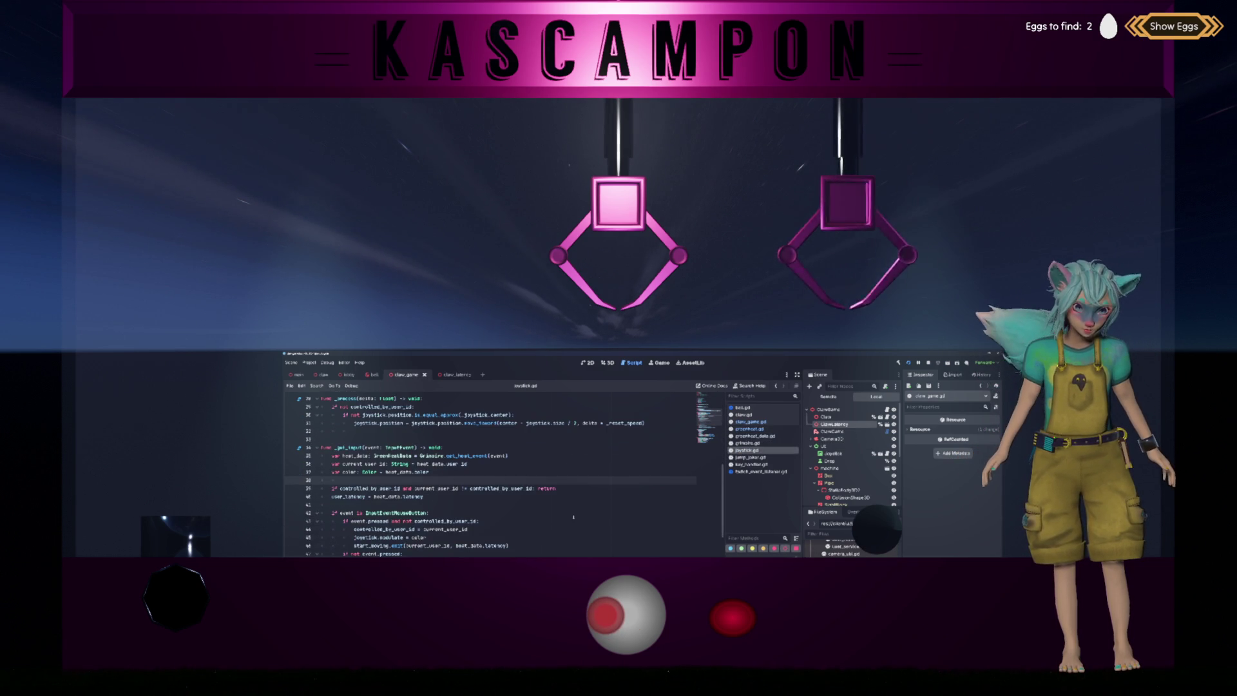
scroll(457, 498, "down", 2)
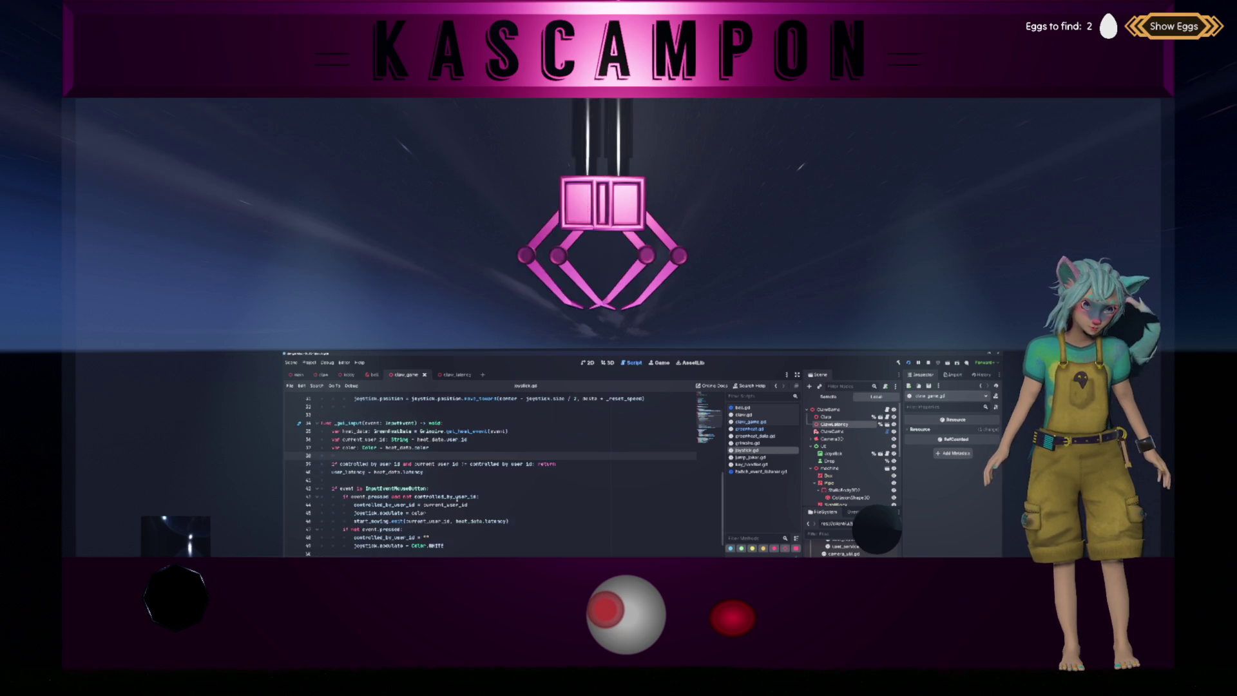
scroll(456, 498, "down", 7)
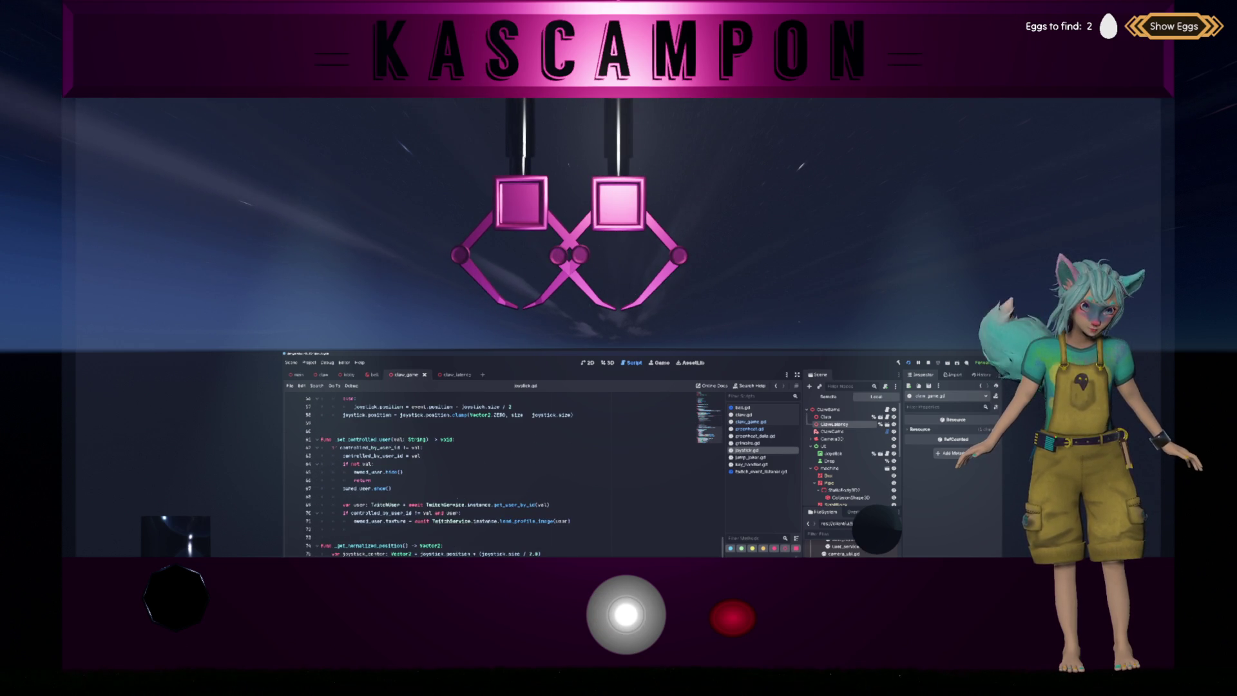
Add a new line after line 68 using val.begins_with with '@'.
left_click(542, 497)
key("Return")
type("val")
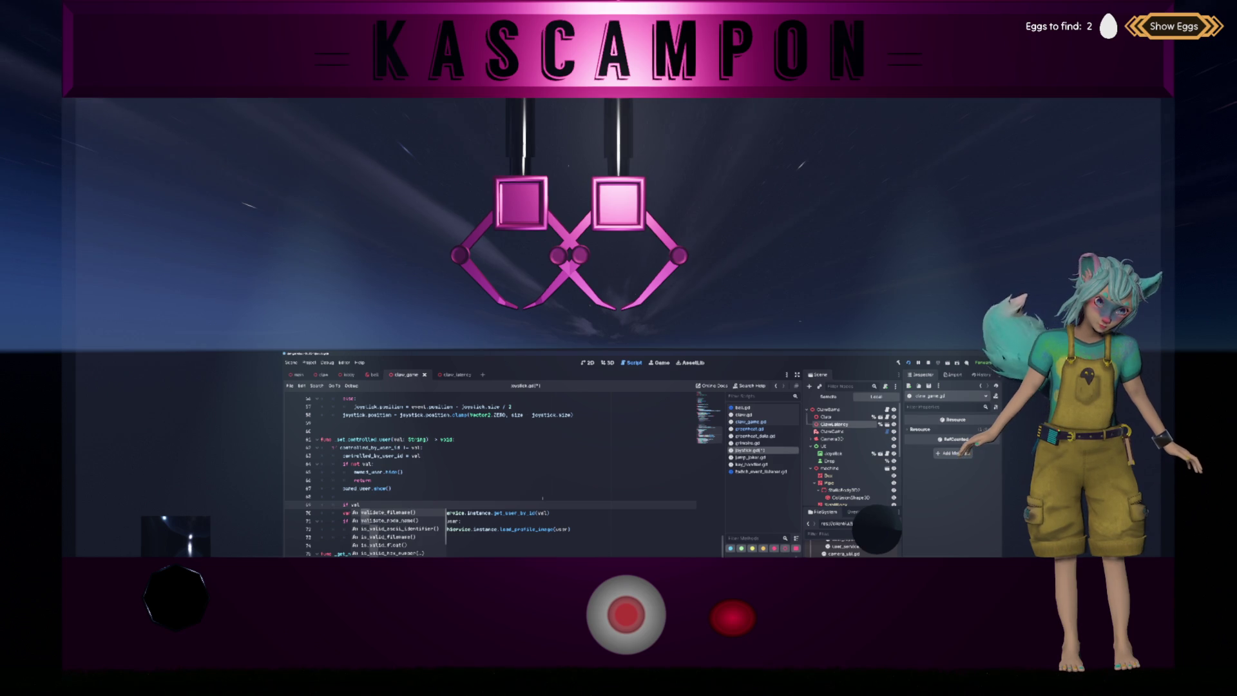
type(".b")
key("Return")
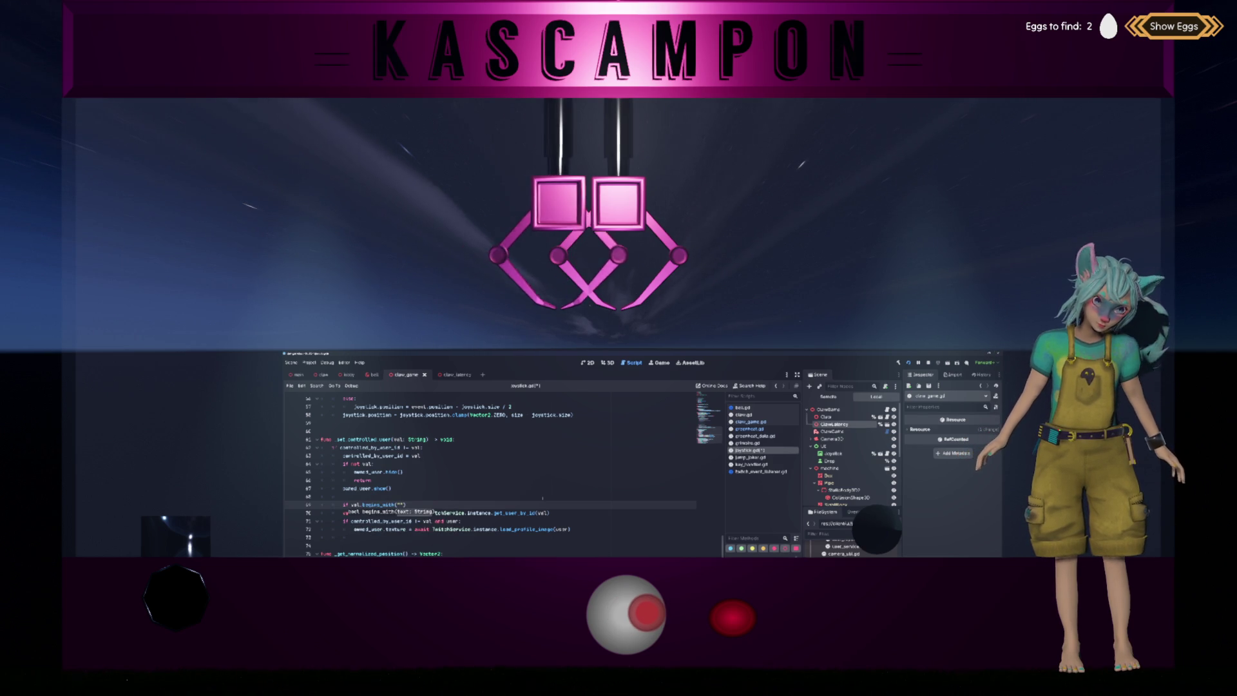
type("@")
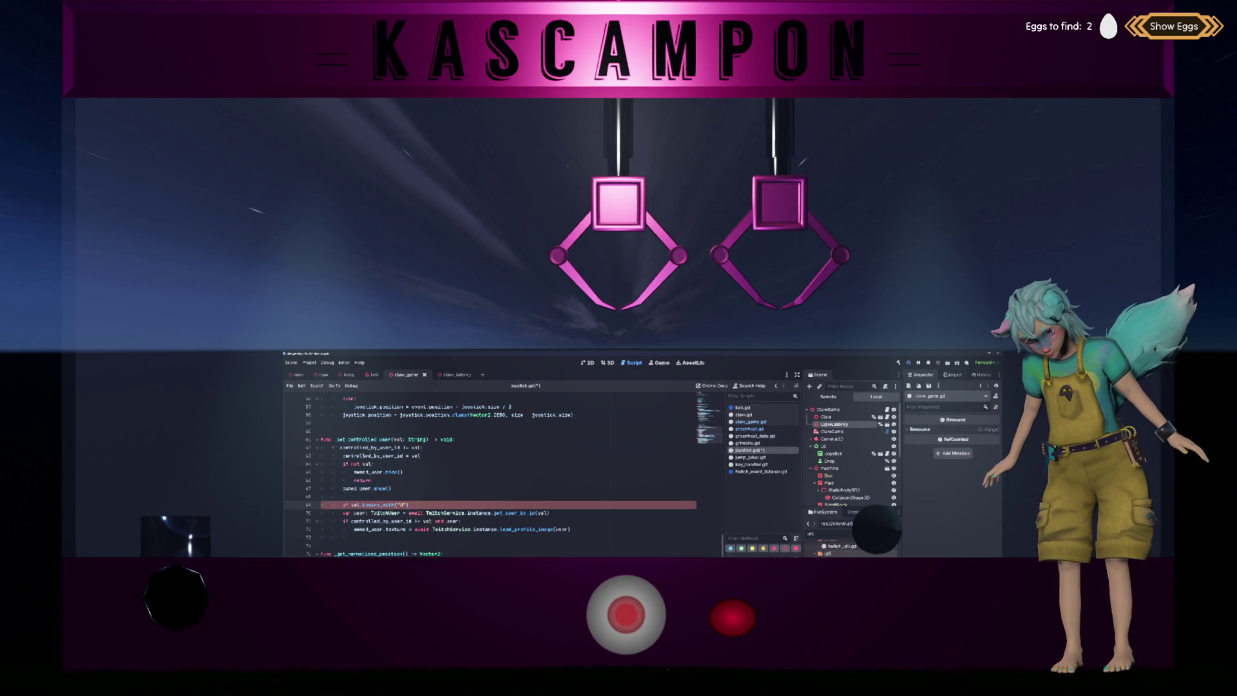
Check the is_known_user function name in the new twitch_util.gd script.
double_click(841, 546)
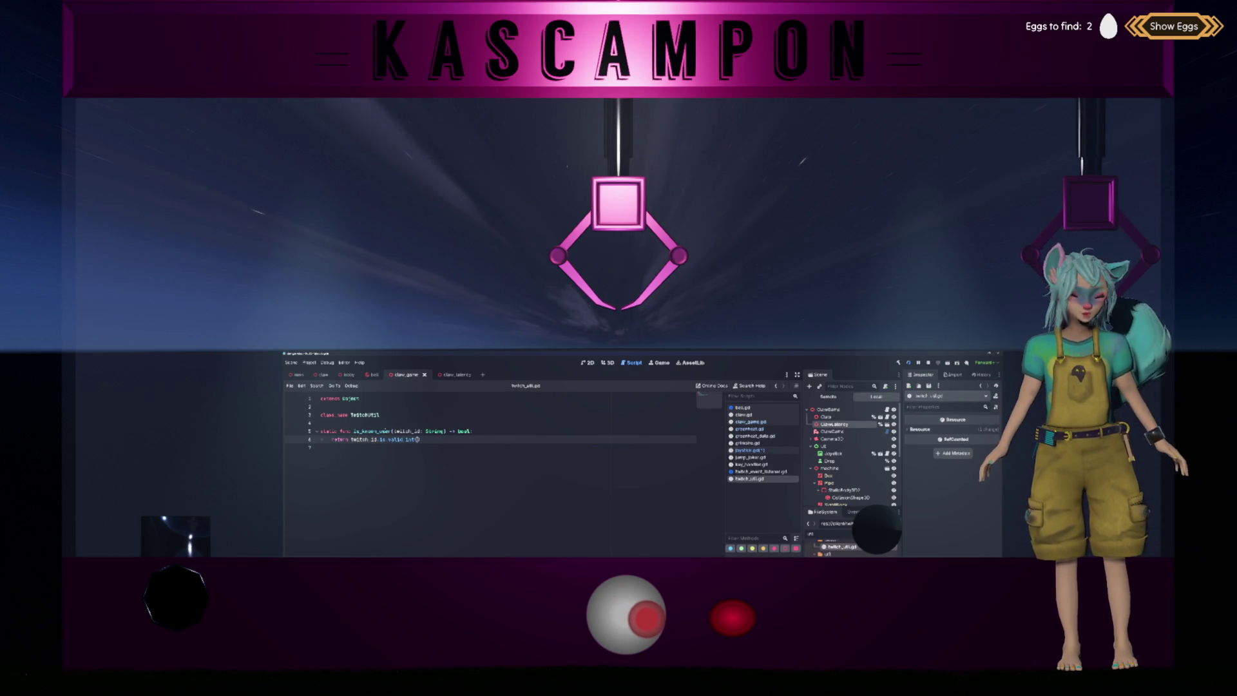
left_click(474, 431)
double_click(373, 431)
left_click(750, 450)
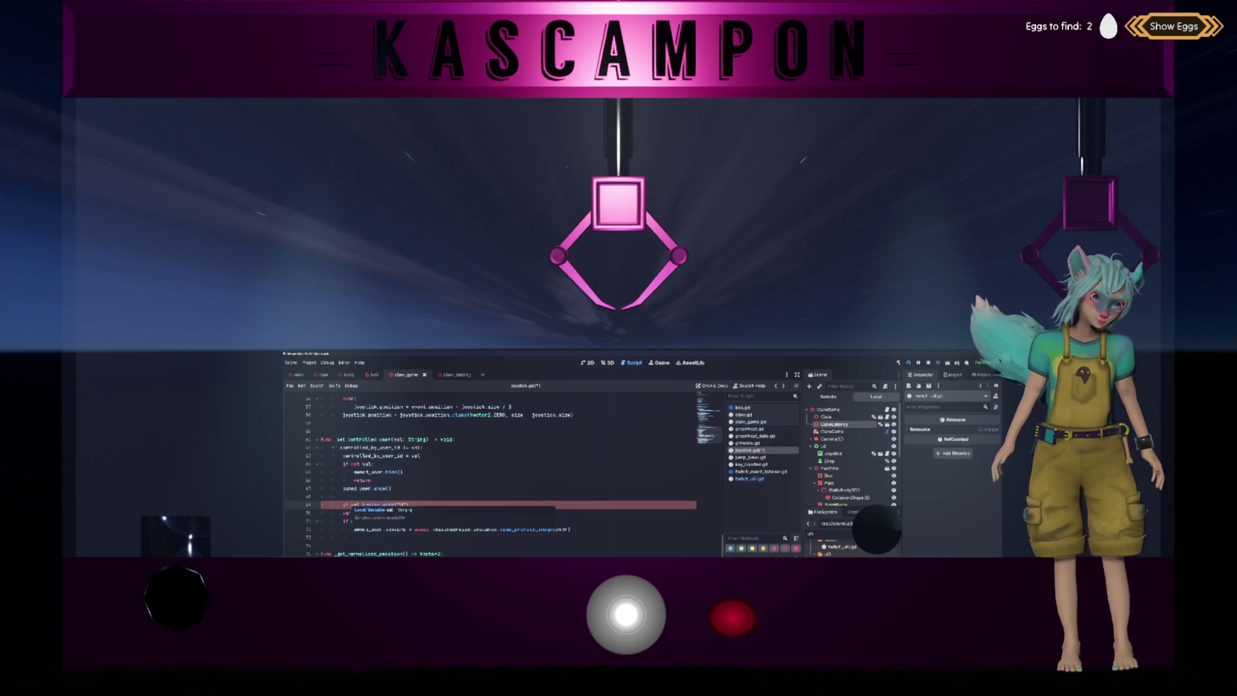
Prefix line 69's condition with !TwitchUtil.is_known_user, adjust the if, and save.
left_click(351, 504)
type("!TwitchUt")
type("il.is_known_user(")
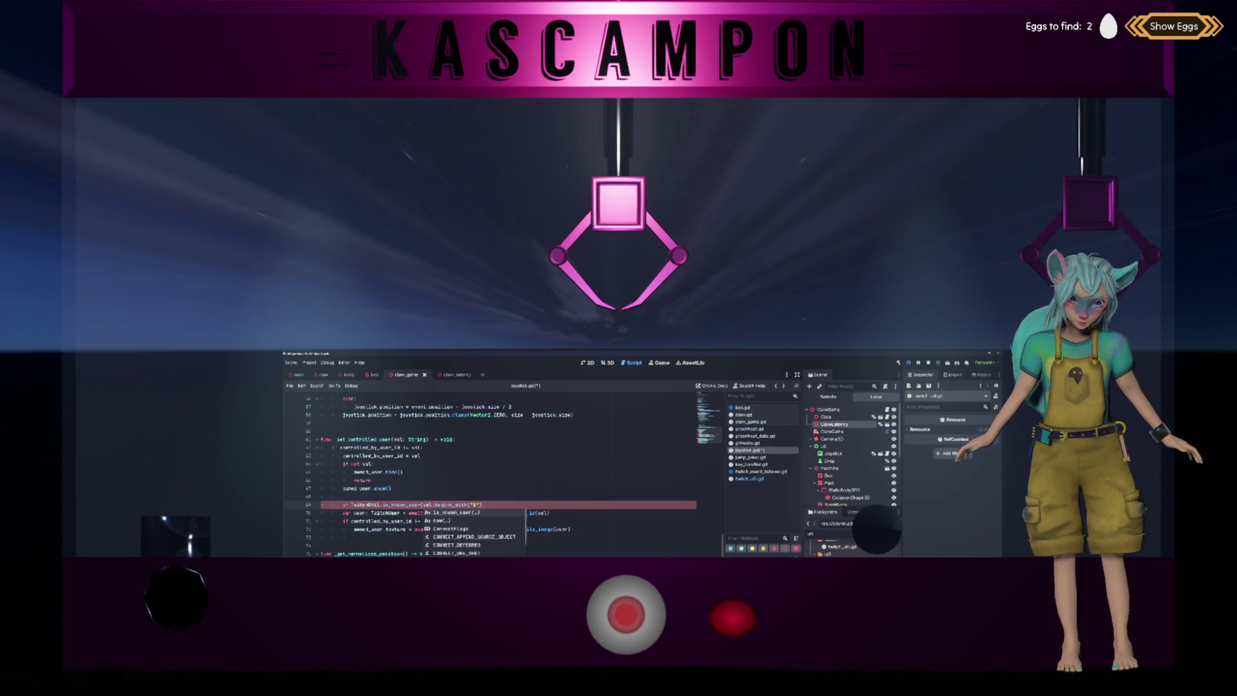
key("Return")
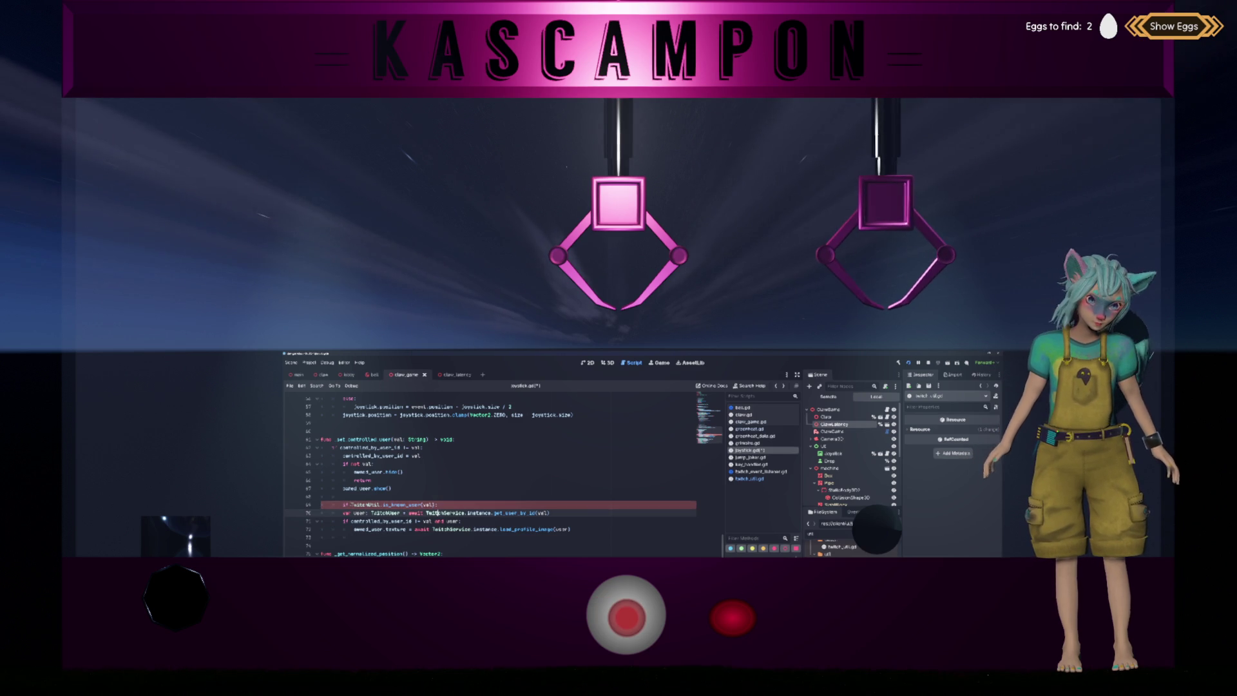
left_click_drag(321, 513, 433, 529)
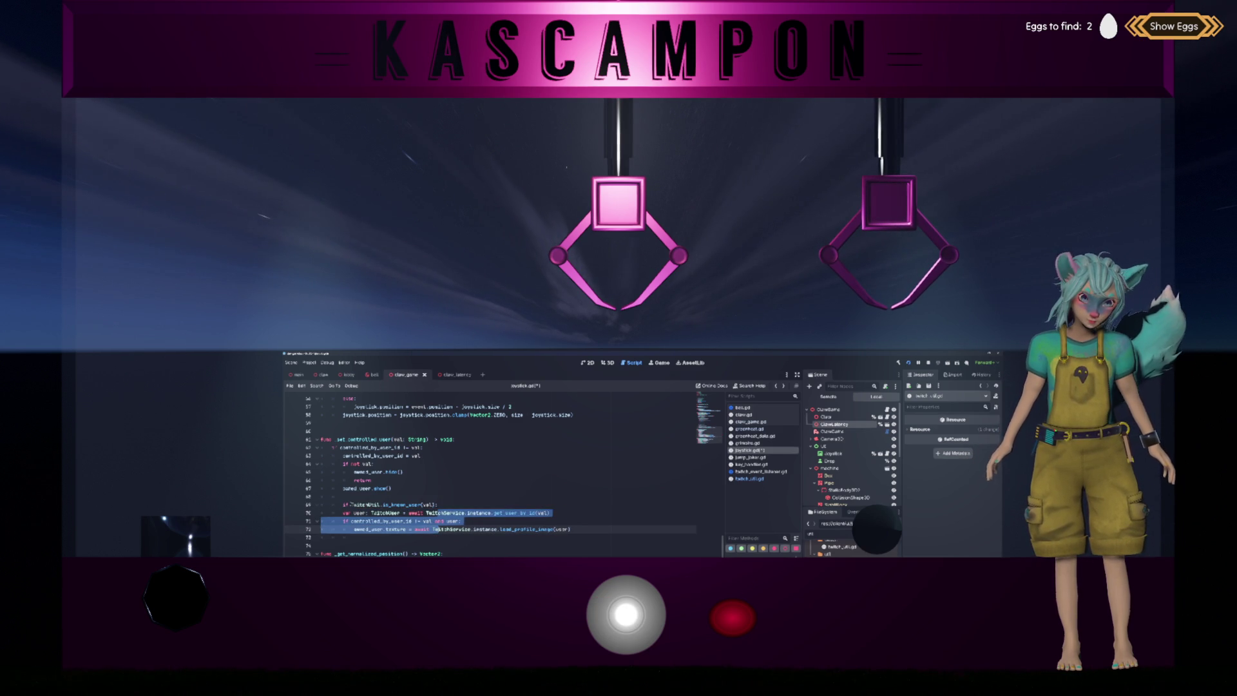
left_click(438, 520)
type("not ")
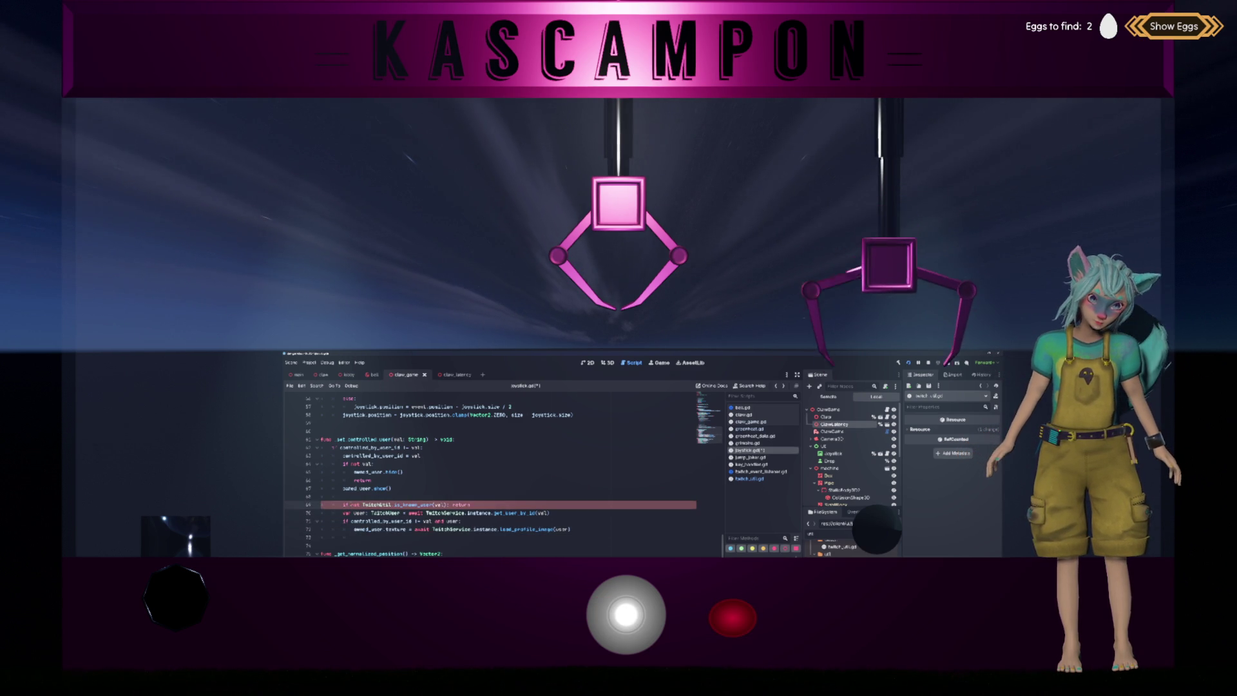
type(" return")
key("ctrl+s")
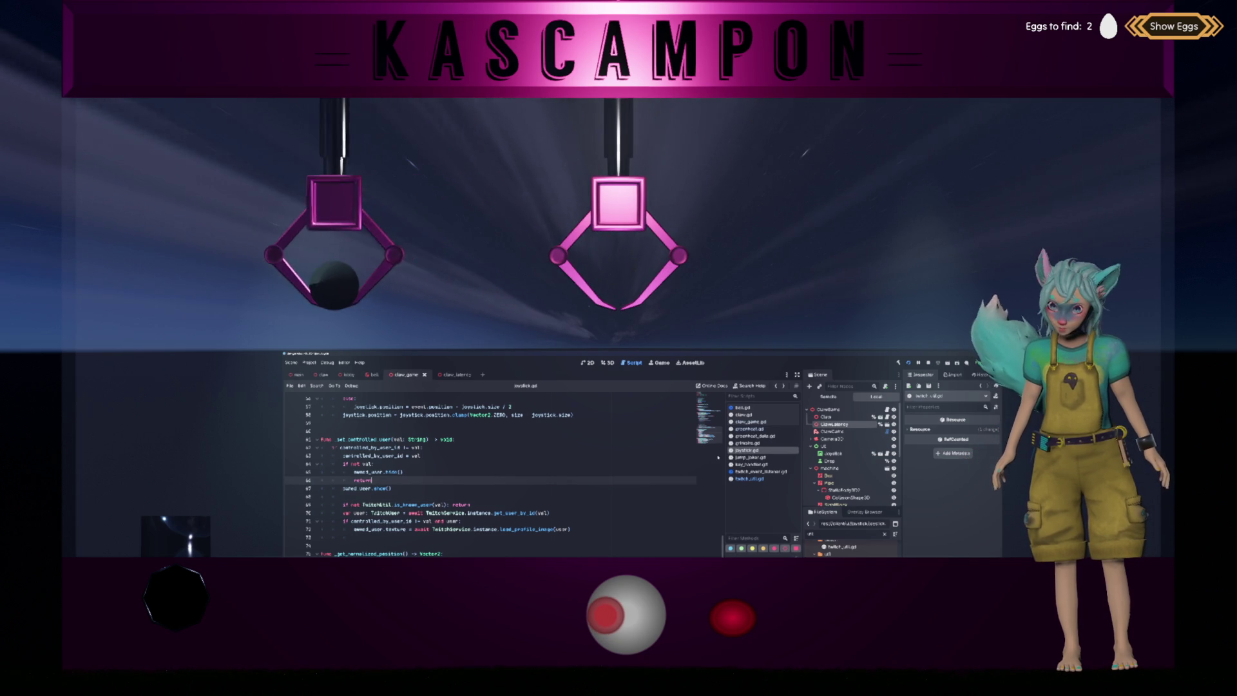
left_click(763, 422)
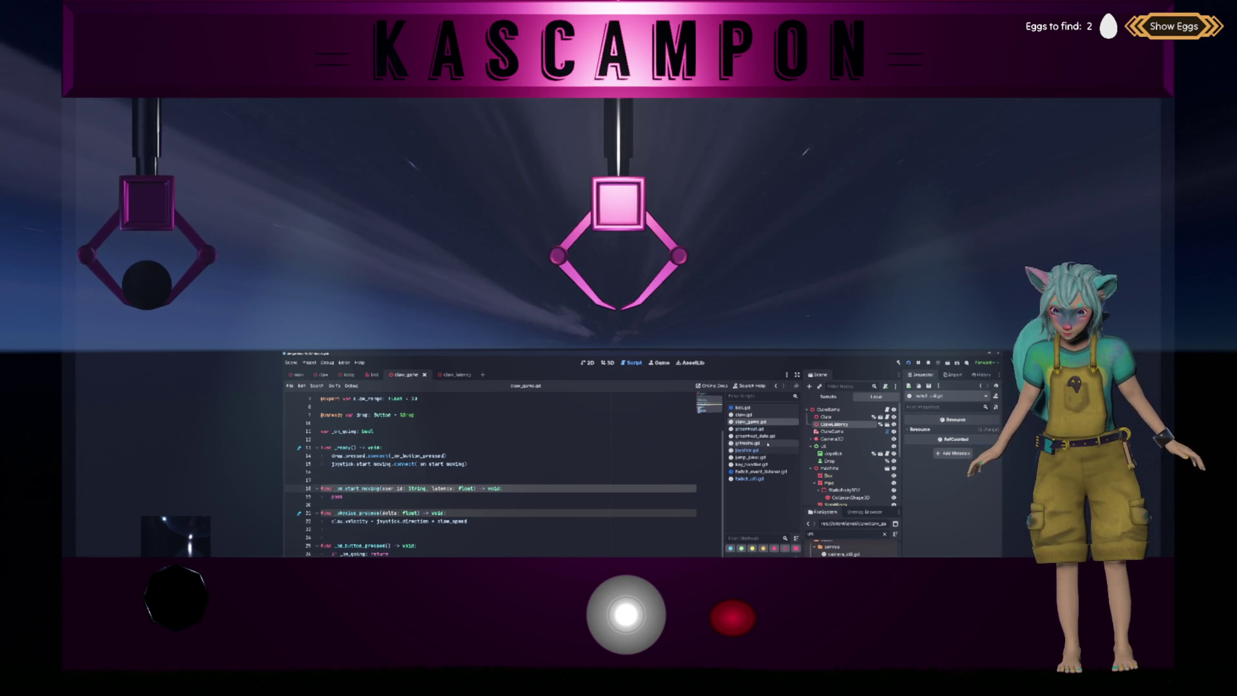
Close unneeded open scripts such as greenheat_data.gd and return to claw_game.gd.
left_click(767, 444)
middle_click(768, 444)
left_click(767, 437)
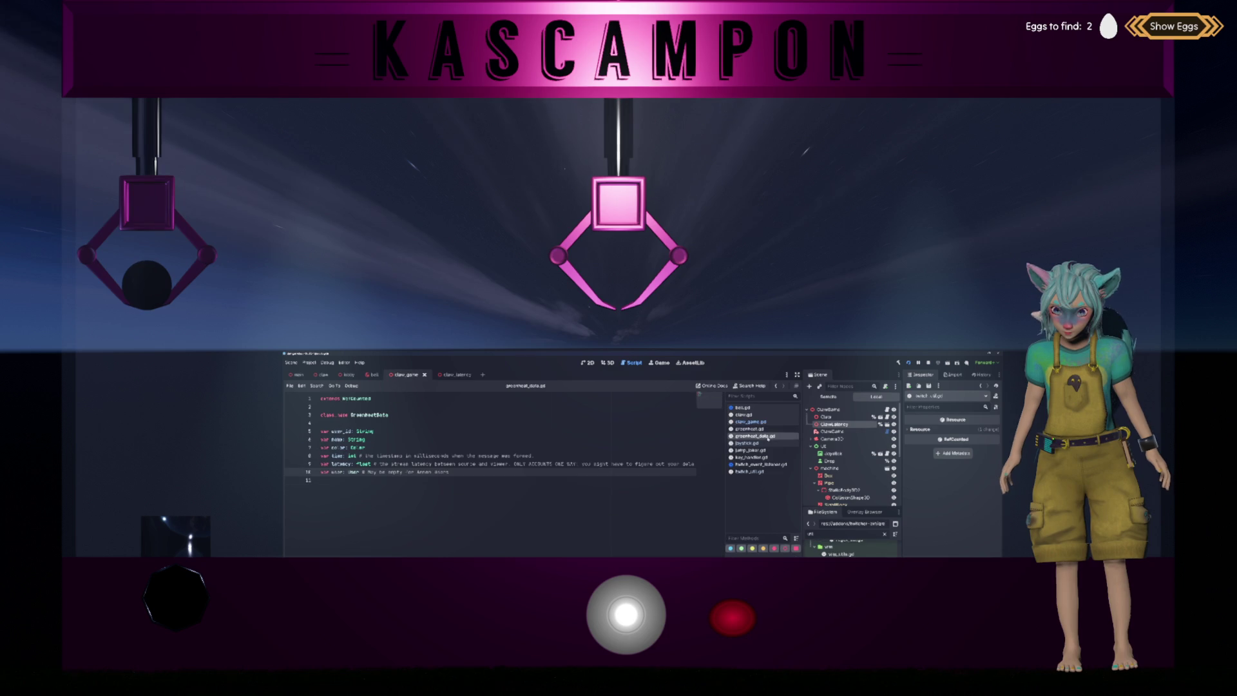
middle_click(767, 438)
left_click(767, 436)
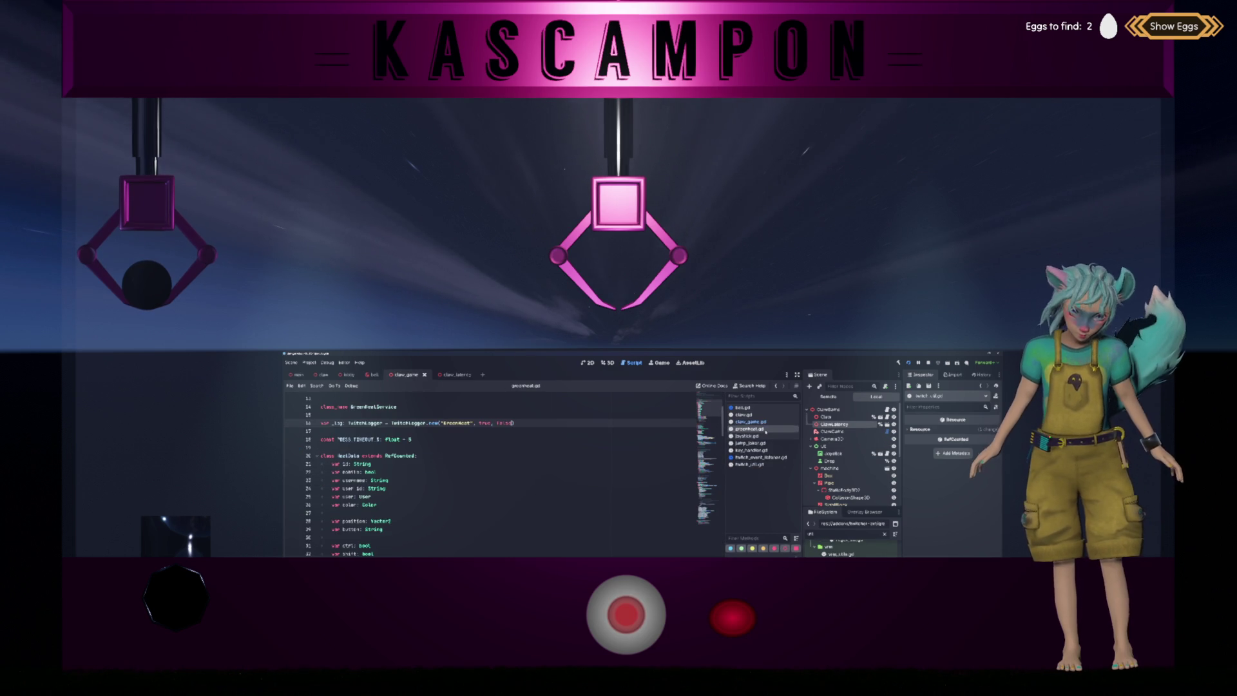
left_click(764, 422)
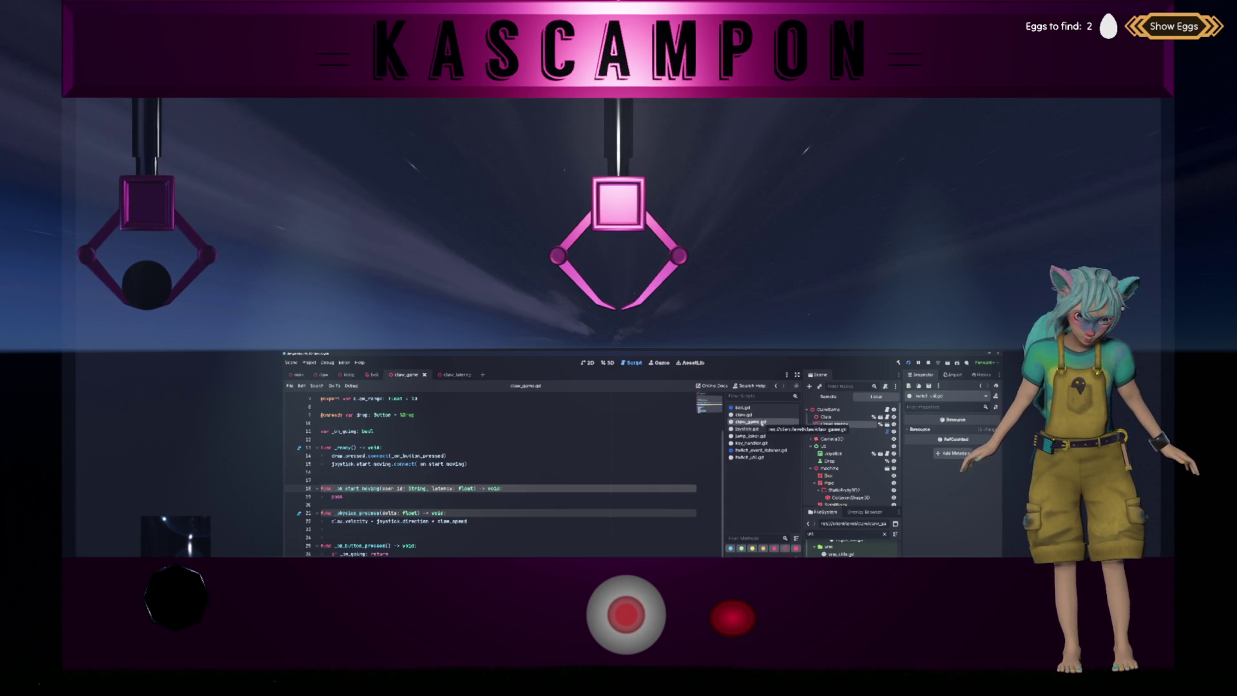
Add 'await get_tree().create_timer(latency).timeout' inside _on_start_moving.
key("Return")
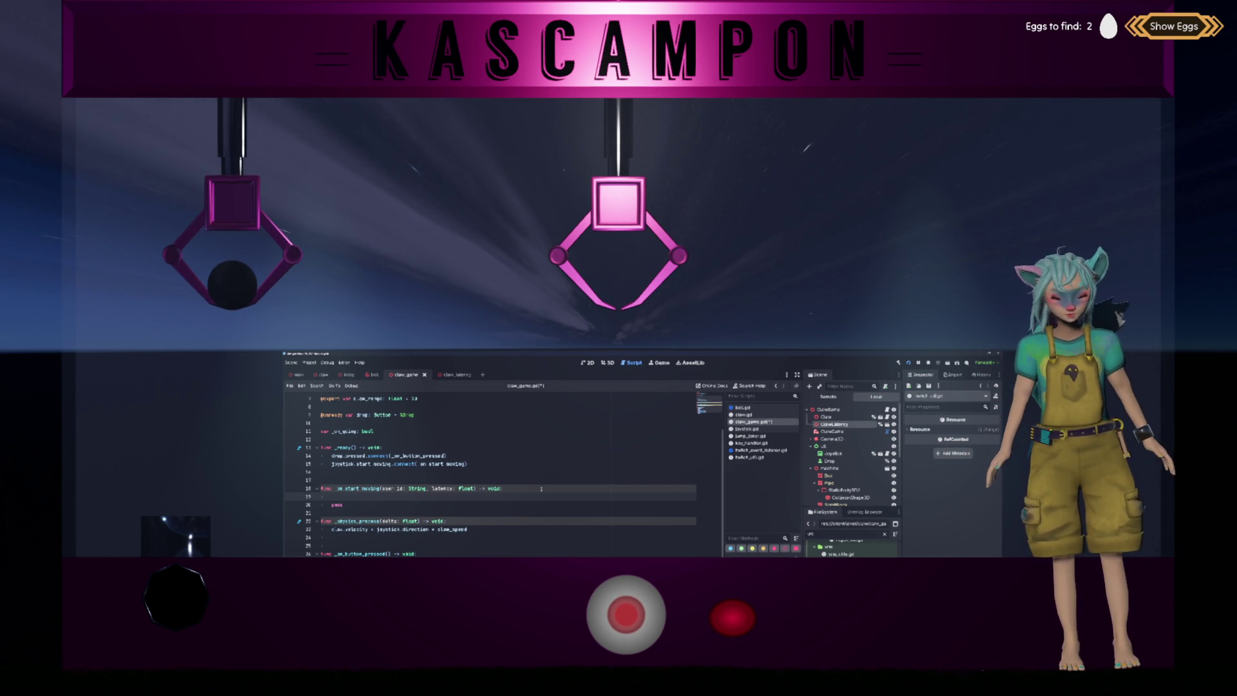
type("await")
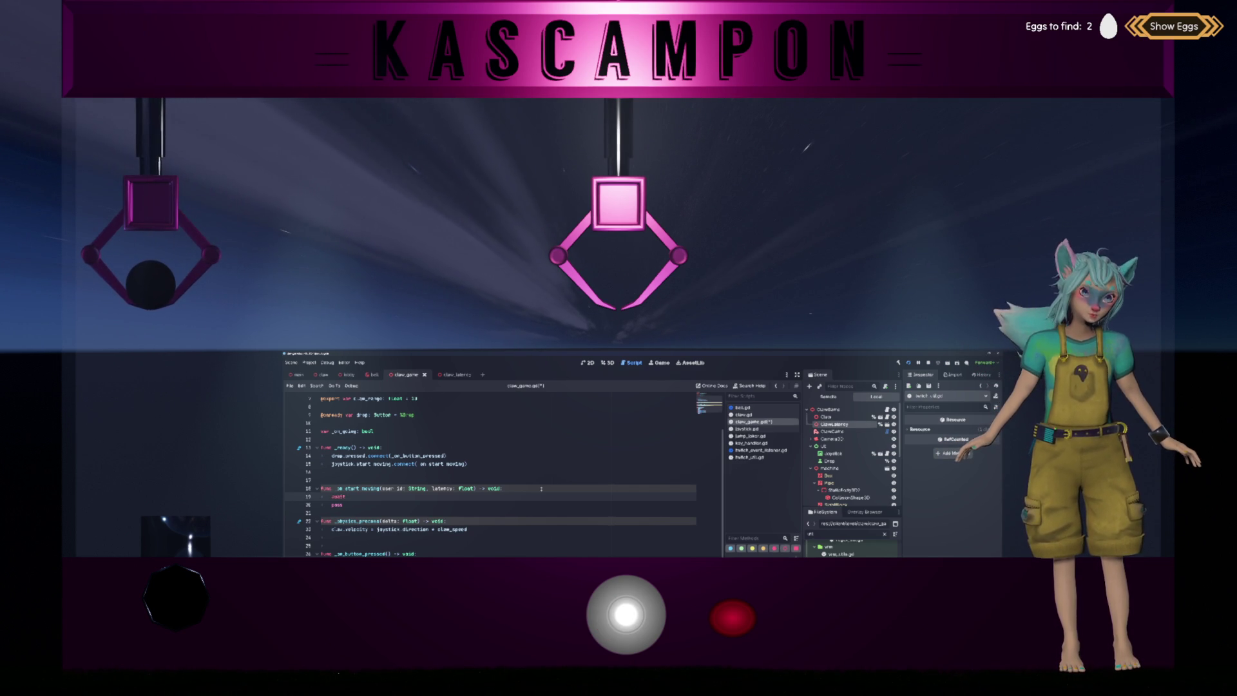
type(" get_cre")
key("BackSpace")
key("BackSpace")
key("BackSpace")
type("tree")
key("Return")
type(".")
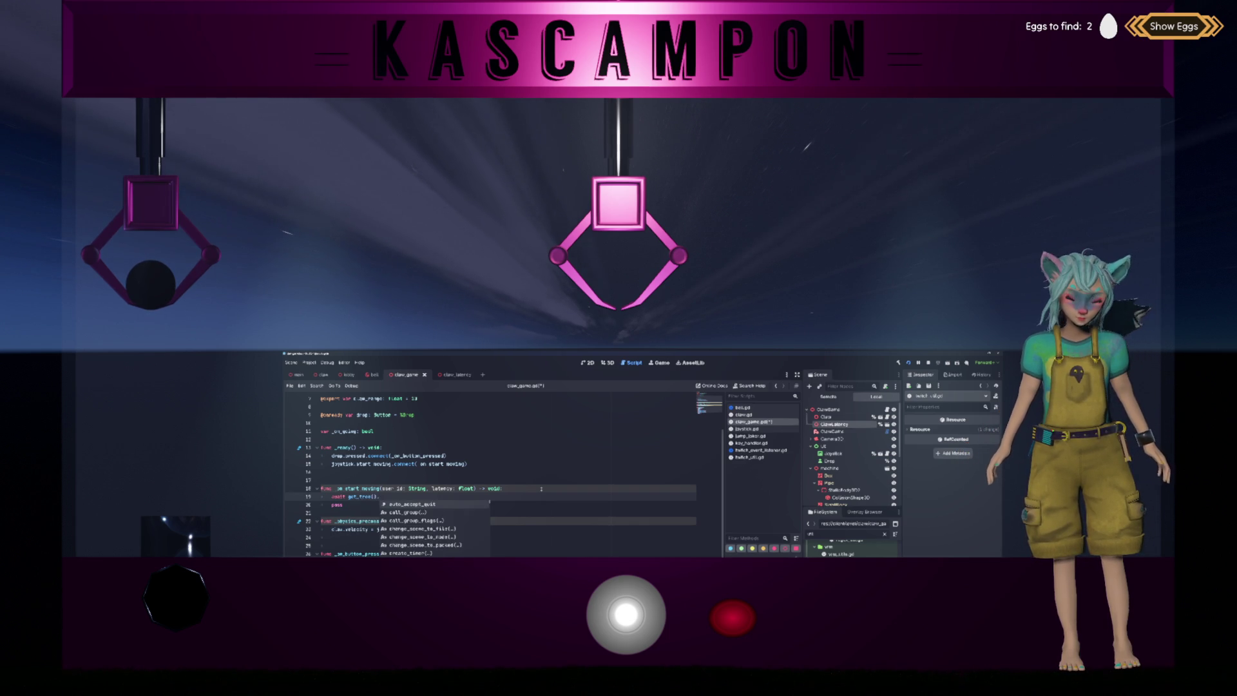
type("crea")
key("Return")
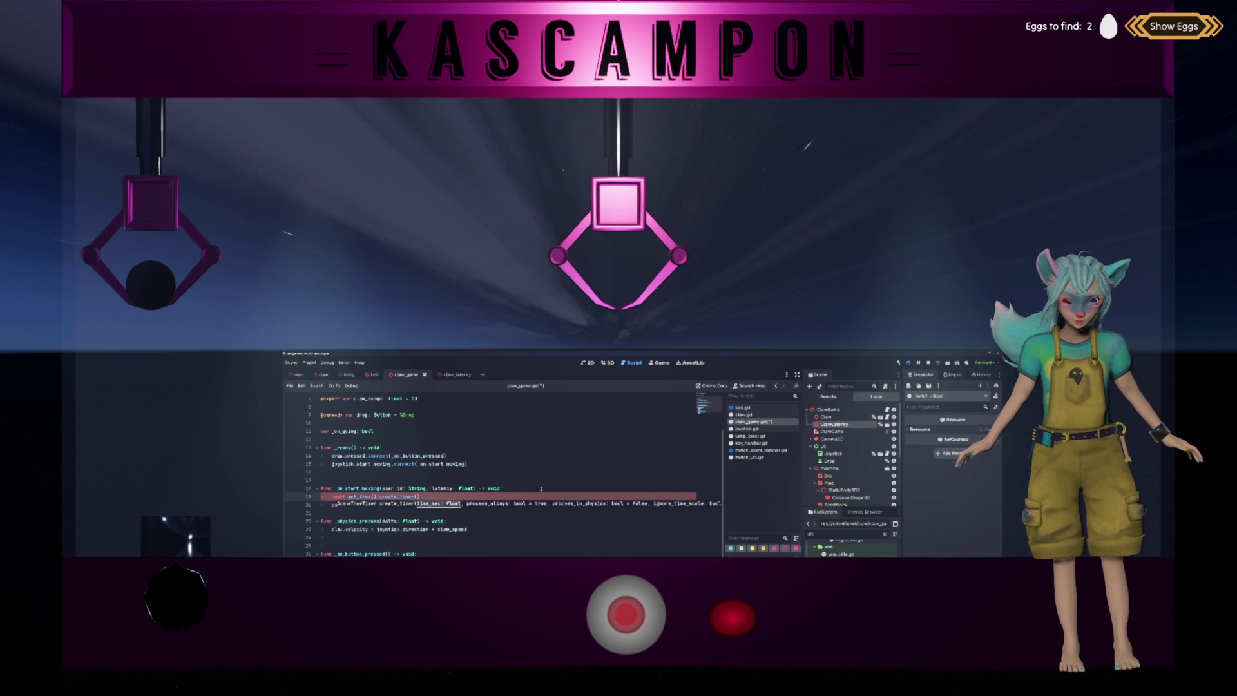
type("latency")
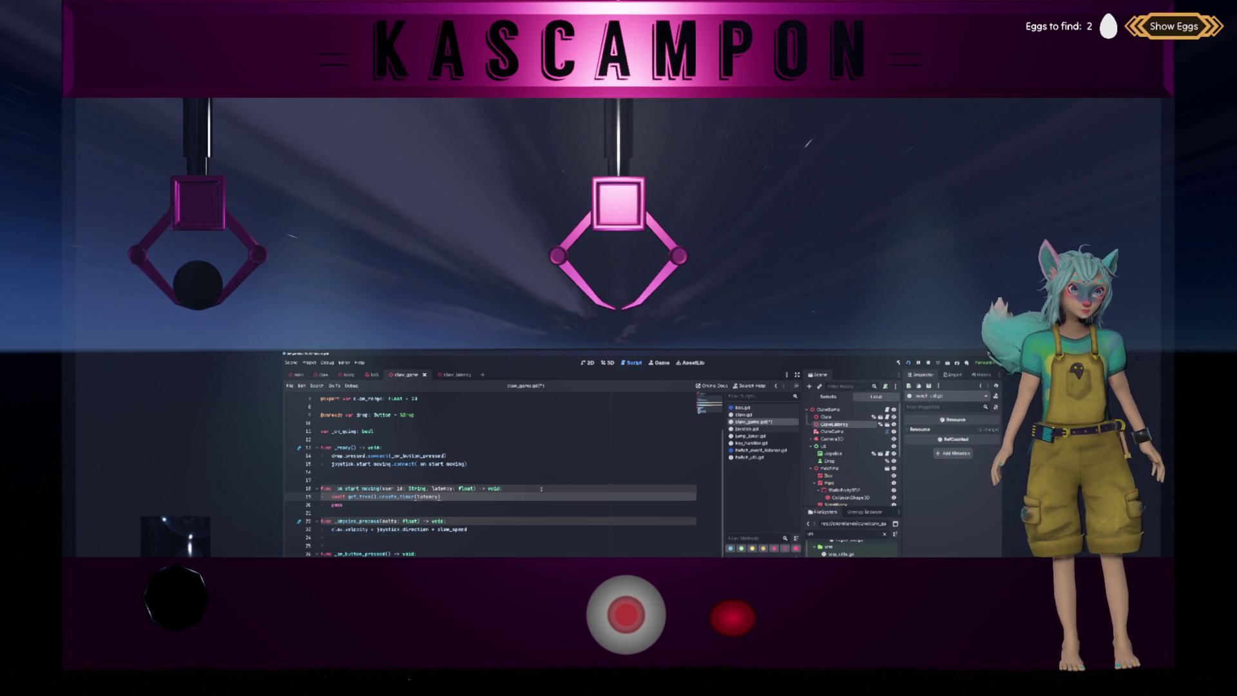
type(".")
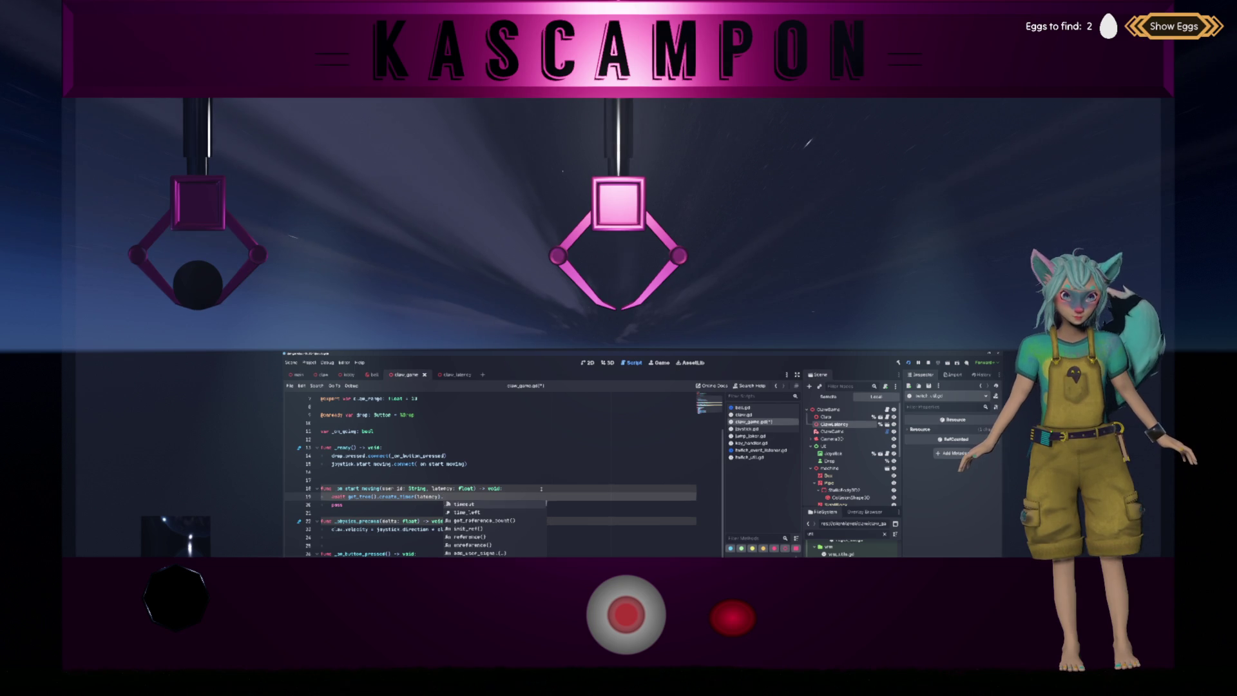
key("Return")
key("Return")
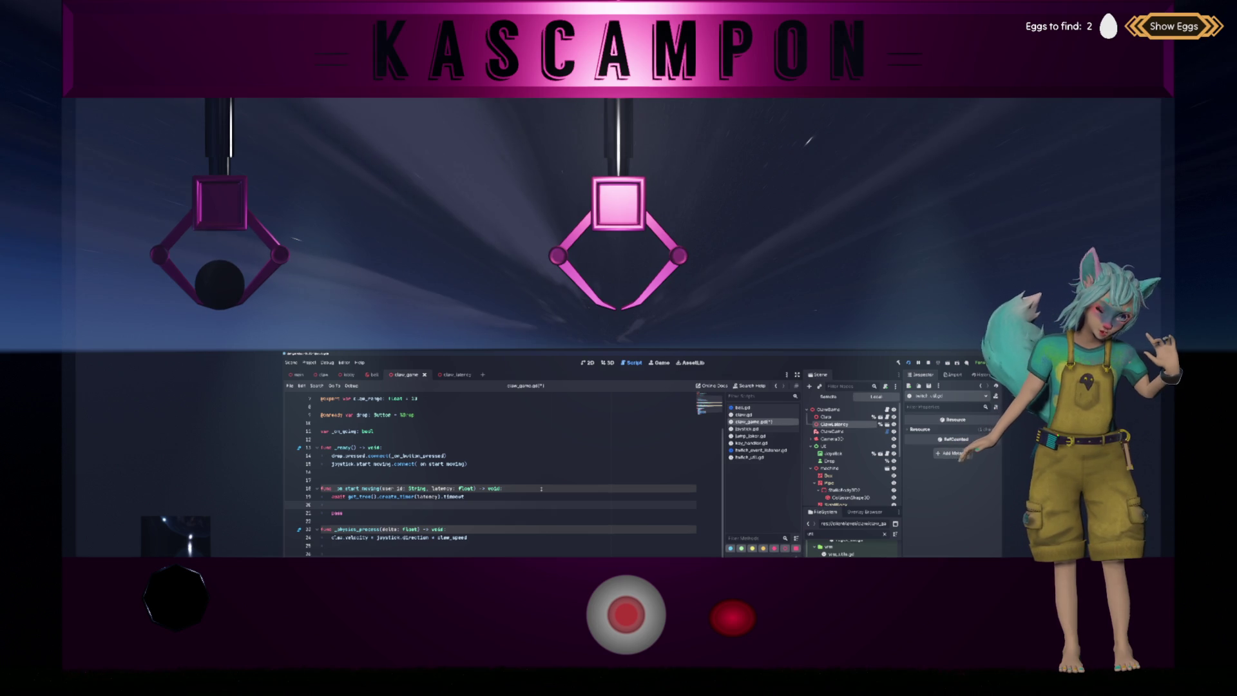
Insert a blank spacing line above the await and open the ClawLatency scene.
left_click(541, 488)
key("Return")
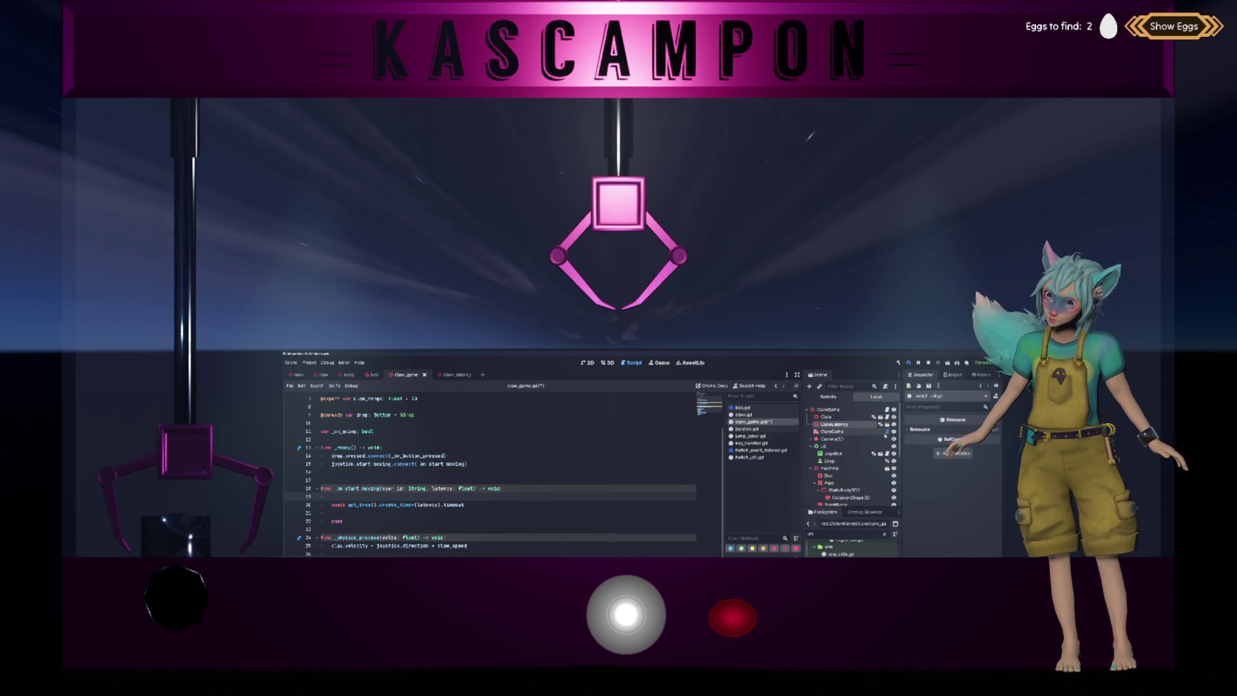
left_click(883, 428)
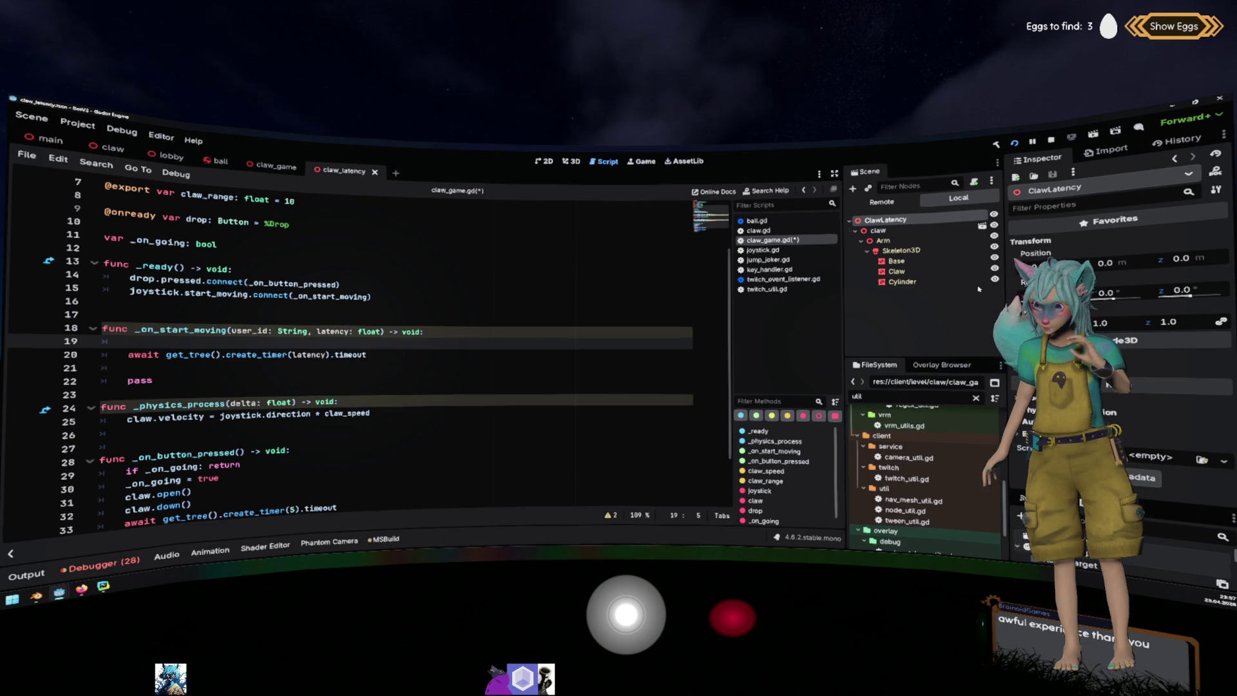
Change the ClawLatency node's type to CharacterBody3D.
right_click(901, 222)
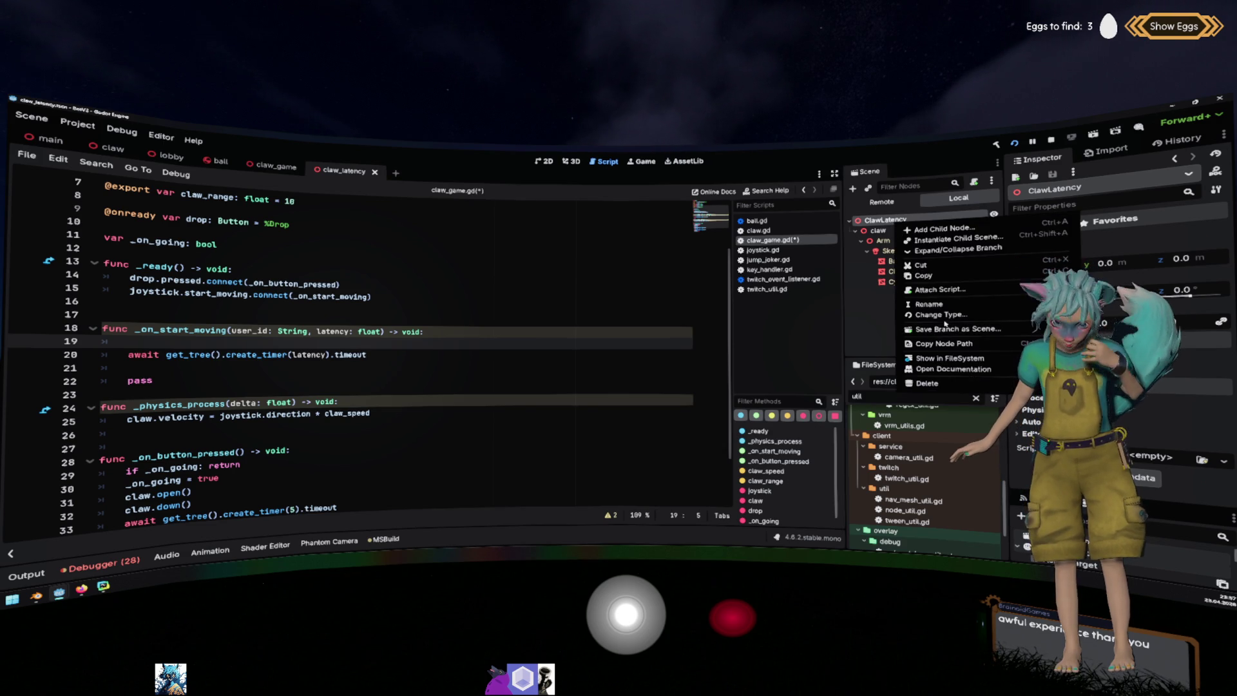
left_click(943, 315)
type("character")
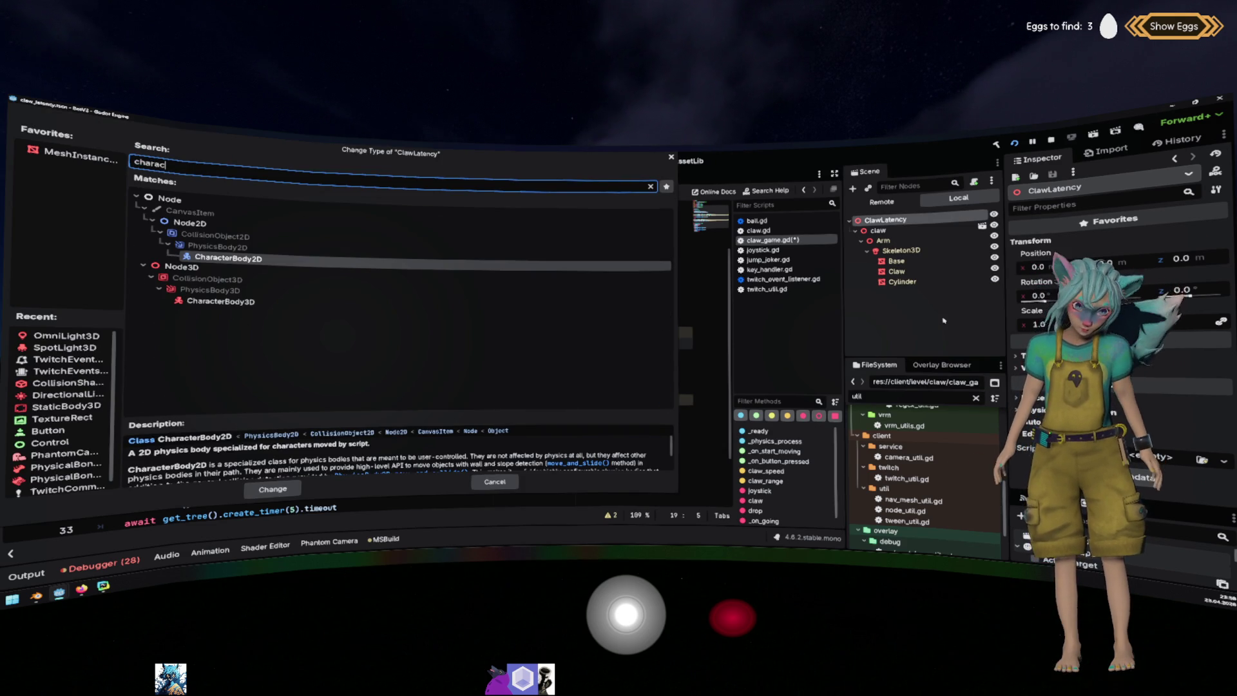
key("Down")
key("Down")
key("Down")
key("Return")
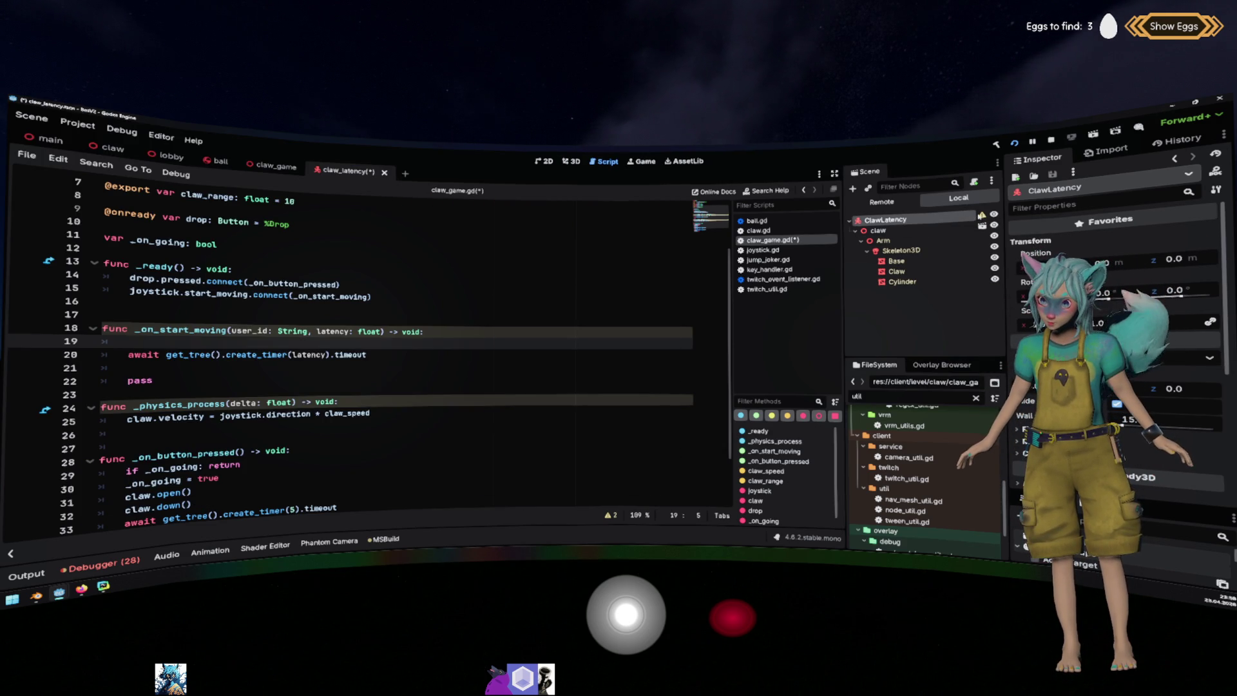
mouse_move(981, 215)
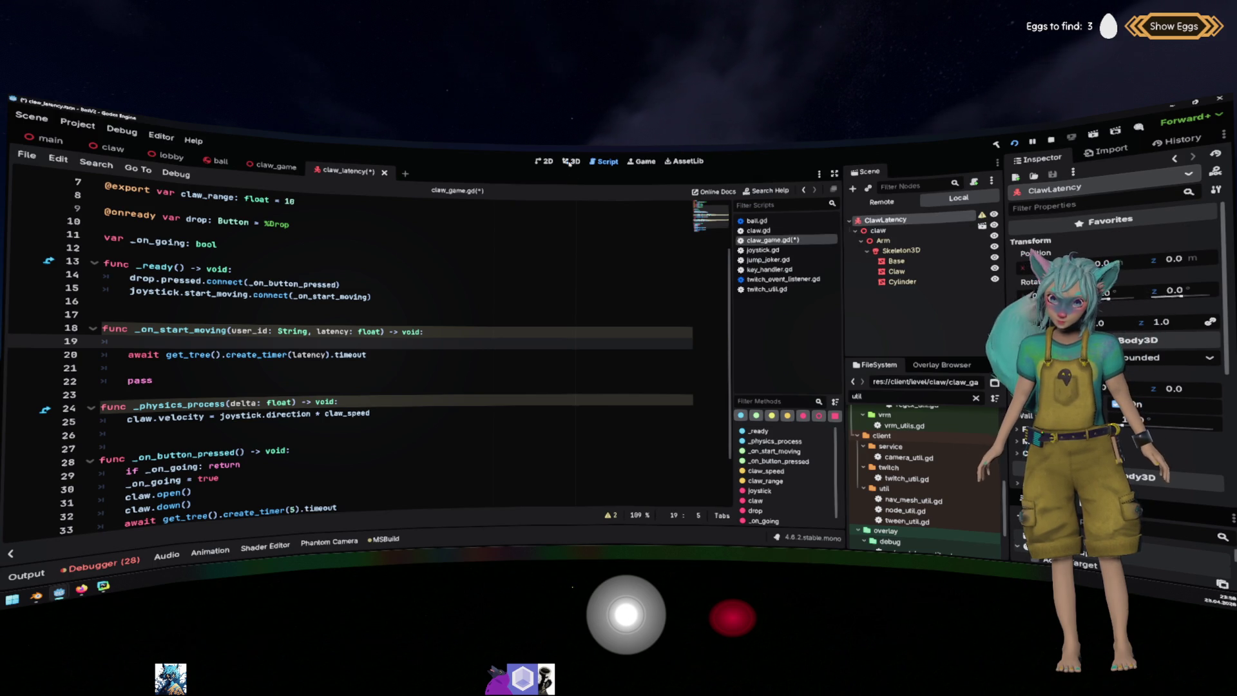
Add a CollisionShape3D child under ClawLatency with a box shape.
left_click(570, 161)
scroll(599, 257, "down", 3)
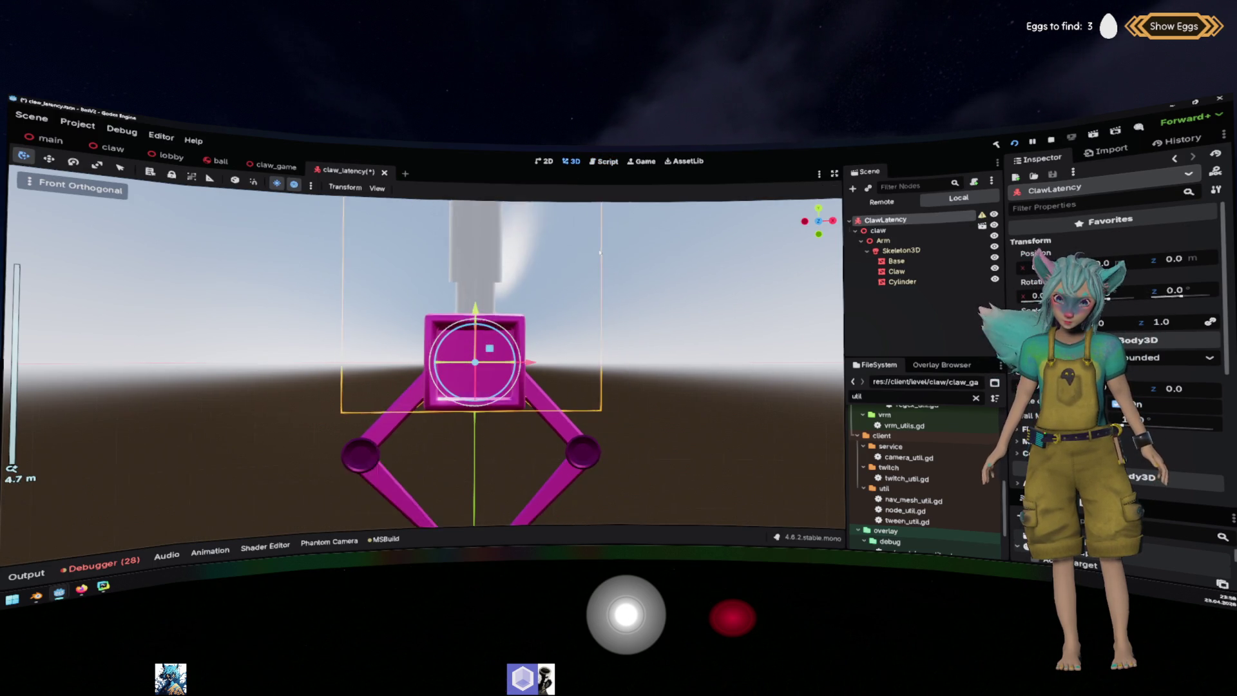
right_click(901, 219)
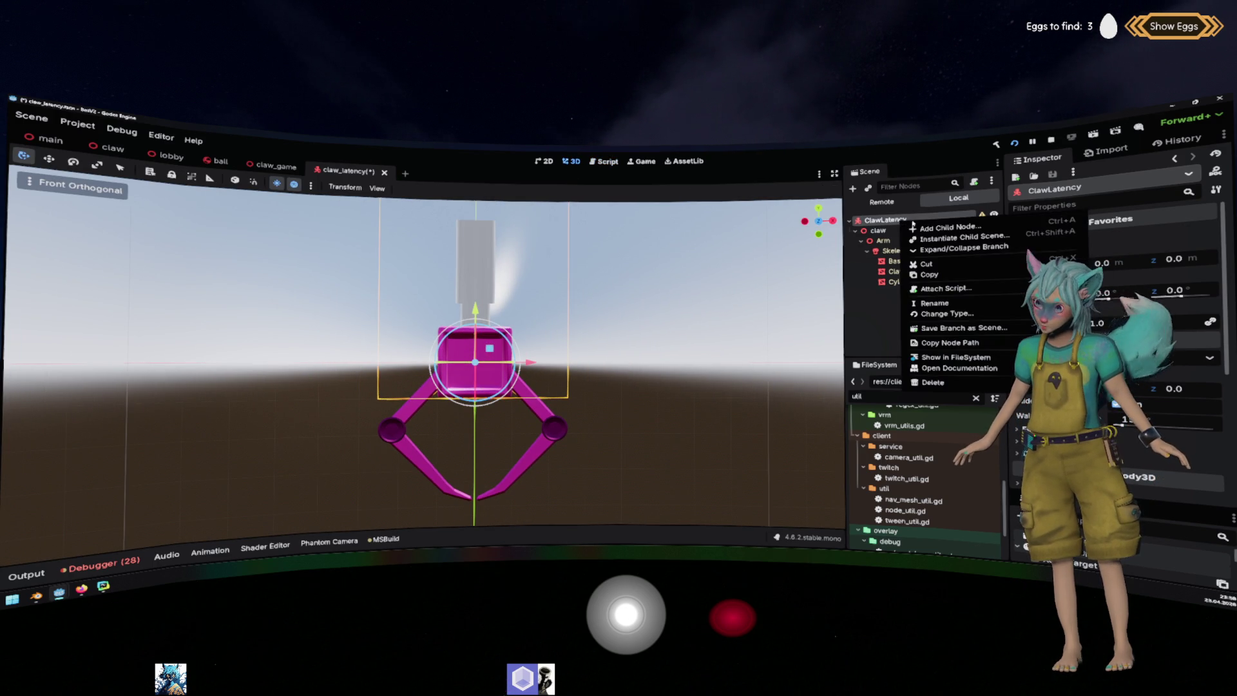
left_click(921, 226)
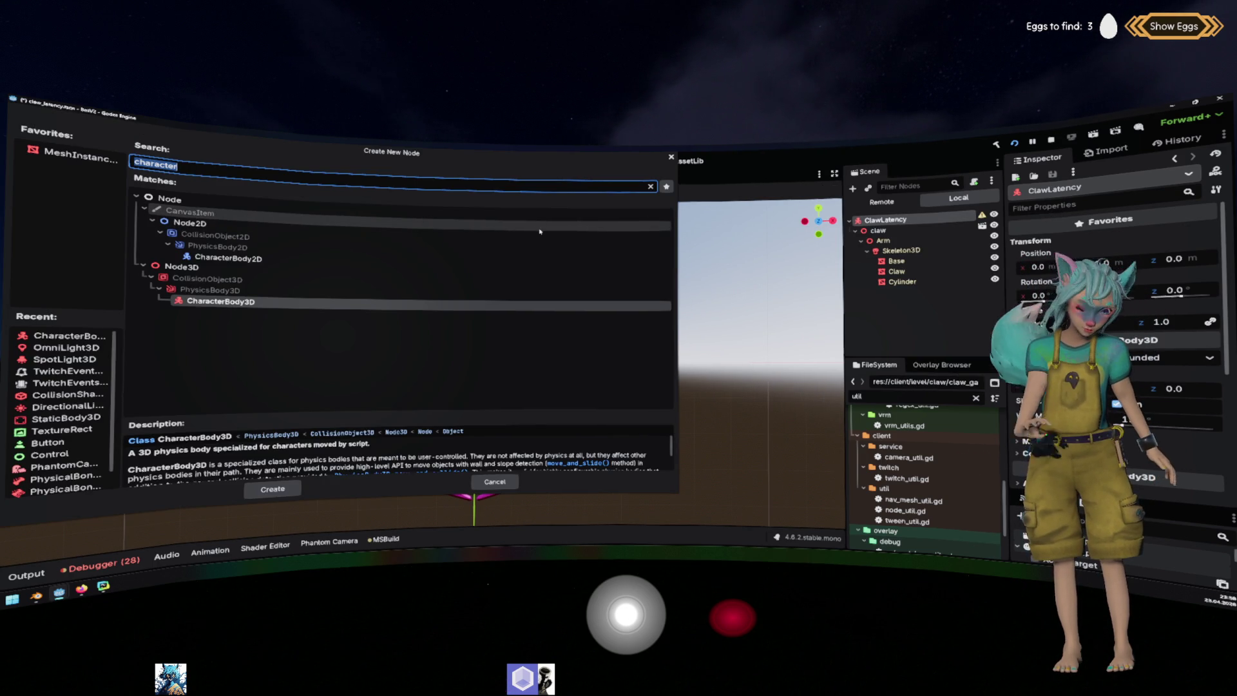
type("coll")
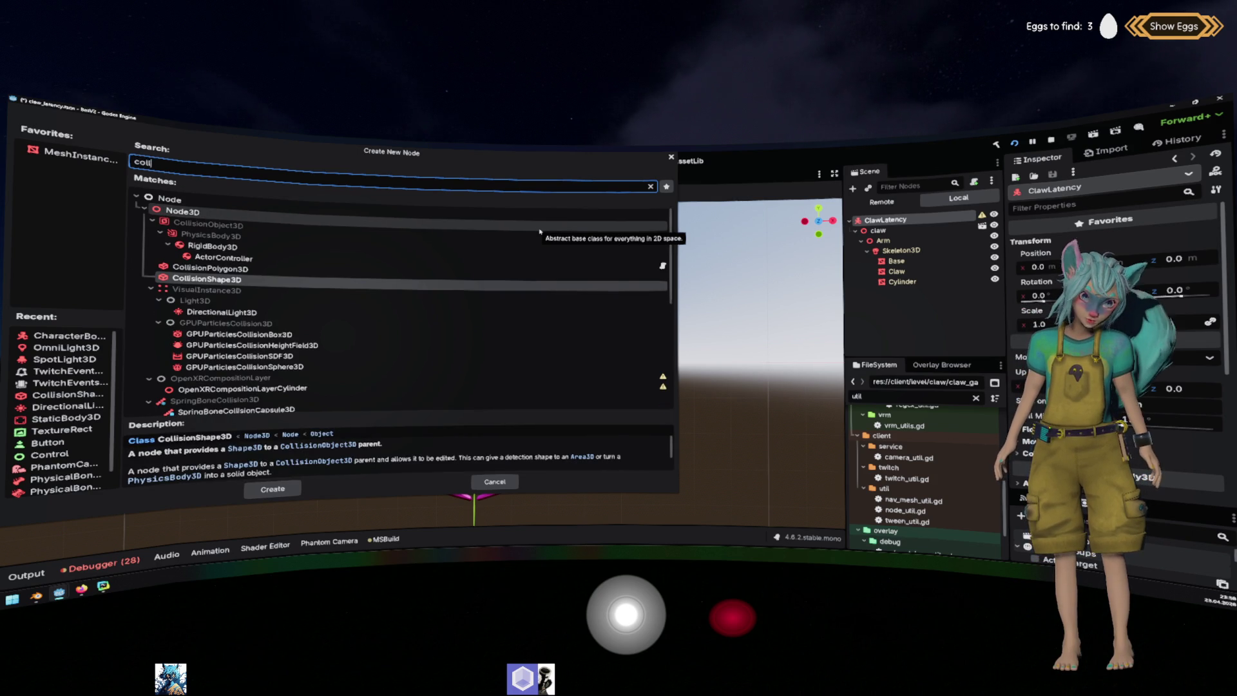
key("Return")
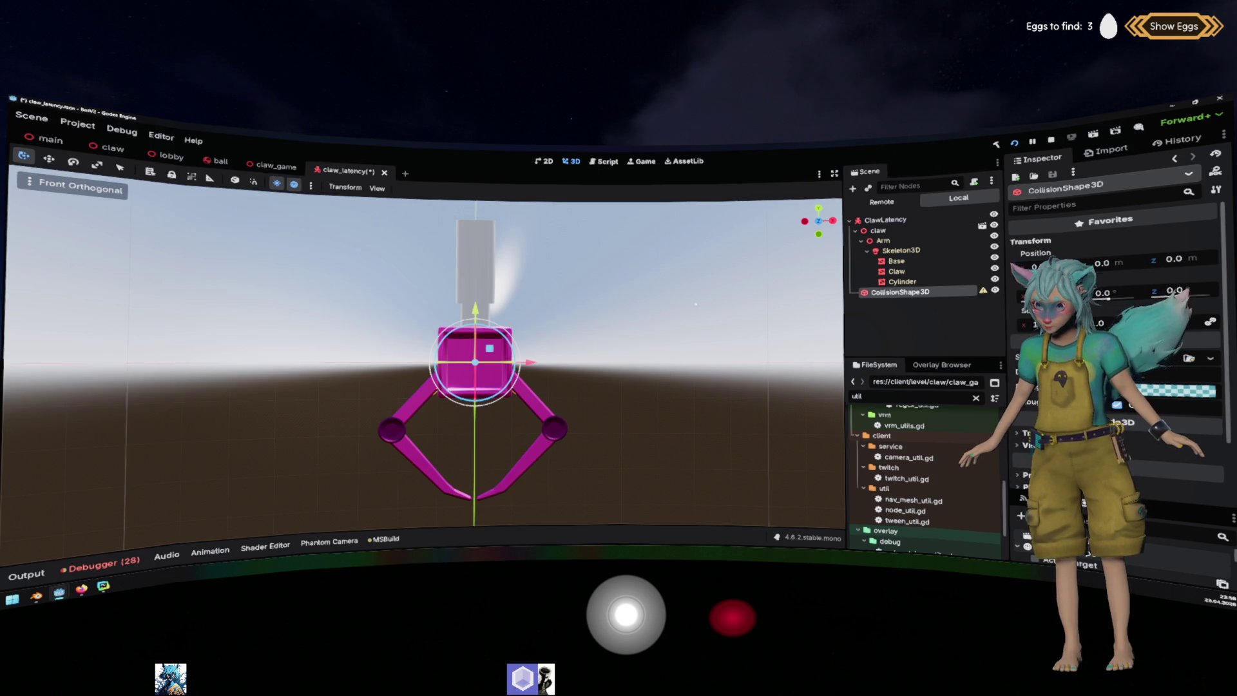
left_click(1140, 358)
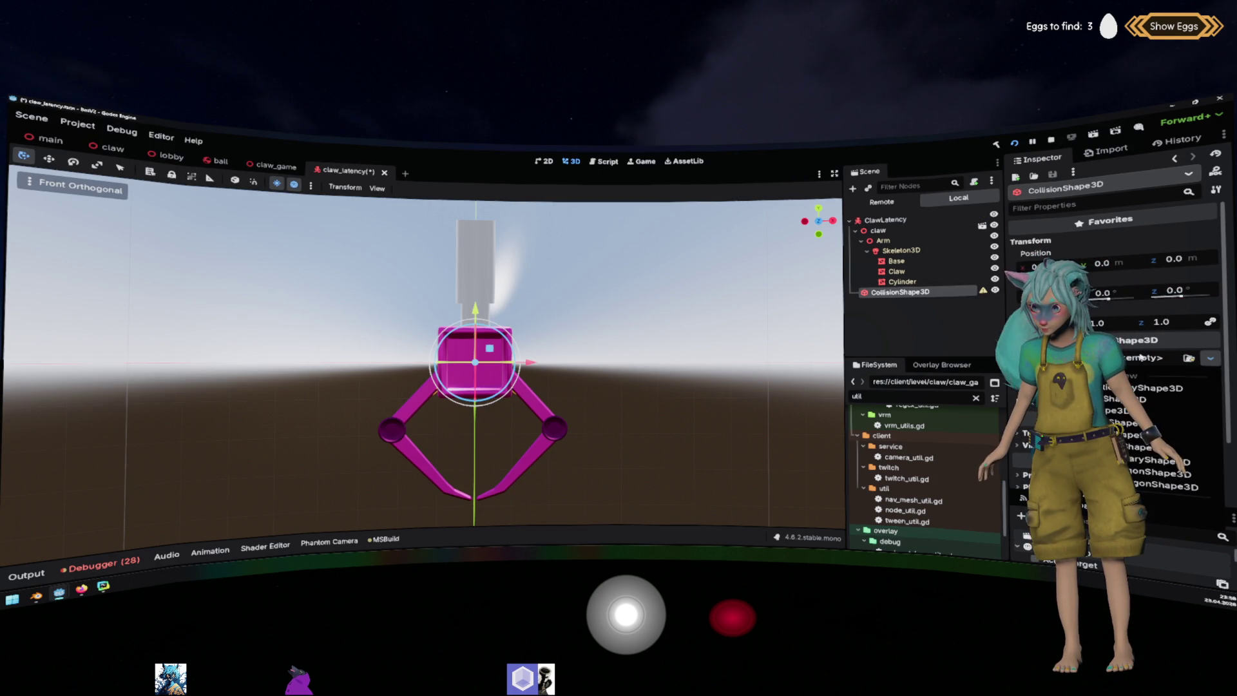
left_click(1150, 388)
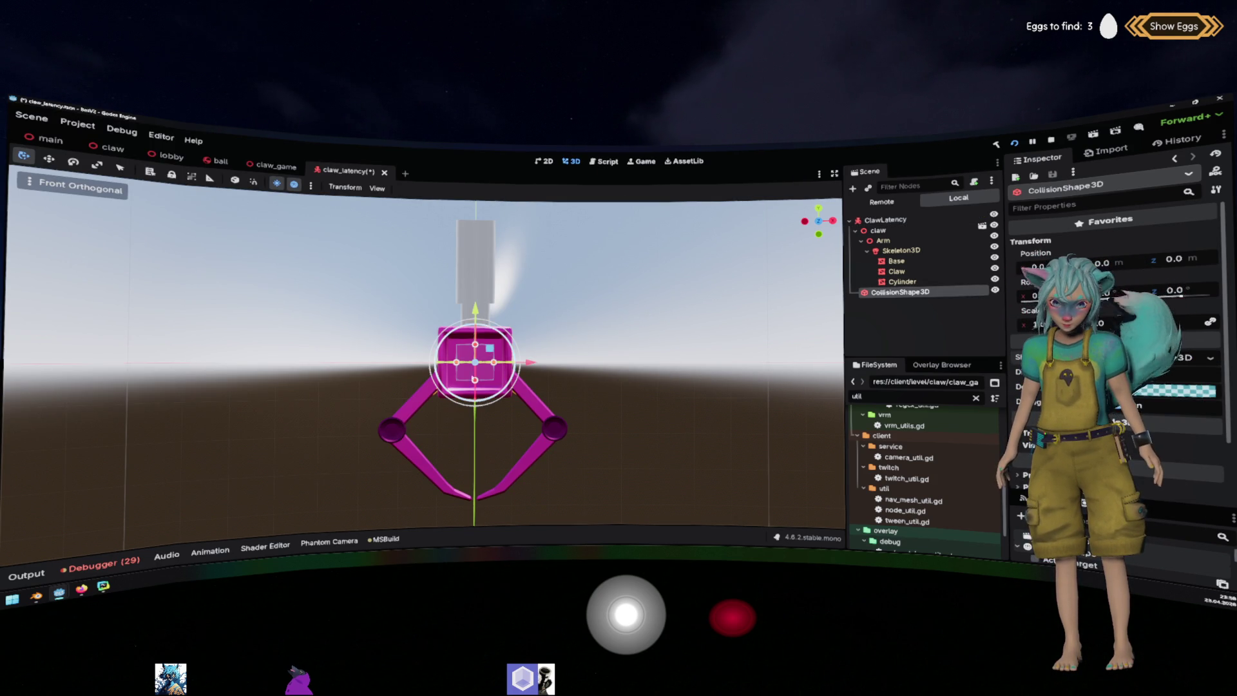
Resize the collision box to cover claw and arm, then move it above claw.
mouse_move(494, 363)
left_mouse_down()
mouse_move(537, 383)
mouse_move(565, 431)
left_mouse_up()
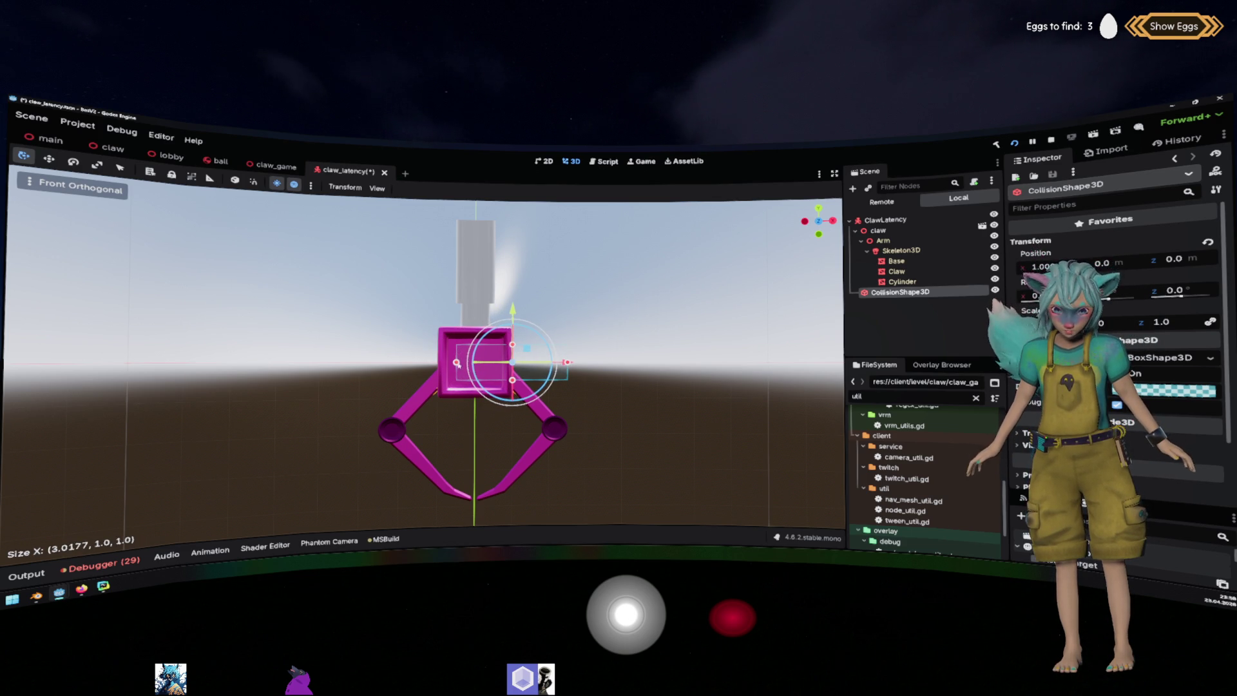
left_click_drag(456, 362, 390, 418)
left_click_drag(480, 380, 474, 501)
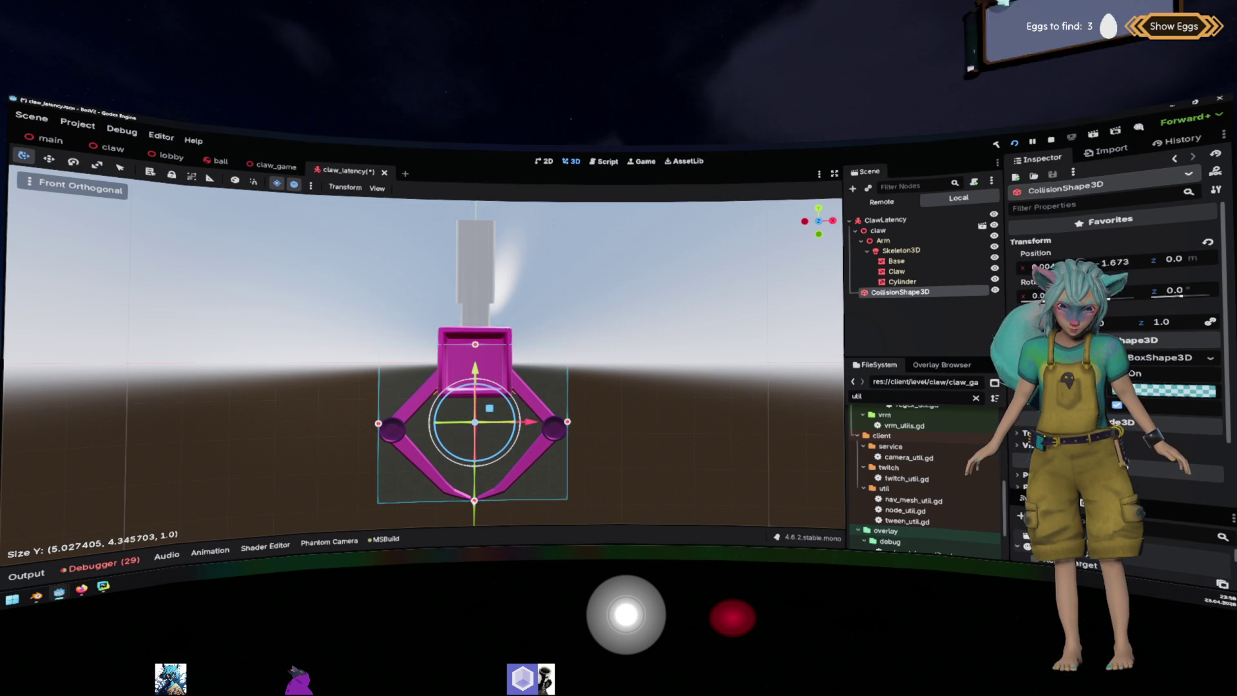
left_click_drag(475, 344, 477, 221)
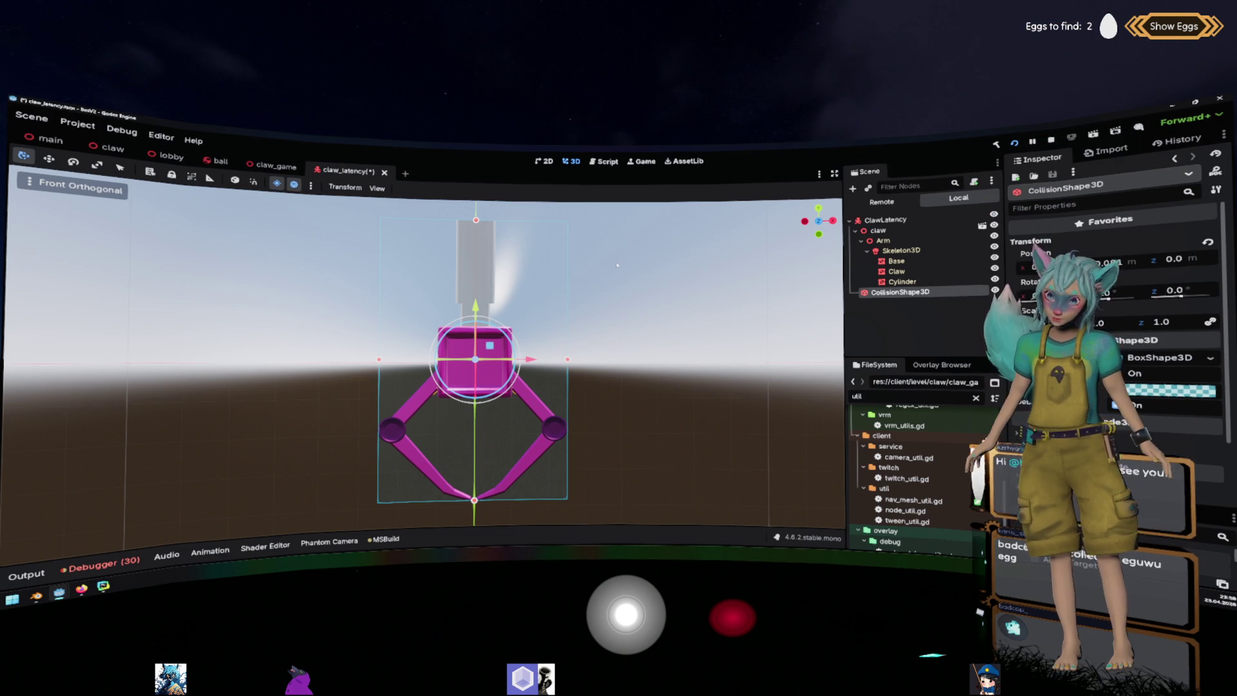
left_click_drag(646, 277, 721, 263)
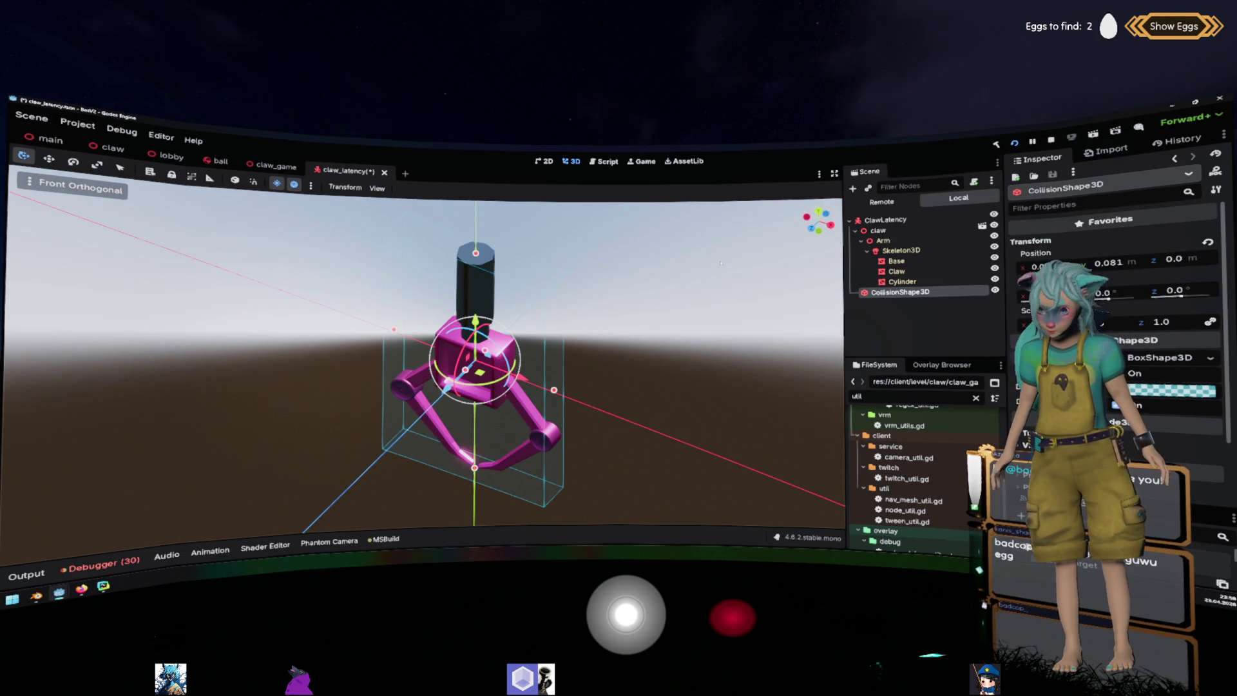
left_click(812, 228)
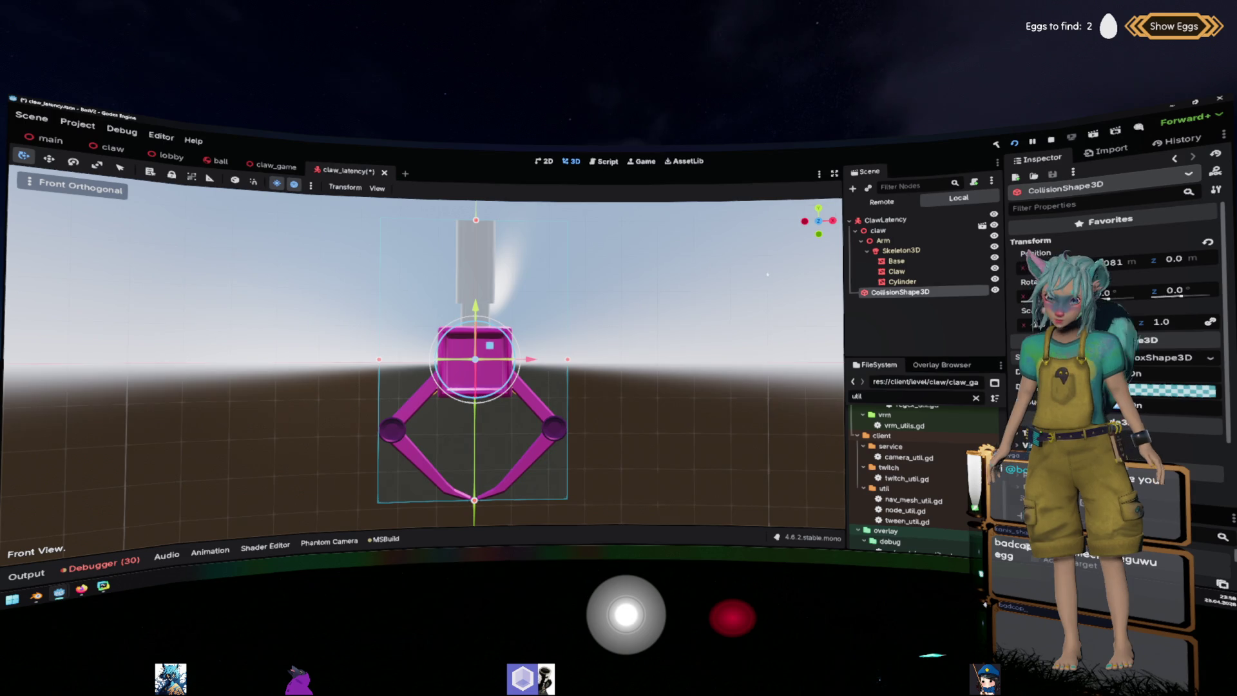
scroll(766, 274, "down", 3)
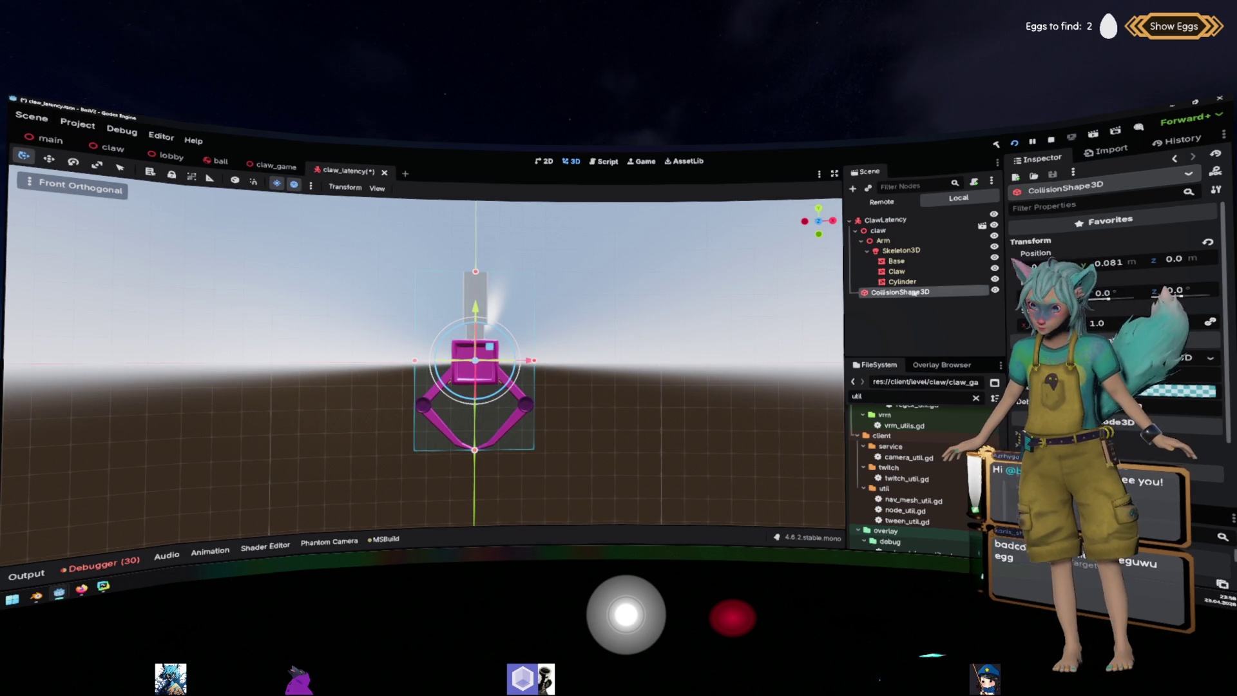
left_click_drag(914, 293, 913, 226)
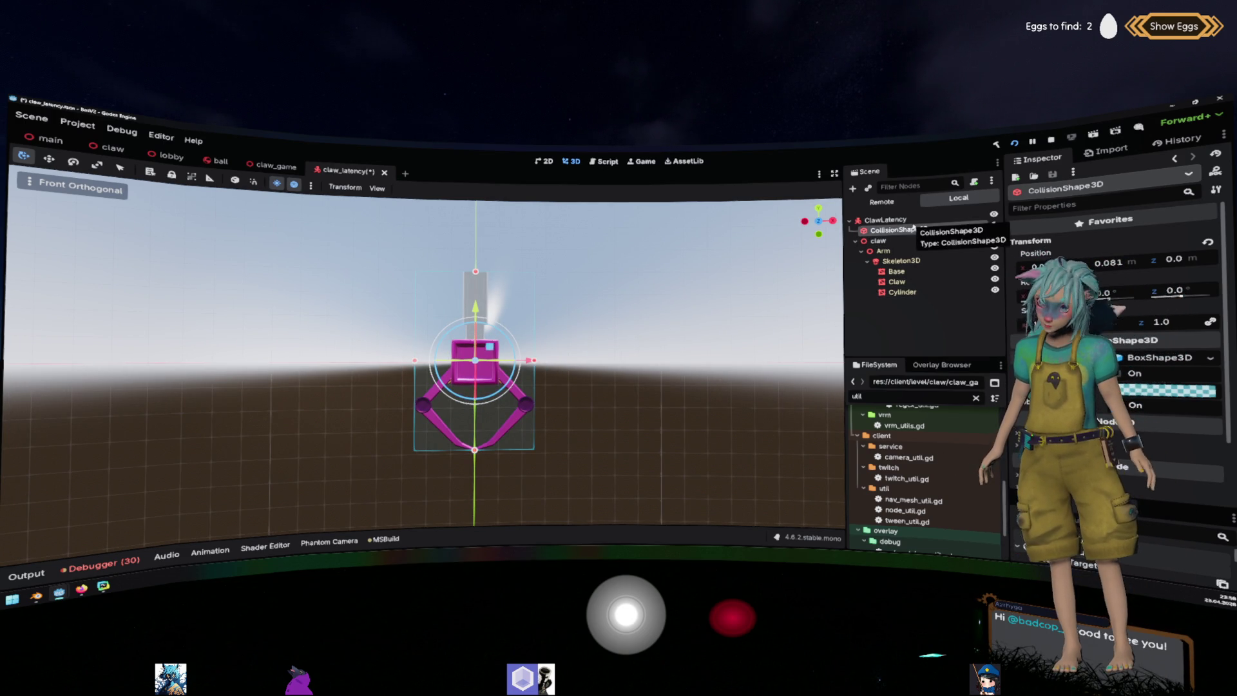
left_click(888, 220)
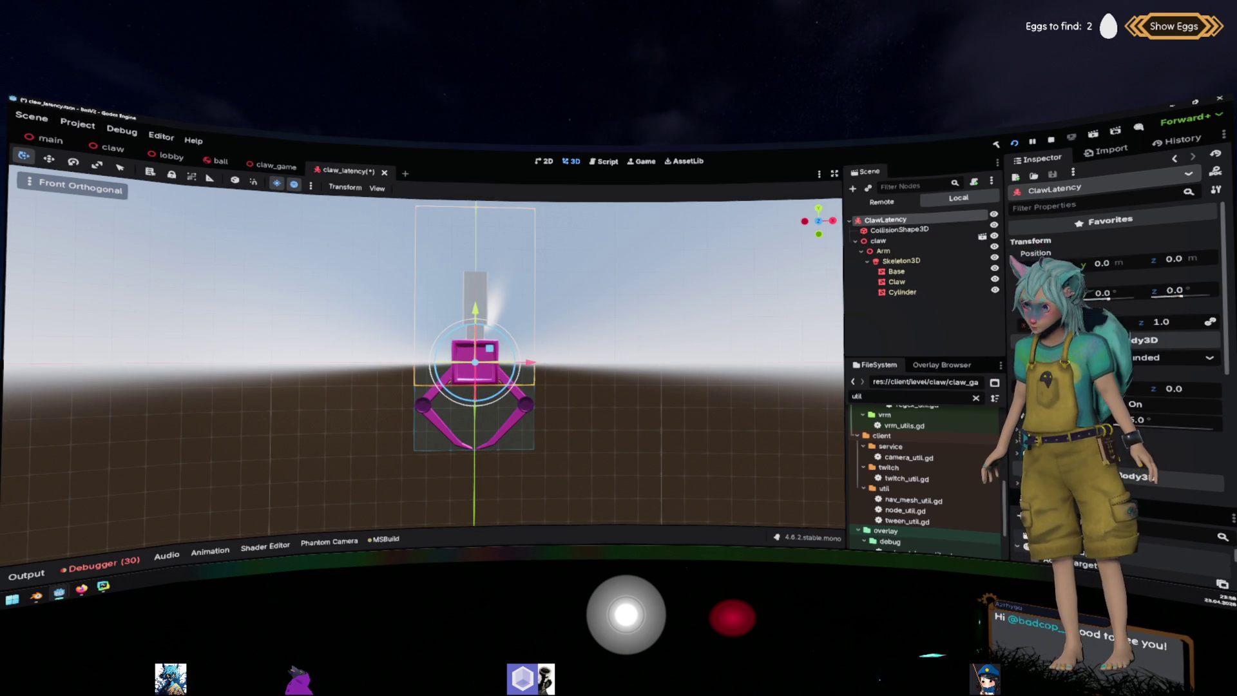
Save the claw_latency scene.
scroll(1114, 322, "down", 2)
scroll(1114, 322, "down", 4)
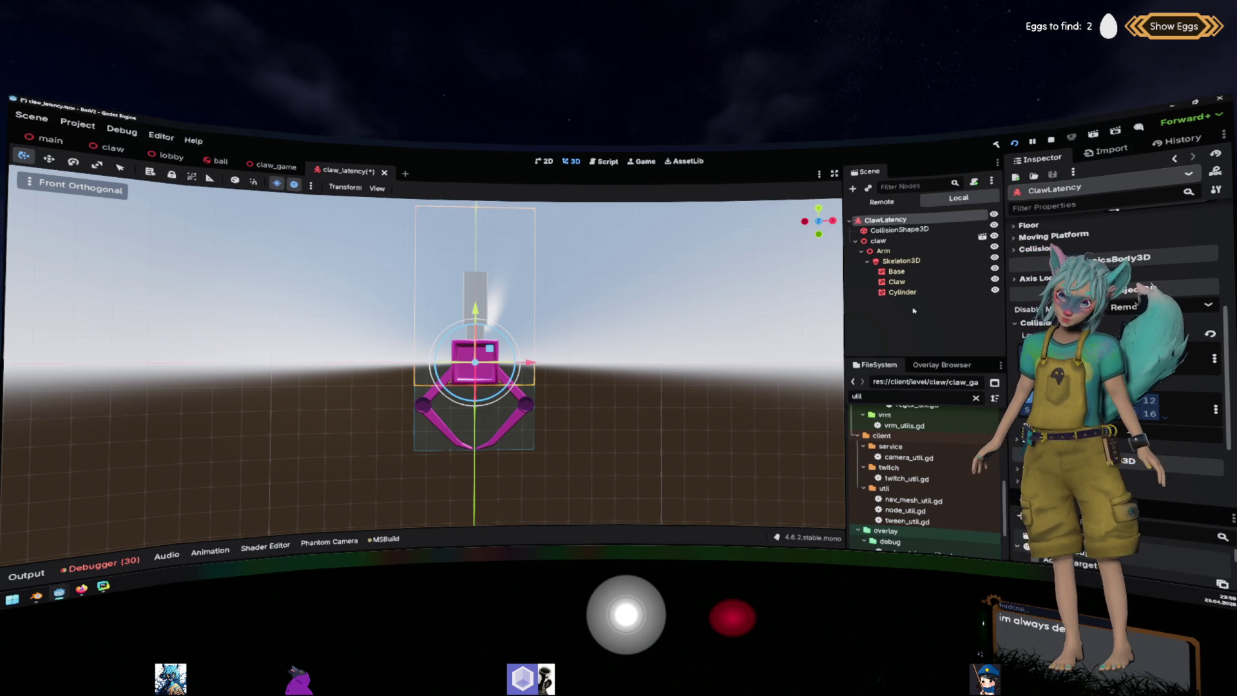
left_click(671, 312)
key("ctrl+s")
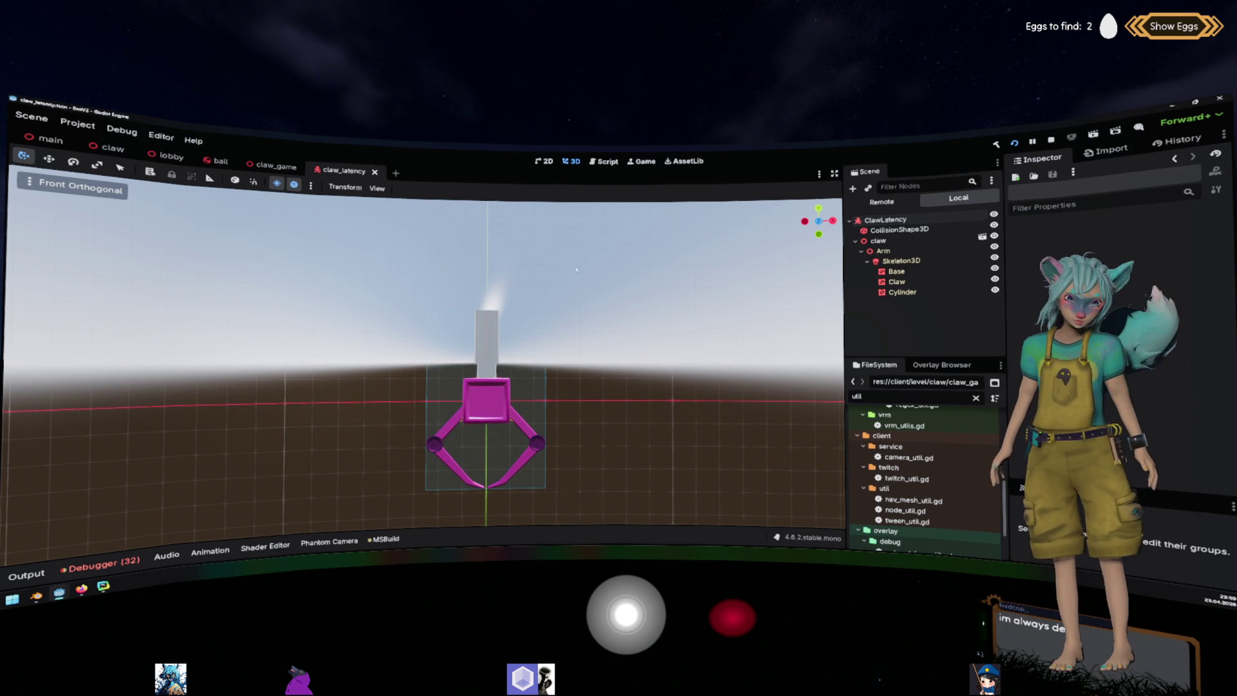
Switch to the claw_game scene and open its claw_game.gd script.
left_click(274, 166)
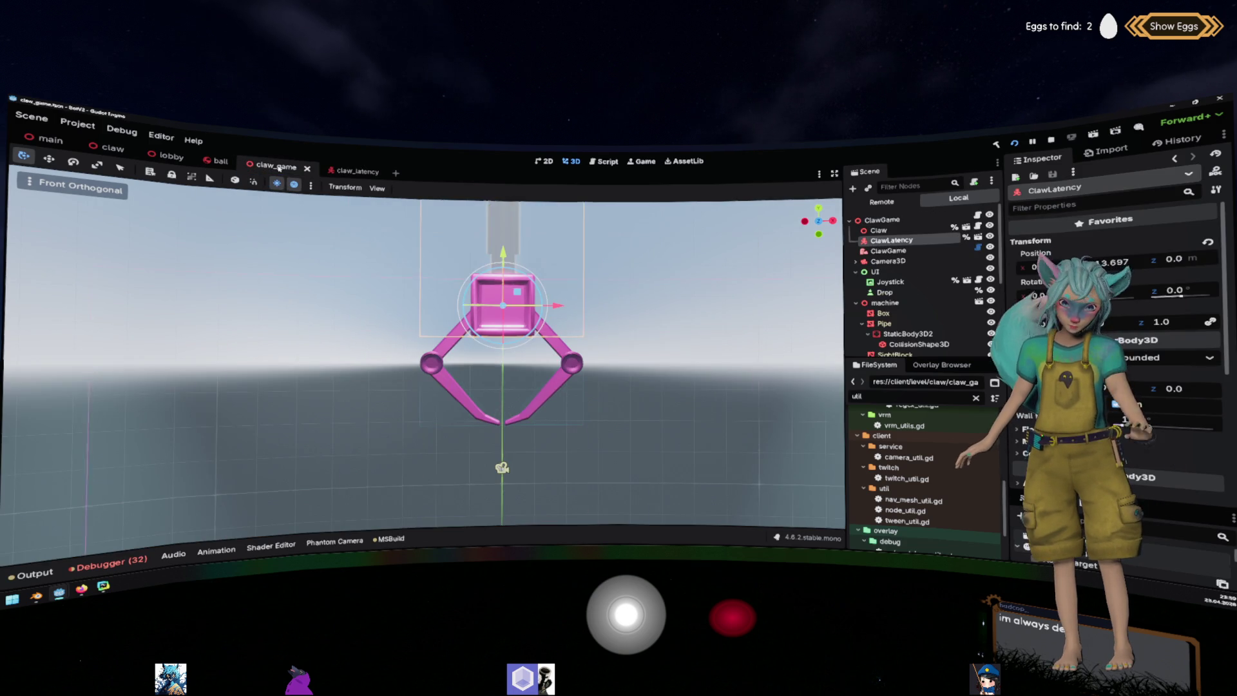
scroll(426, 361, "down", 5)
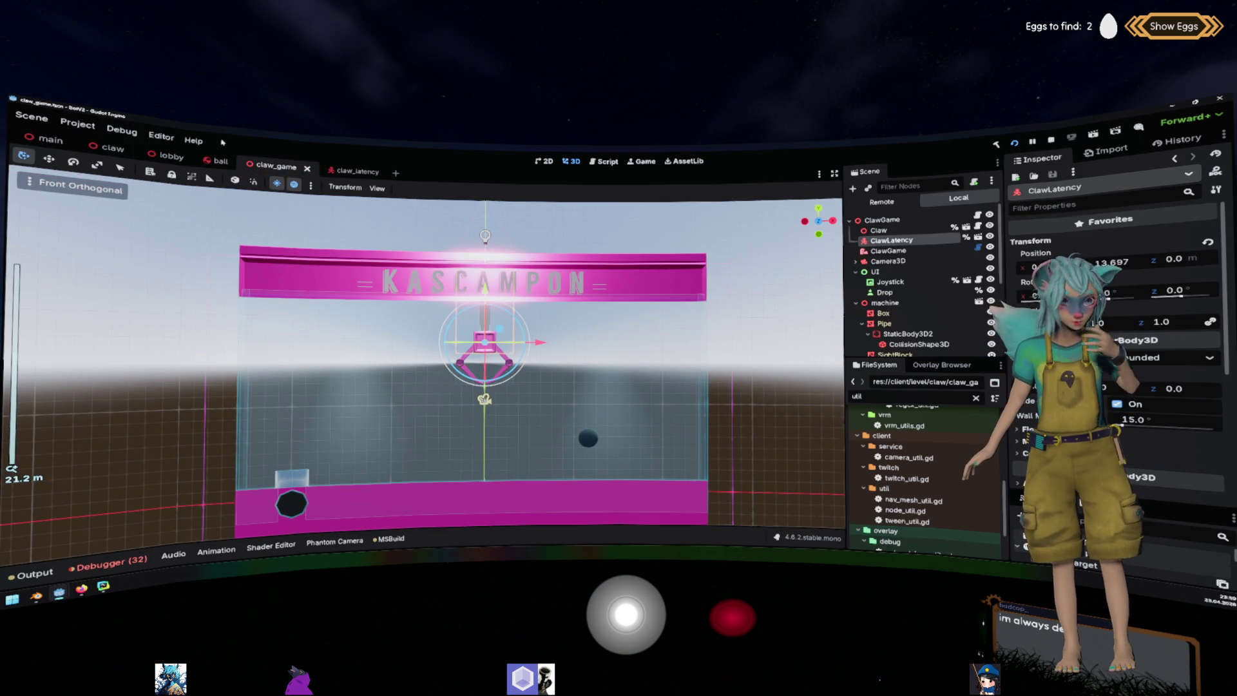
mouse_move(354, 172)
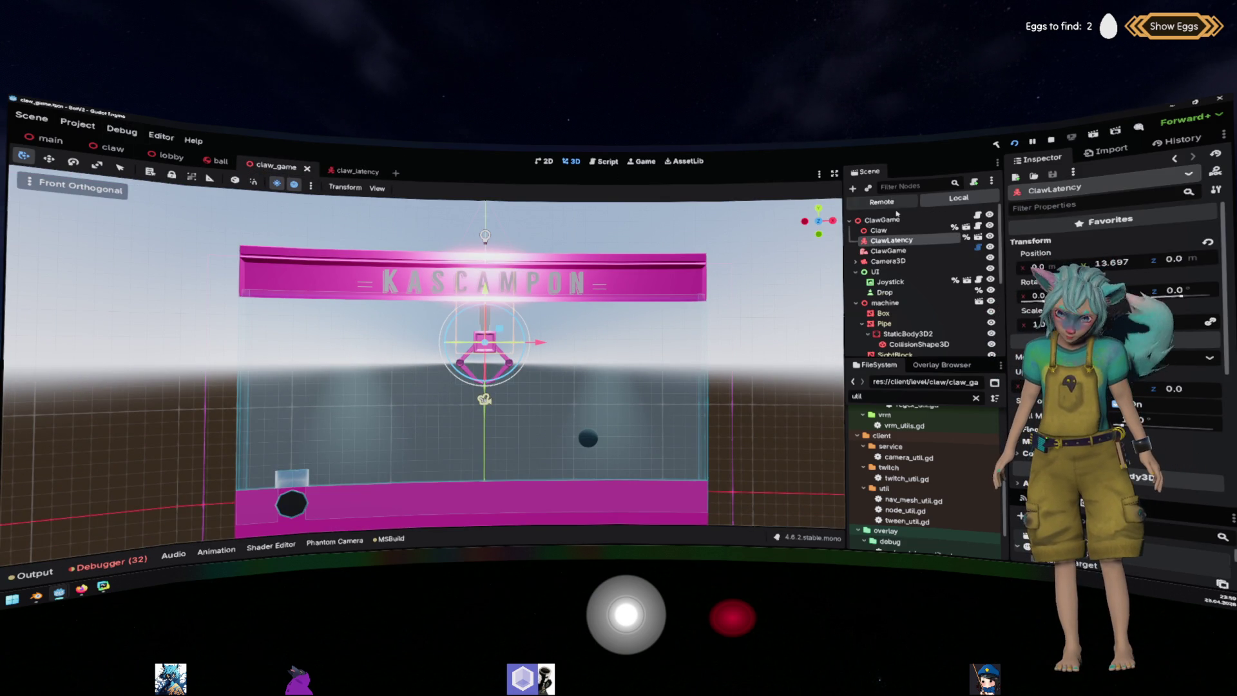
left_click(977, 215)
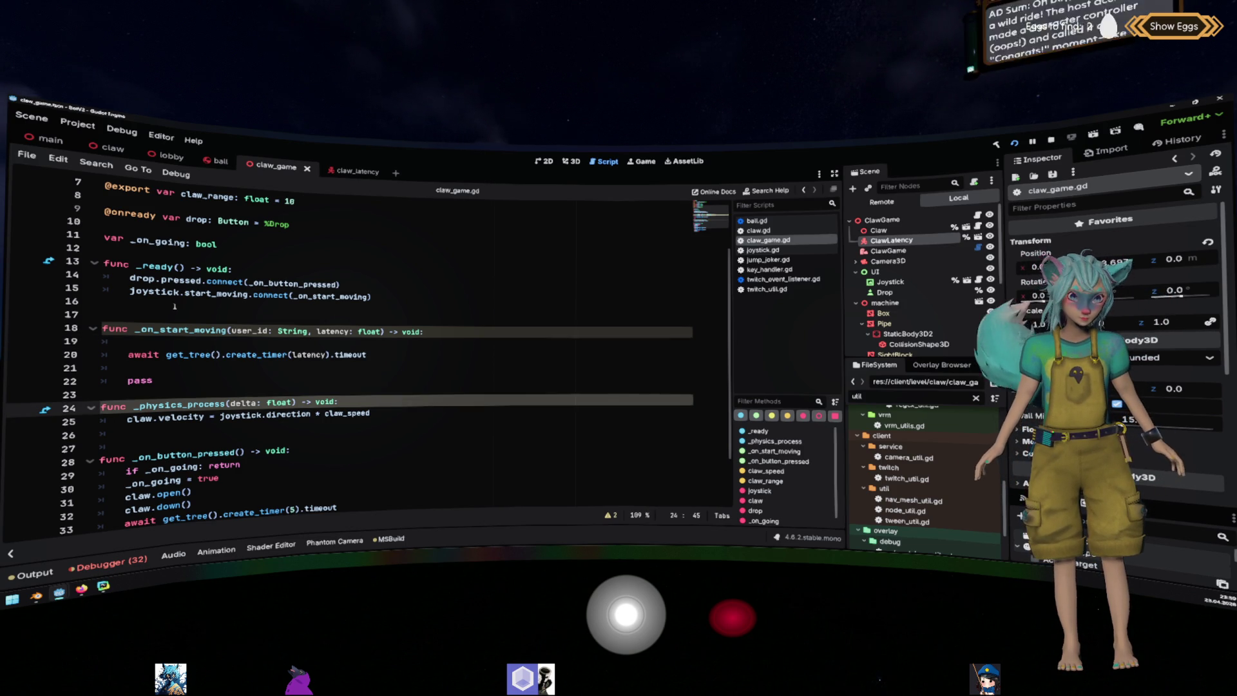
Start typing 'var _real' on empty line 12 of claw_game.gd.
left_click(248, 251)
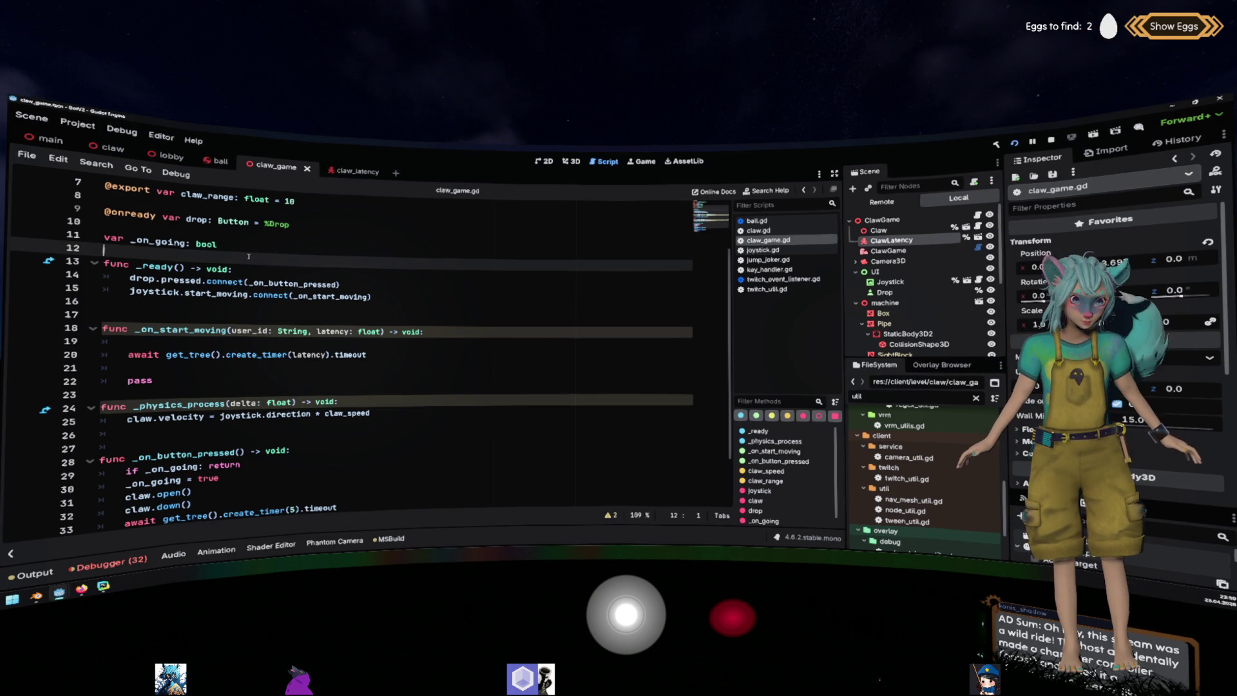
type("var _real")
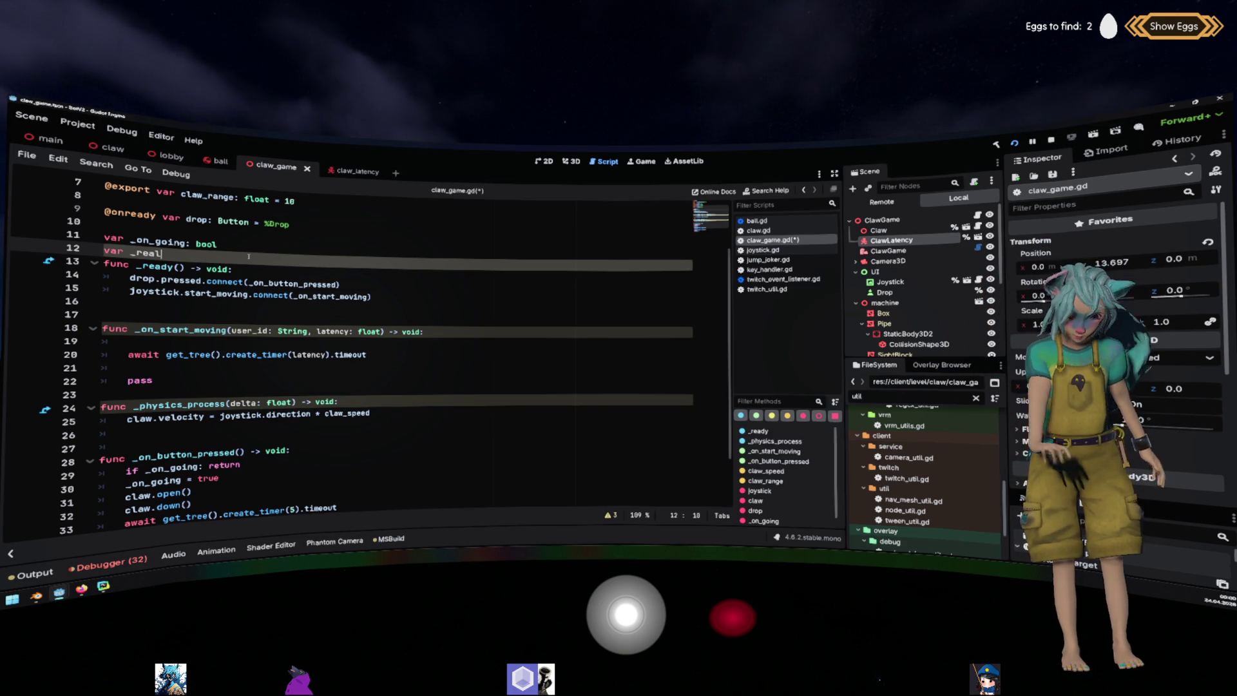
Declare var _move_the_real_one: bool on line 12.
type("_")
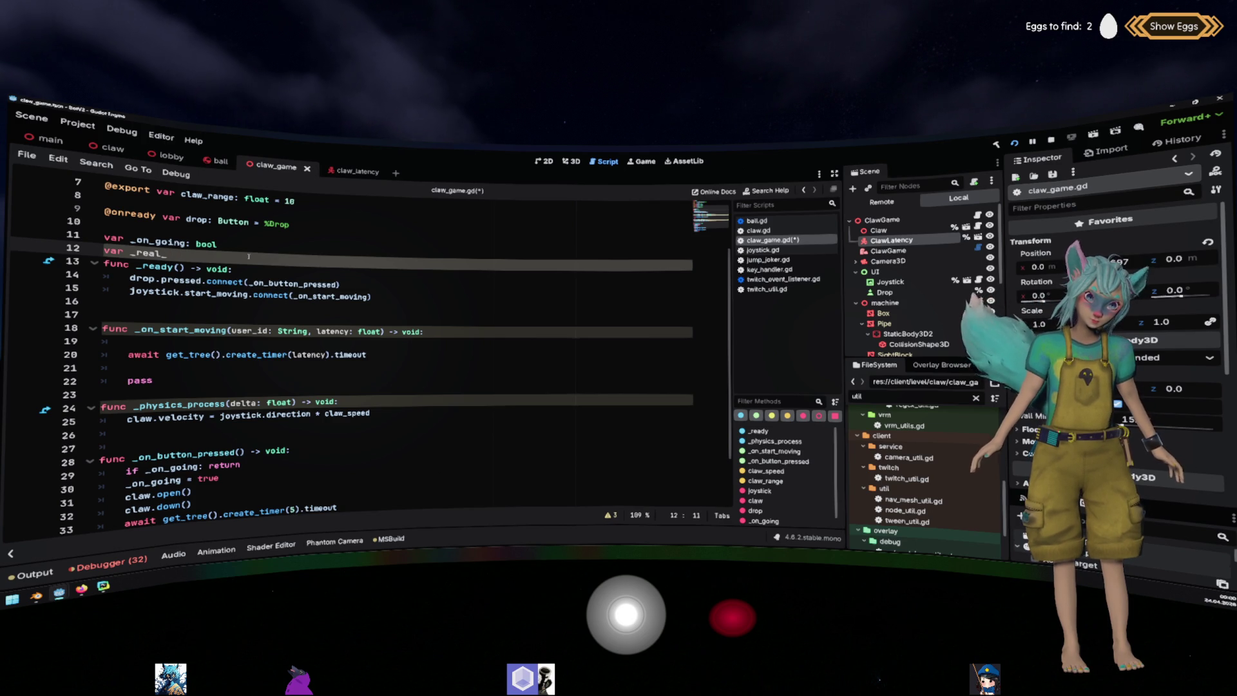
key("ctrl+BackSpace")
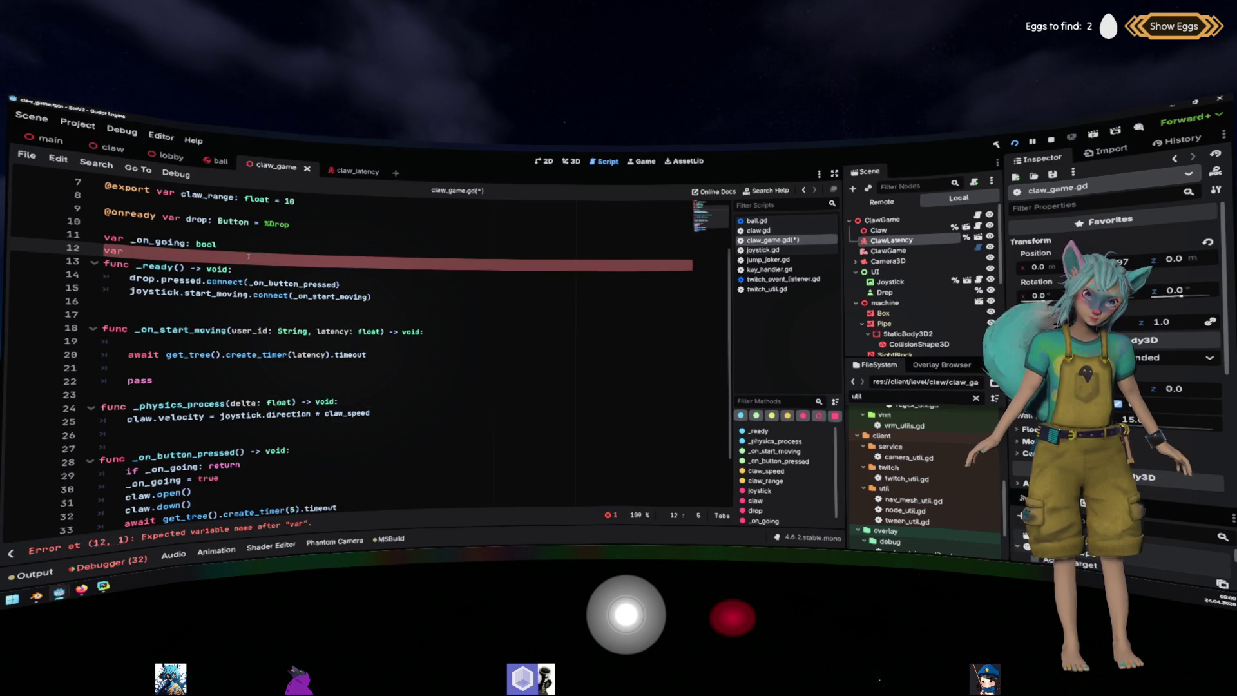
type("_move_the_")
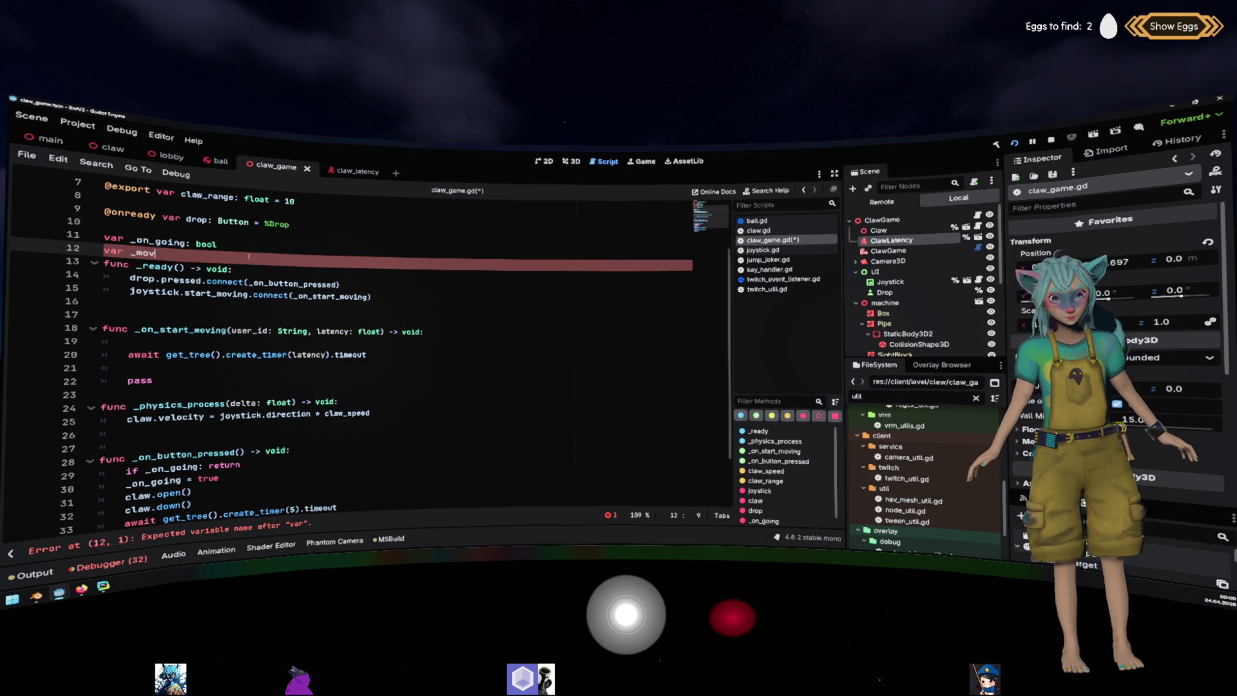
type("real_one: ")
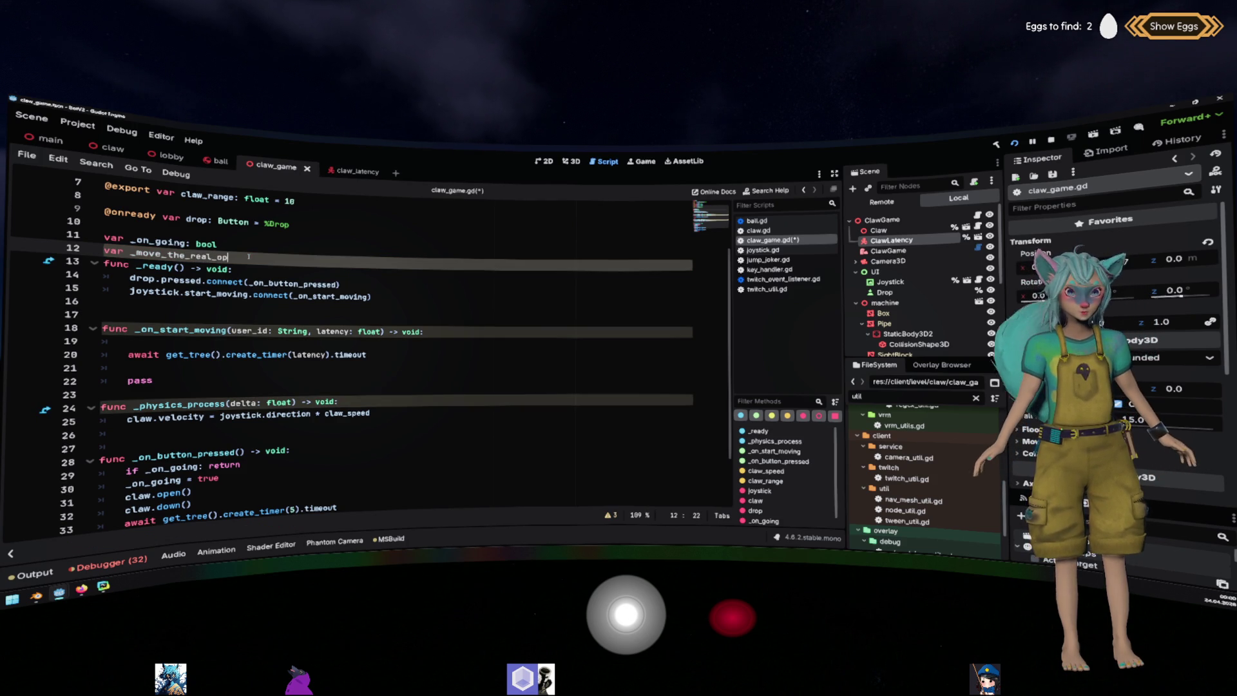
type("bbol")
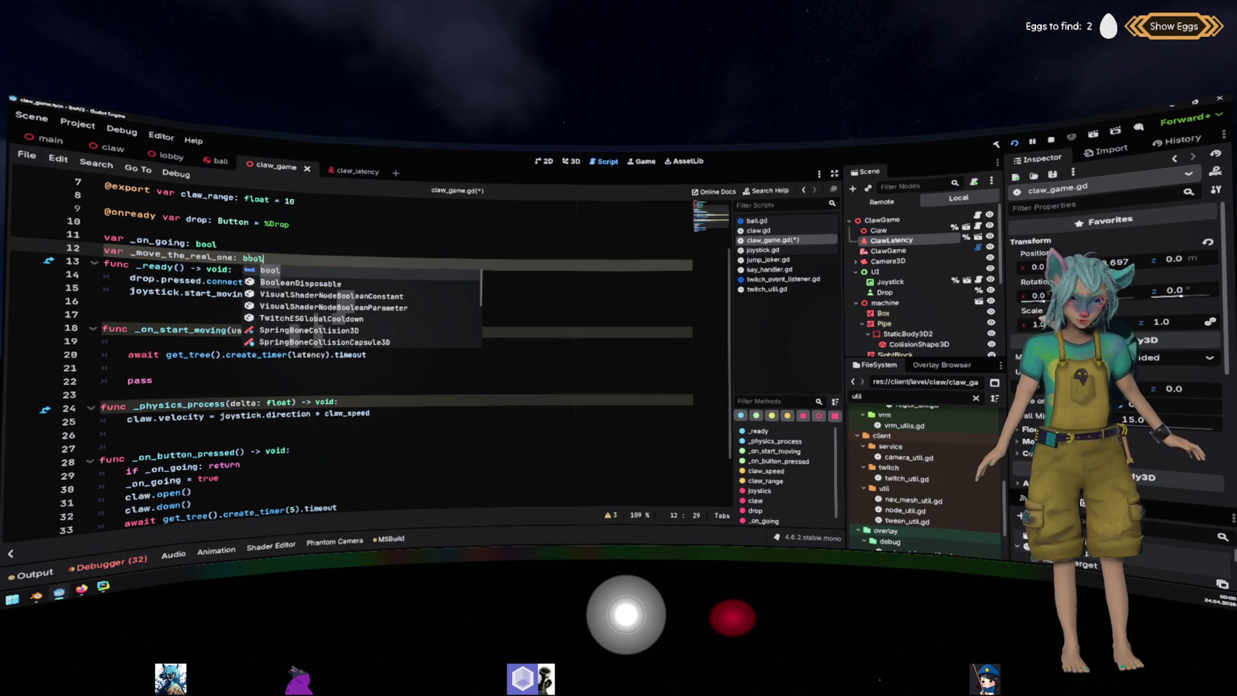
key("Return")
key("Return")
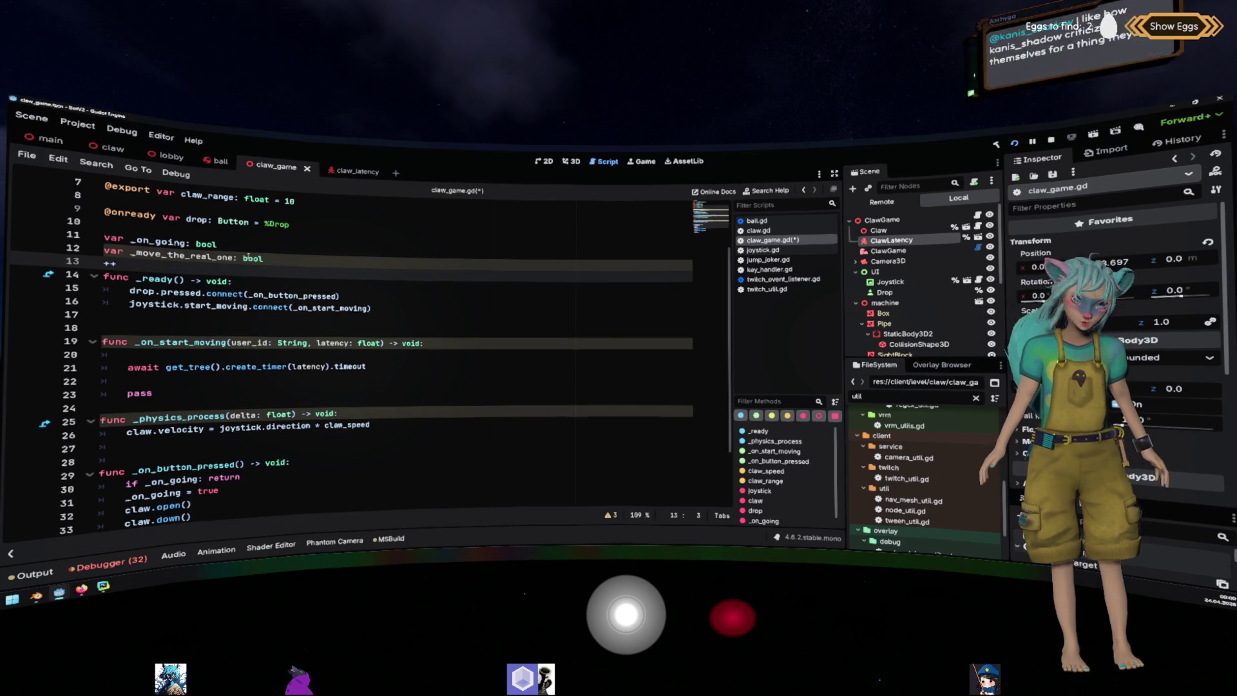
key("BackSpace")
key("BackSpace")
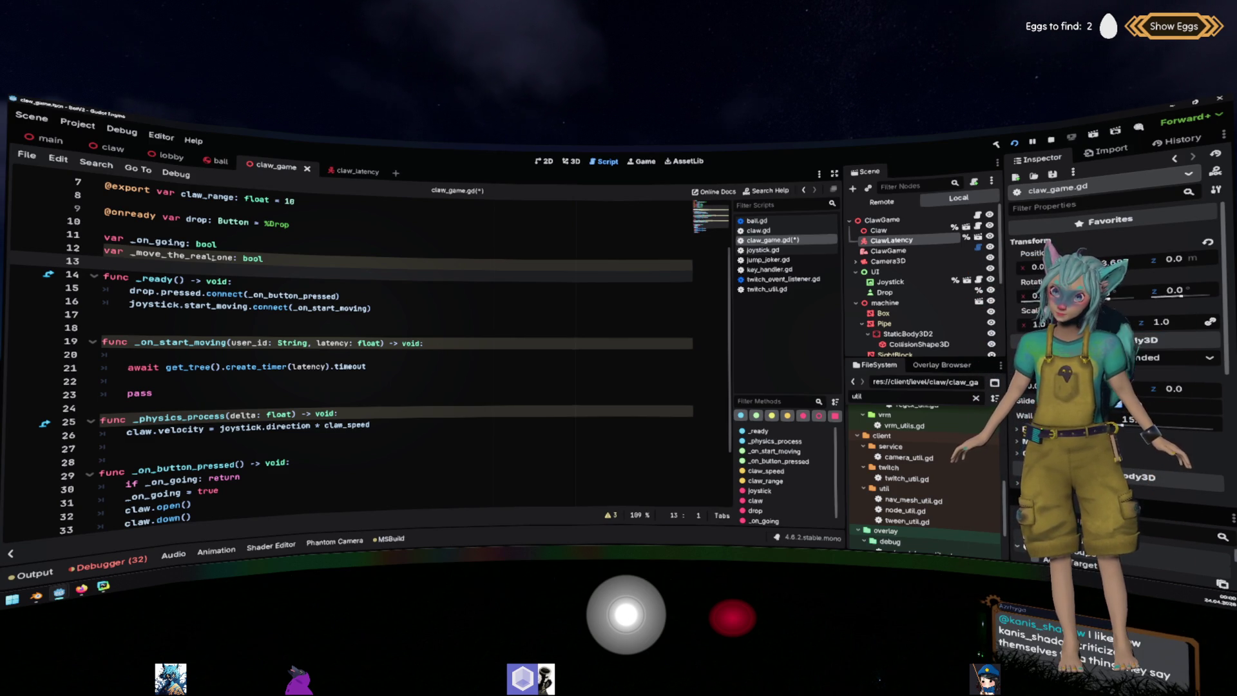
Set _move_the_real_one = true on the line after the latency await.
double_click(212, 256)
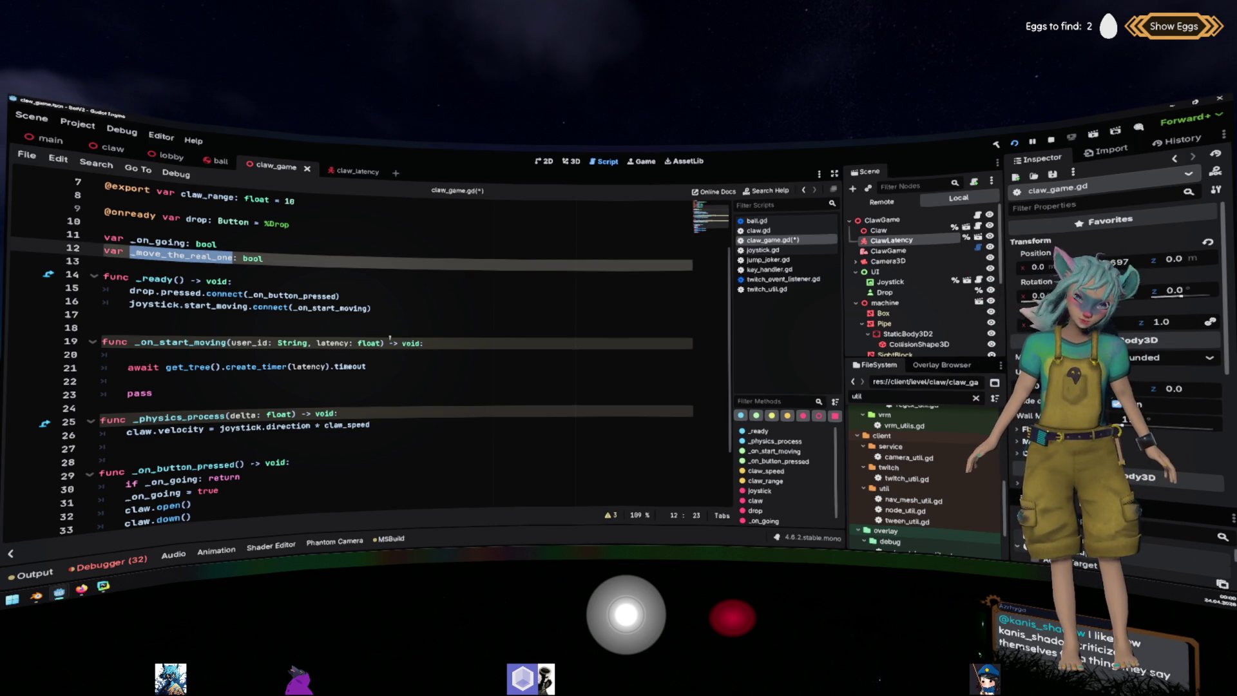
left_click(416, 363)
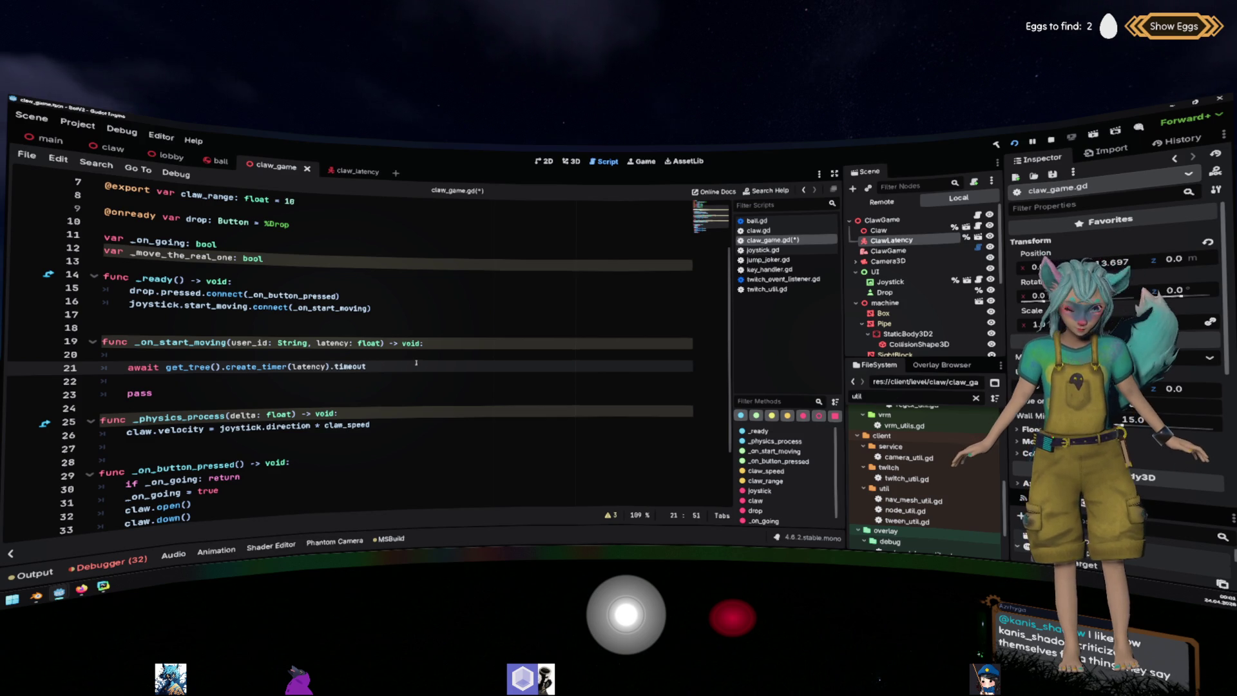
key("Up")
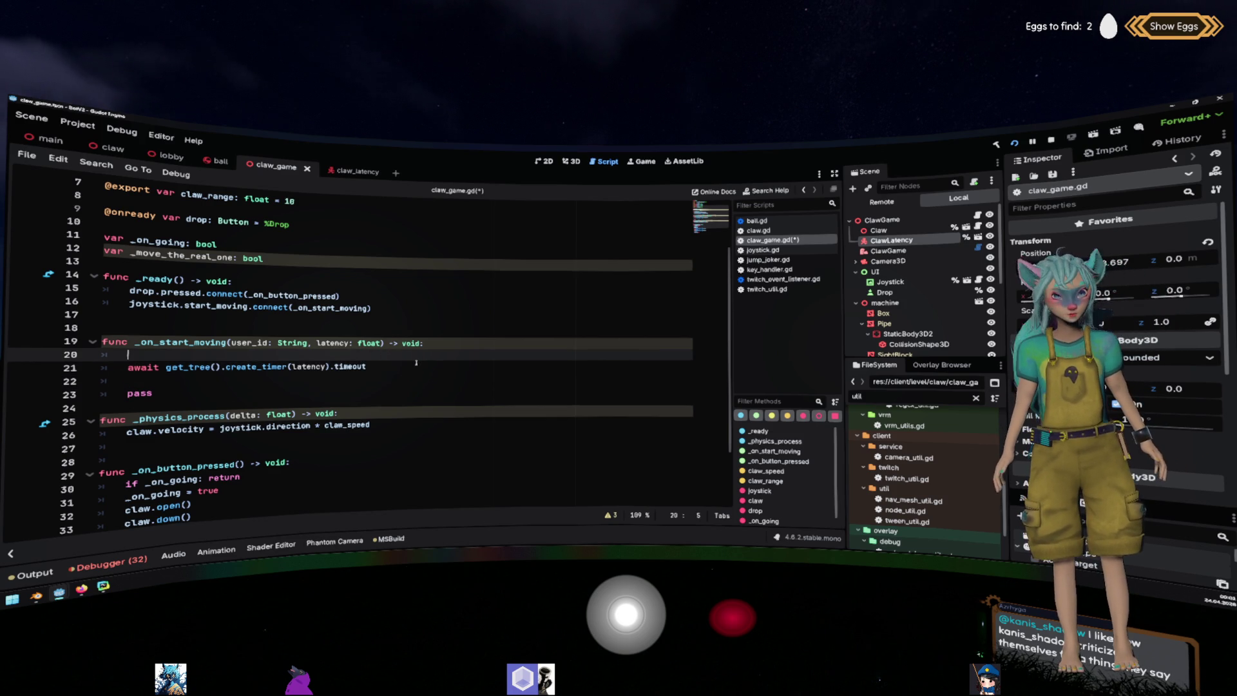
type("_move_the_real_one")
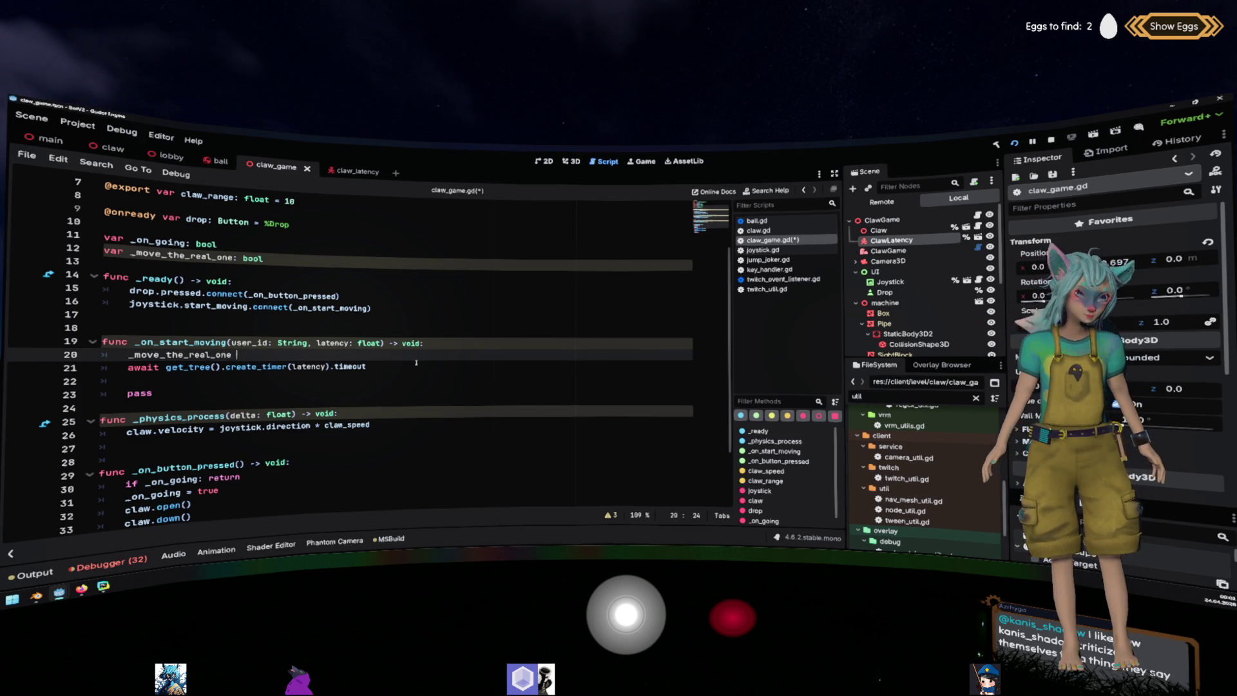
key("shift+Home")
key("ctrl+x")
key("Down")
key("Down")
key("ctrl+v")
type("= tru")
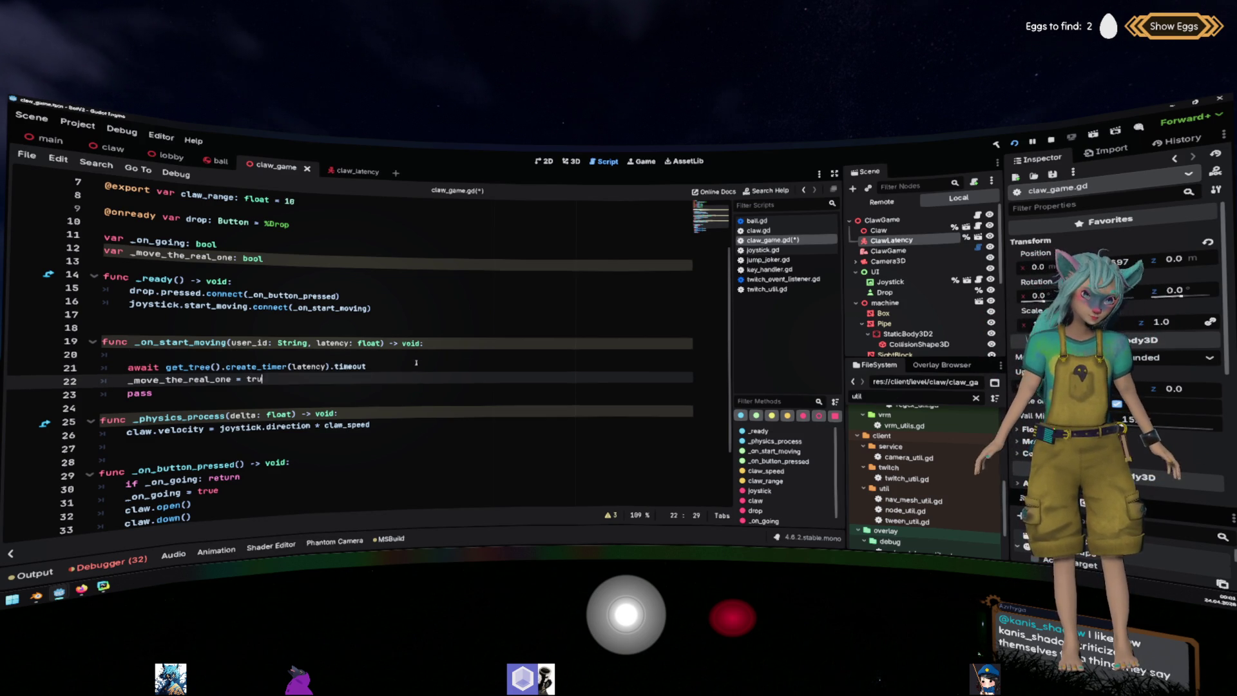
type("e")
Delete the pass statement and tidy the blank lines around _on_start_moving.
key("Down")
key("BackSpace")
key("BackSpace")
key("BackSpace")
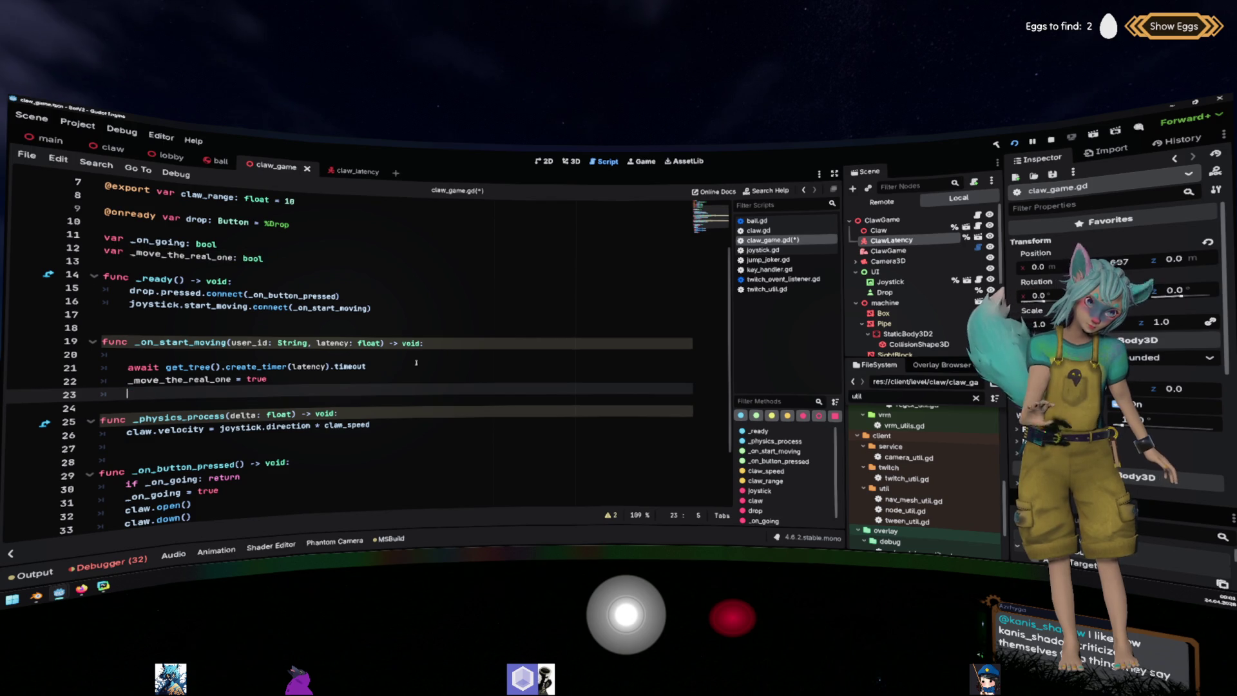
key("BackSpace")
key("BackSpace")
key("Up")
key("Up")
key("BackSpace")
key("BackSpace")
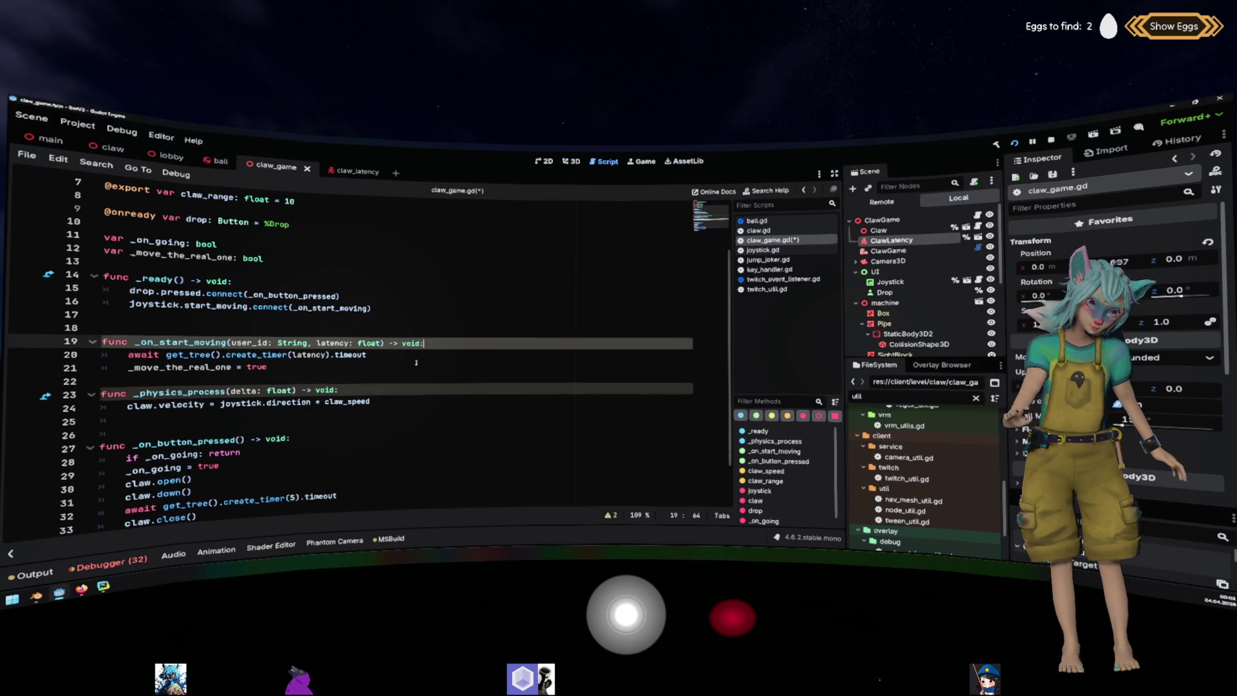
left_click(407, 365)
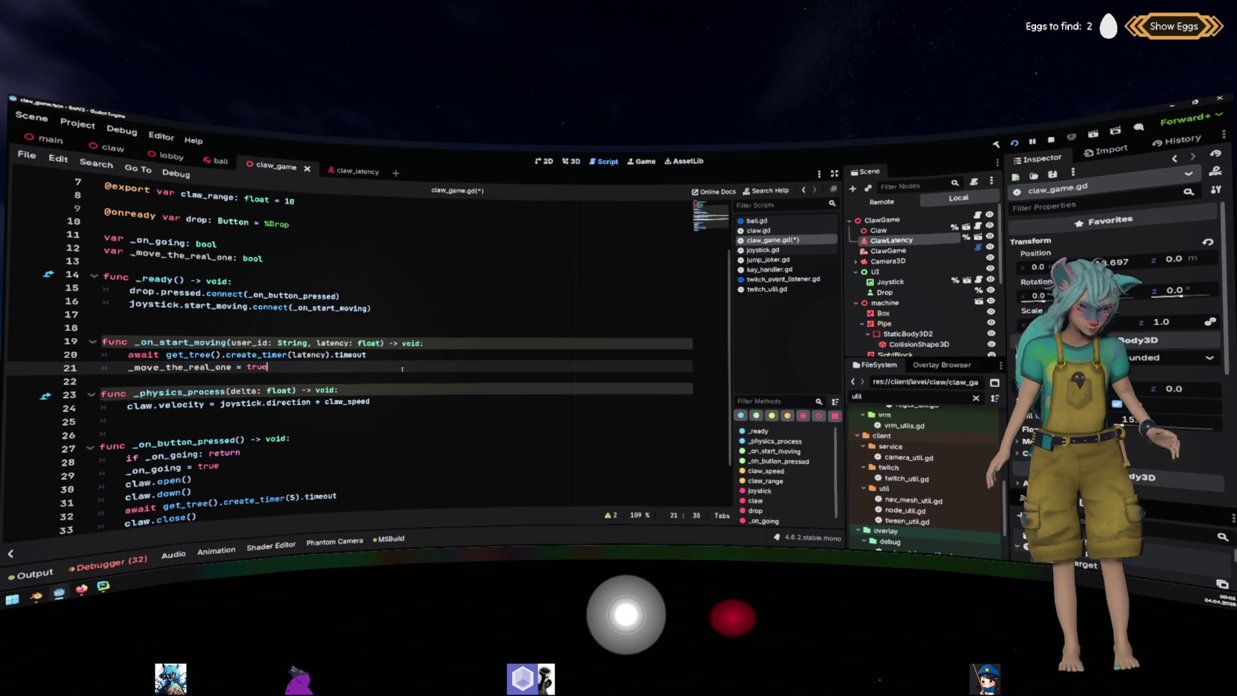
key("Return")
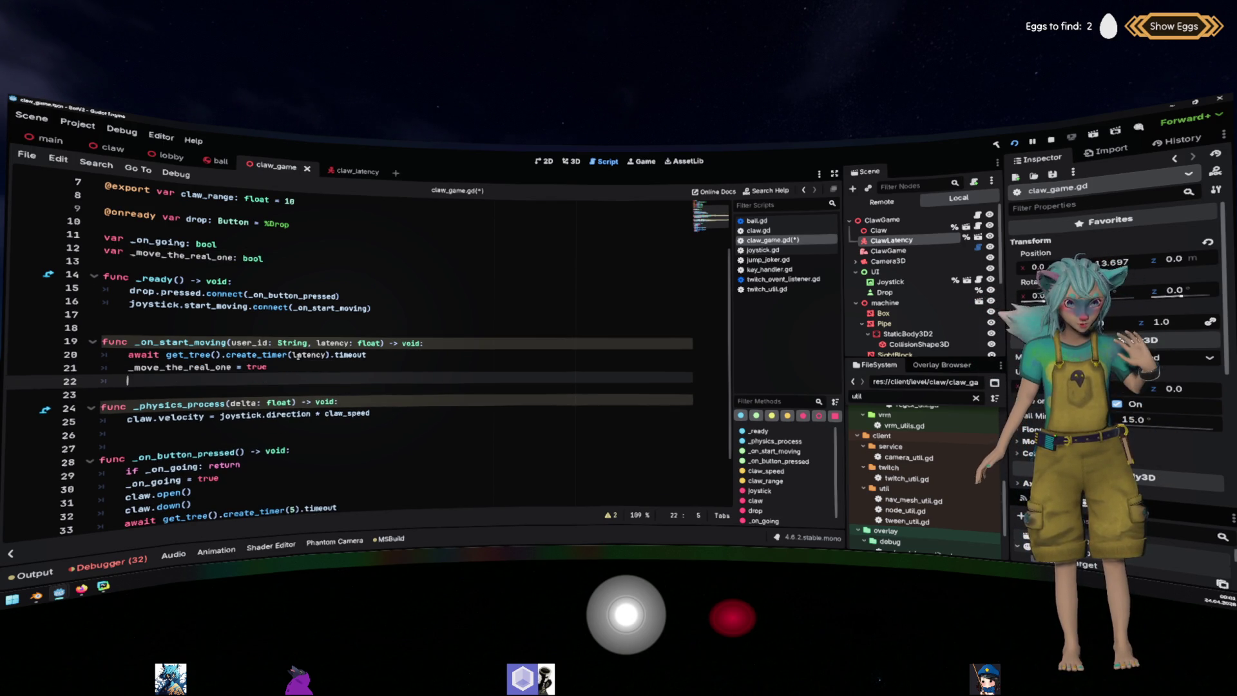
key("Up")
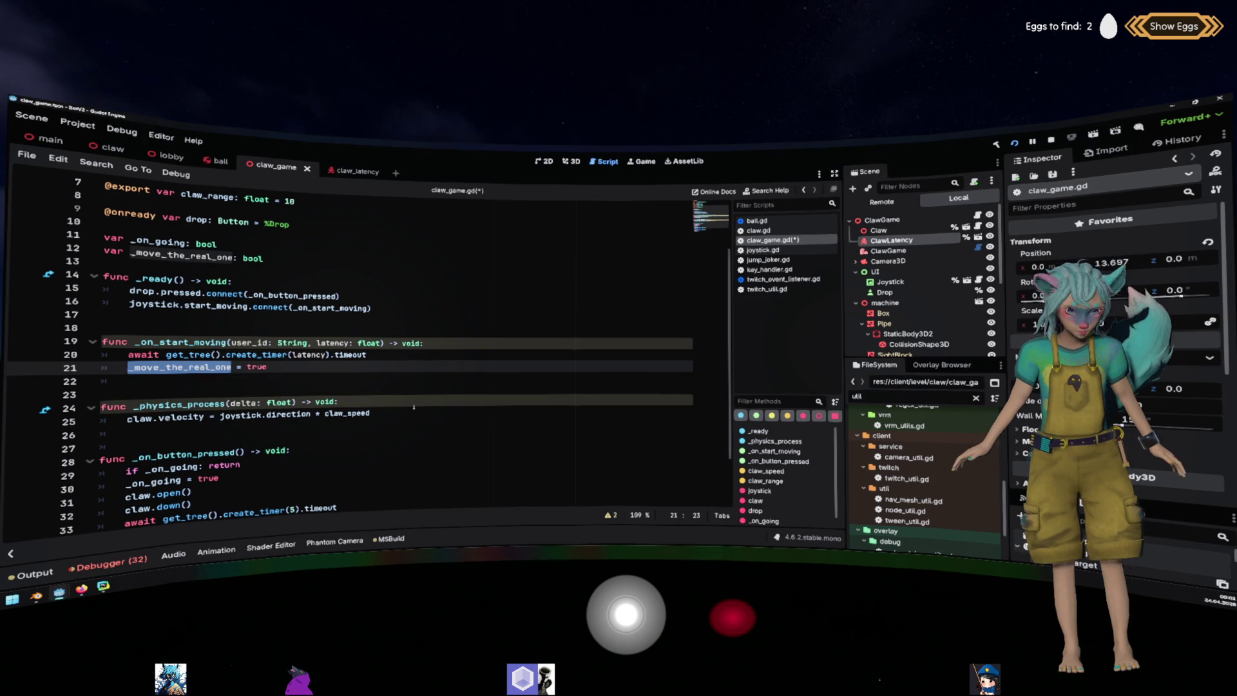
left_click(486, 402)
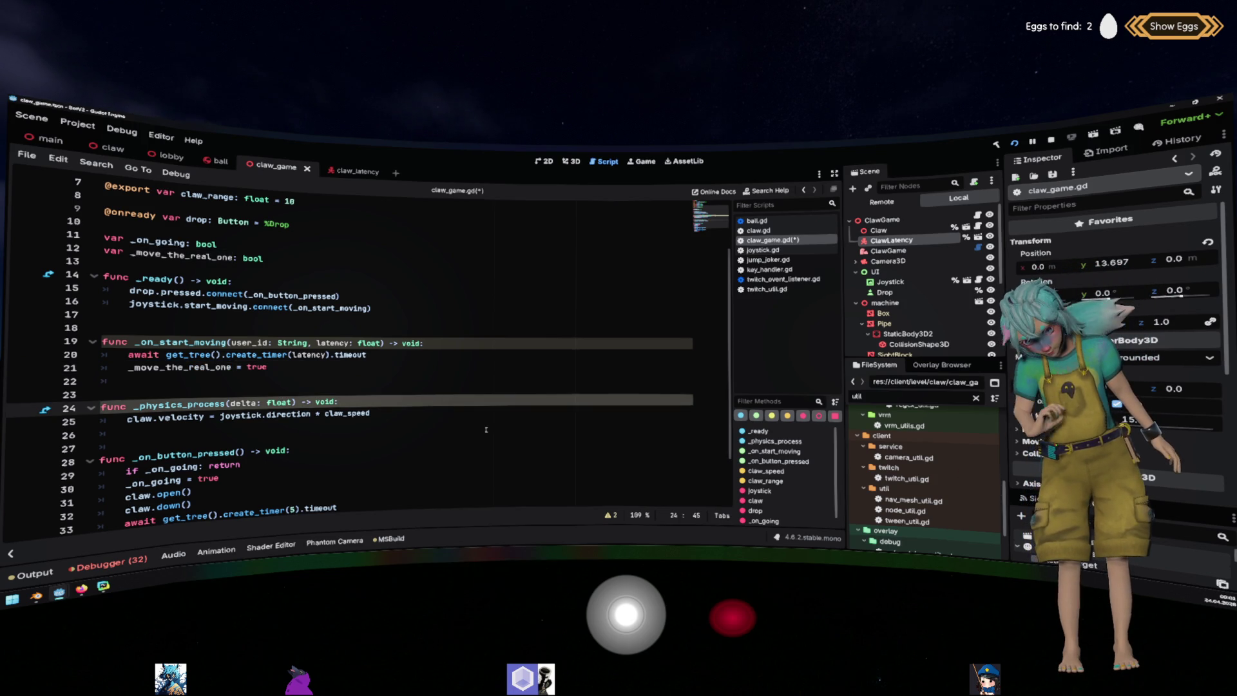
left_click(892, 239)
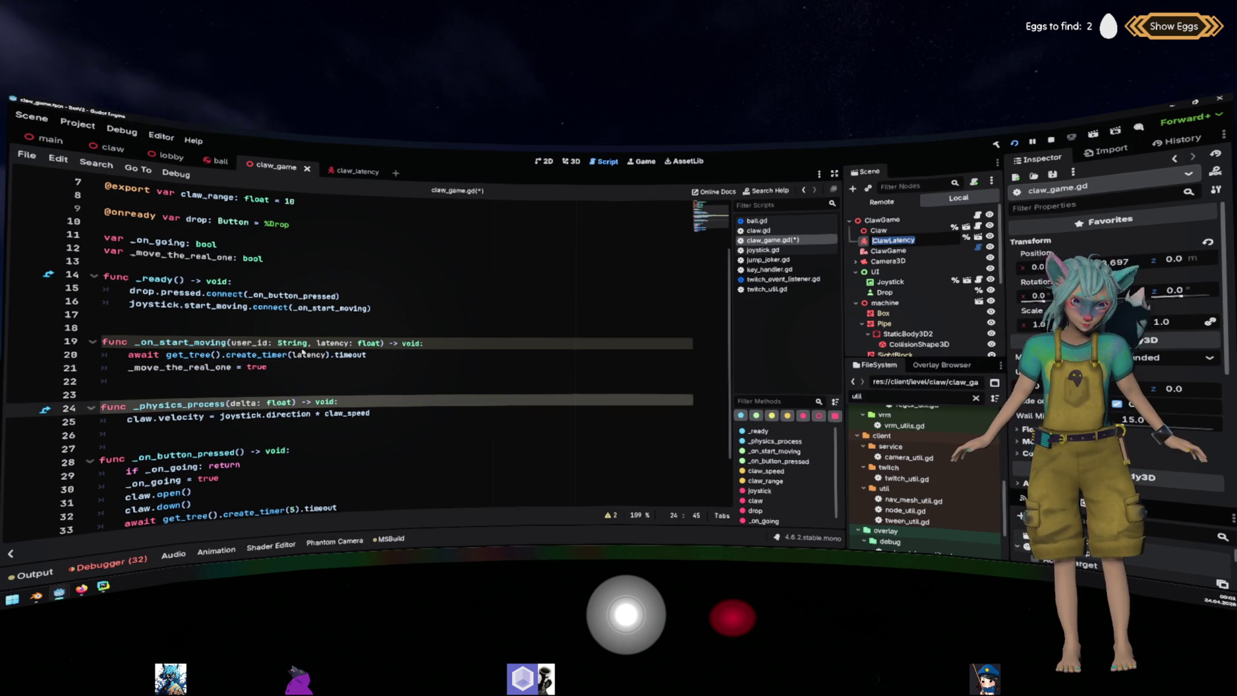
scroll(302, 353, "up", 3)
mouse_move(893, 240)
left_mouse_down()
mouse_move(451, 219)
mouse_move(161, 242)
left_mouse_up()
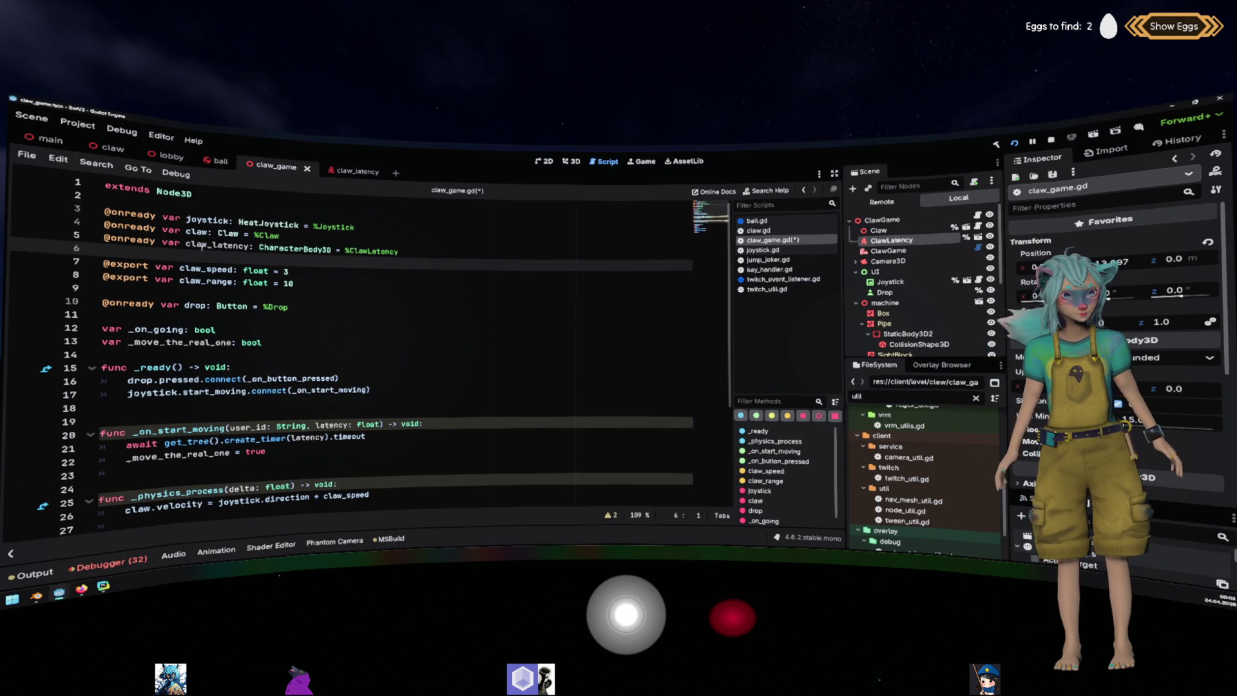
Begin a 'claw_latency.velocity =' line in _physics_process.
scroll(284, 365, "down", 3)
left_click(239, 404)
type("claw_latency.velocity ")
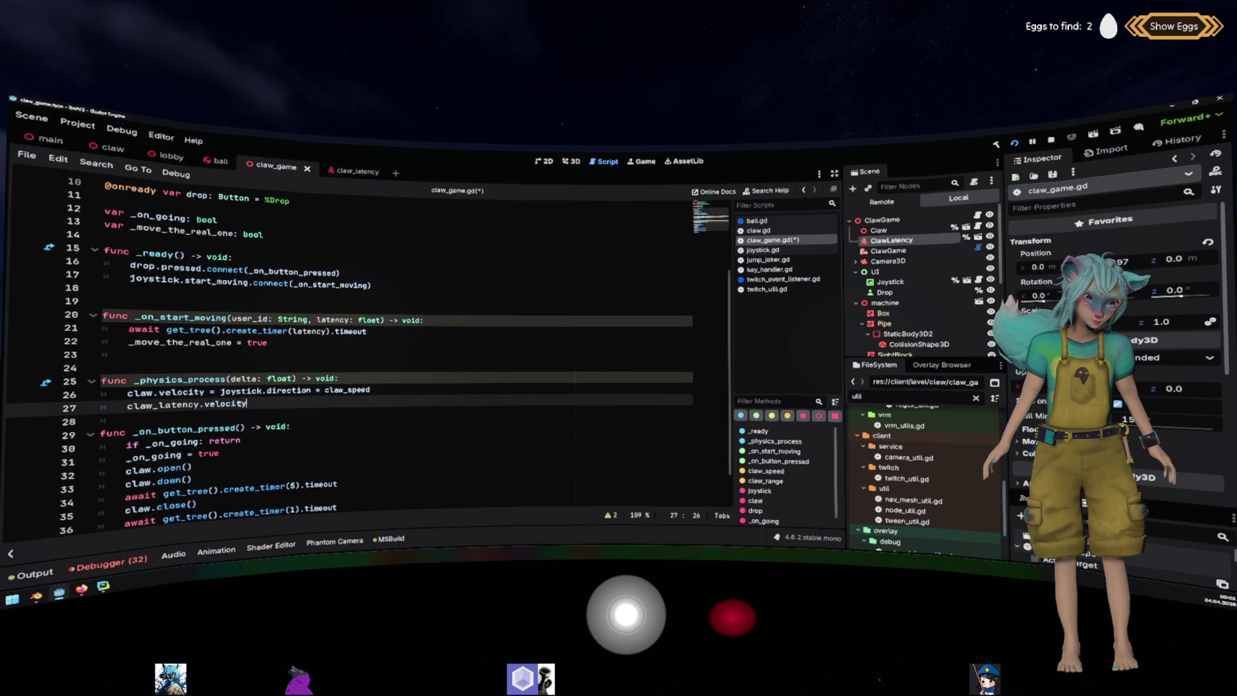
type("=")
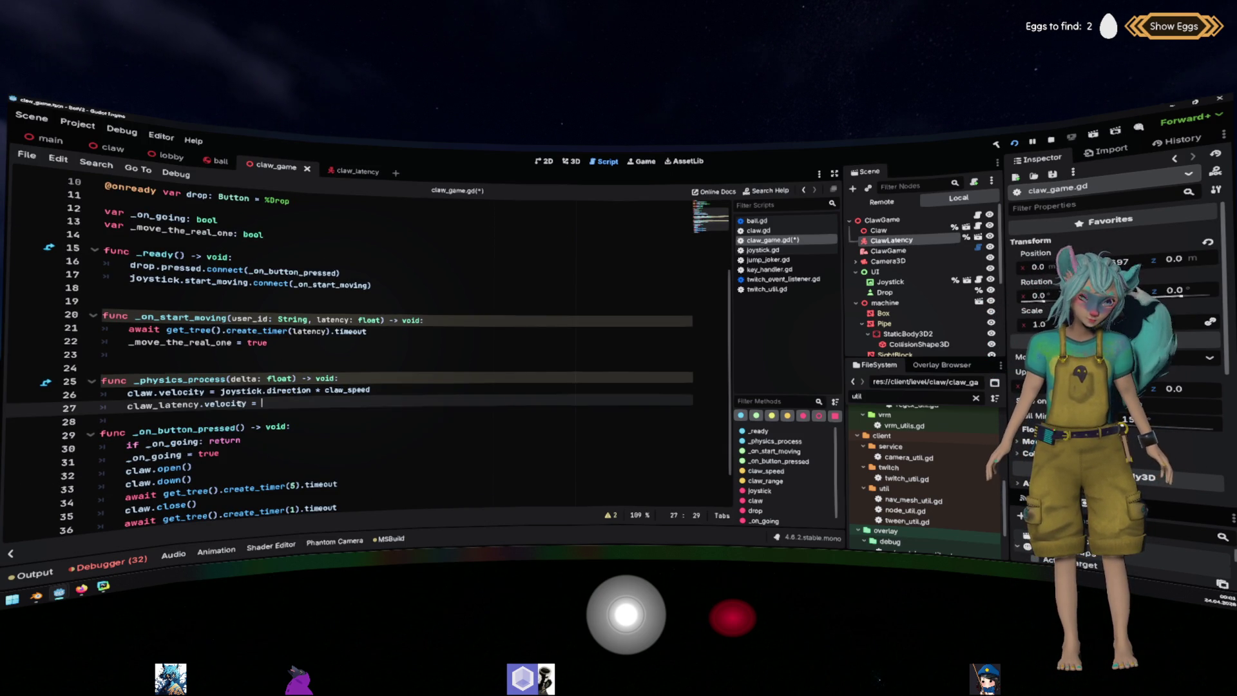
Copy the joystick.direction * claw_speed expression onto the end of the claw_latency.velocity line.
left_click(219, 391)
key("shift+End")
key("ctrl+c")
key("Down")
key("End")
key("ctrl+v")
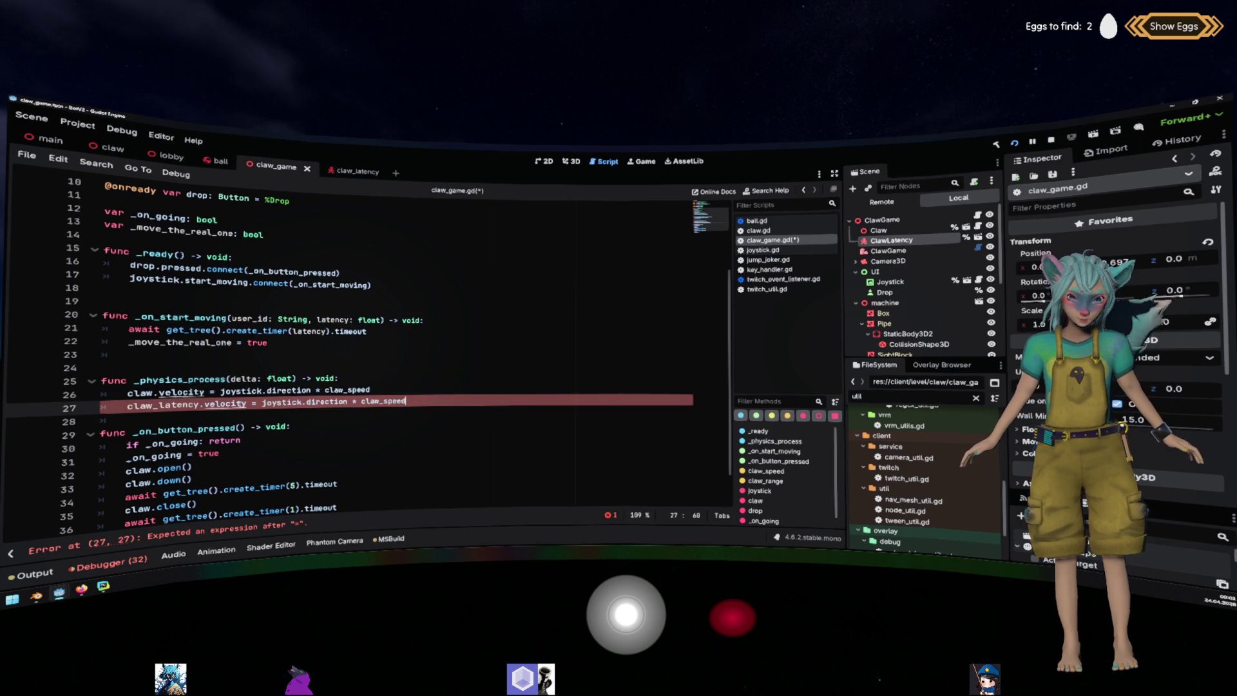
key("Return")
Add a claw_latency.move_and_slide() call on a new line, choosing it over move_and_collide.
type("claw_latency.move")
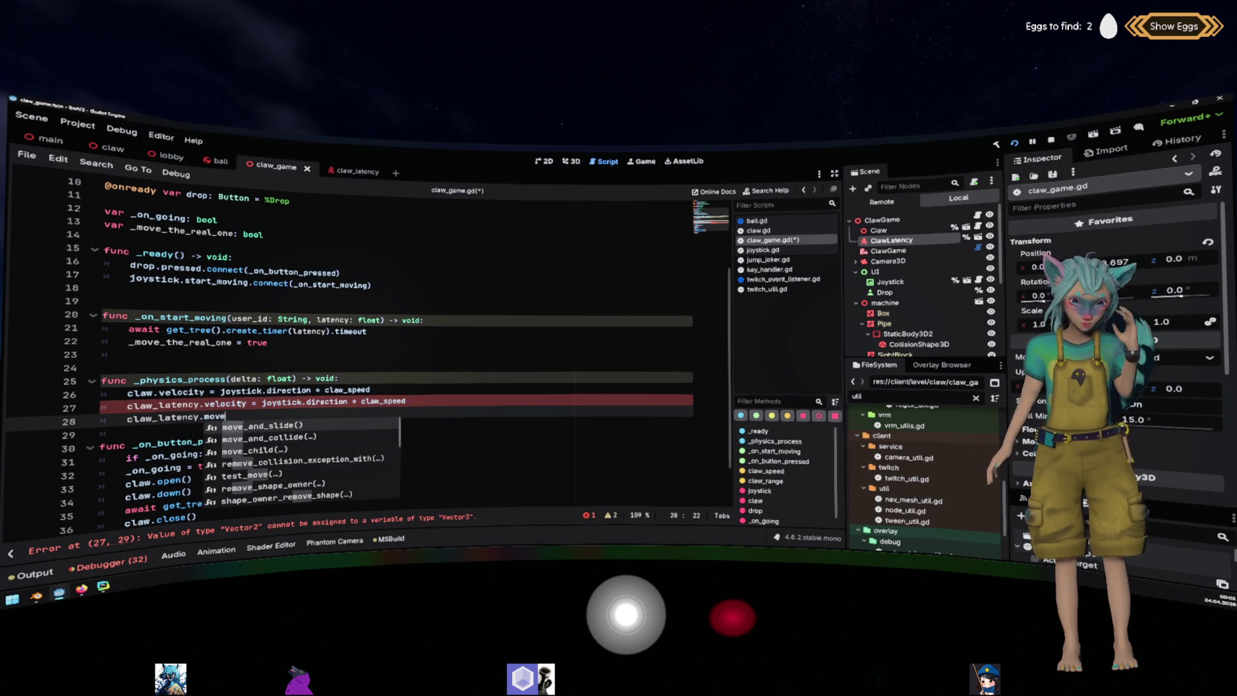
key("Down")
key("Return")
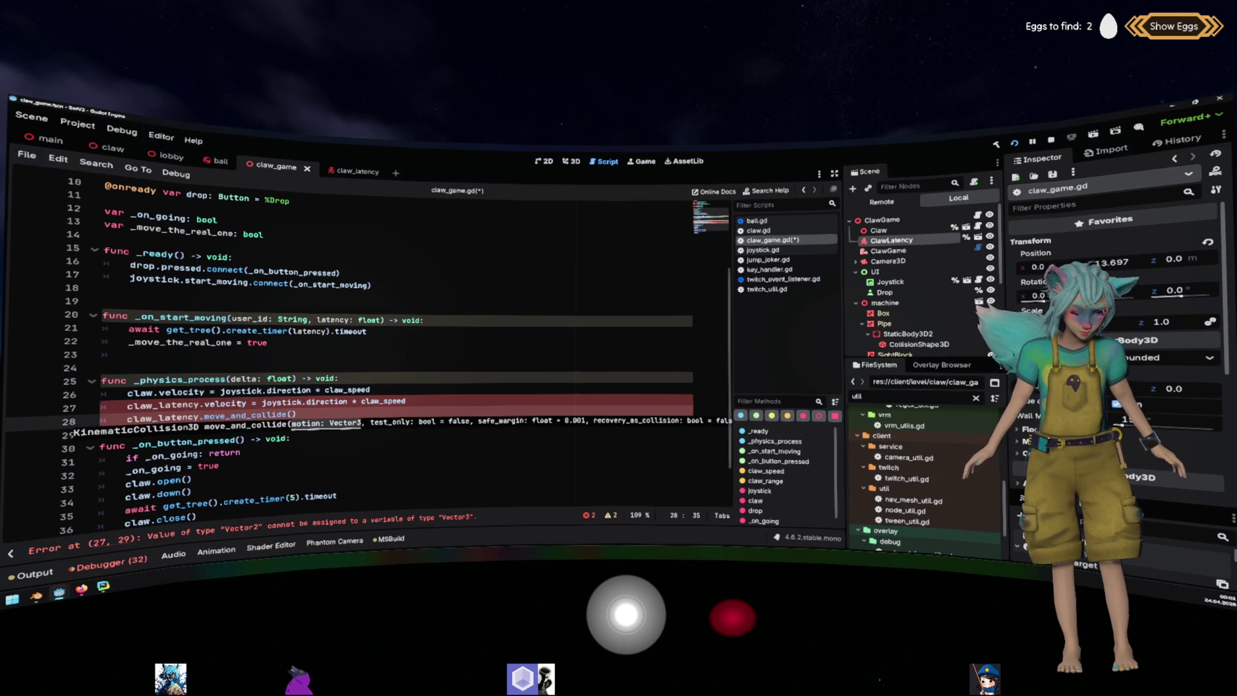
key("BackSpace")
key("BackSpace")
key("BackSpace")
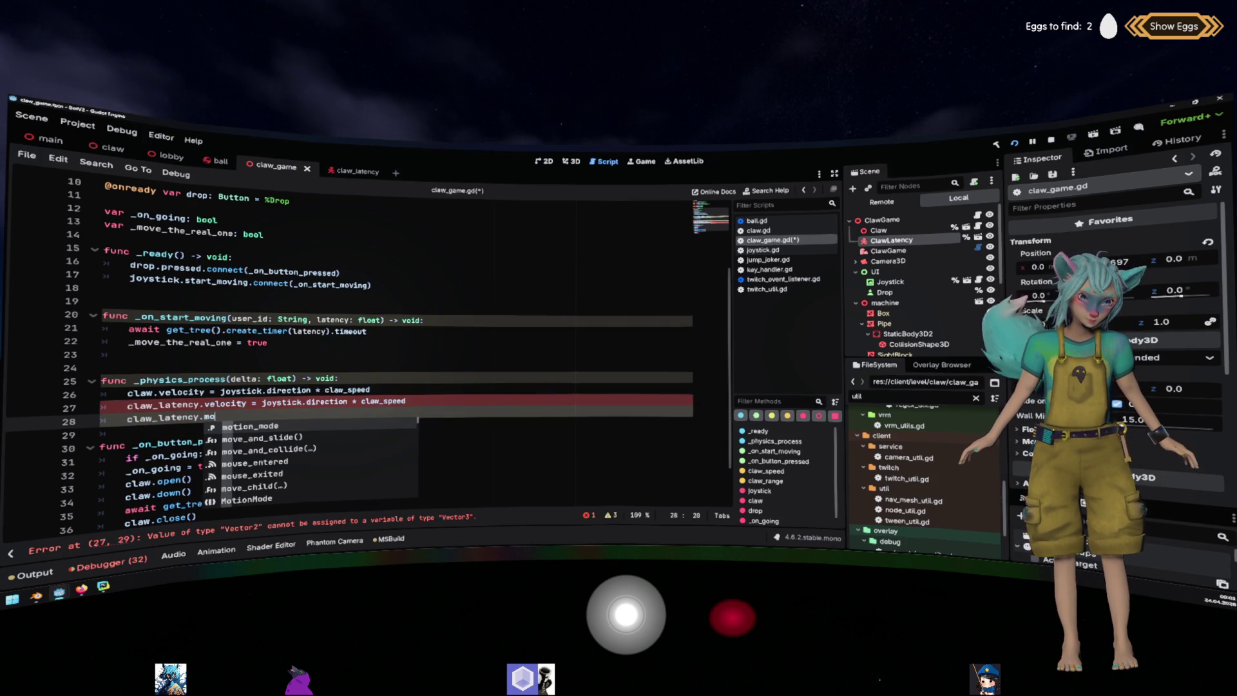
key("BackSpace")
key("BackSpace")
type("collide")
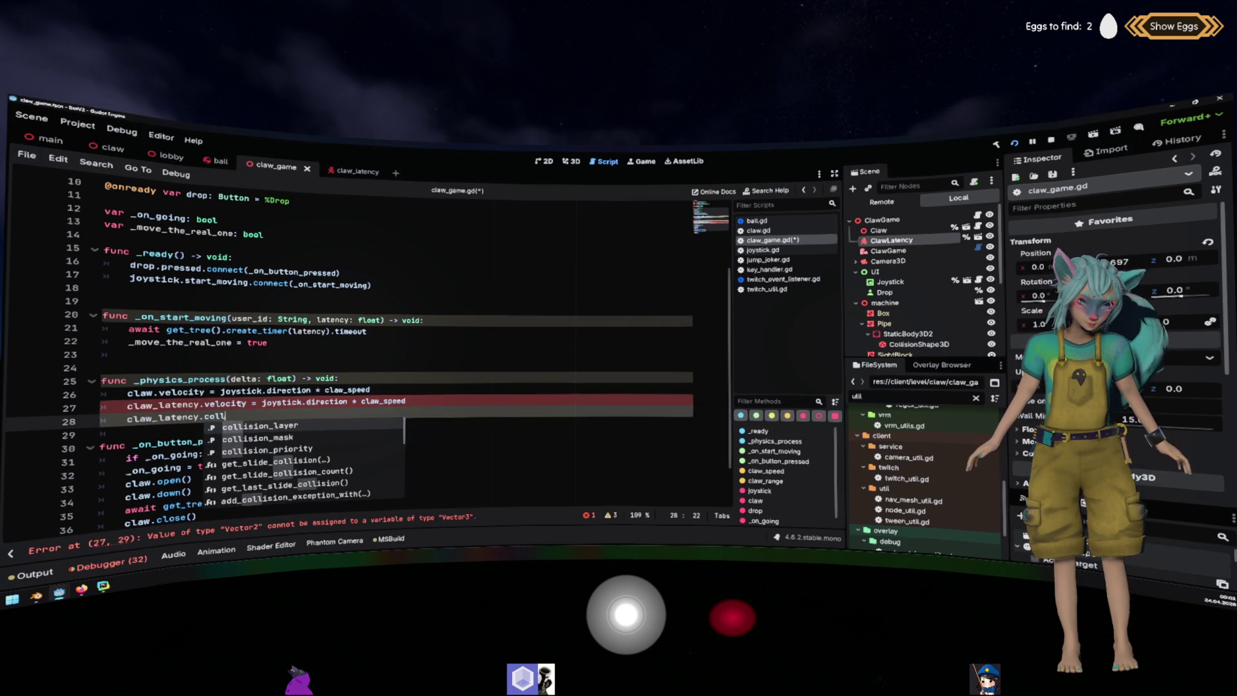
key("Return")
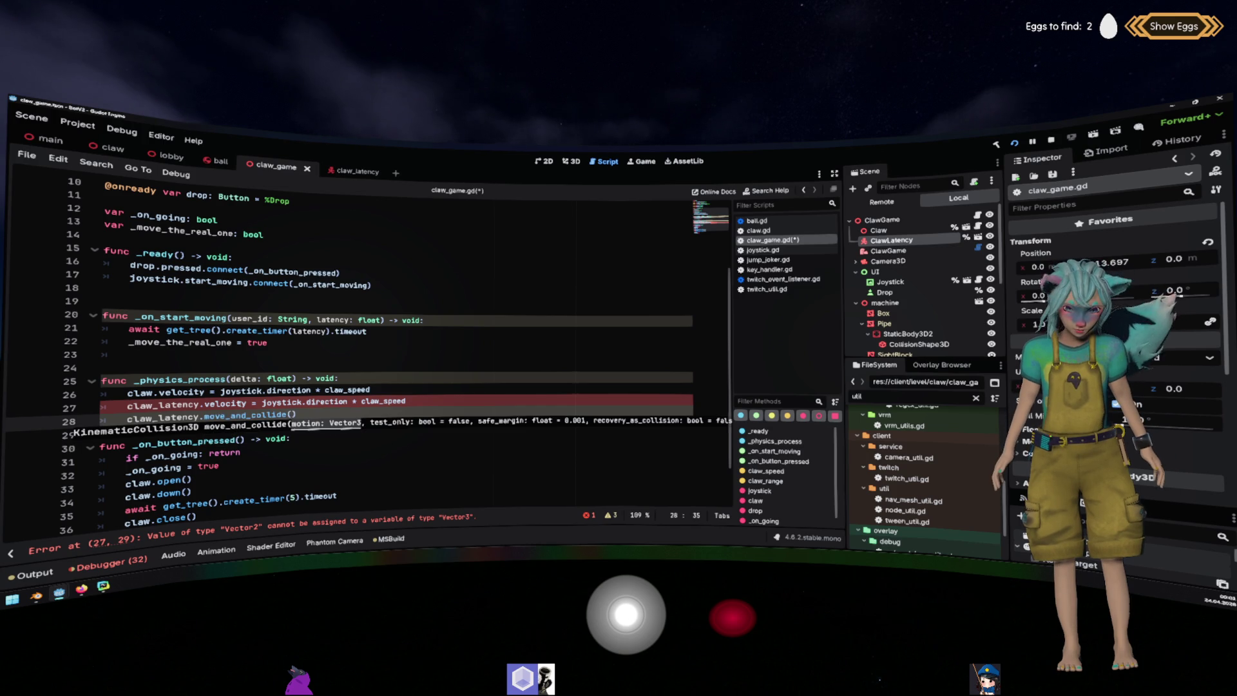
key("BackSpace")
key("BackSpace")
key("BackSpace")
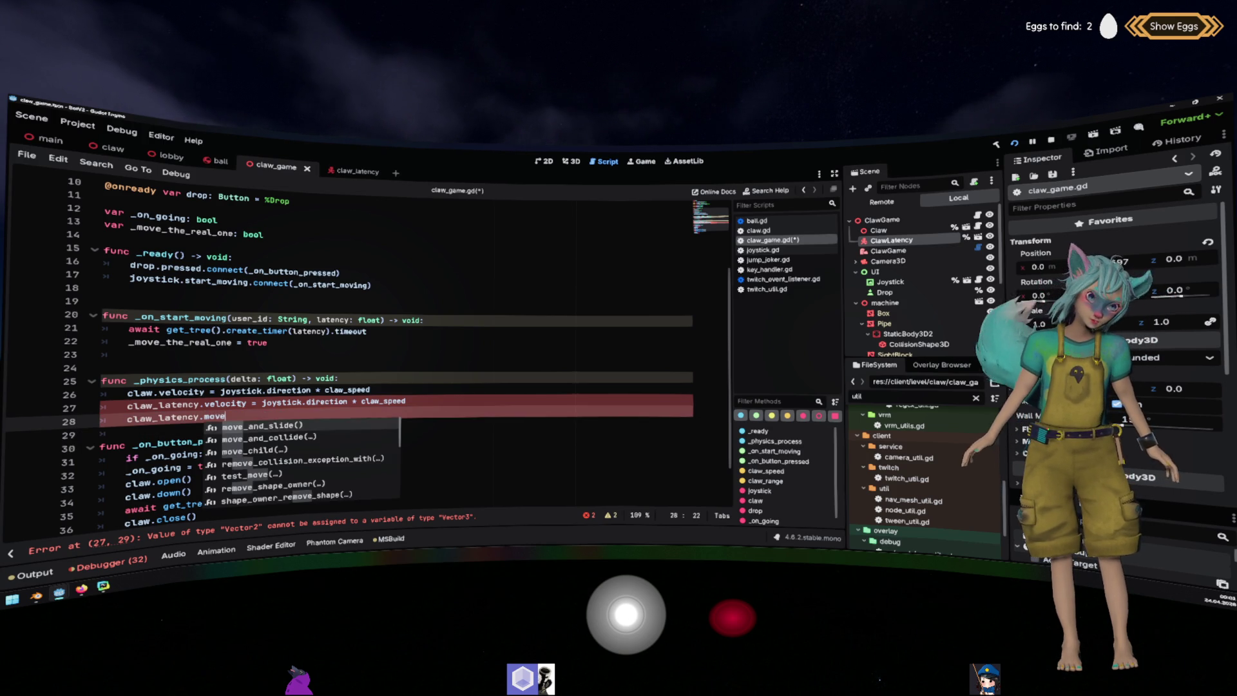
key("Return")
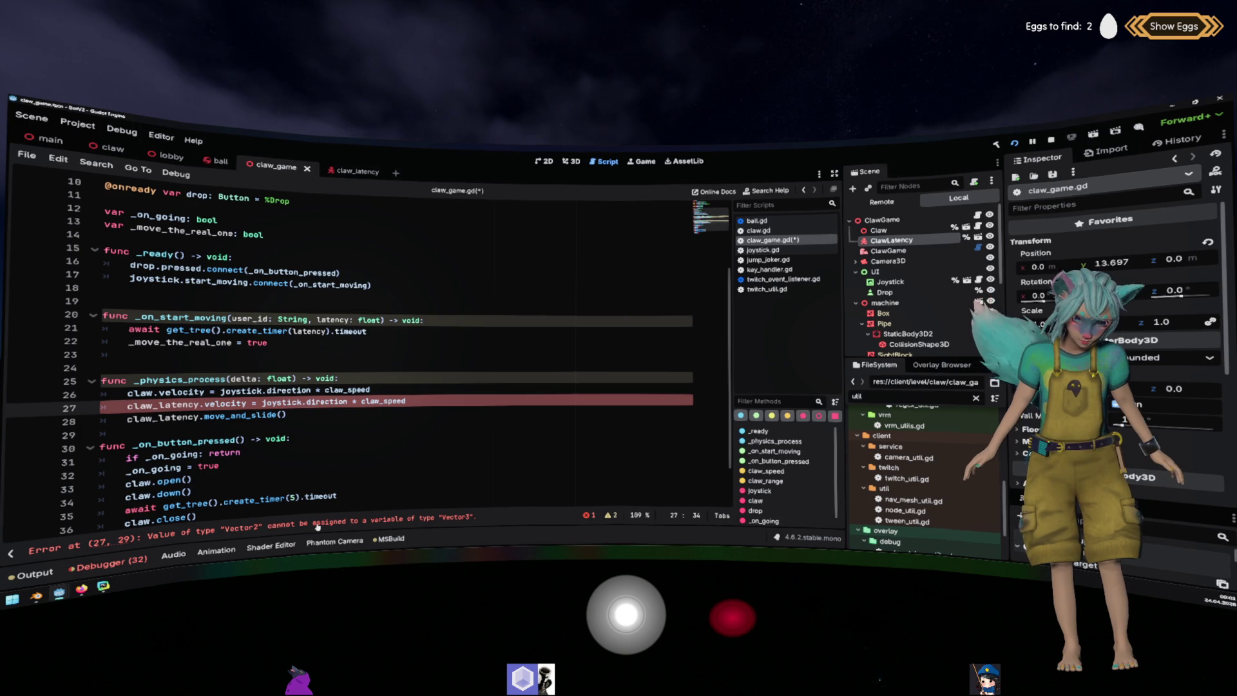
Begin Vector3( on the claw_latency velocity line and declare var direction: Vector2 = joystick.direction * claw_speed.
type("Vector3")
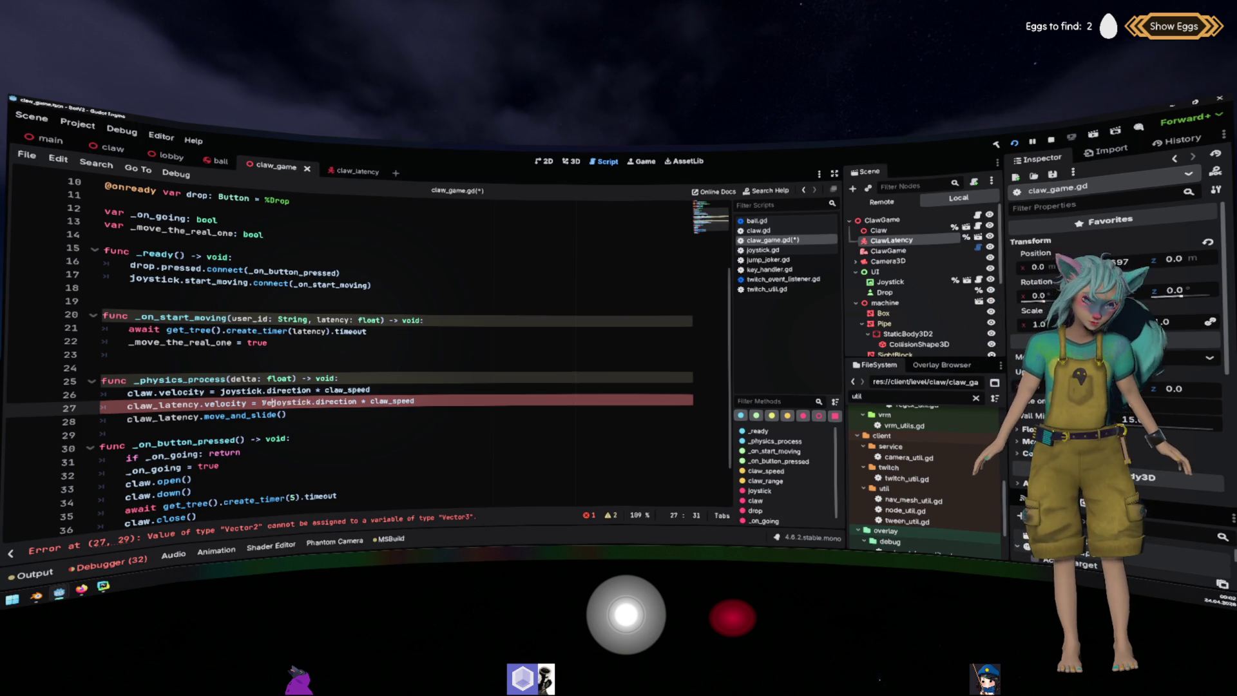
type("(")
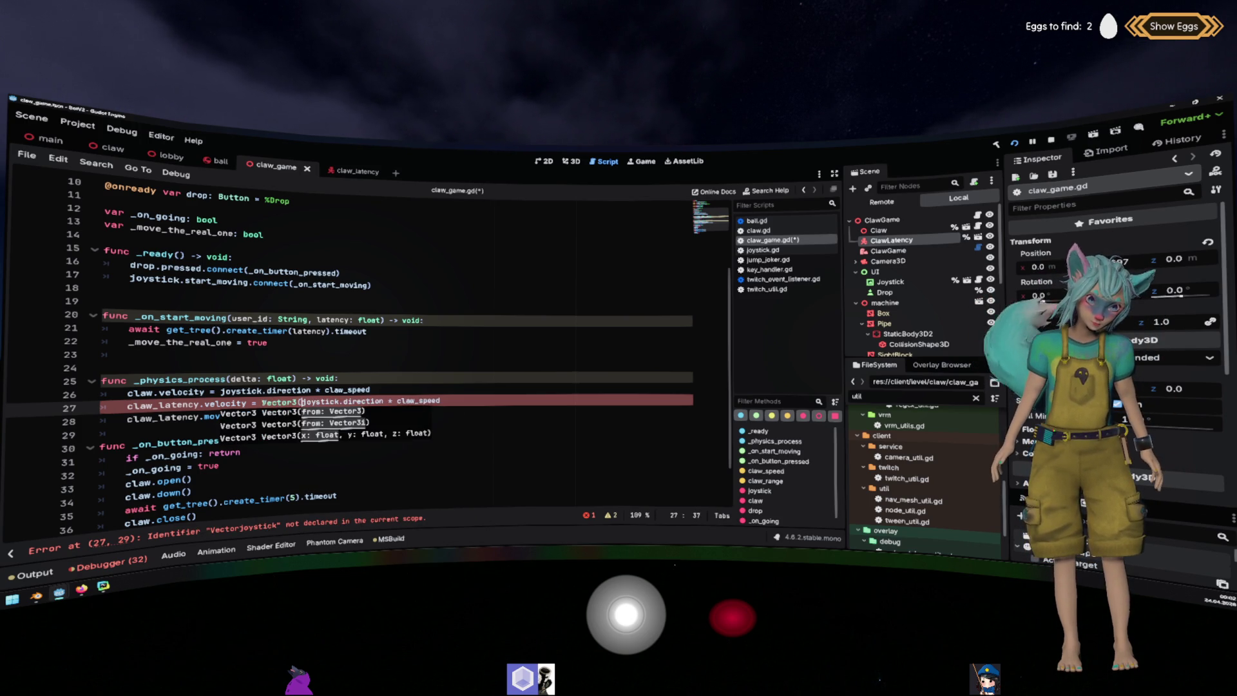
key("shift+End")
key("ctrl+x")
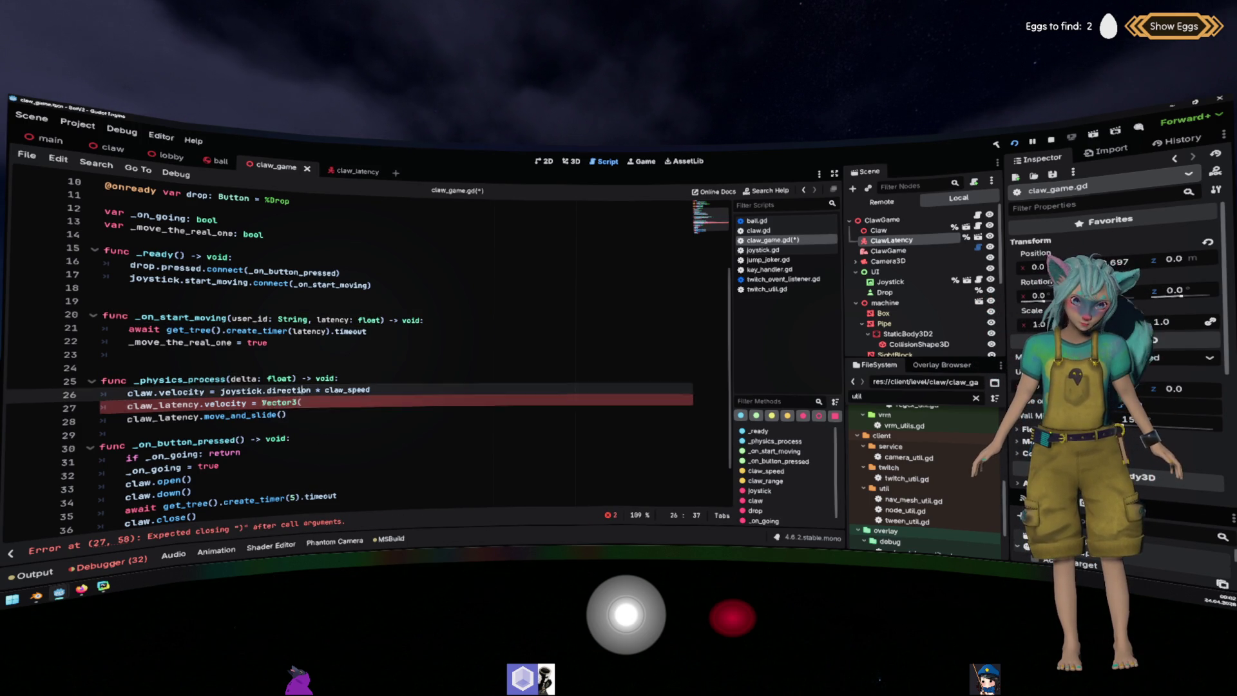
key("Up")
key("Up")
key("End")
key("Return")
type("var direc")
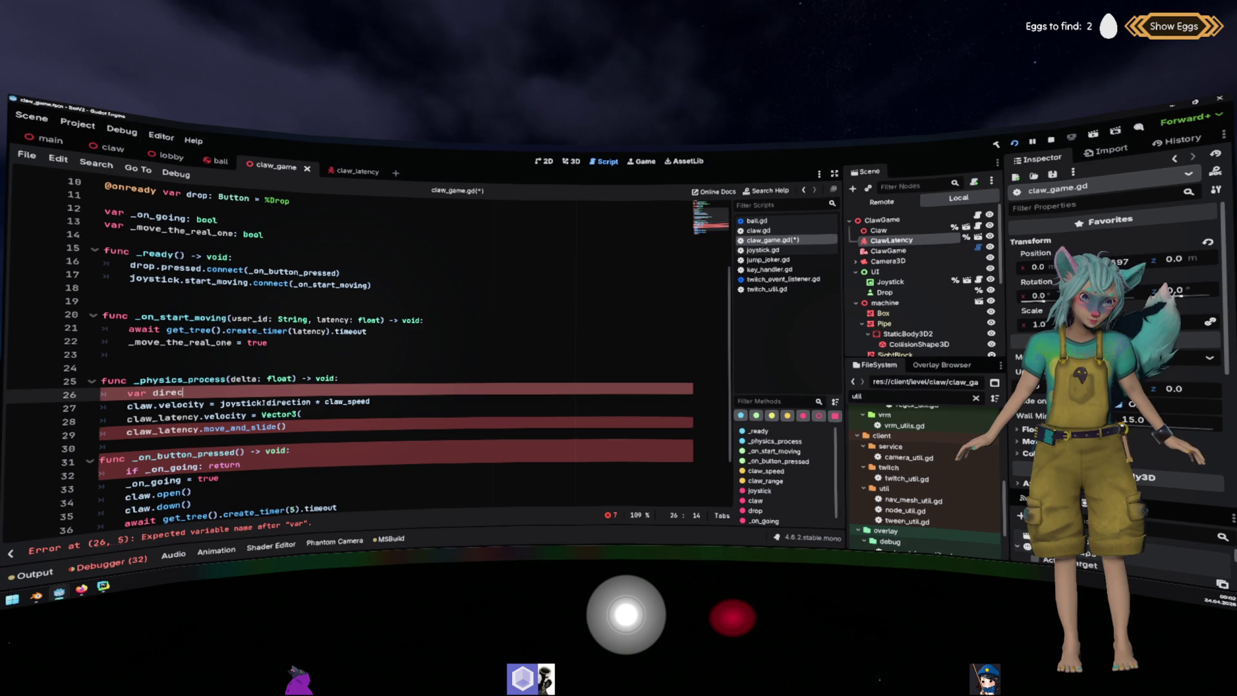
type("tion  Vector2 =")
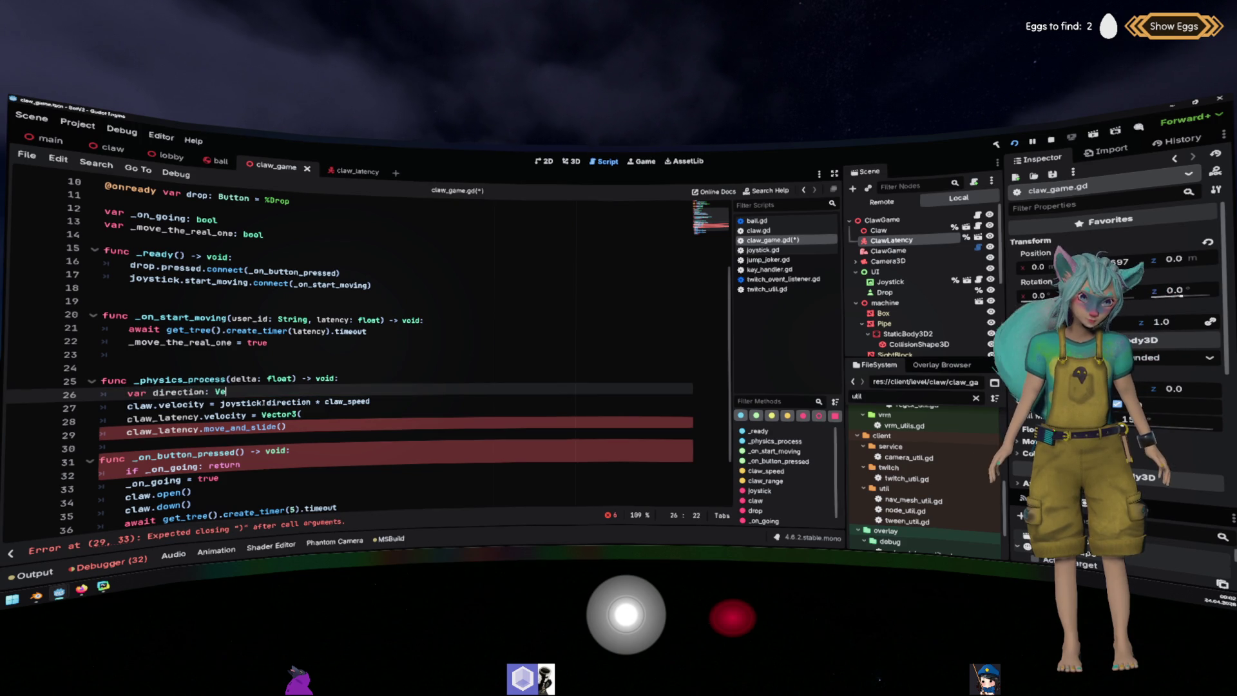
key("ctrl+v")
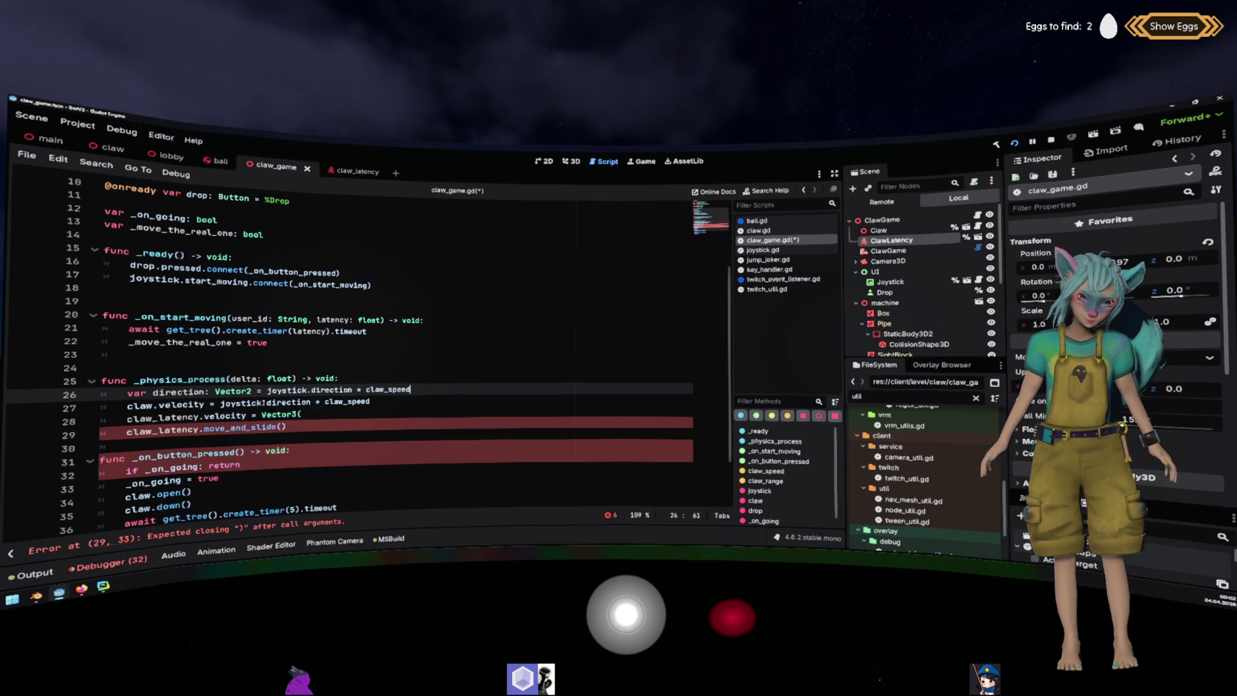
Set claw.velocity to direction and jump to the velocity declaration in claw.gd.
left_click(222, 404)
key("BackSpace")
key("shift+End")
key("Delete")
type("direction")
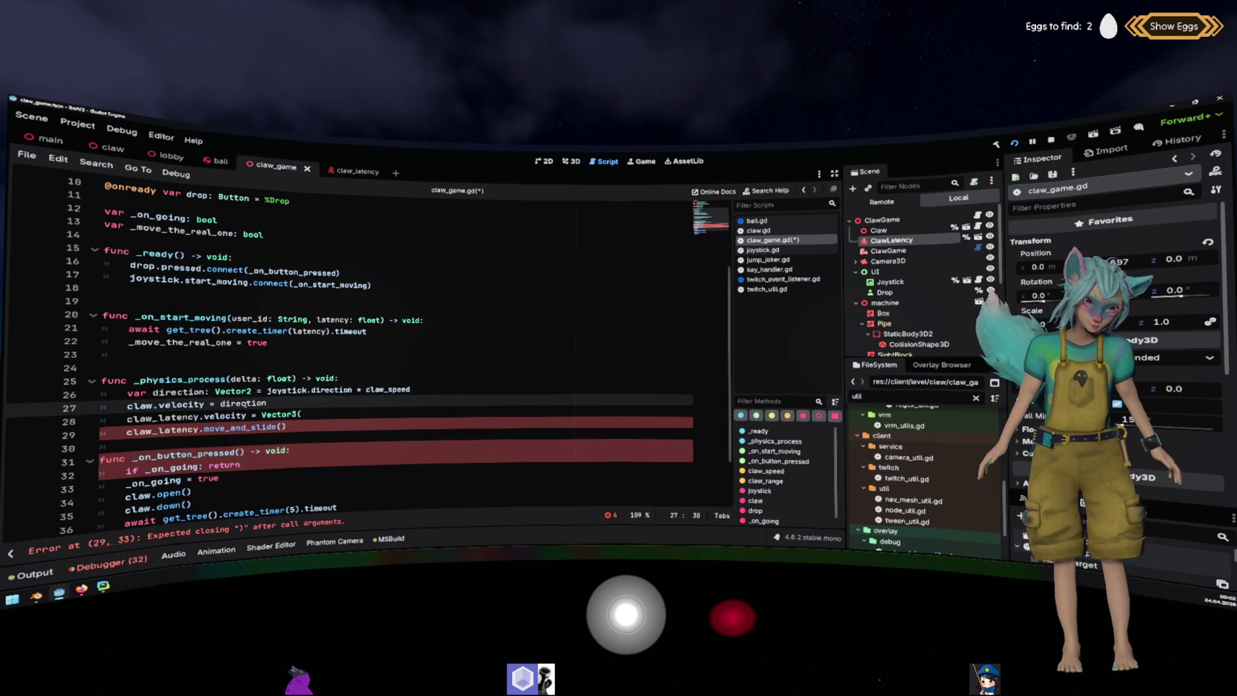
left_click(191, 406, "ctrl")
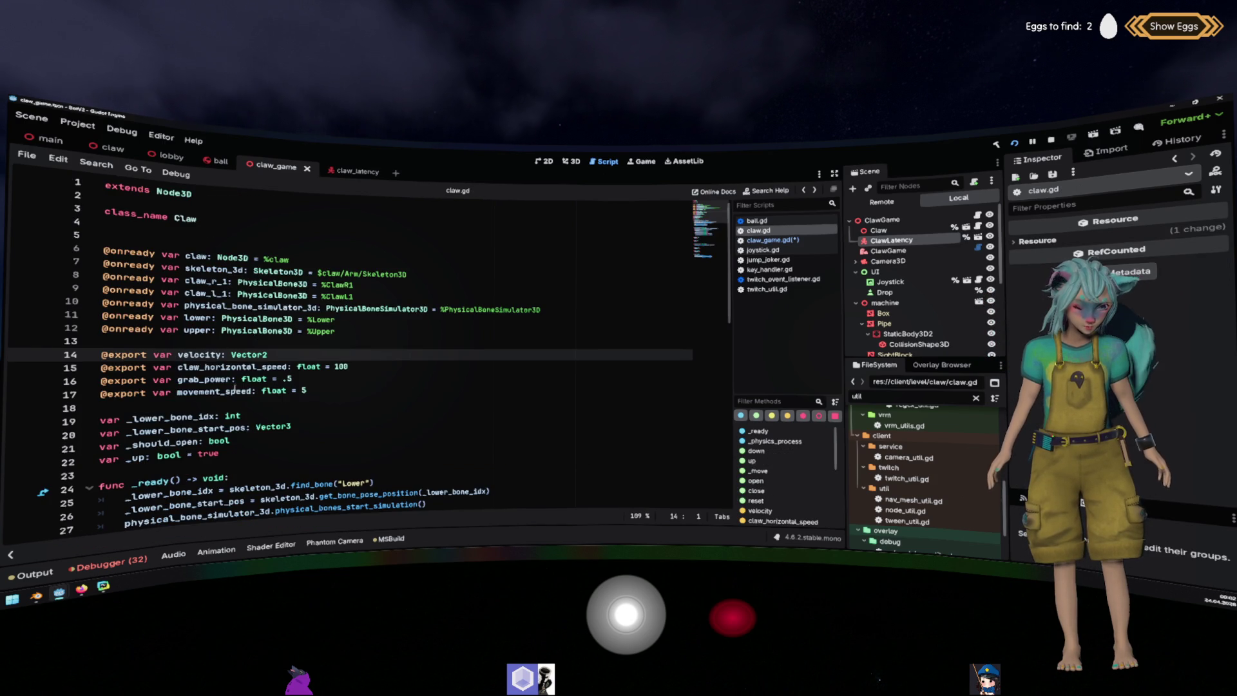
Back in claw_game.gd, complete claw_latency's velocity as Vector3(direction.x, 0, 0) and add a blank line.
key("alt+Left")
left_click(319, 411)
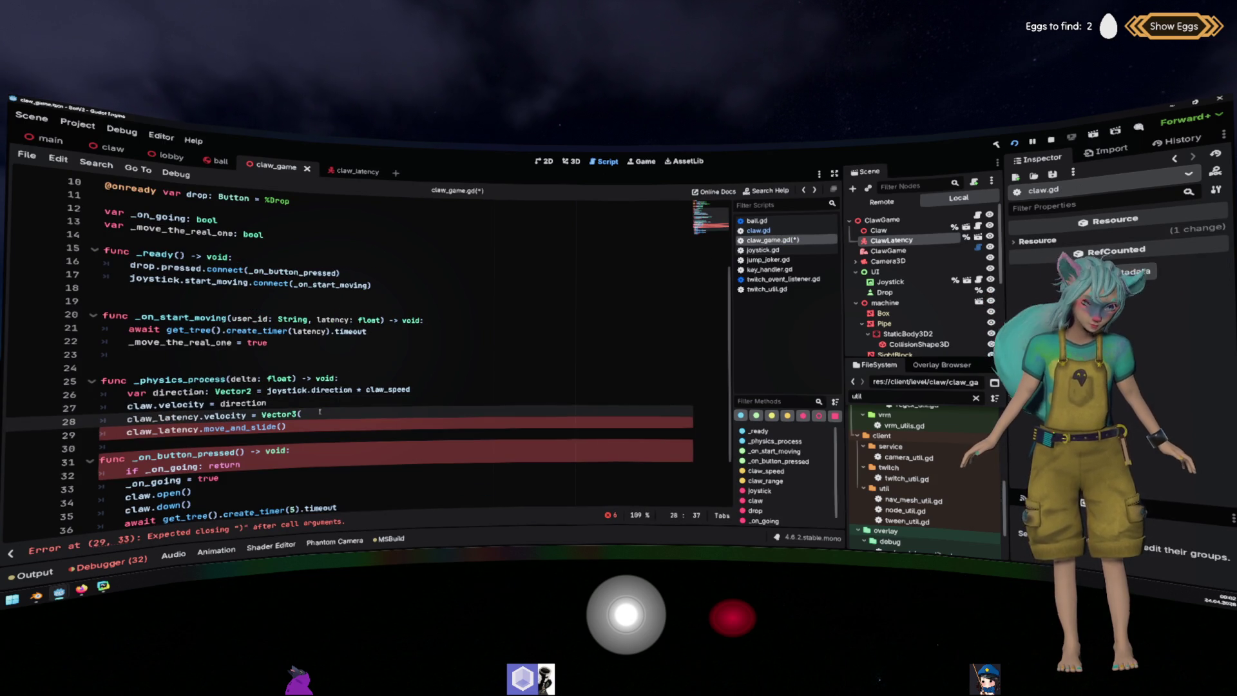
type("direction.x,")
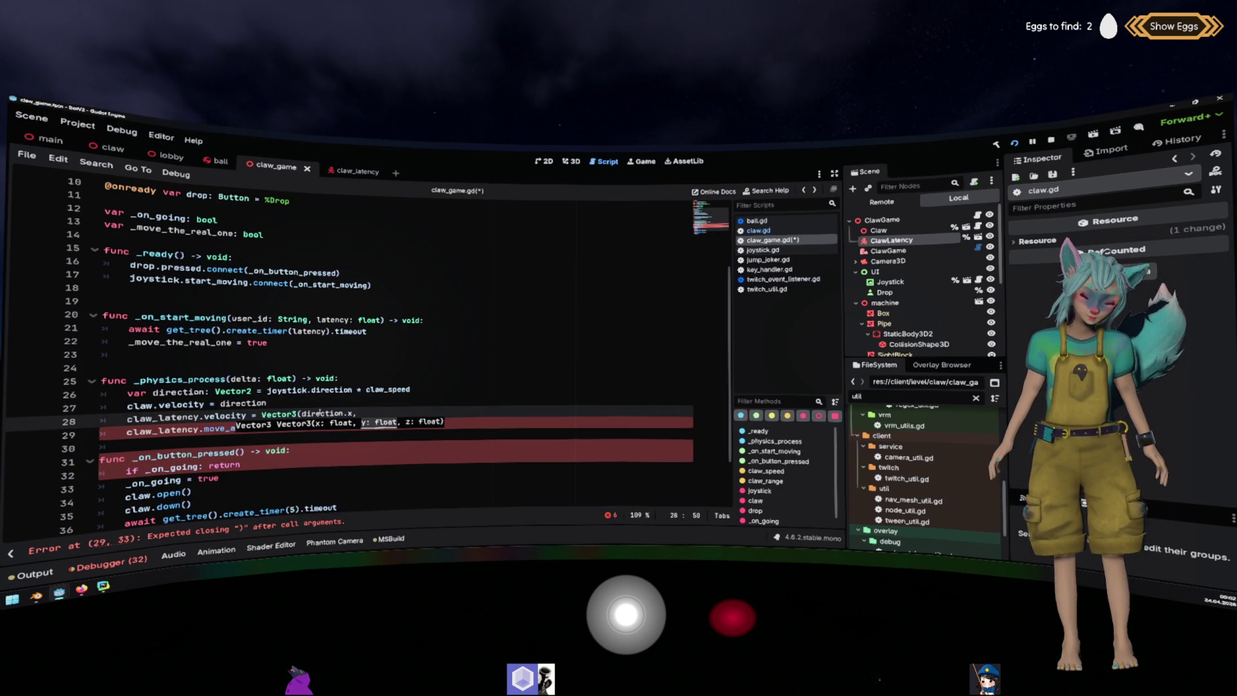
type(" 0, 0)")
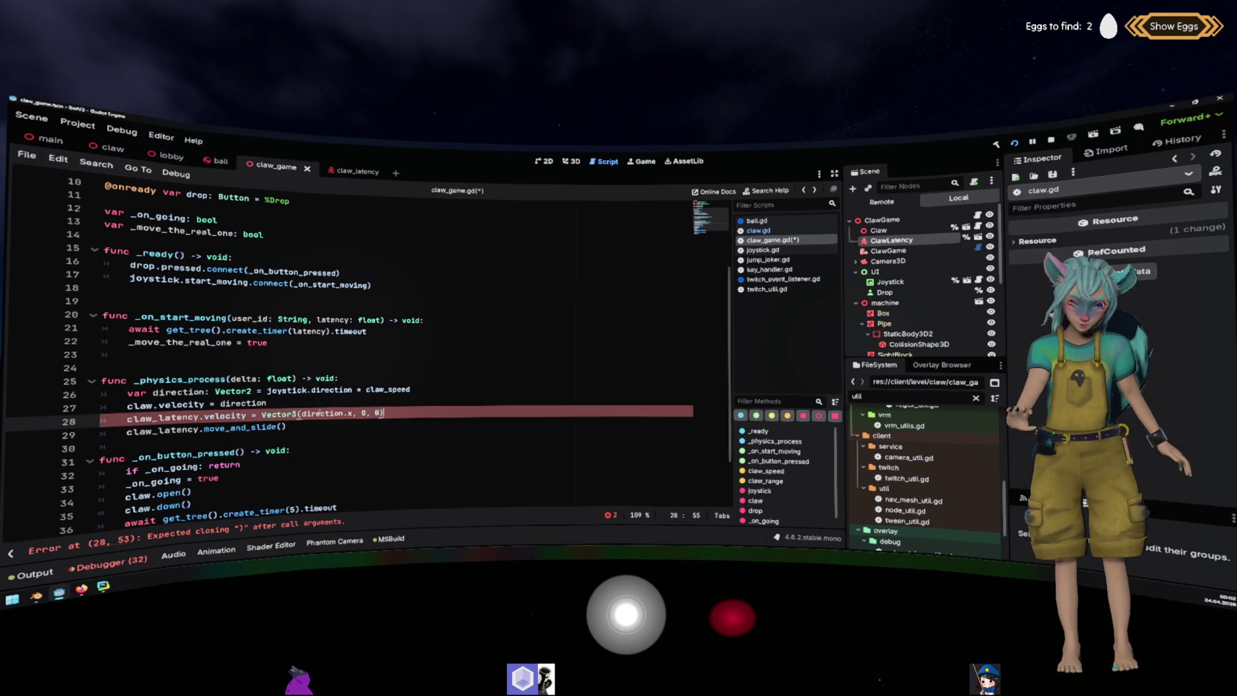
left_click(329, 435)
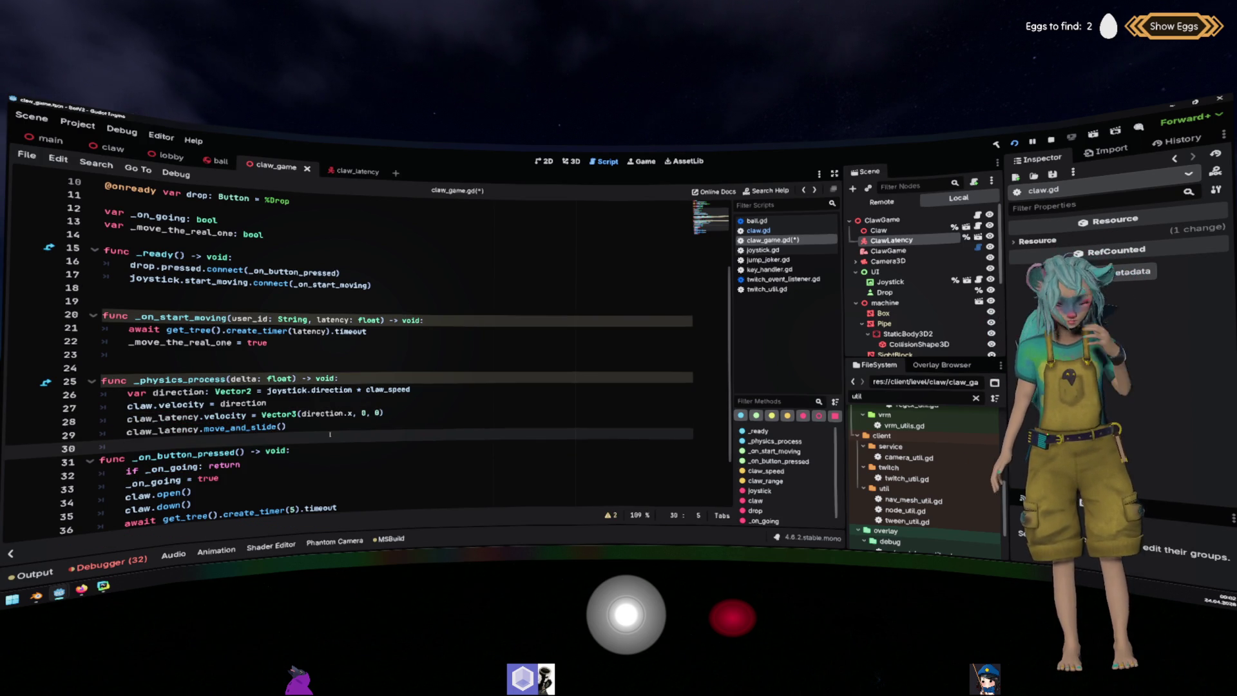
key("Return")
Prefix the claw.velocity line with 'if _move_the_real_one:' so the real claw moves conditionally.
left_click(527, 372)
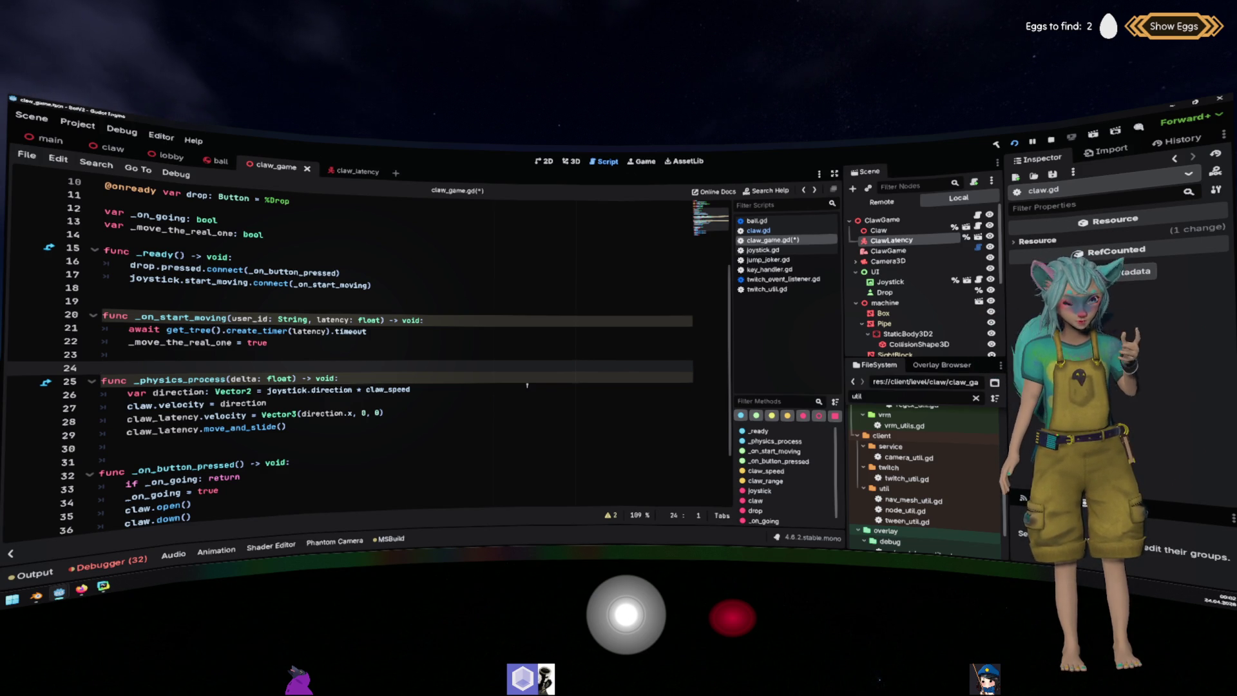
double_click(180, 342)
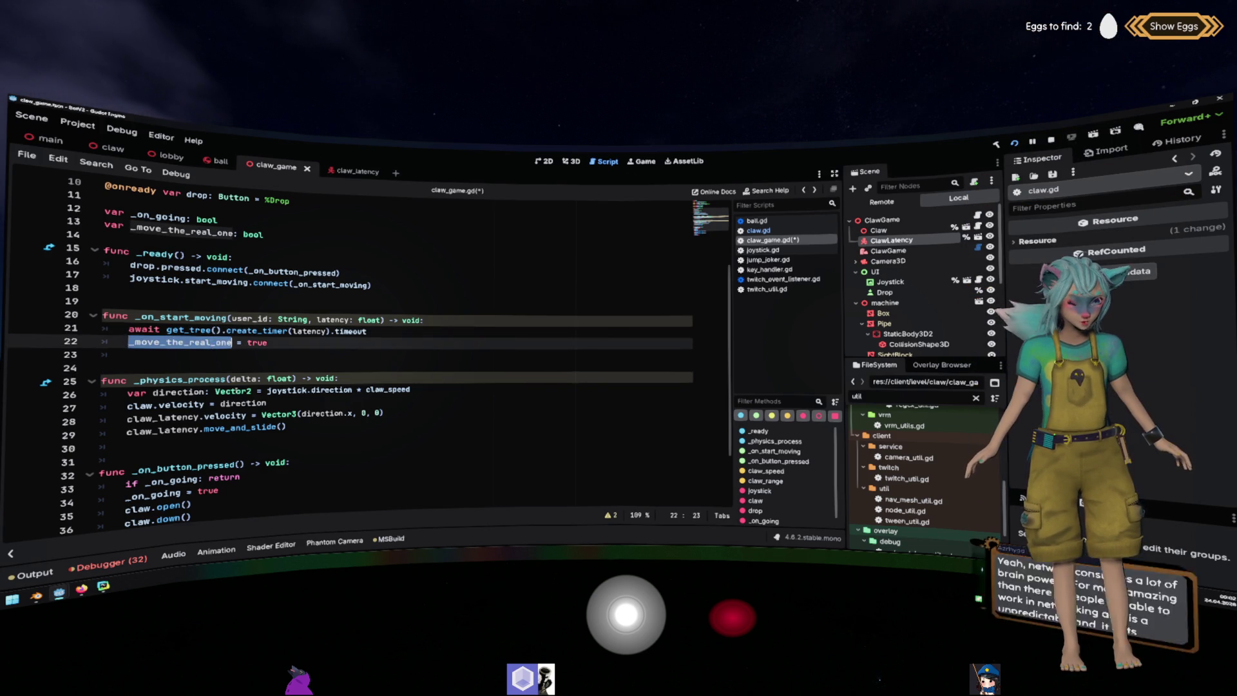
left_click(236, 391)
key("Down")
key("Home")
type("if _move_the_real_one:")
key("Up")
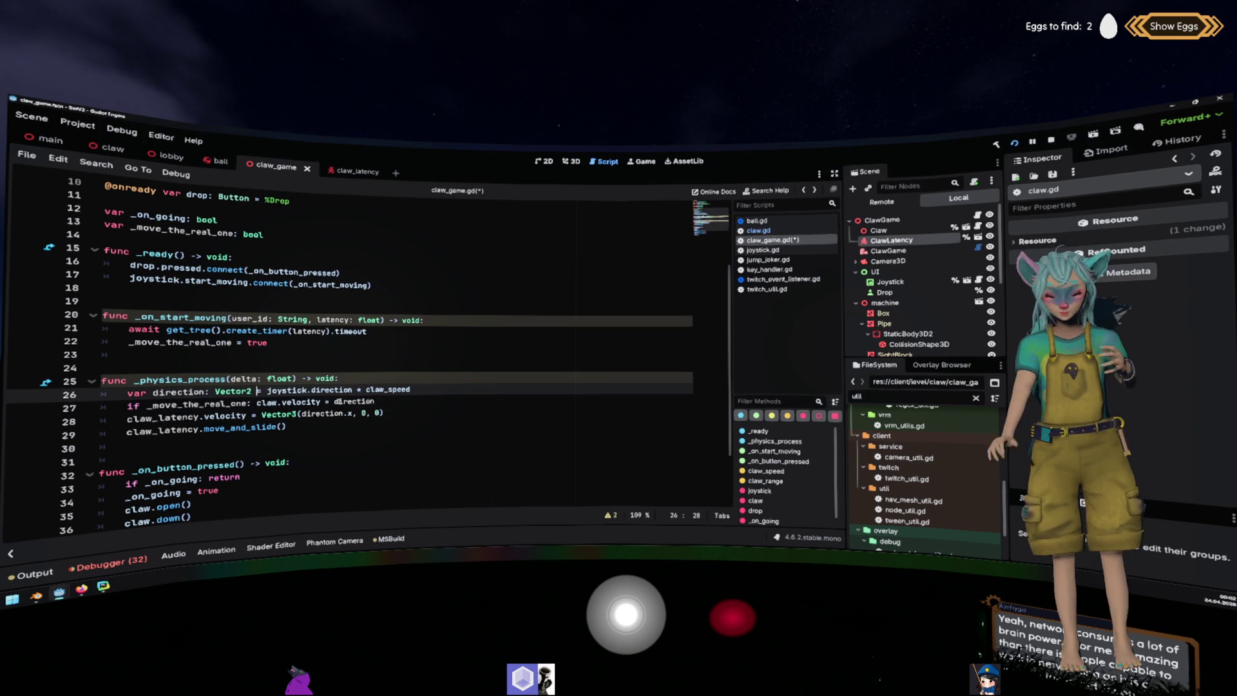
scroll(364, 389, "down", 1)
scroll(418, 352, "down", 1)
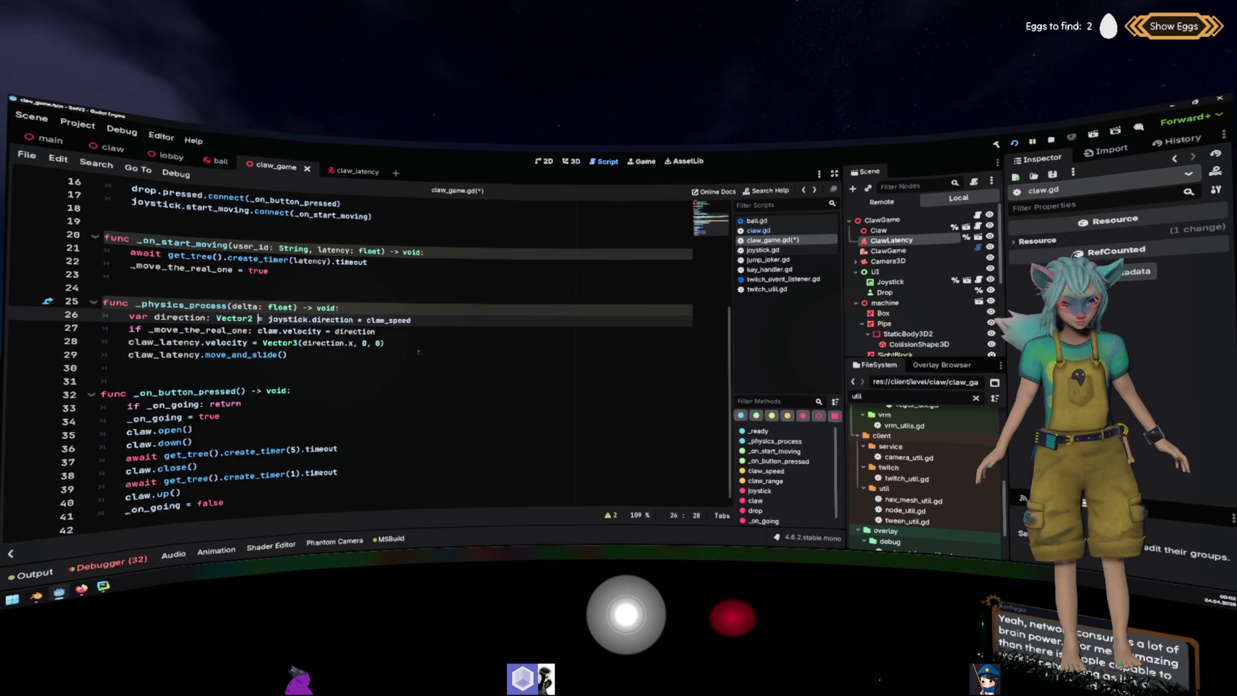
scroll(418, 352, "up", 3)
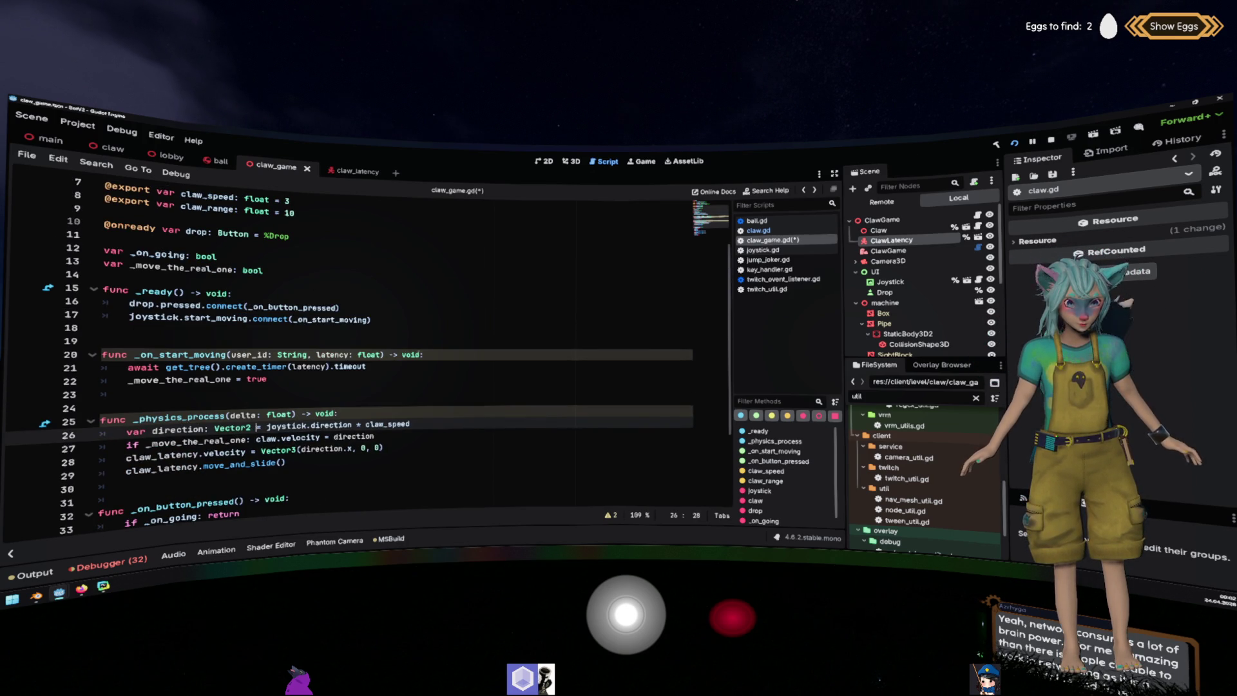
left_click(409, 371)
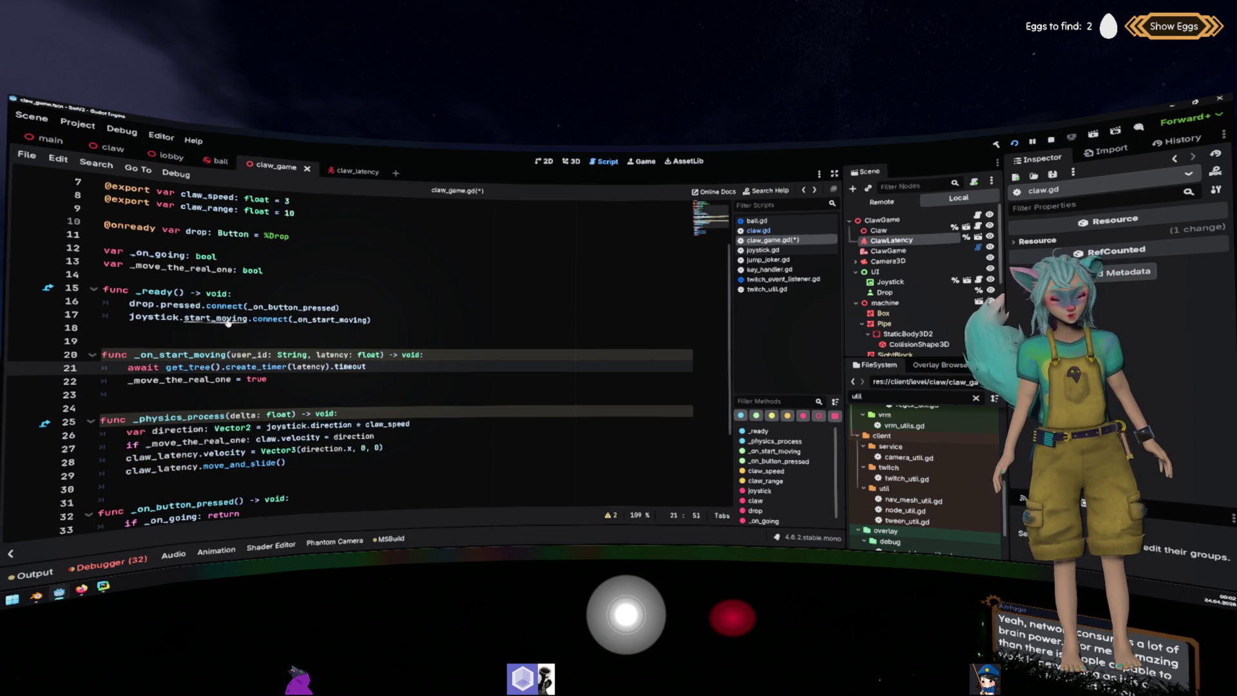
In joystick.gd, duplicate the start_moving signal as a parameterless stop_moving signal.
left_click(213, 320, "ctrl")
left_click(404, 355)
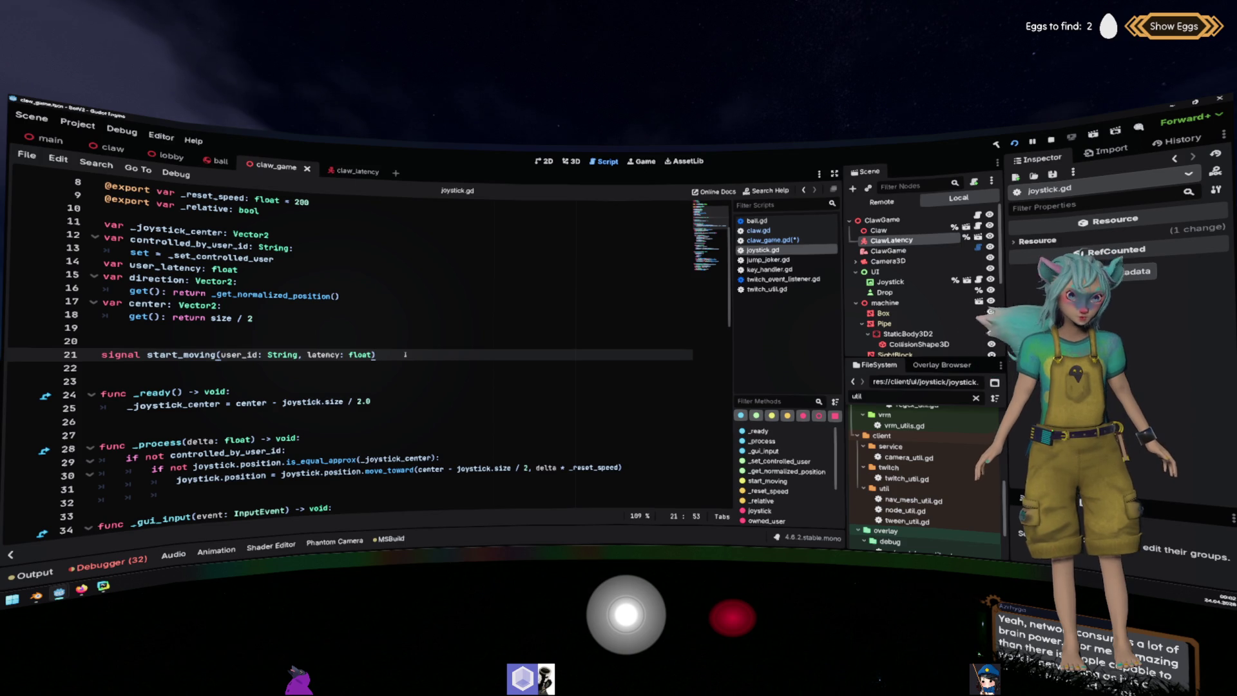
triple_click(405, 355)
key("ctrl+shift+d")
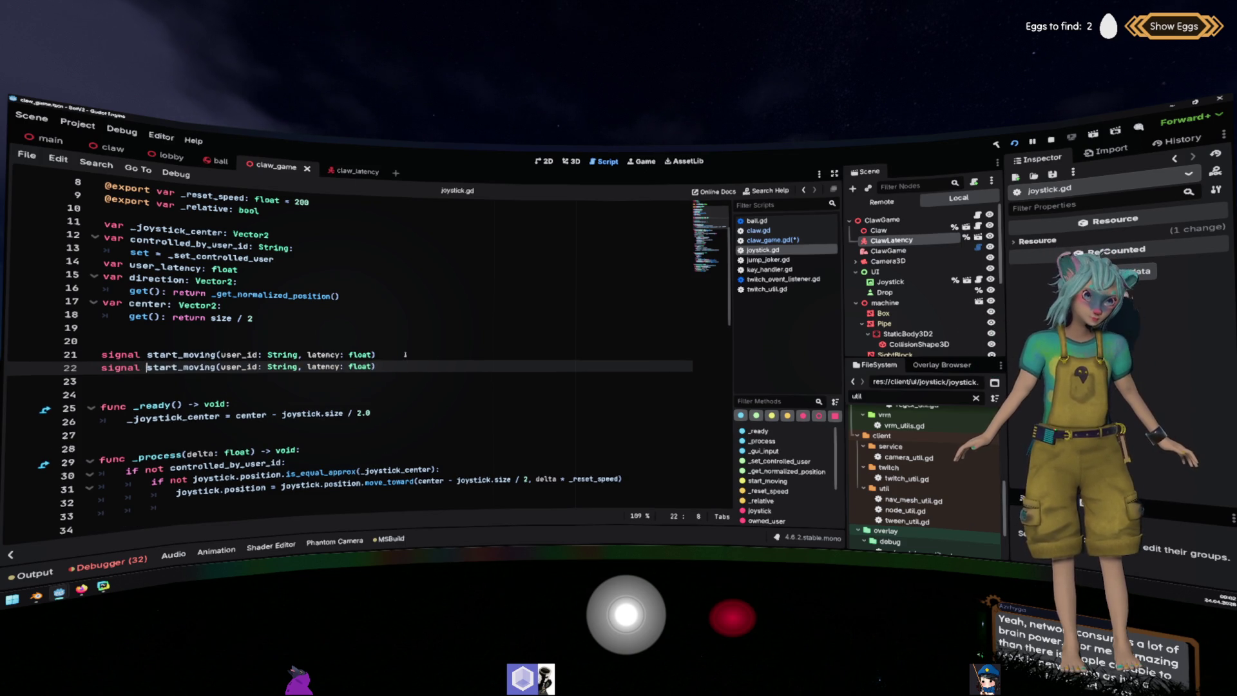
key("ctrl+shift+Right")
type("stop_moving")
key("ctrl+Right")
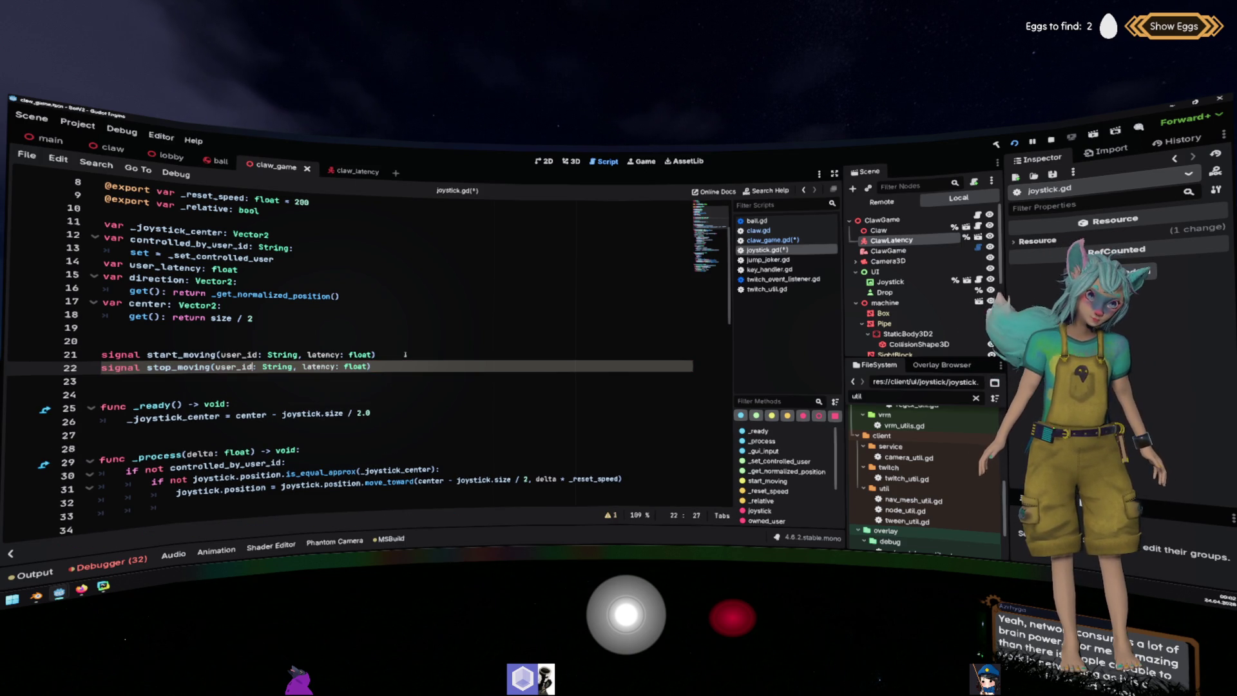
key("shift+End")
key("shift+Left")
key("Delete")
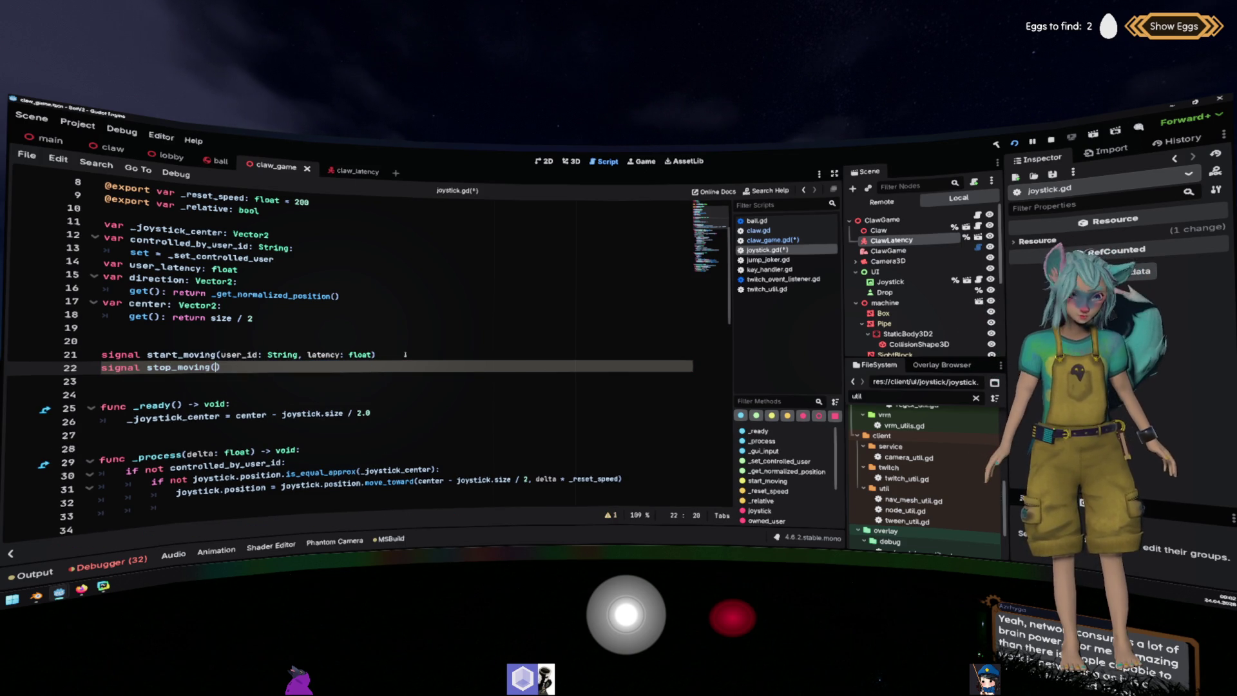
key("BackSpace")
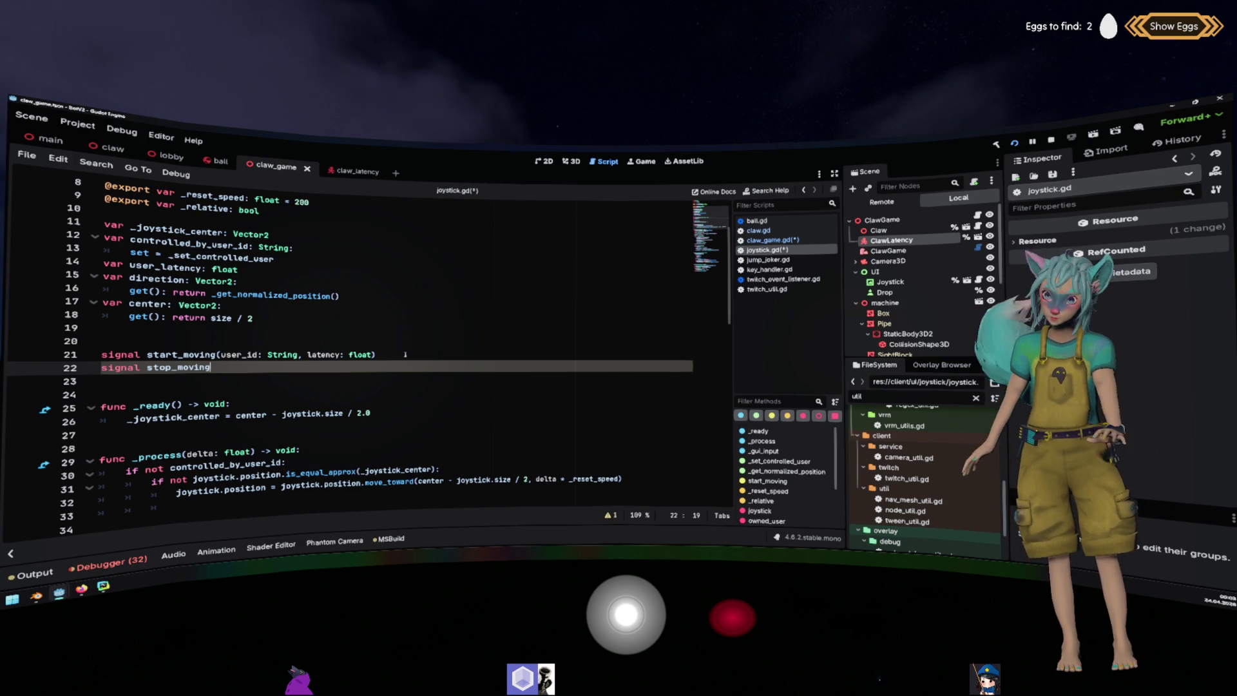
Review the stop_moving signal declaration and where it appears in the script.
left_click(411, 354)
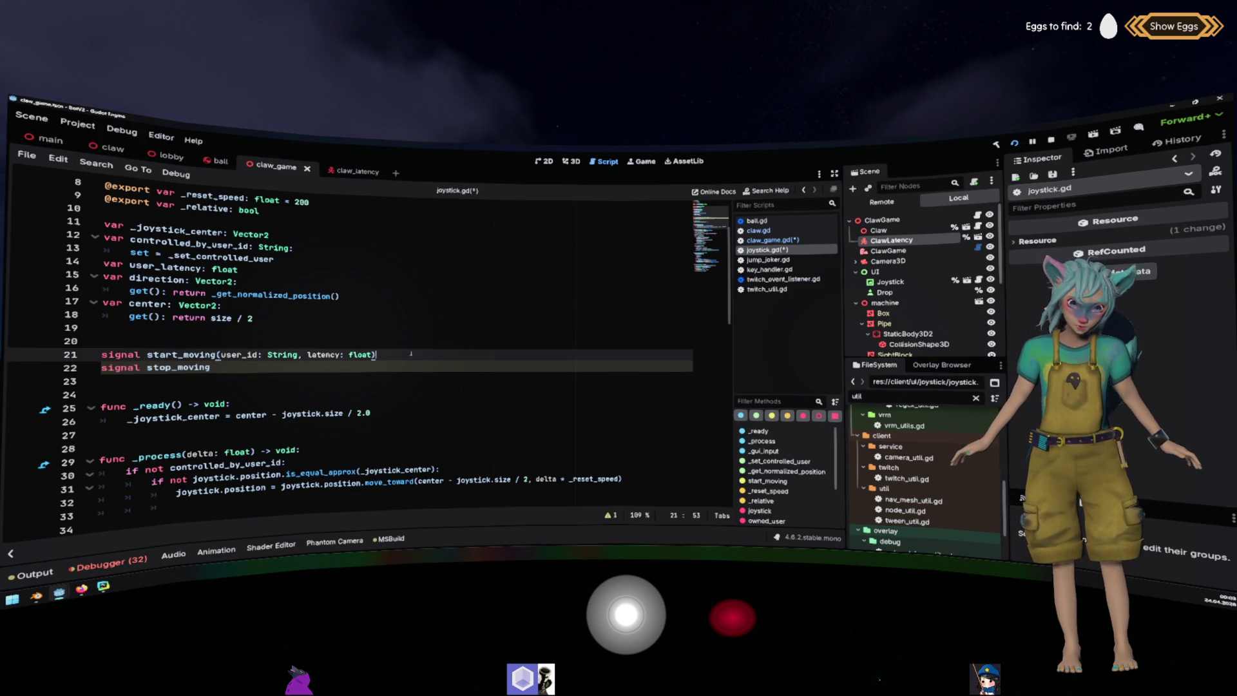
double_click(219, 365)
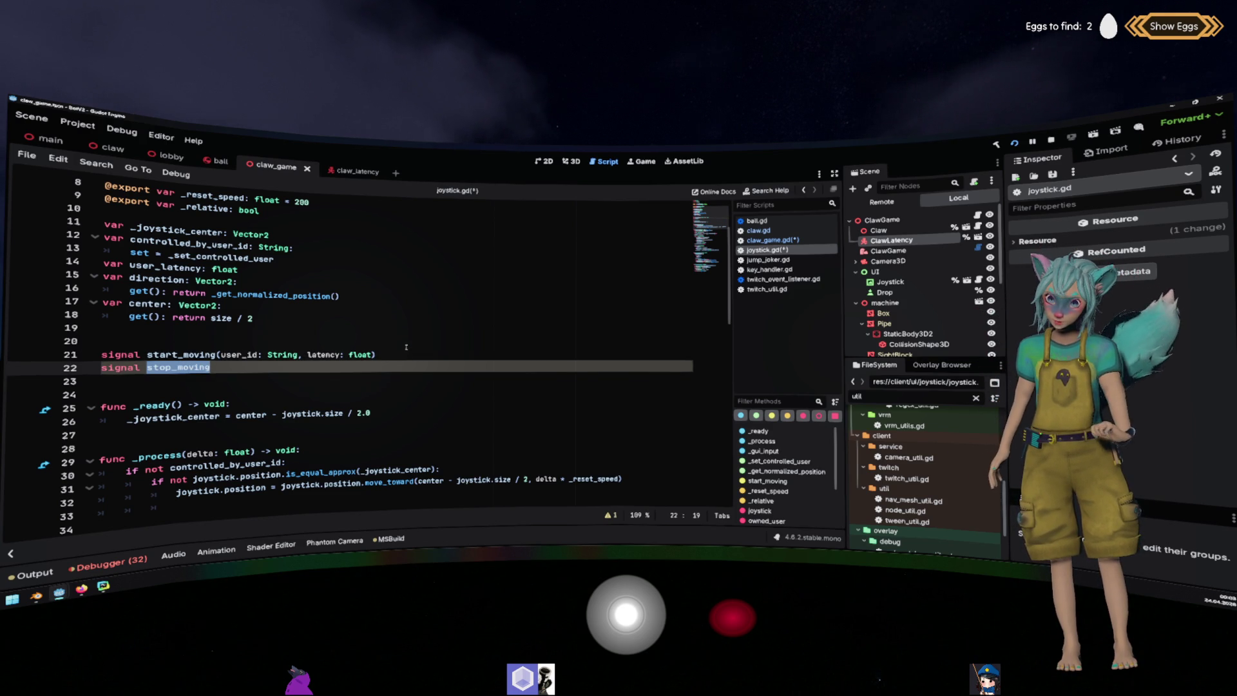
scroll(406, 347, "down", 1)
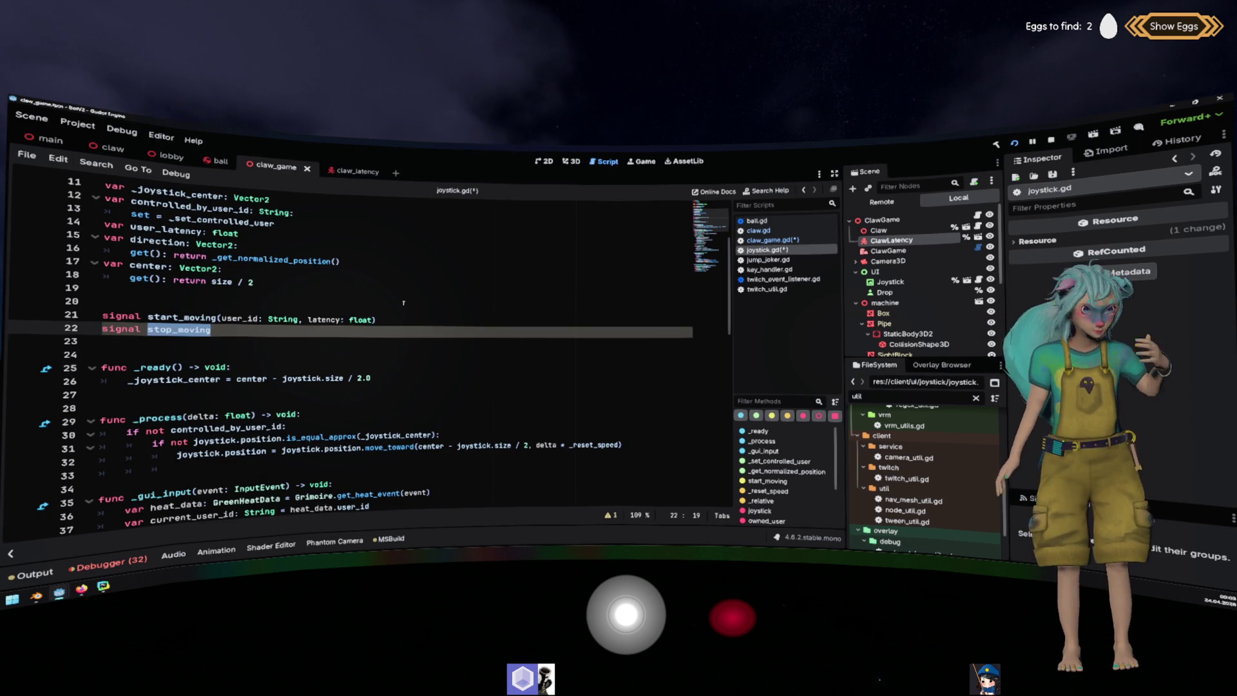
scroll(403, 302, "down", 1)
left_click(406, 332)
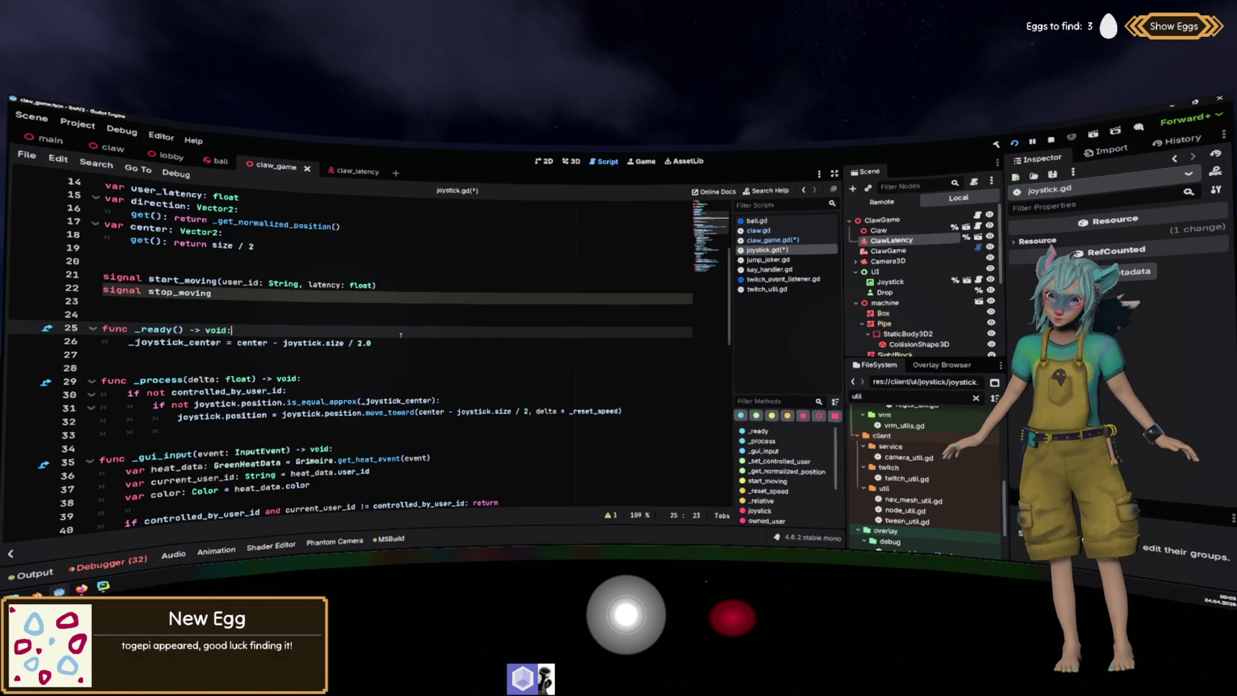
scroll(400, 334, "down", 1)
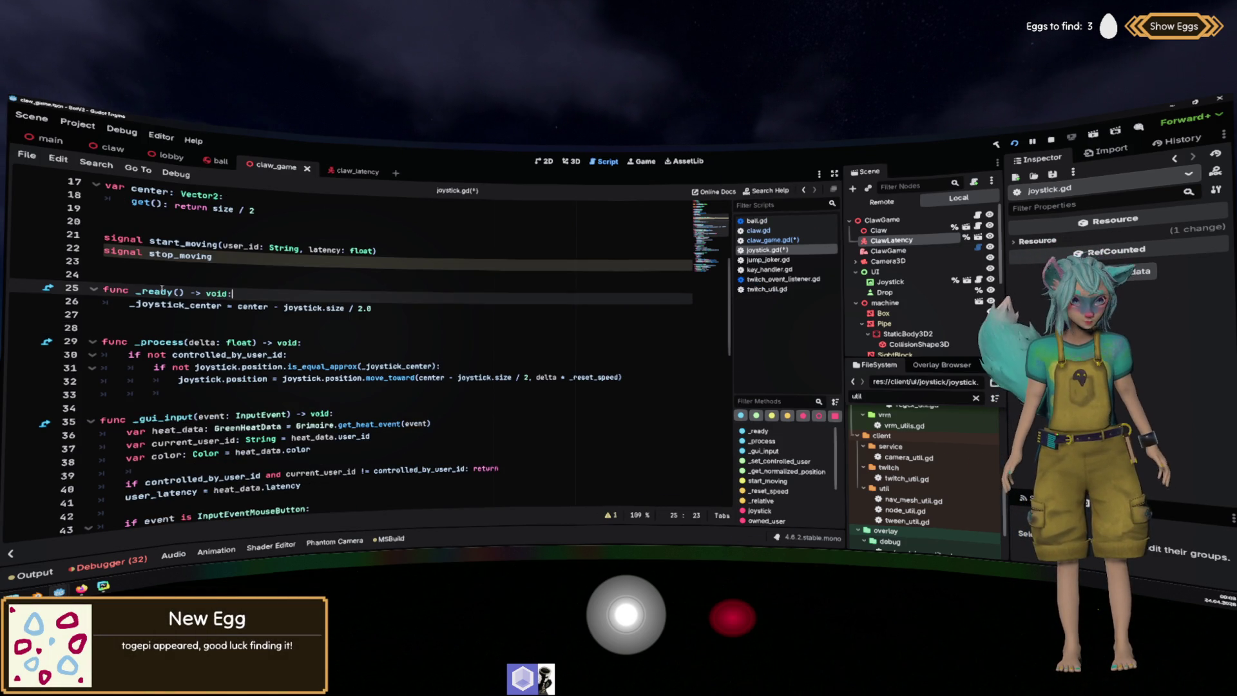
double_click(180, 255)
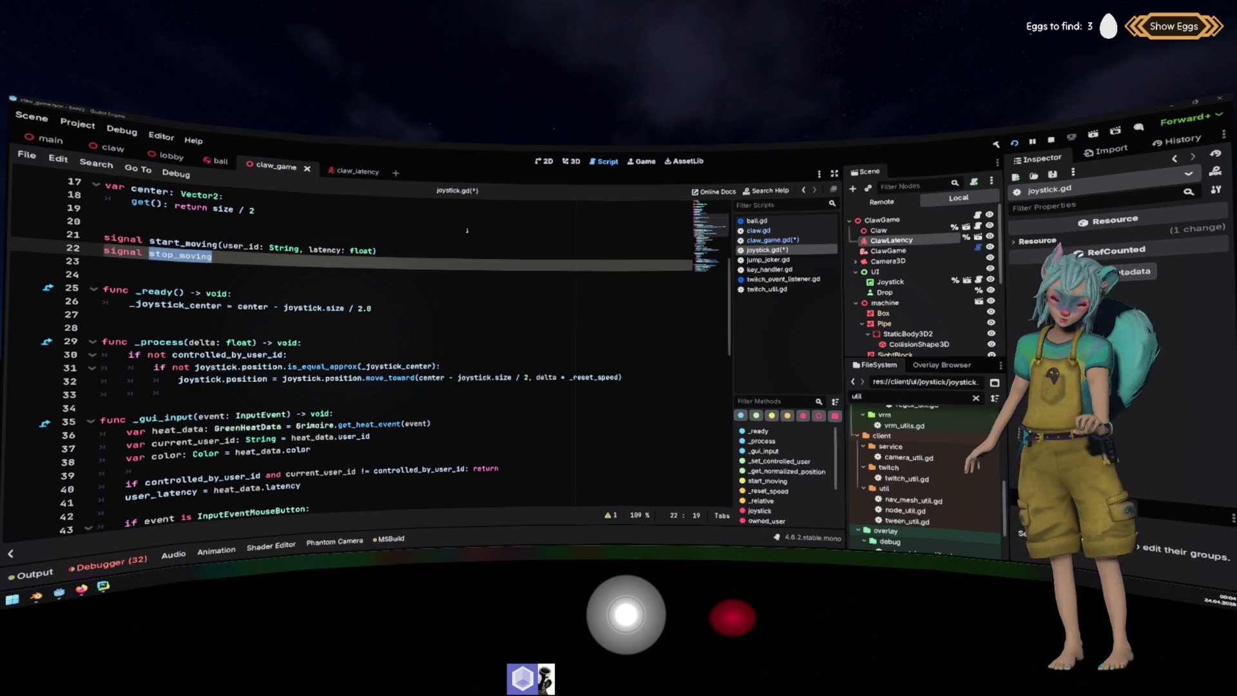
left_click(404, 268)
Remove the stray indentation on line 39.
scroll(404, 268, "down", 4)
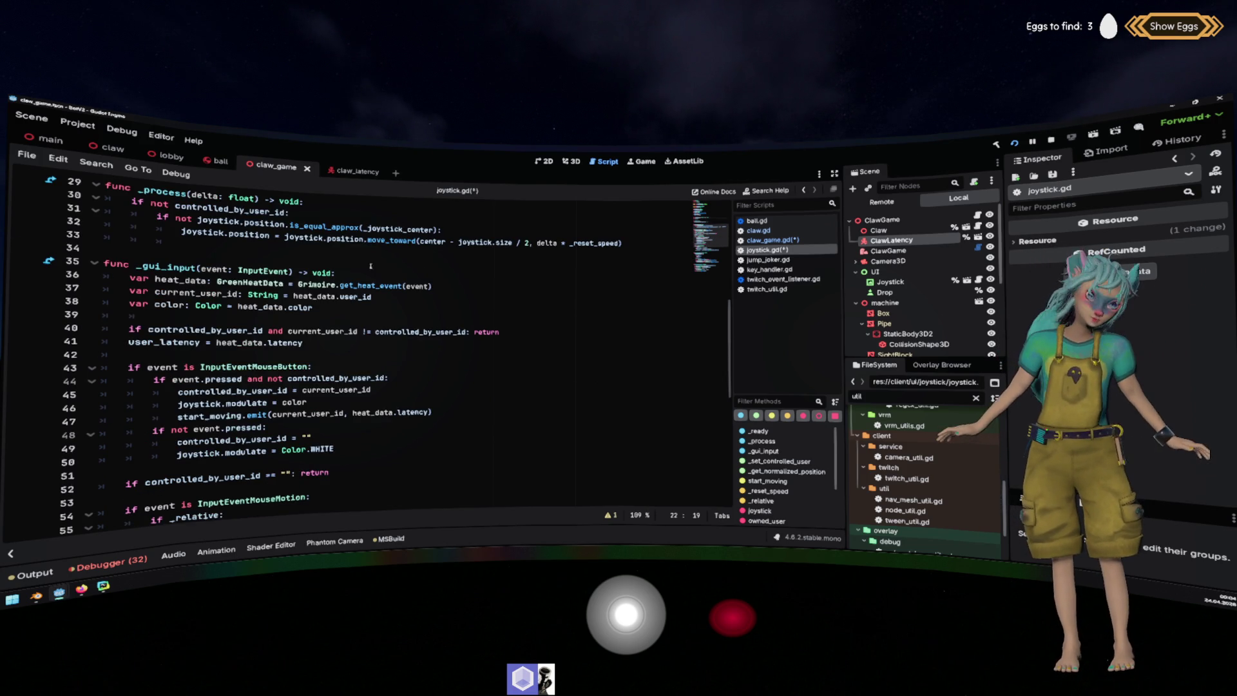
left_click(416, 316)
left_click(418, 346)
left_click(438, 322)
key("BackSpace")
key("BackSpace")
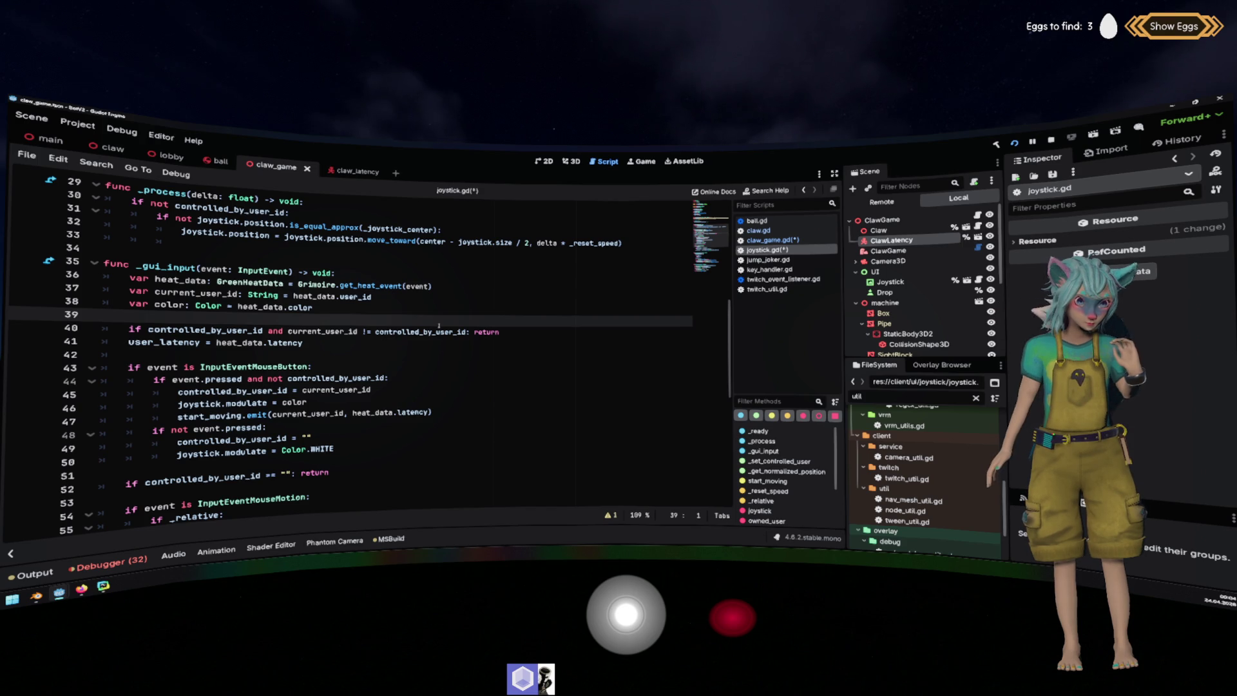
Emit stop_moving.emit() right after the joystick colour is reset to Color.WHITE.
left_click(424, 363)
key("Up")
scroll(423, 363, "up", 2)
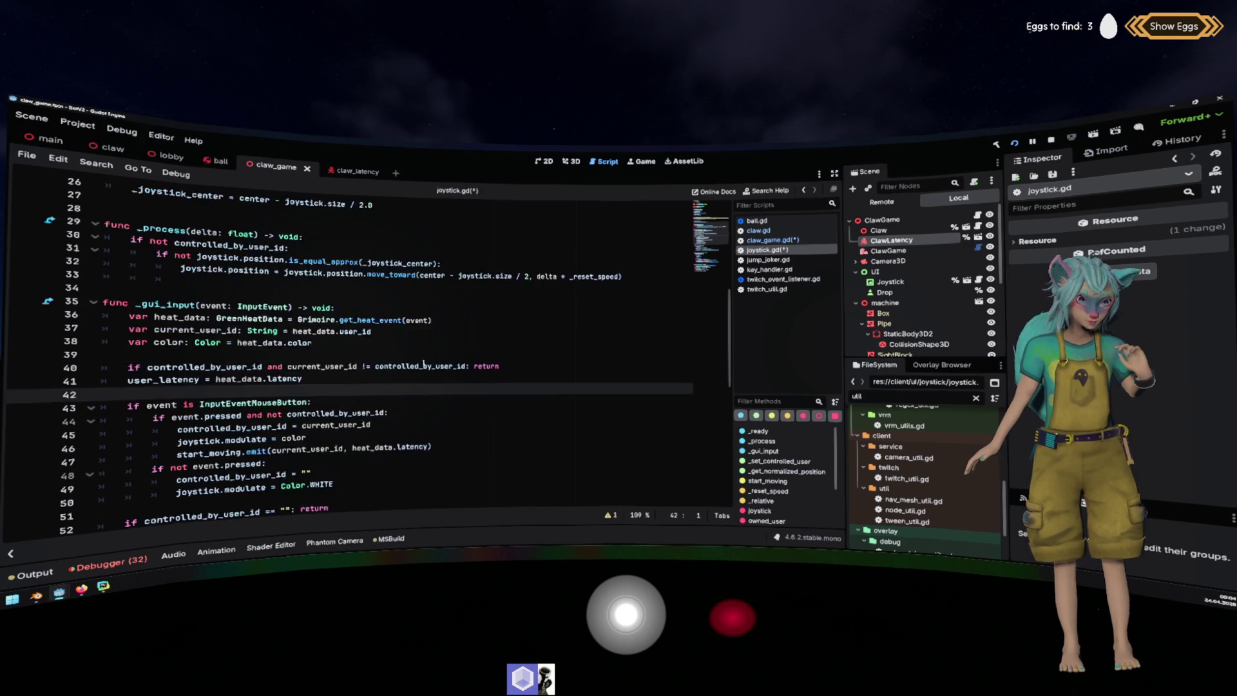
scroll(423, 363, "up", 2)
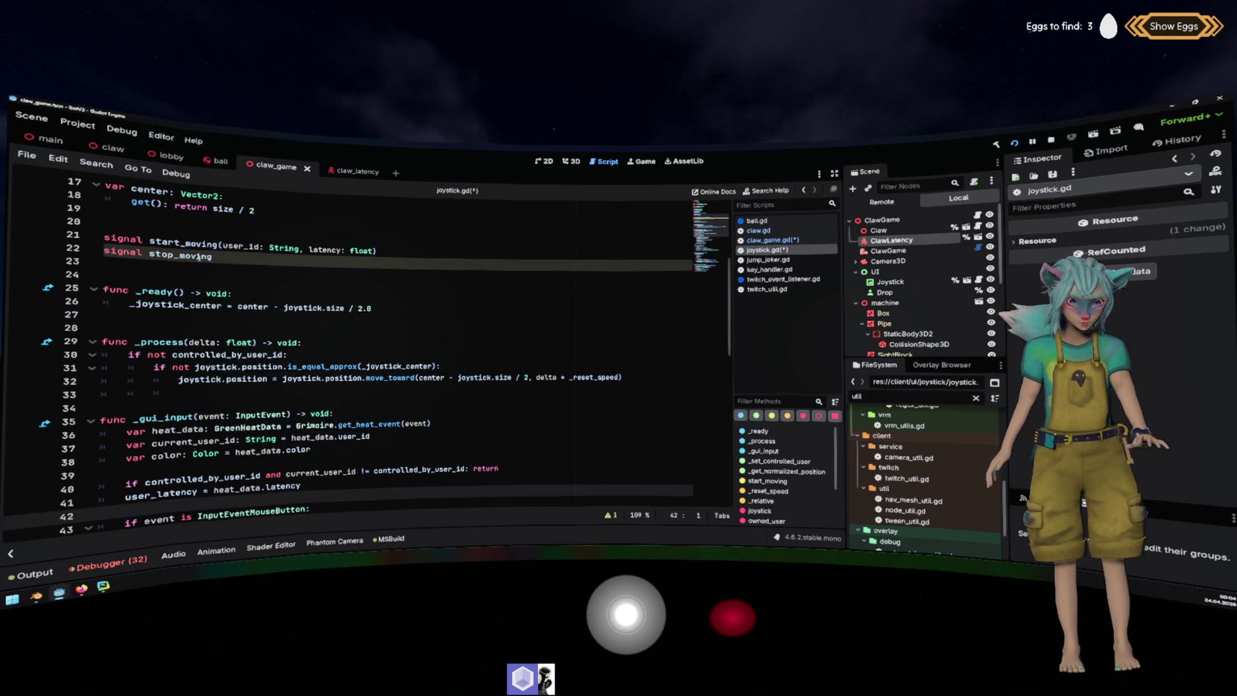
scroll(198, 257, "down", 6)
left_click(368, 378)
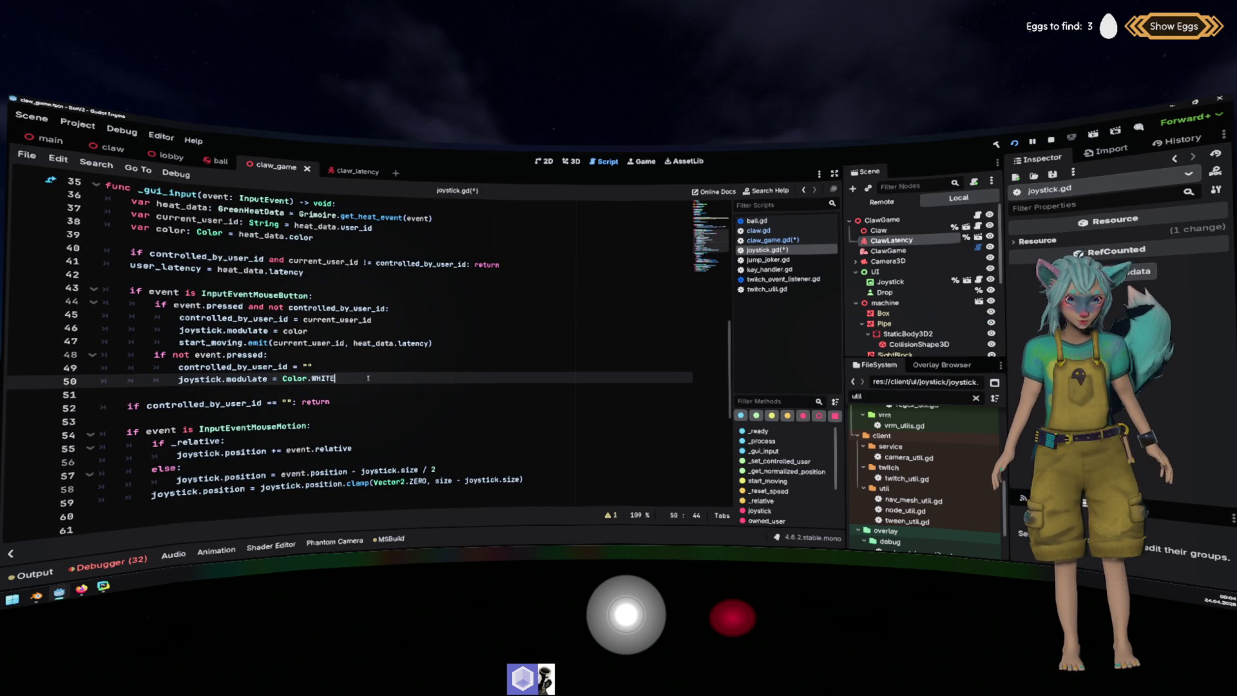
key("Return")
type("stop_moving.emit(")
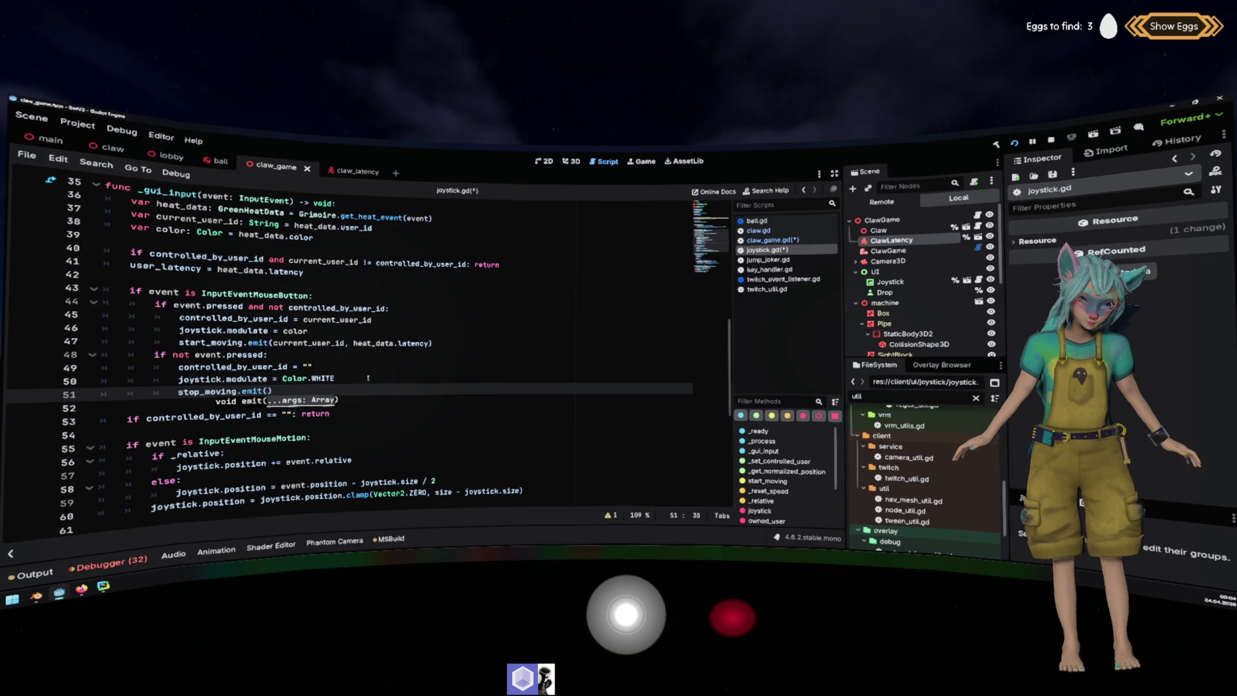
left_click(206, 391, "ctrl")
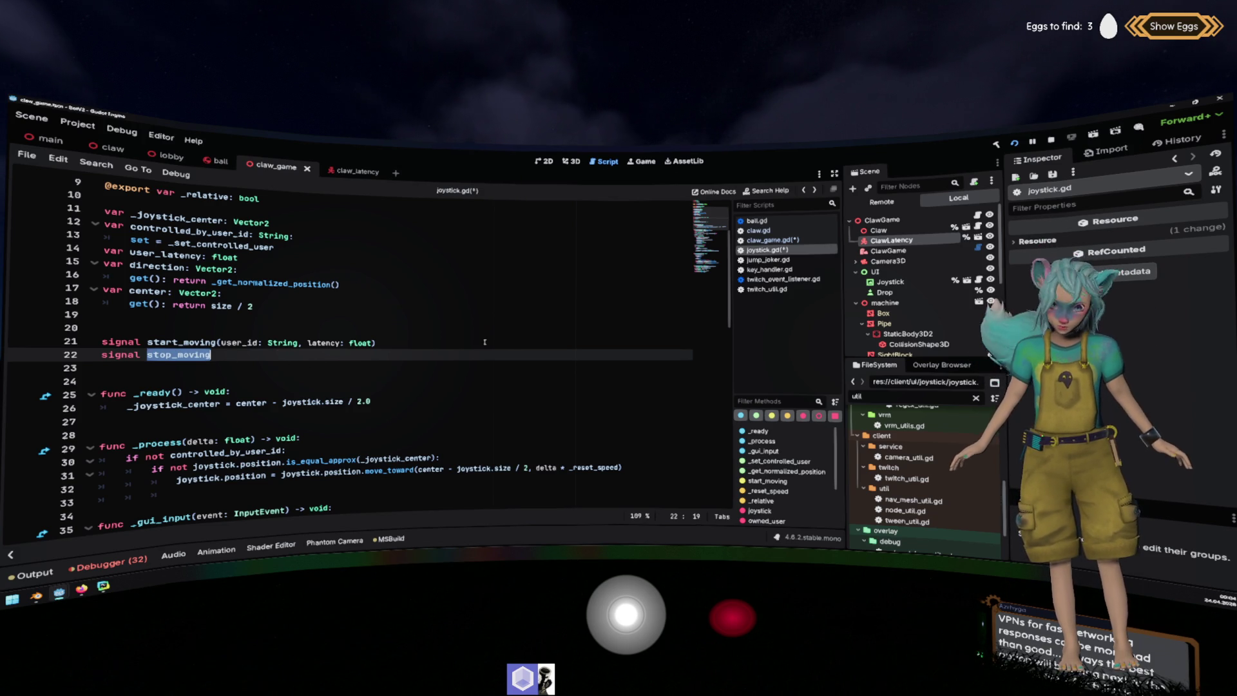
In claw_game.gd, use the script warnings to mark the user_id parameter as unused.
left_click(765, 241)
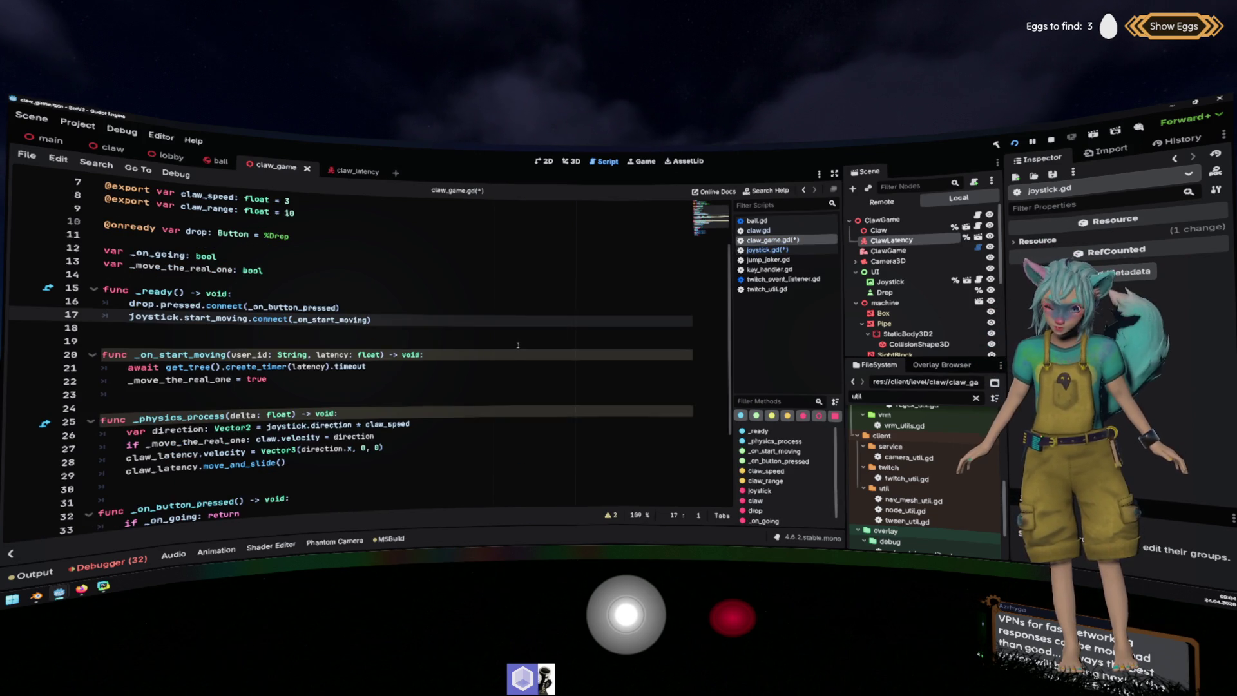
left_click(500, 355)
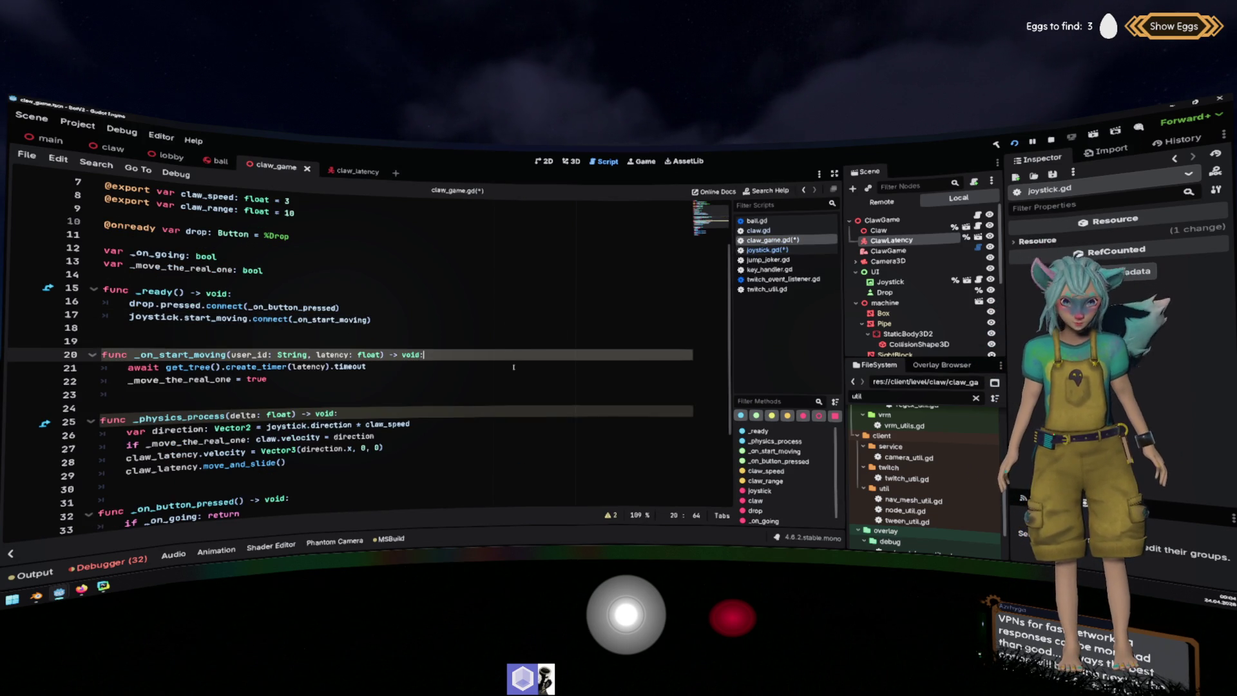
left_click(378, 377)
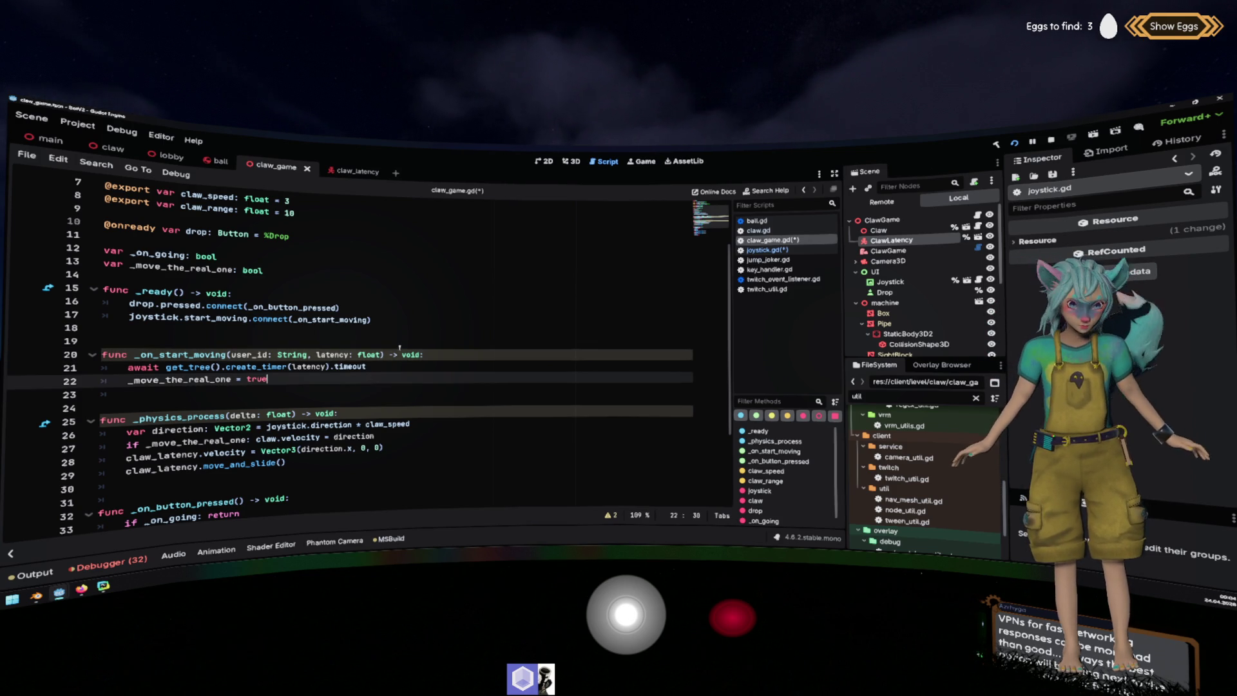
scroll(298, 387, "down", 2)
left_click(293, 406)
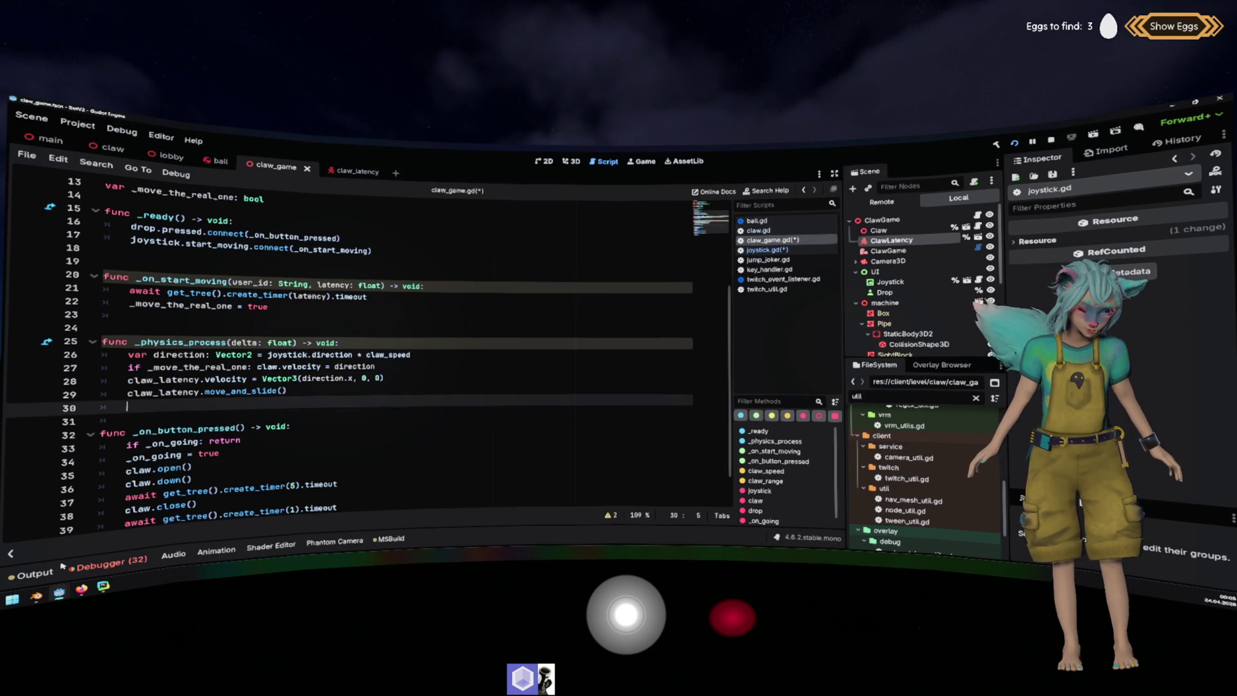
left_click(607, 516)
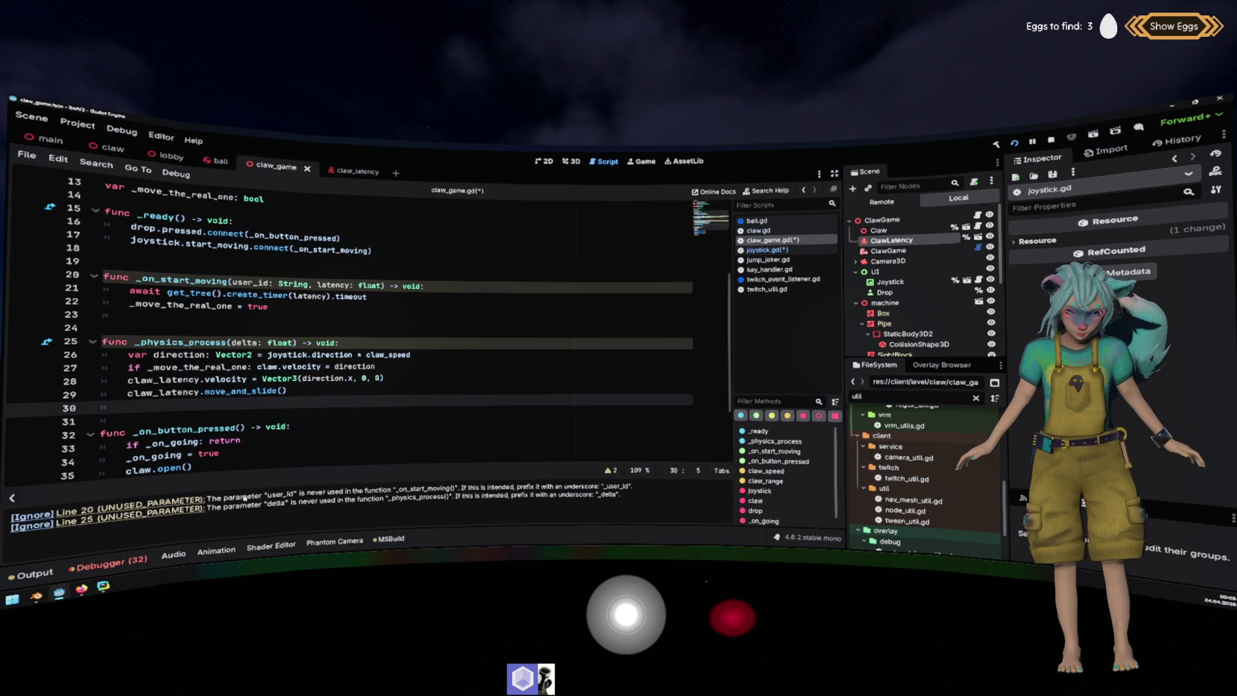
left_click(238, 281)
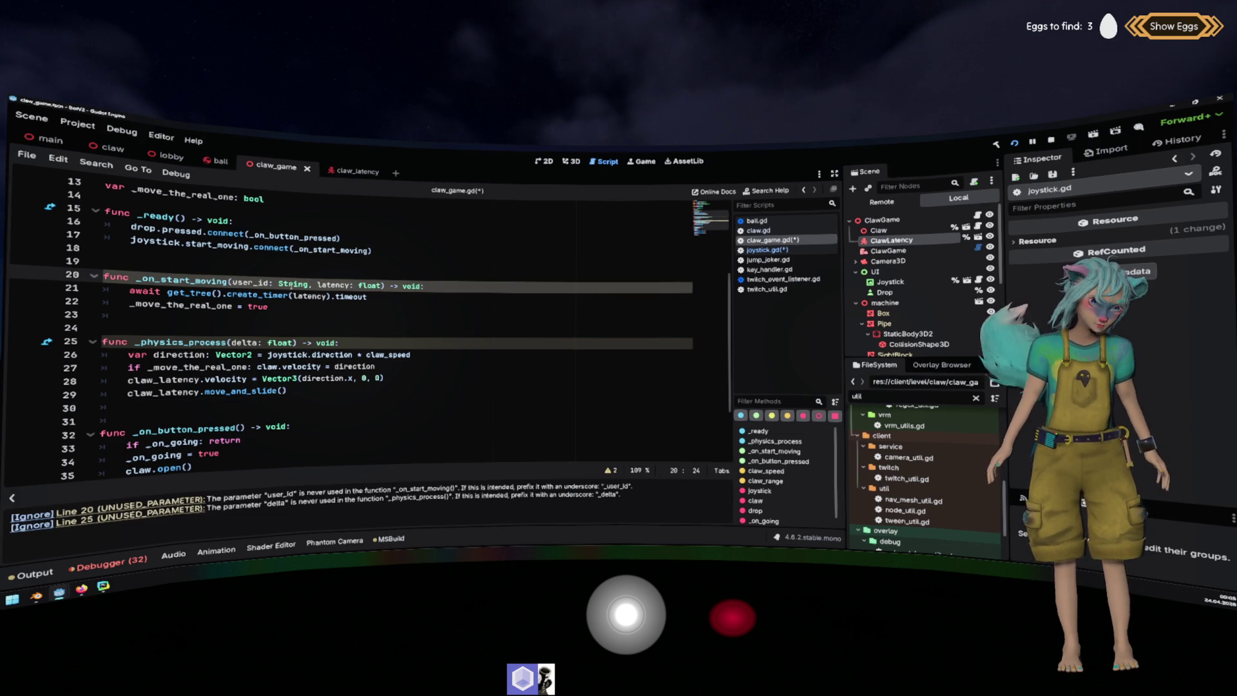
type("_")
key("Down")
key("Down")
key("Down")
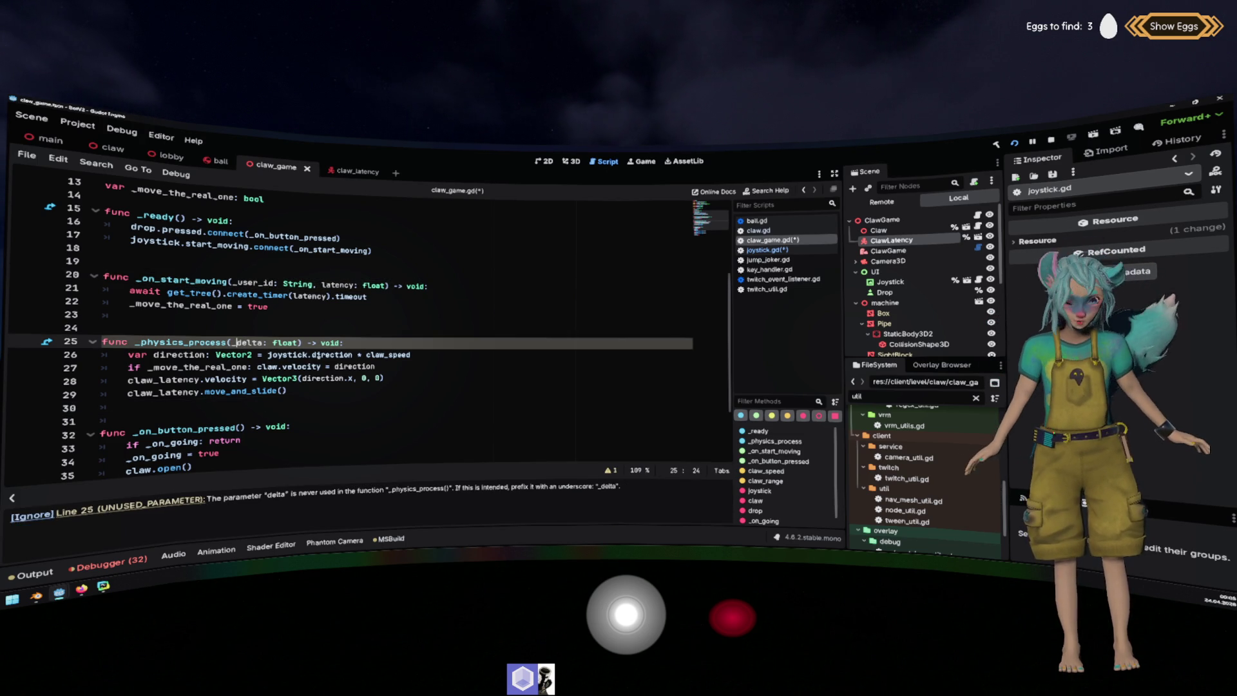
Rename _delta to delta and multiply the claw movement by delta in _physics_process.
left_click(417, 294)
key("Up")
key("Up")
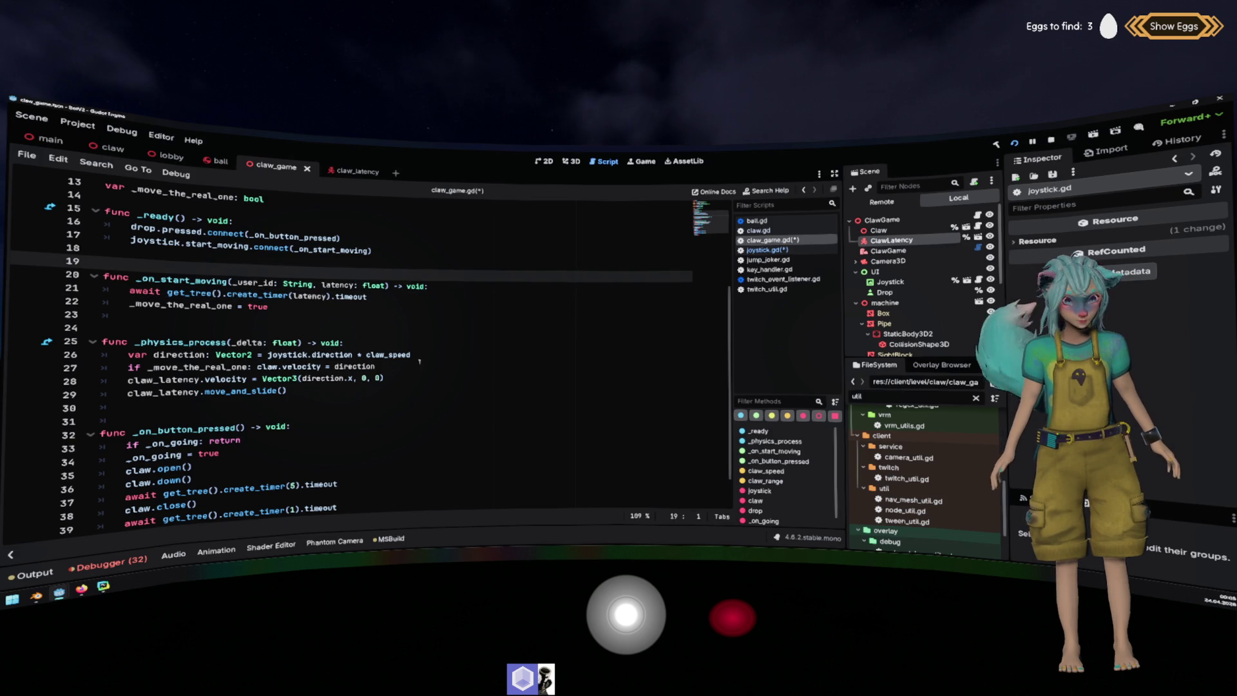
left_click(438, 355)
left_click(231, 342)
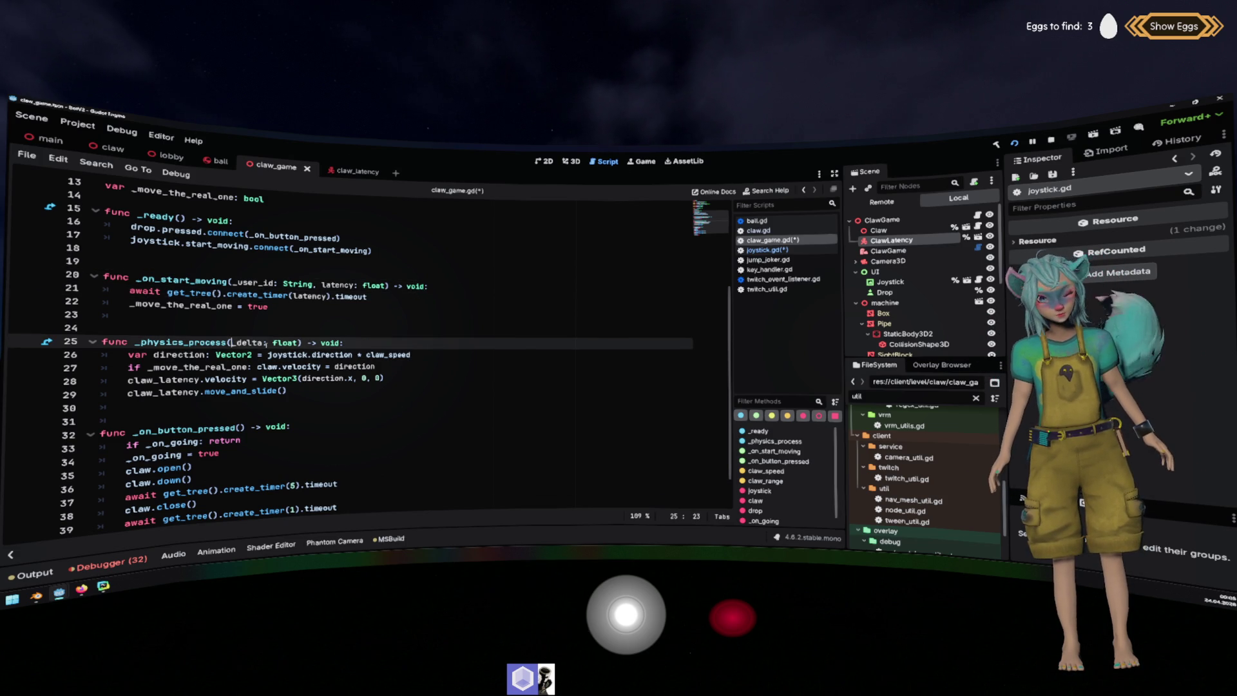
key("Delete")
left_click(373, 355)
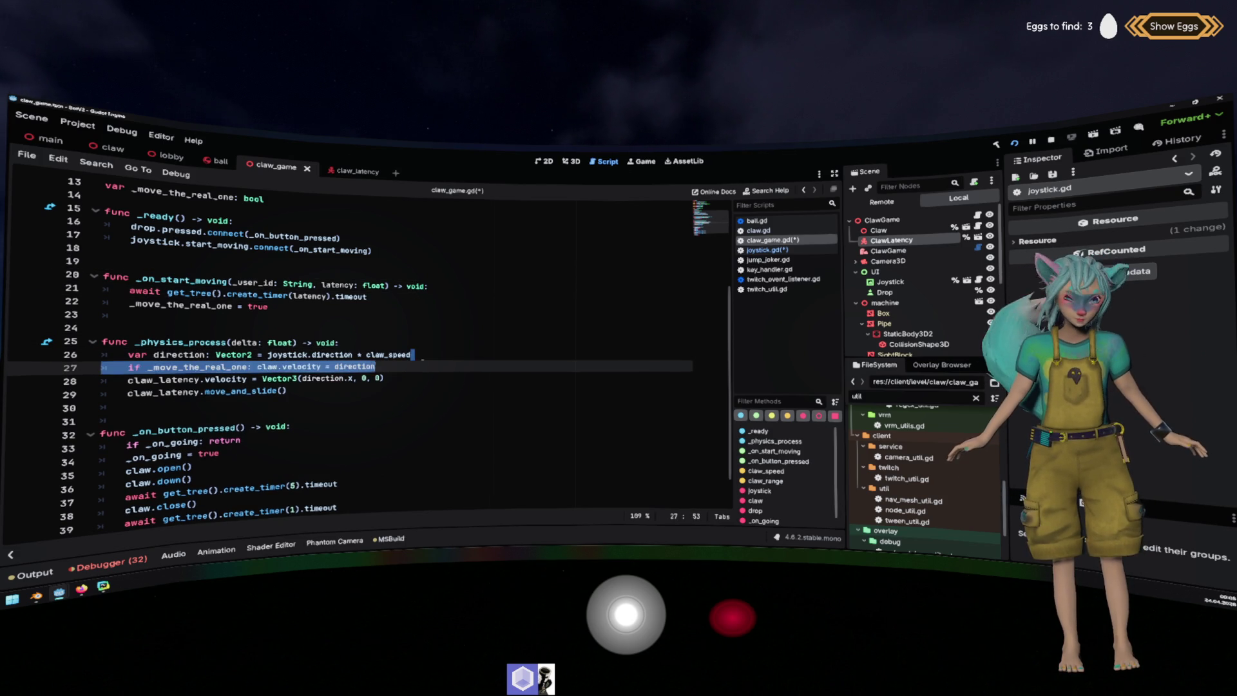
type("* delta")
key("Escape")
key("Down")
key("Down")
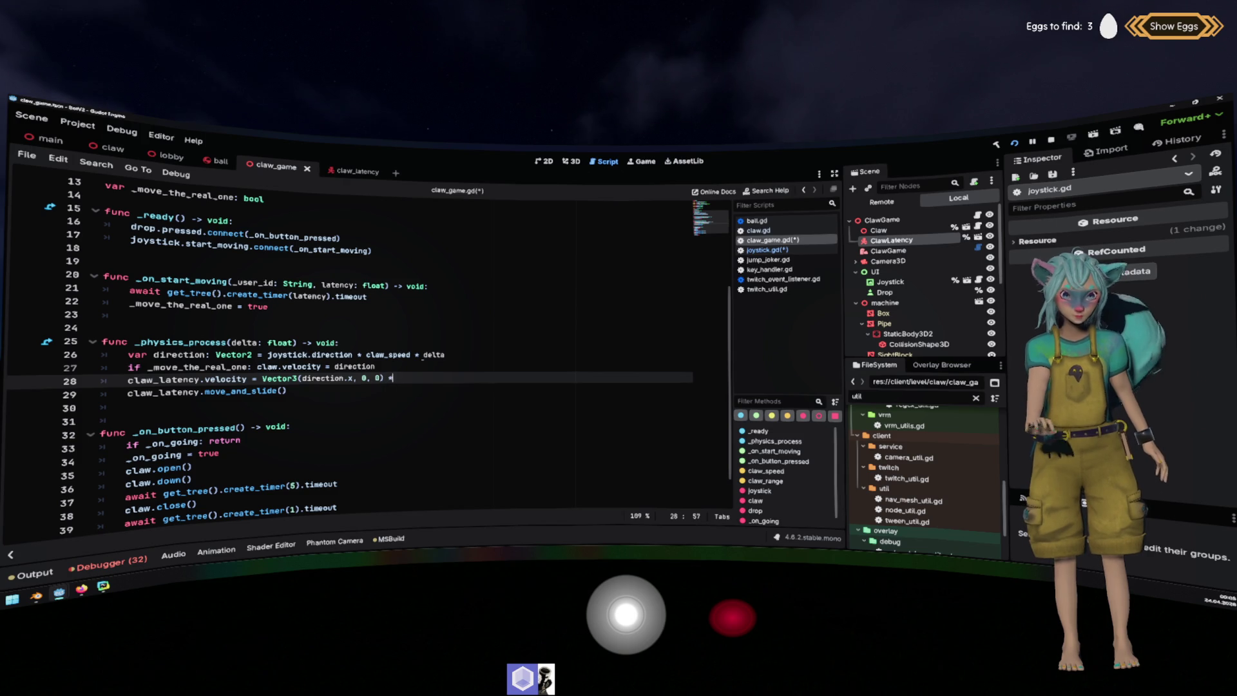
type("delta")
Adjust the claw_speed value declared near the top of the script.
double_click(386, 354)
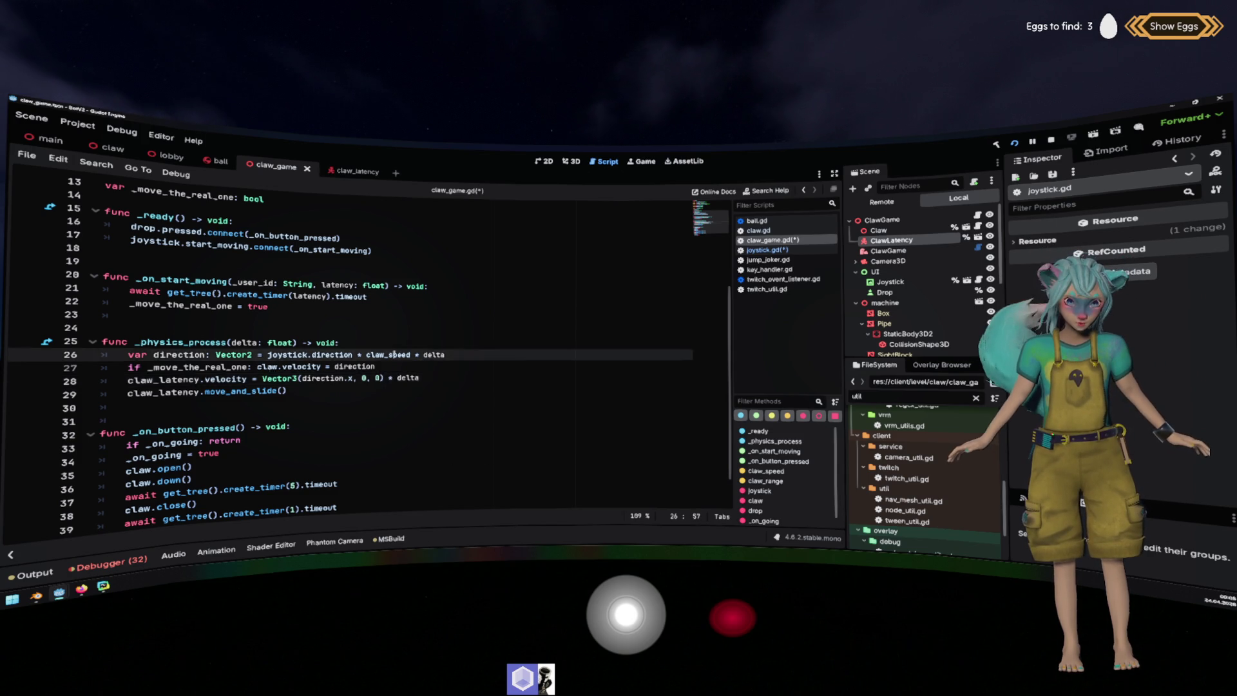
scroll(435, 360, "up", 4)
left_click(288, 272)
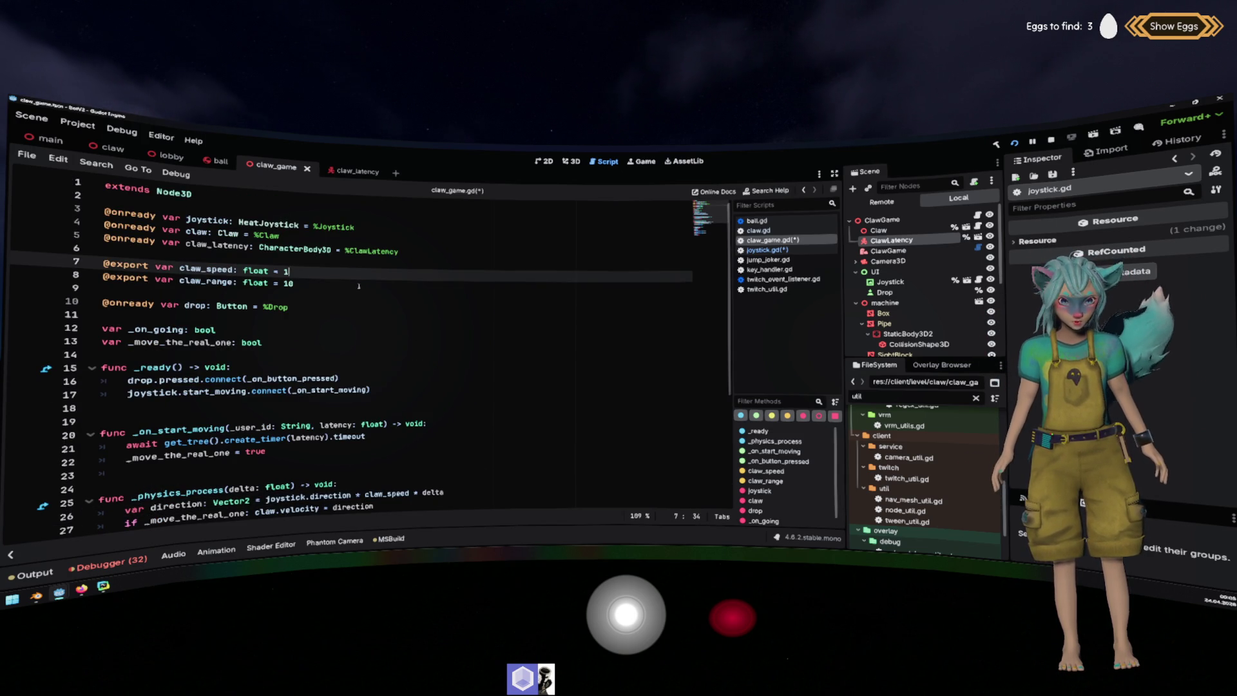
scroll(359, 286, "down", 5)
left_click(390, 306)
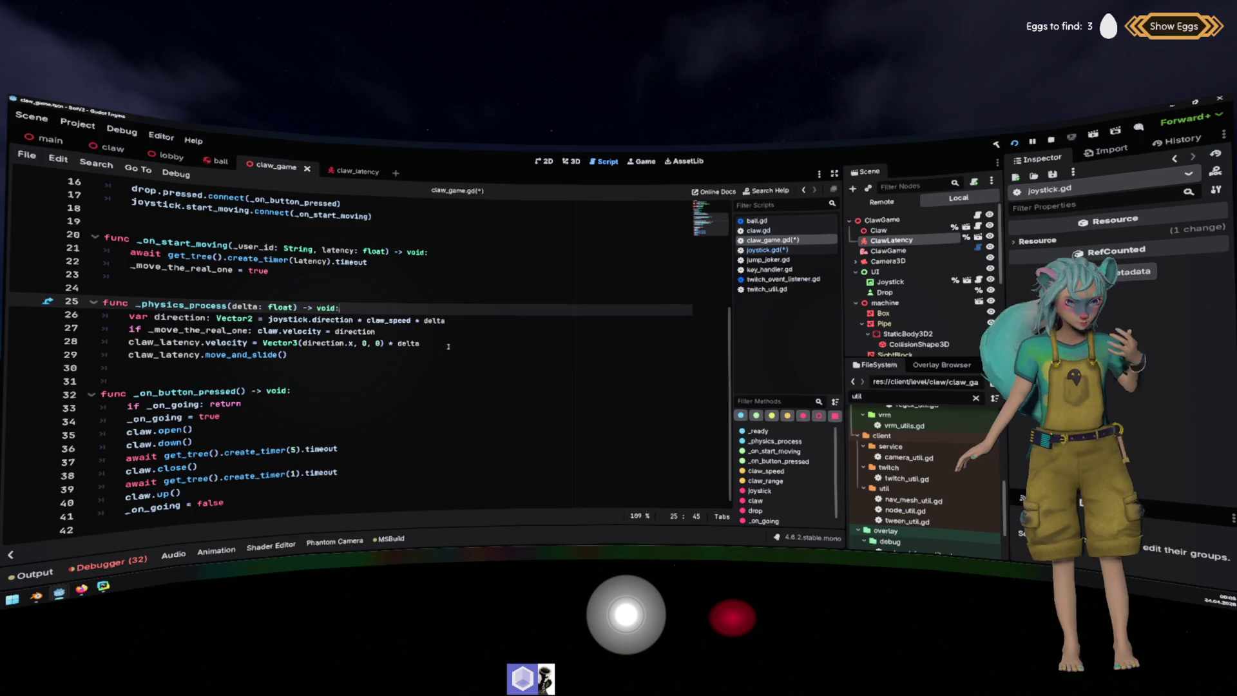
scroll(451, 346, "up", 1)
scroll(454, 342, "up", 1)
left_click(430, 342)
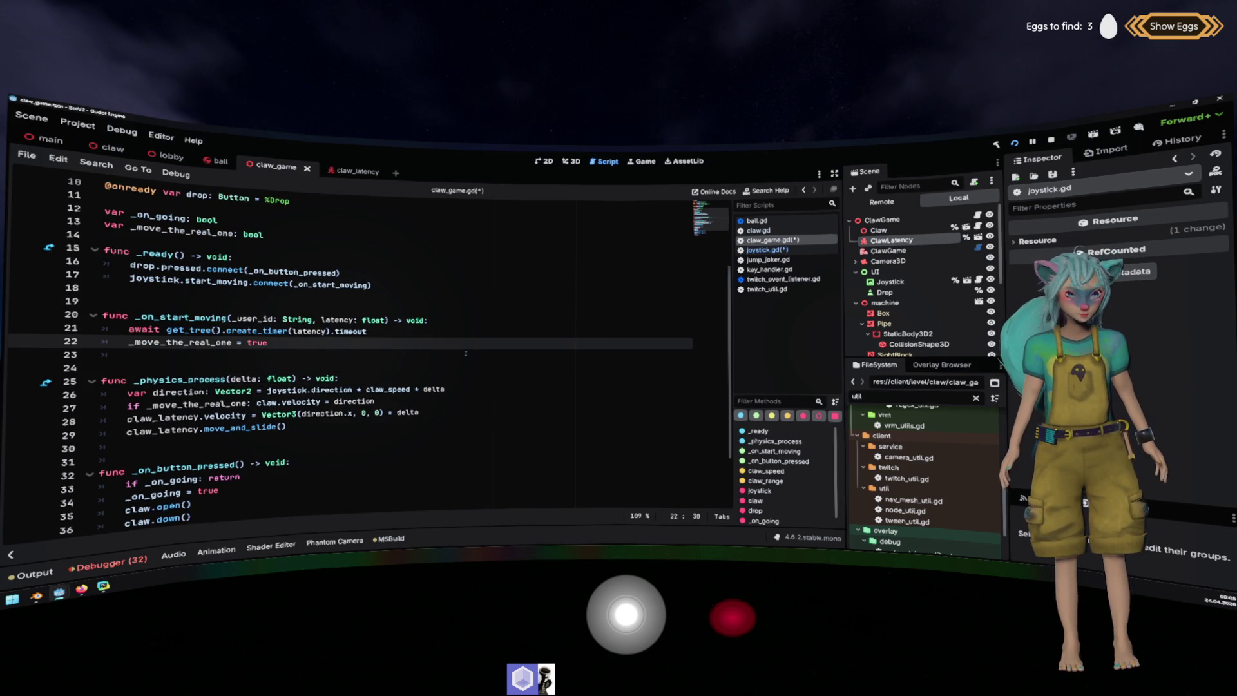
left_click(272, 292)
Connect joystick.stop_moving to _on_stop_moving in _ready.
type("ystick.stop_moving.")
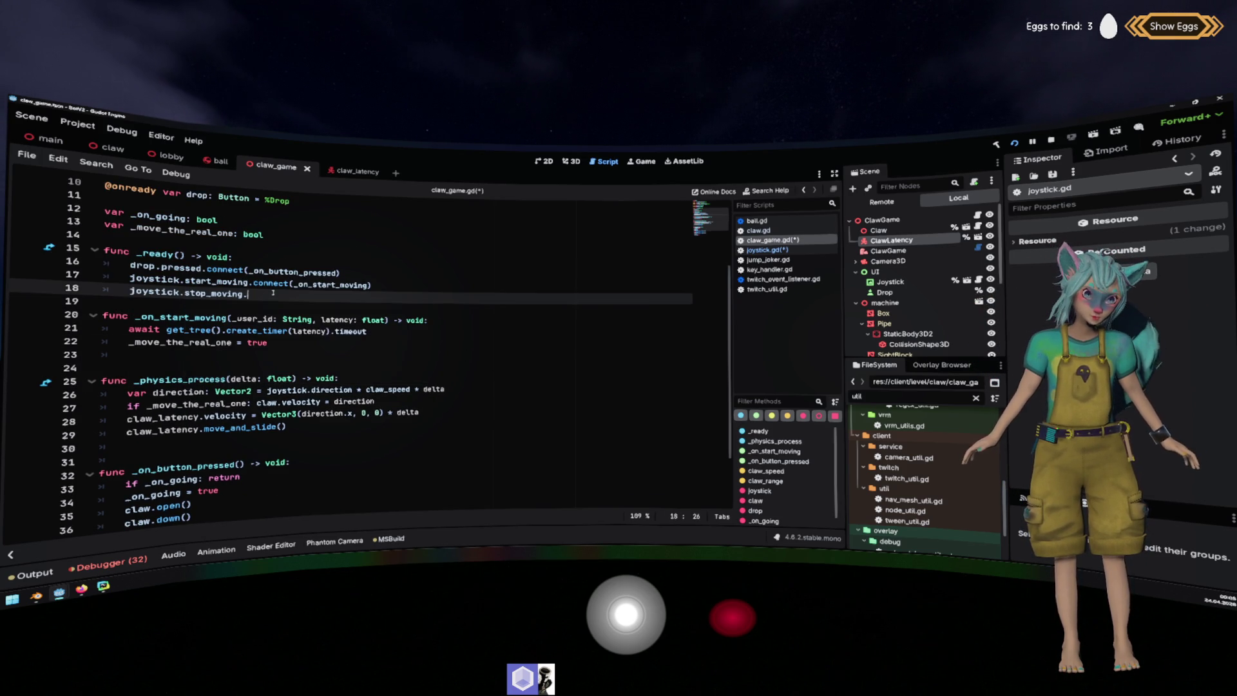
type("co")
key("Return")
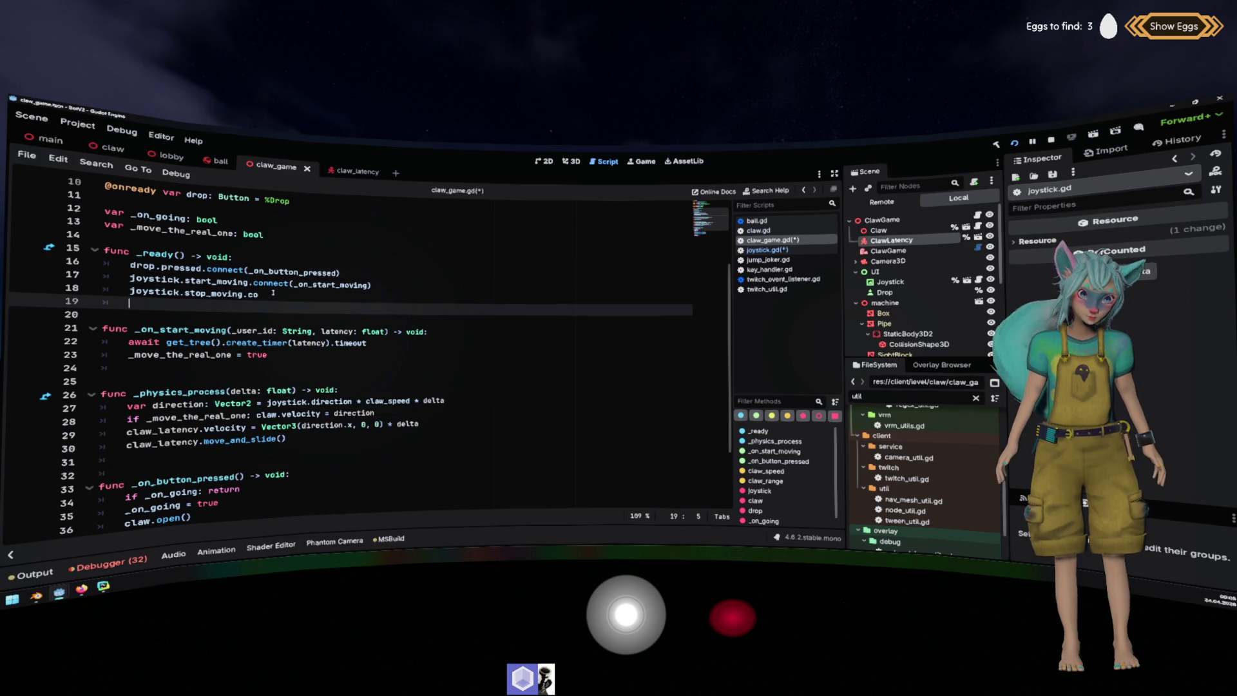
key("BackSpace")
key("BackSpace")
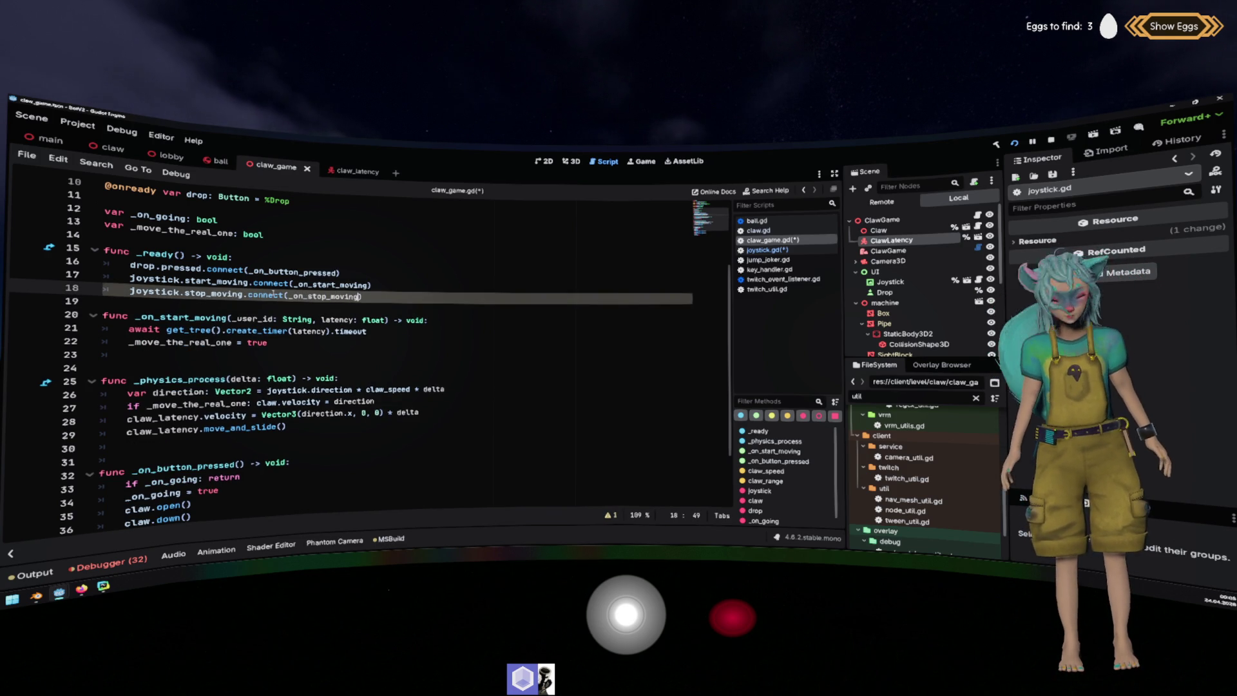
key("Return")
key("Down")
key("Down")
key("Down")
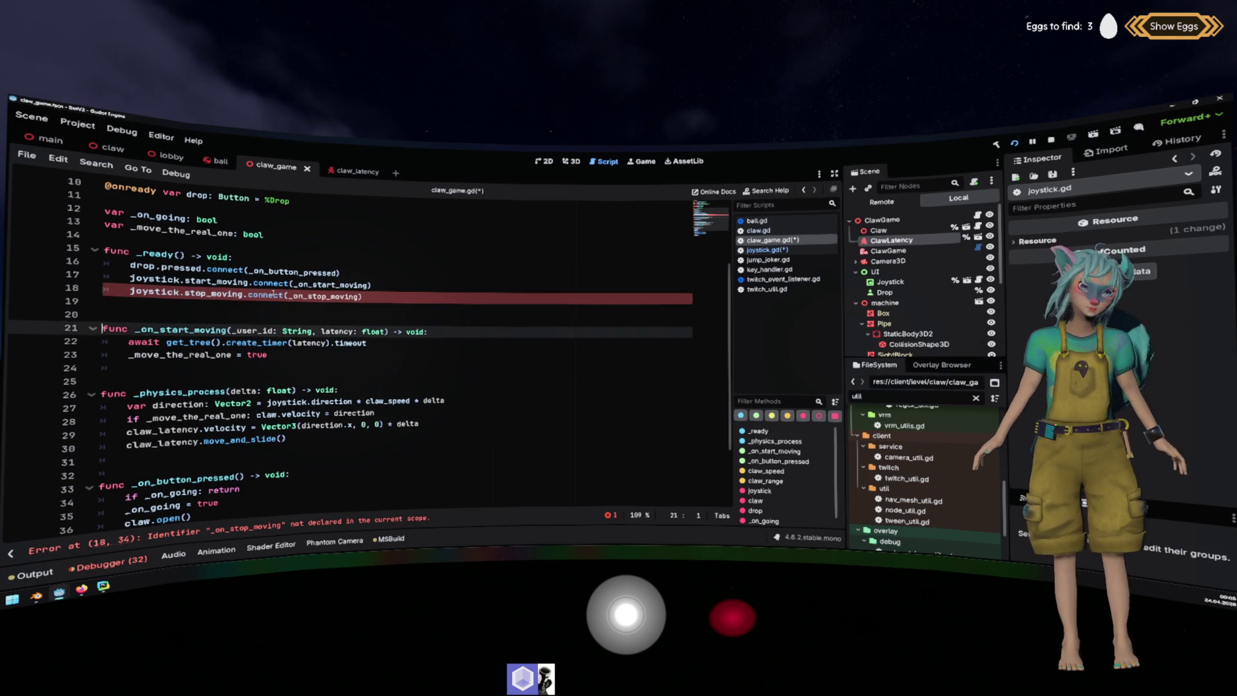
key("Return")
key("Return")
Write func _on_stop_moving() -> void: with the body _move_the_real_one = false.
type("func _on_stop_moving() -> vo")
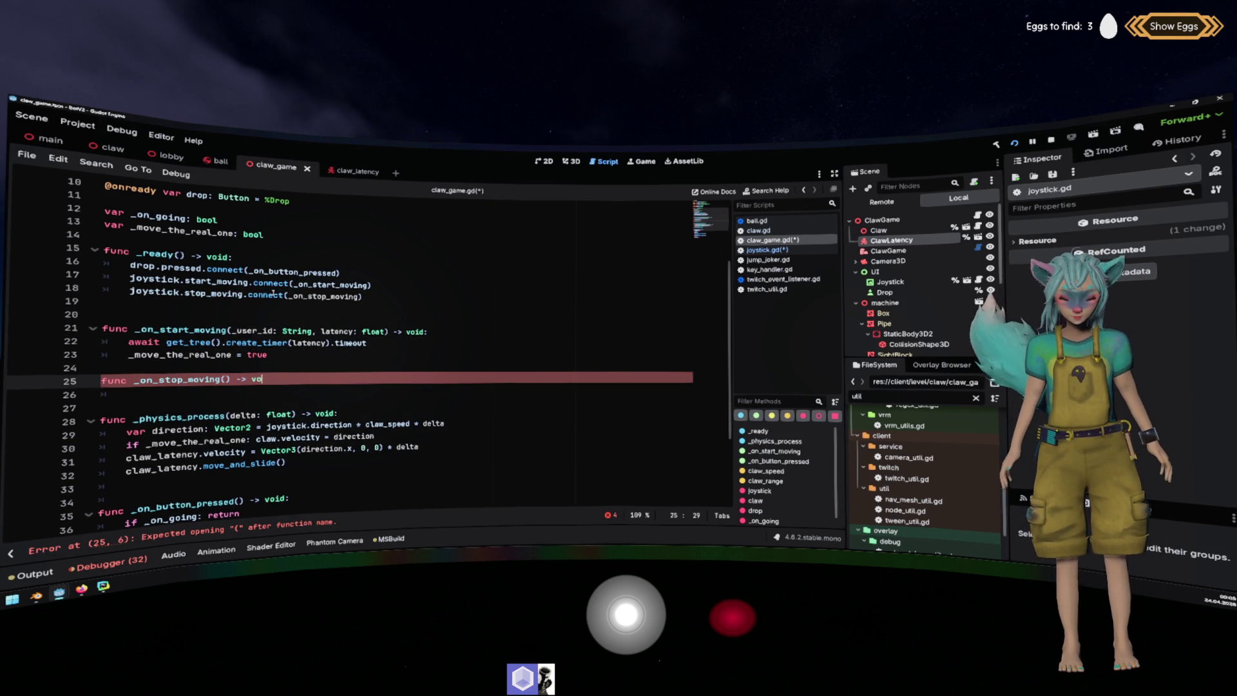
type("id:")
key("Return")
key("Up")
key("Home")
key("ctrl+Right")
key("Up")
key("Up")
key("Home")
key("shift+End")
key("ctrl+c")
key("Down")
key("Down")
key("Down")
key("ctrl+v")
key("BackSpace")
key("BackSpace")
key("BackSpace")
type("false")
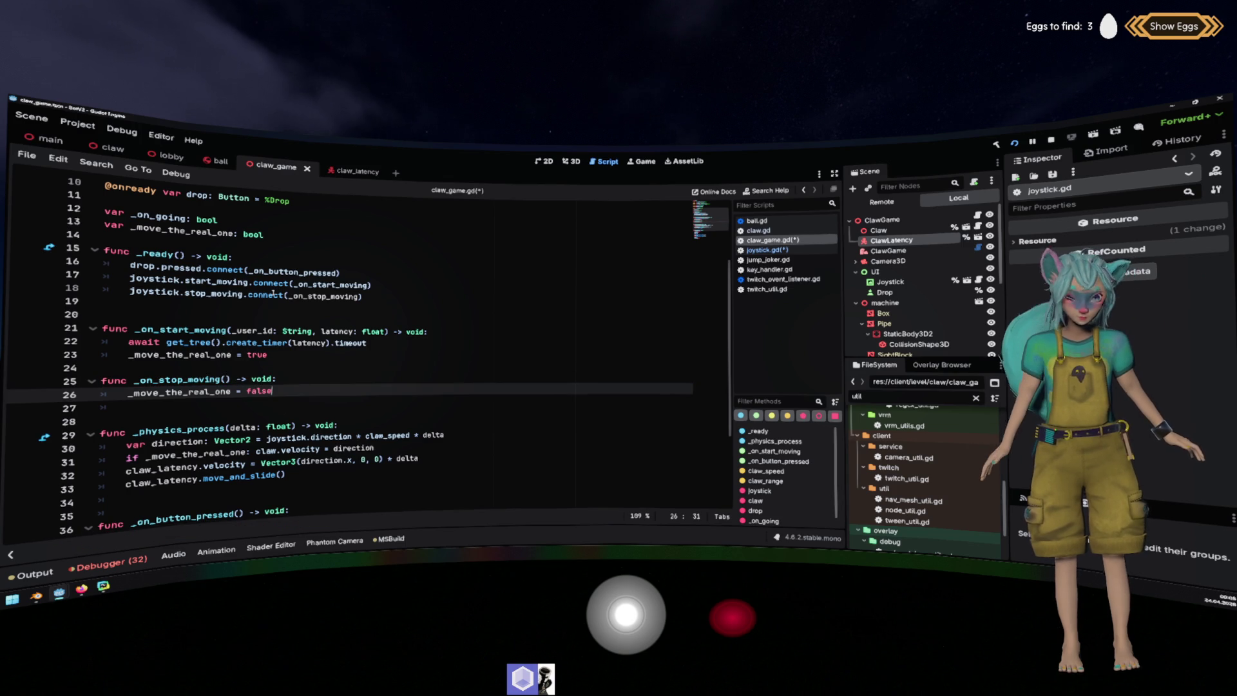
Add spacing between the two handler functions and save claw_game.gd.
key("Up")
key("Up")
key("Up")
key("End")
key("Return")
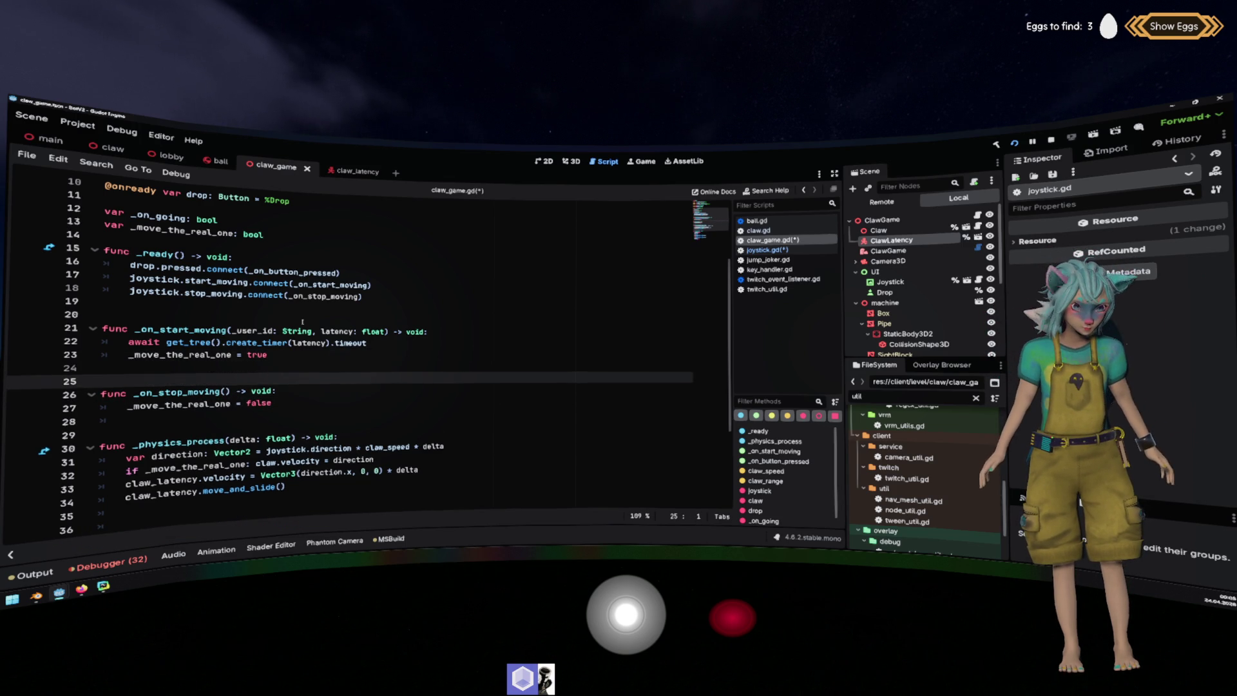
left_click(386, 300)
key("ctrl+s")
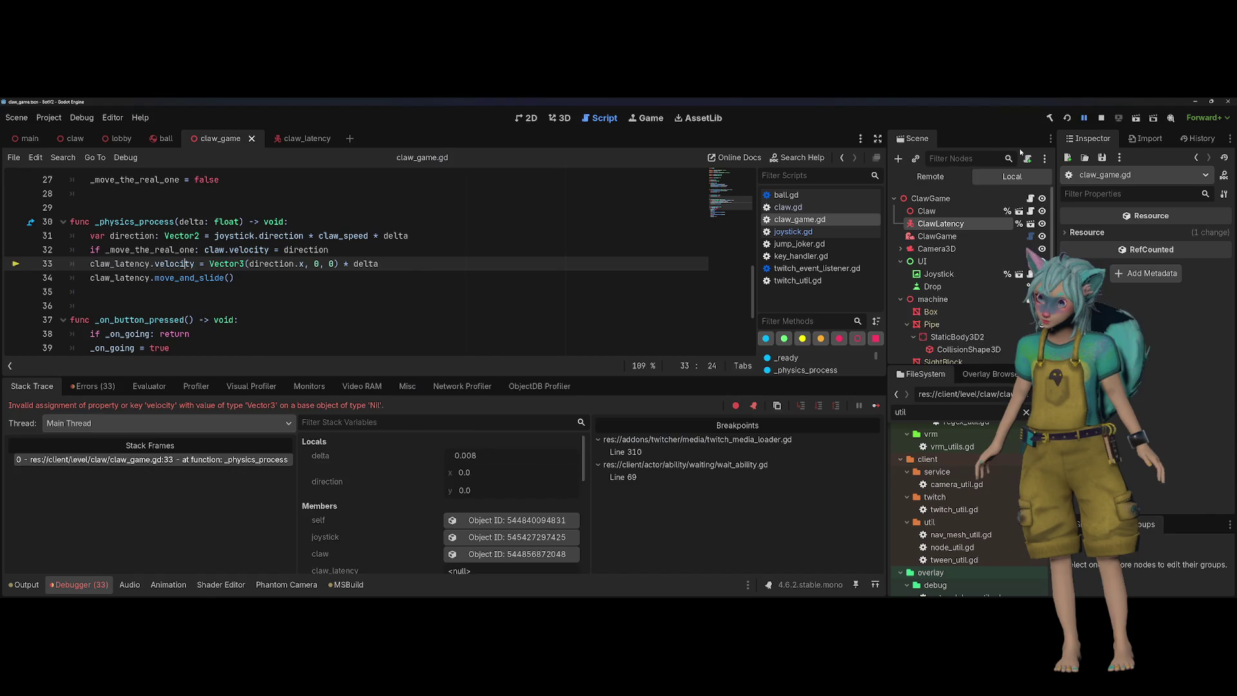
Run the game with F5, try moving the claw, then stop it with F8.
key("F5")
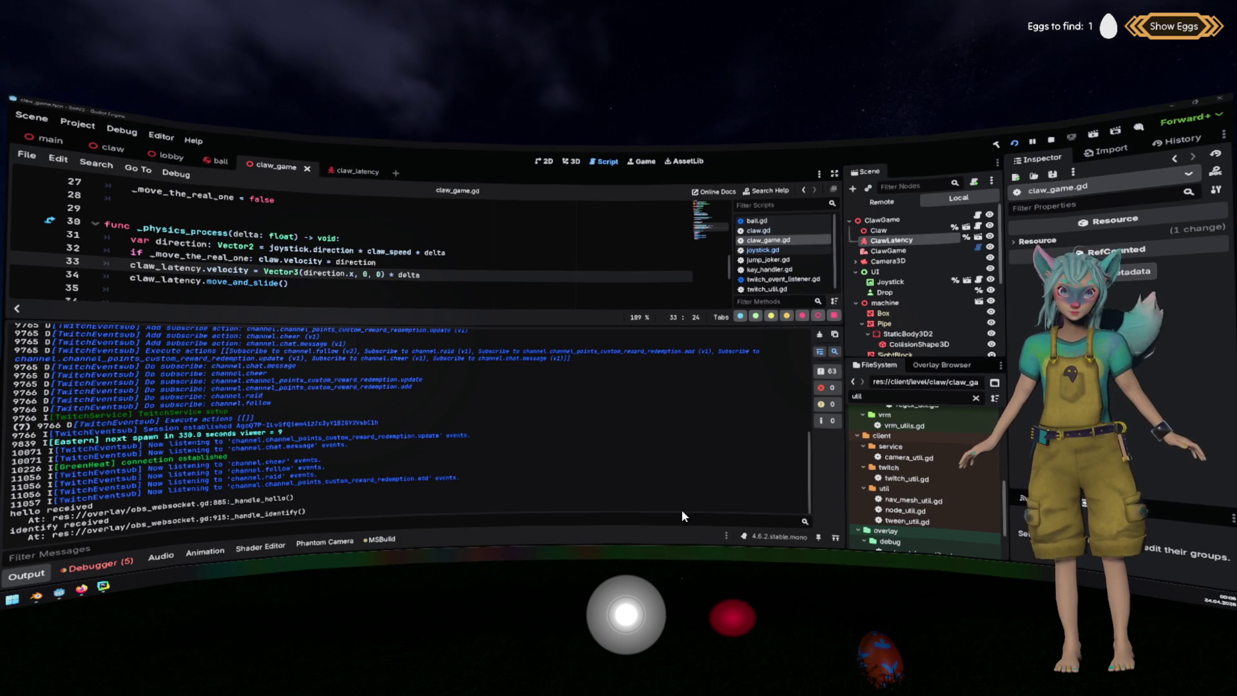
left_click(459, 621)
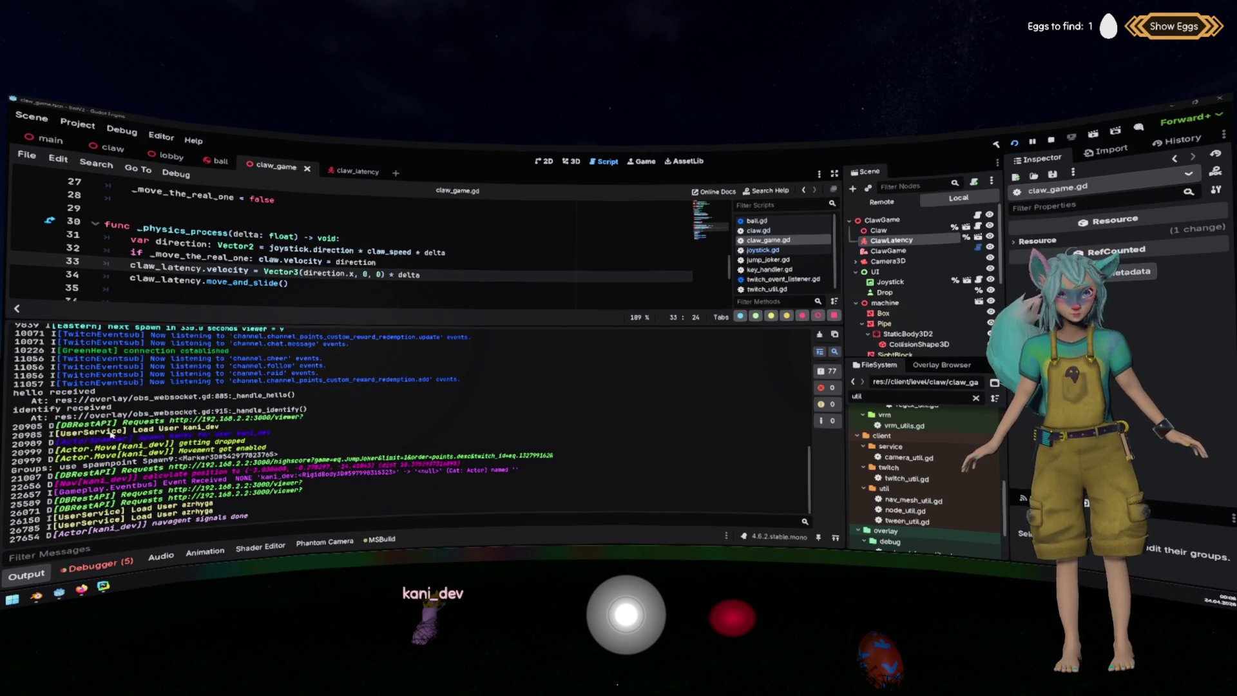
key("F8")
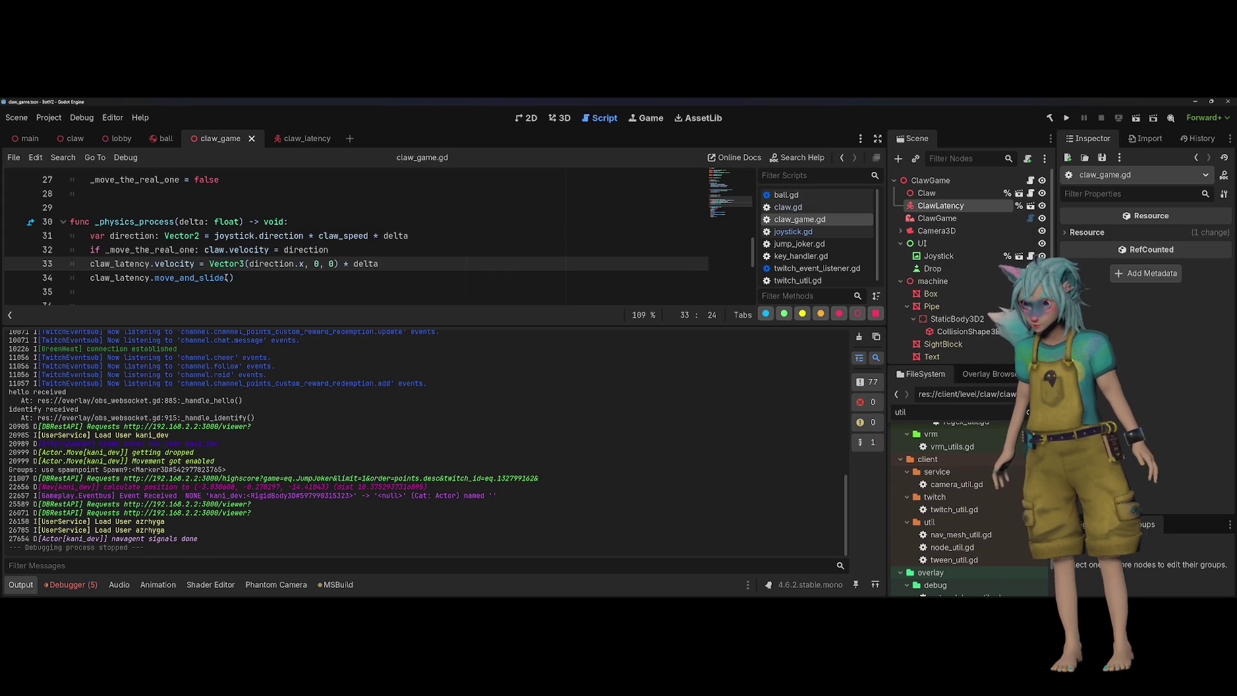
Reload the current project from the Project menu and run the game with F5.
left_click(45, 118)
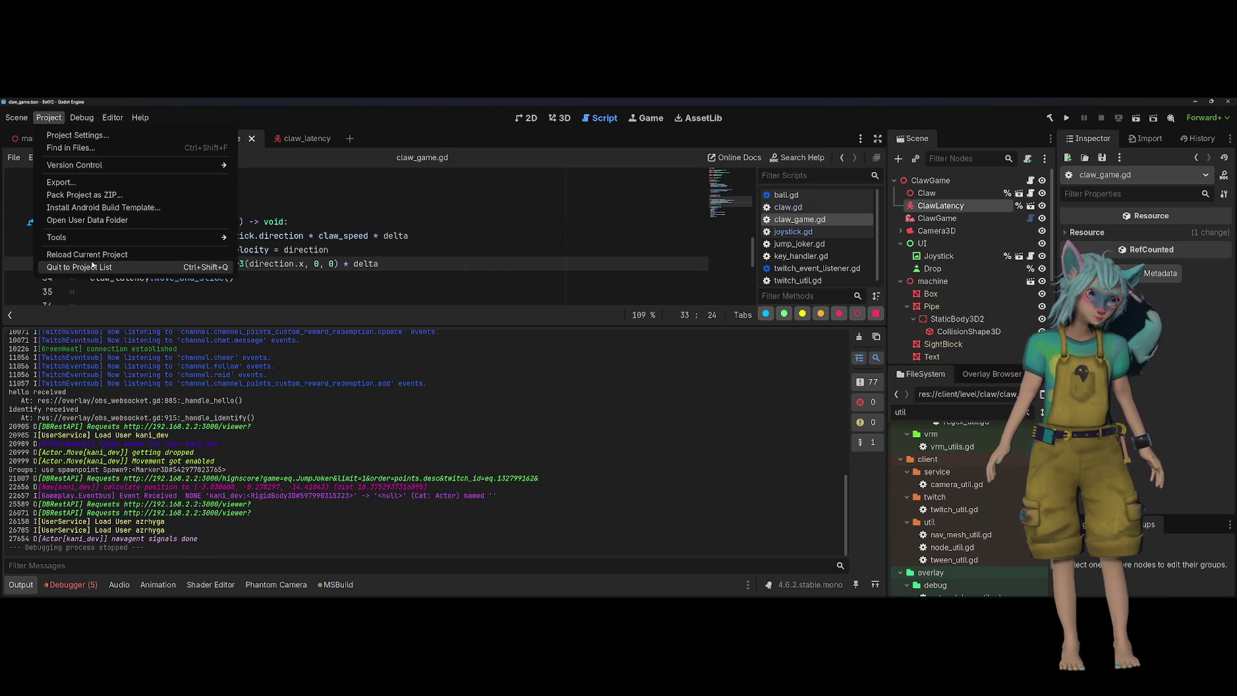
left_click(92, 264)
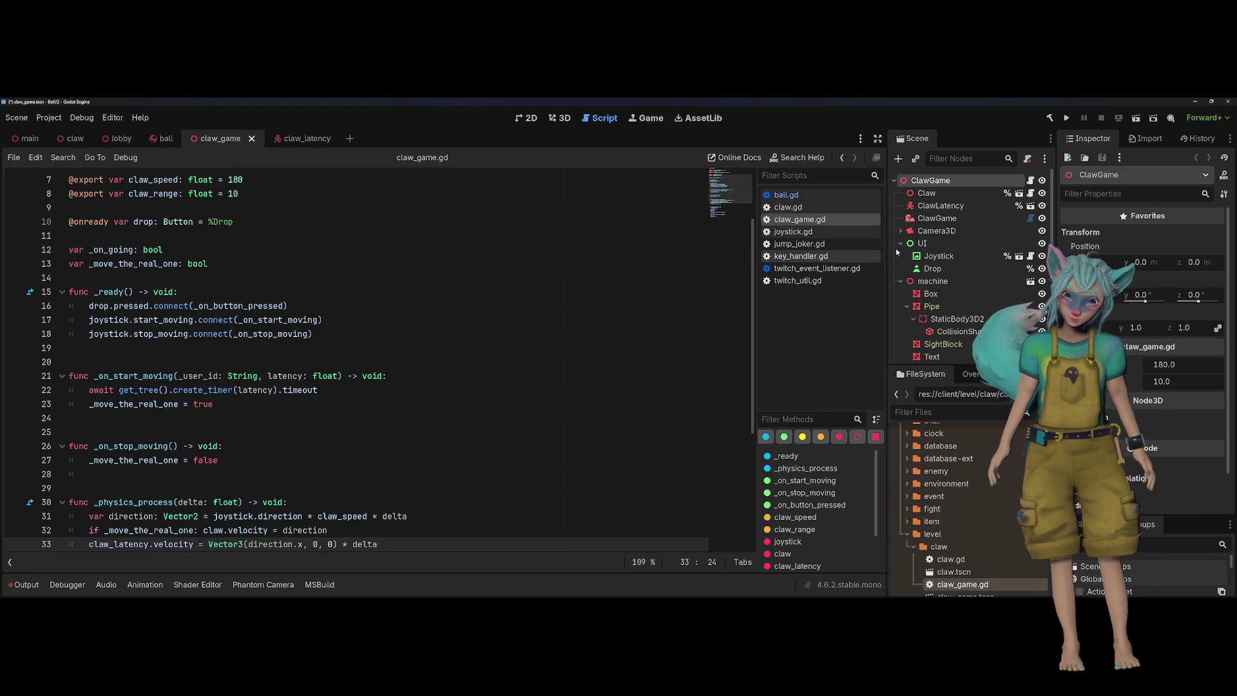
key("F5")
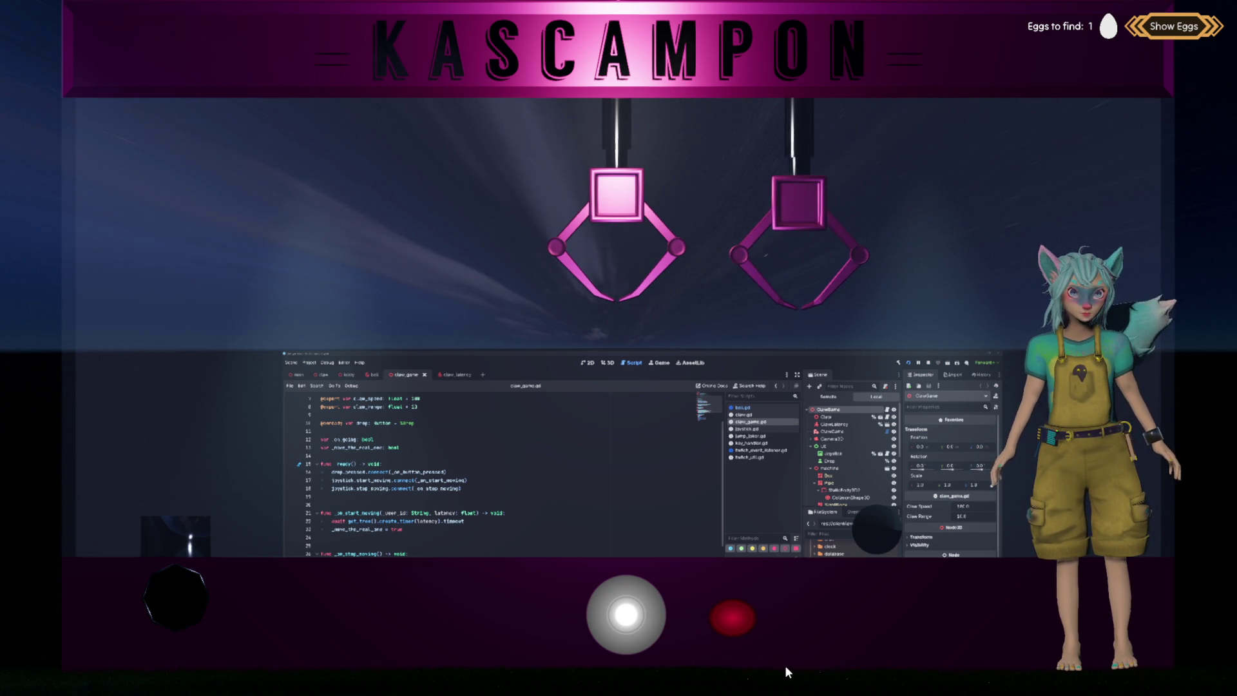
left_click(606, 363)
left_click(632, 362)
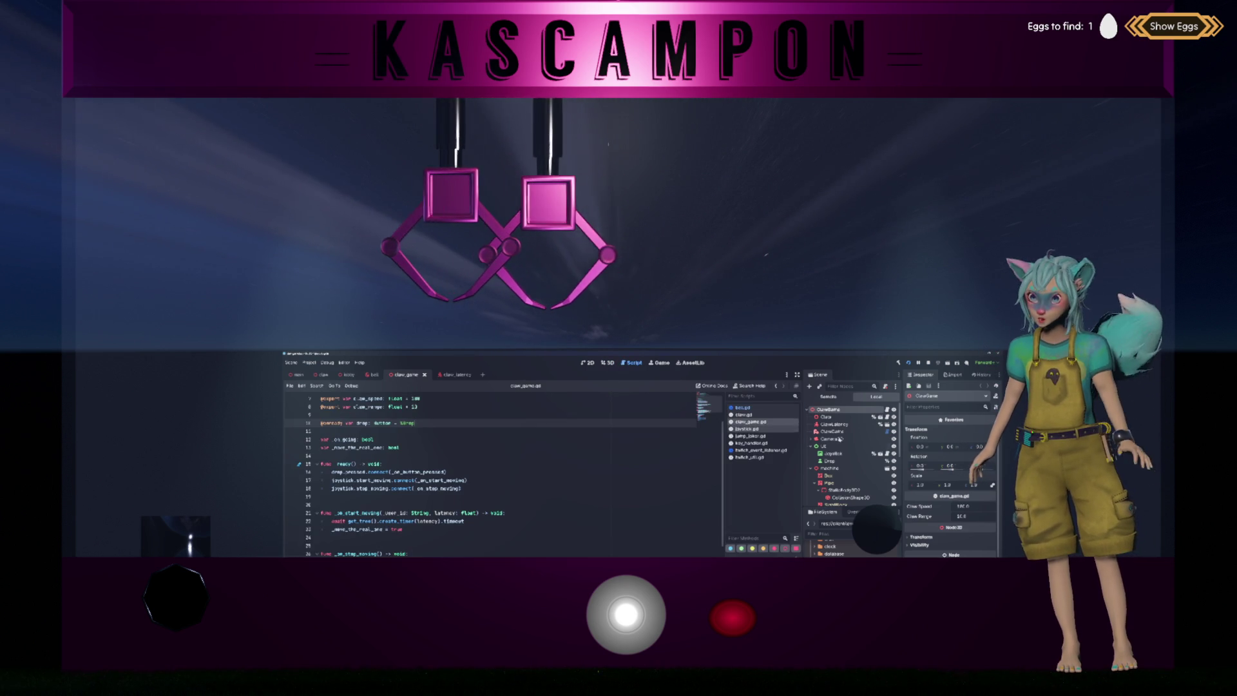
scroll(497, 459, "down", 2)
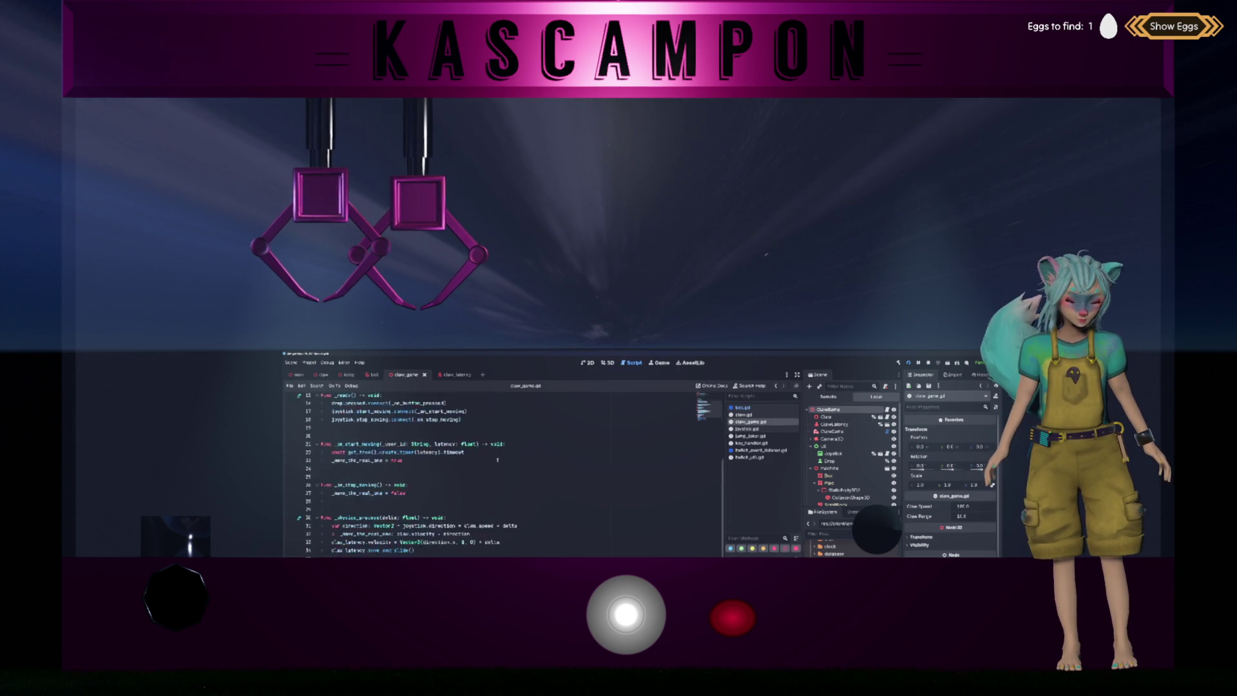
left_click(460, 447)
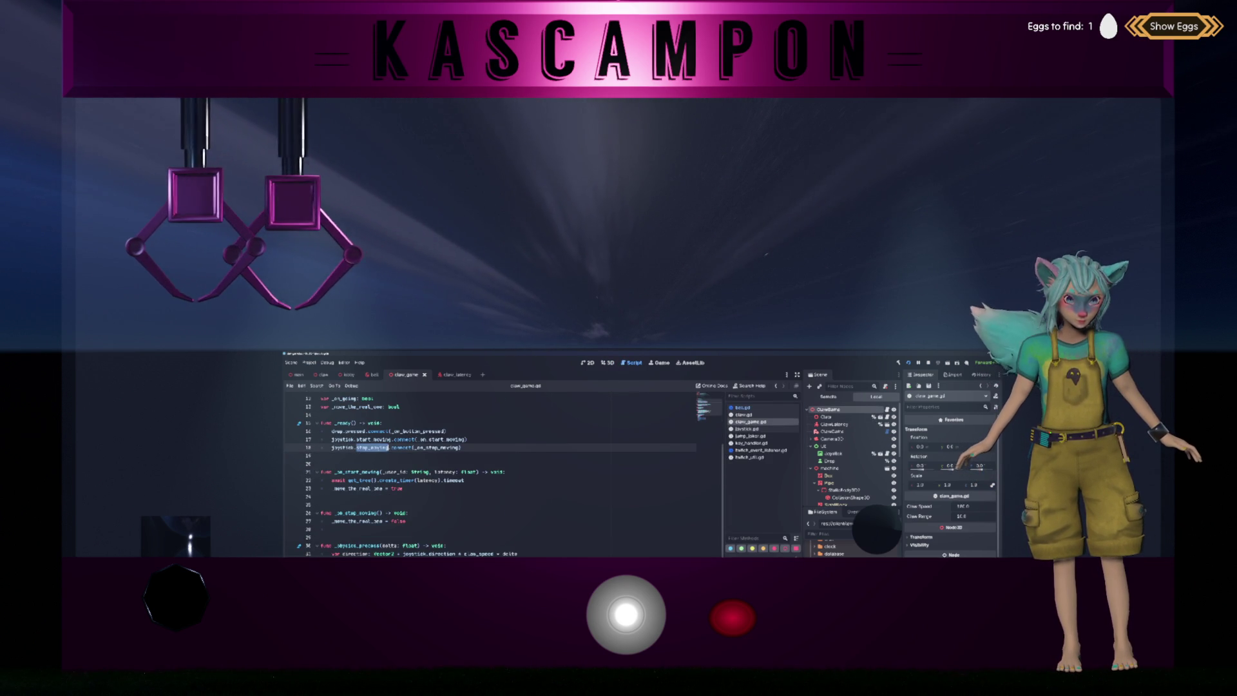
double_click(437, 447)
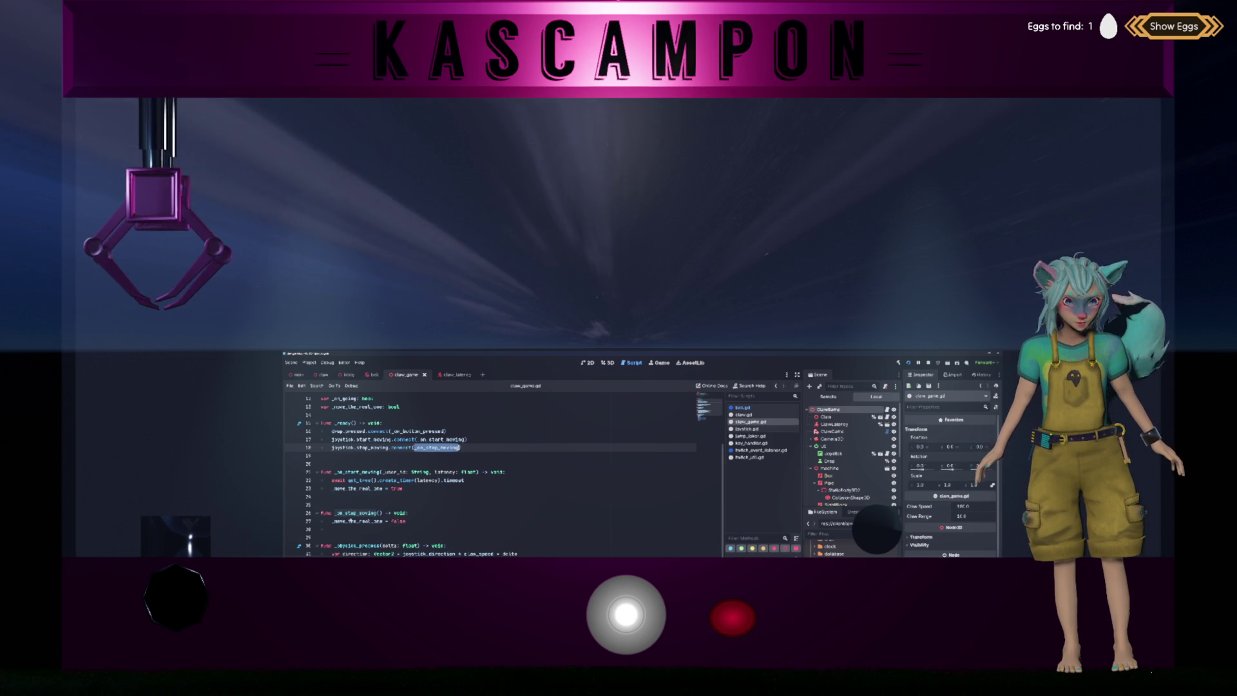
double_click(358, 520)
scroll(458, 512, "down", 1)
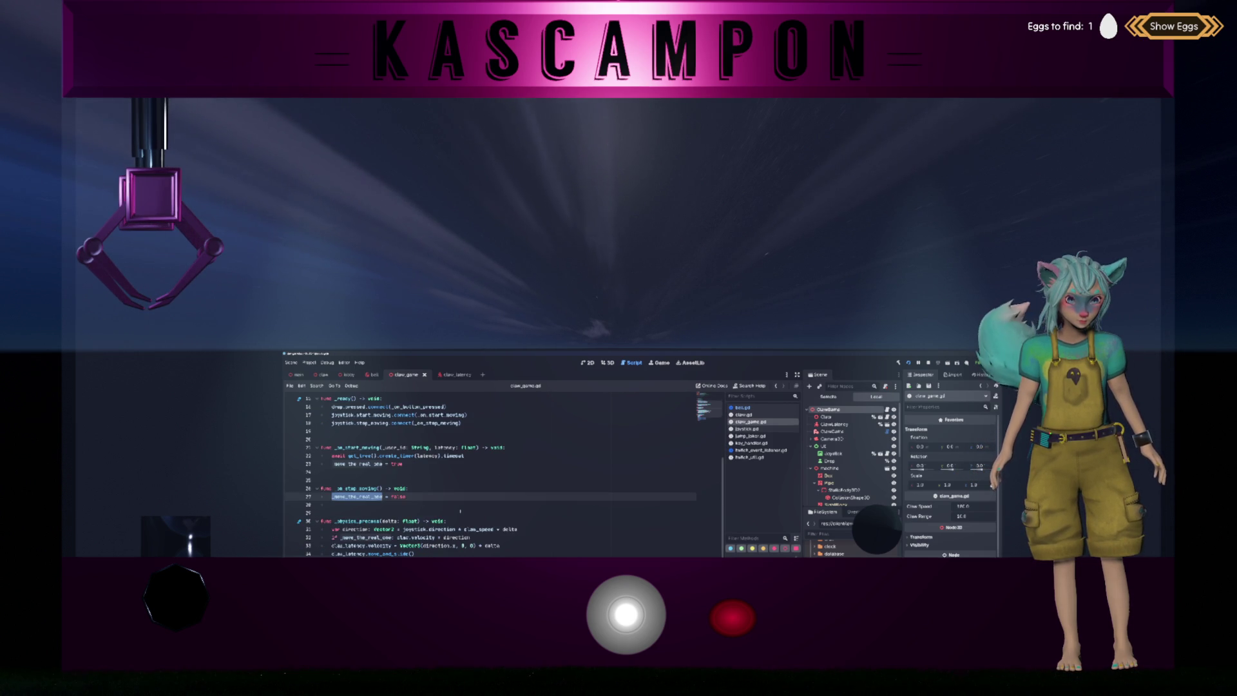
double_click(442, 529)
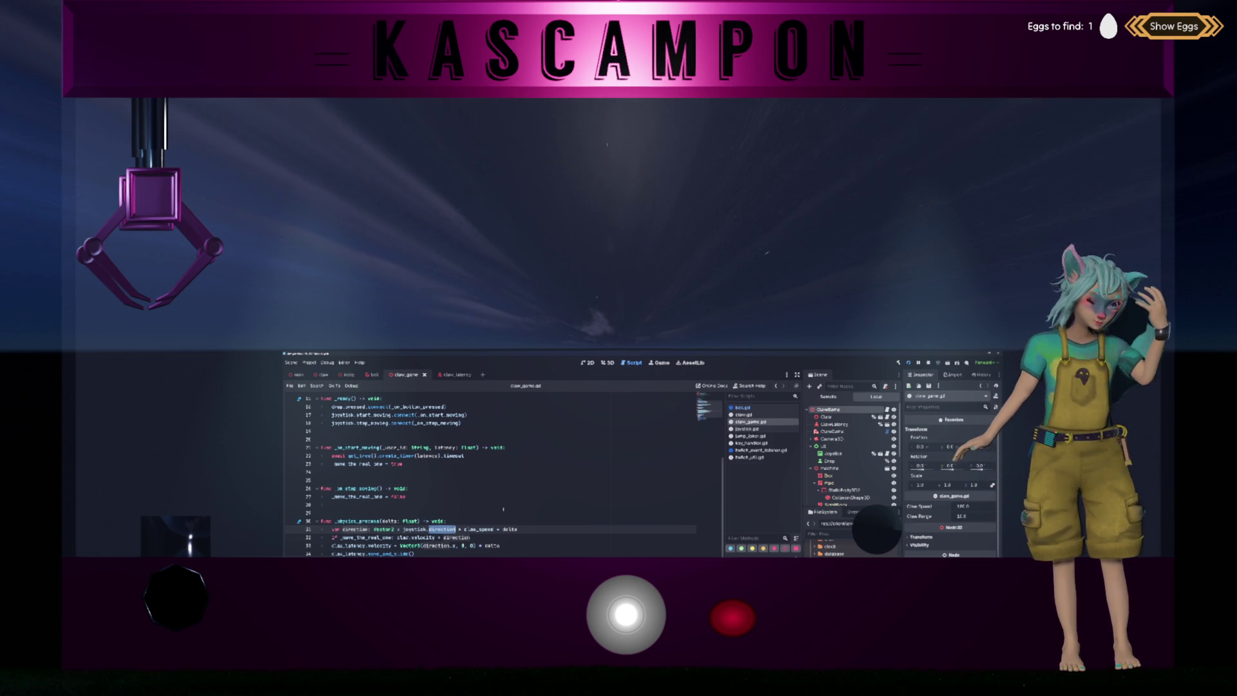
Check the velocity reference on line 33, then switch to the 3D scene view.
left_click(379, 545)
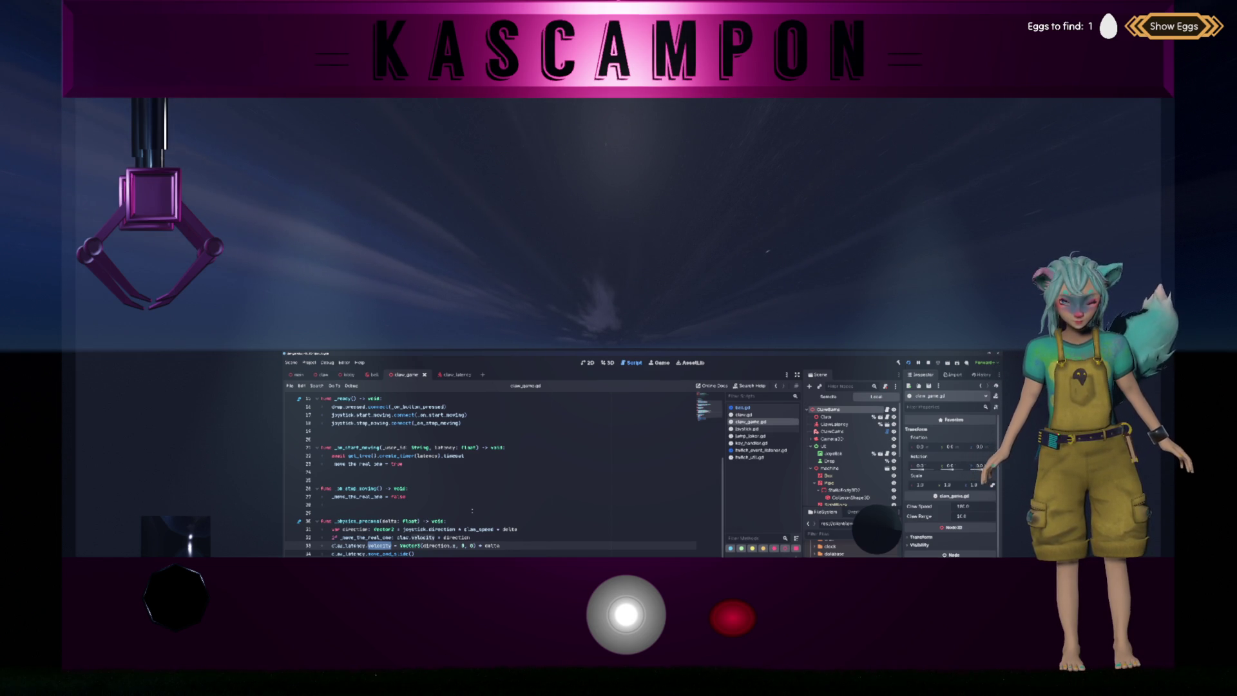
left_click(472, 512)
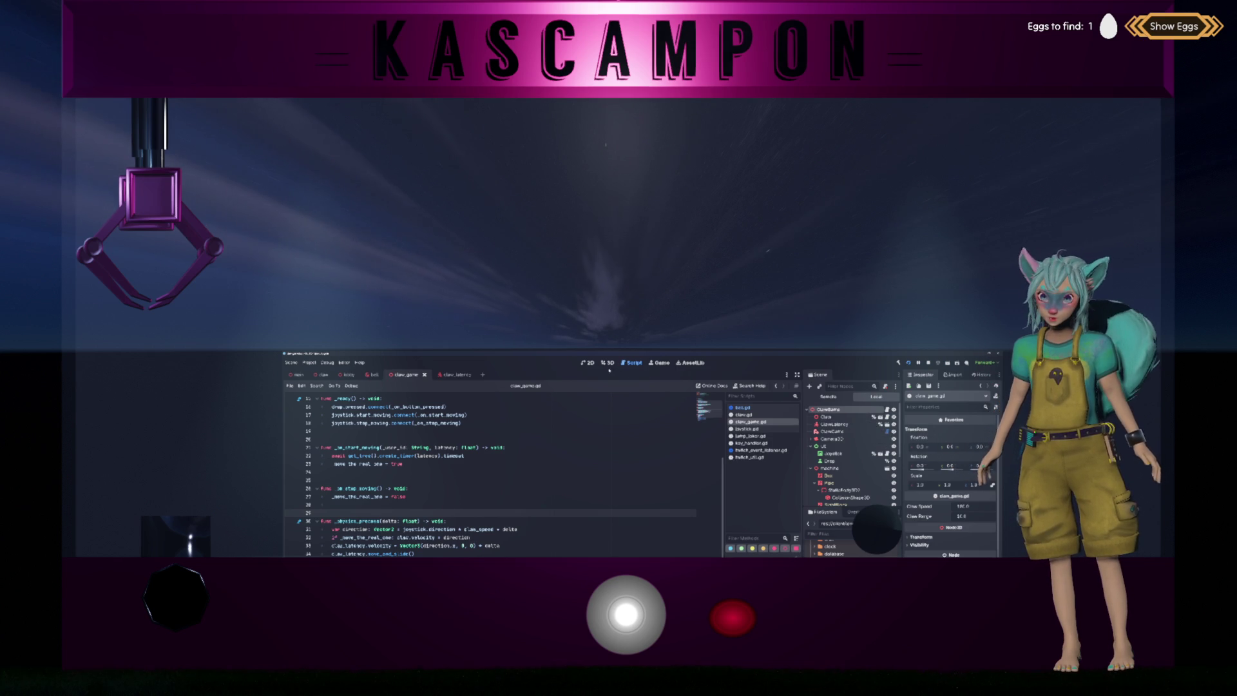
left_click(608, 364)
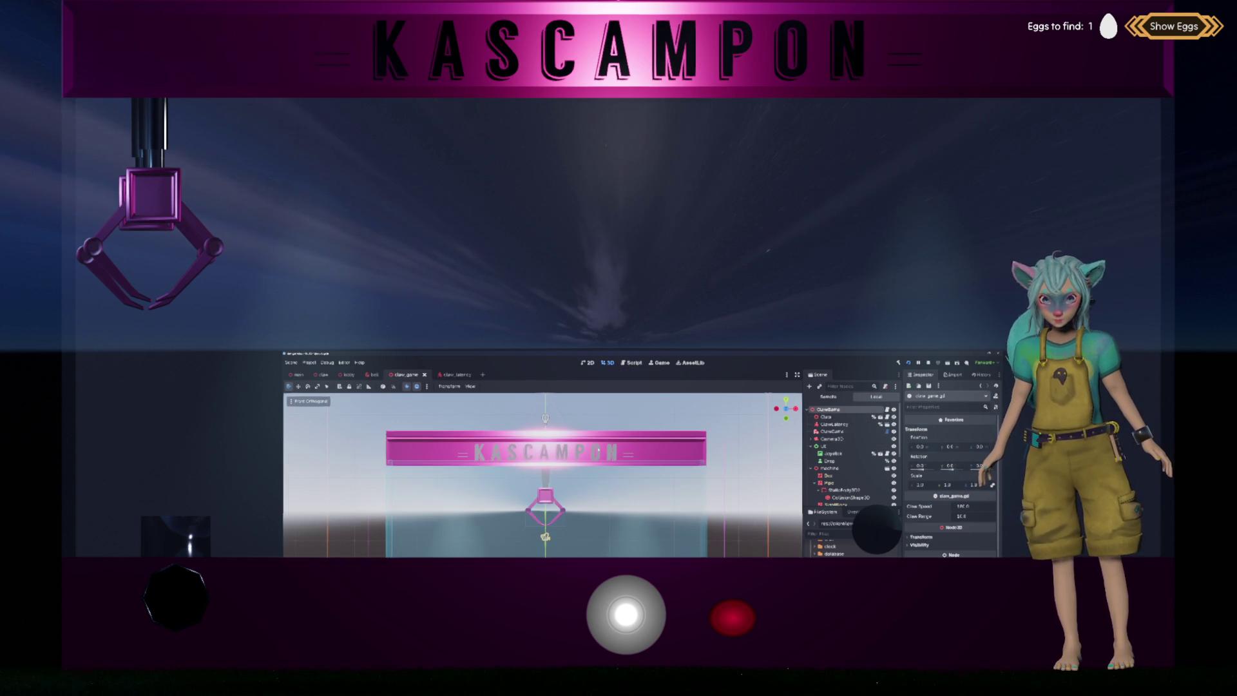
Inspect Claw and ClawLatency's Floor settings, then open the claw_latency scene's ClawLatency node menu.
double_click(829, 406)
left_click(831, 416)
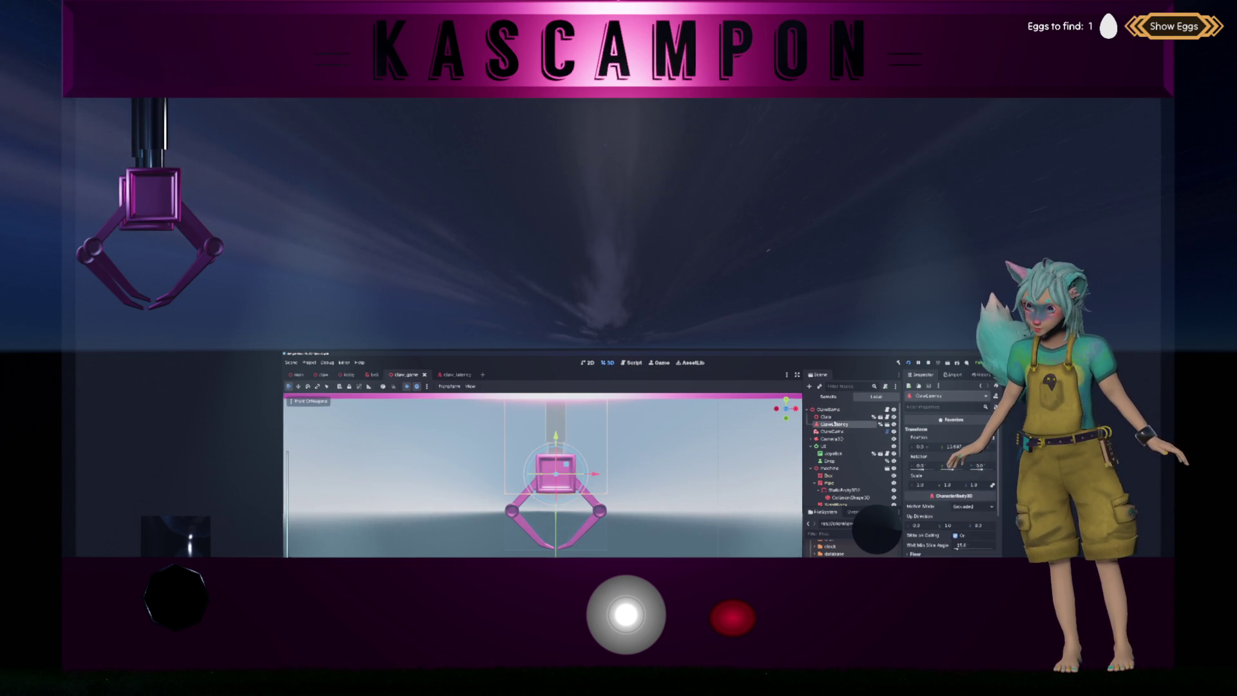
left_click(835, 423)
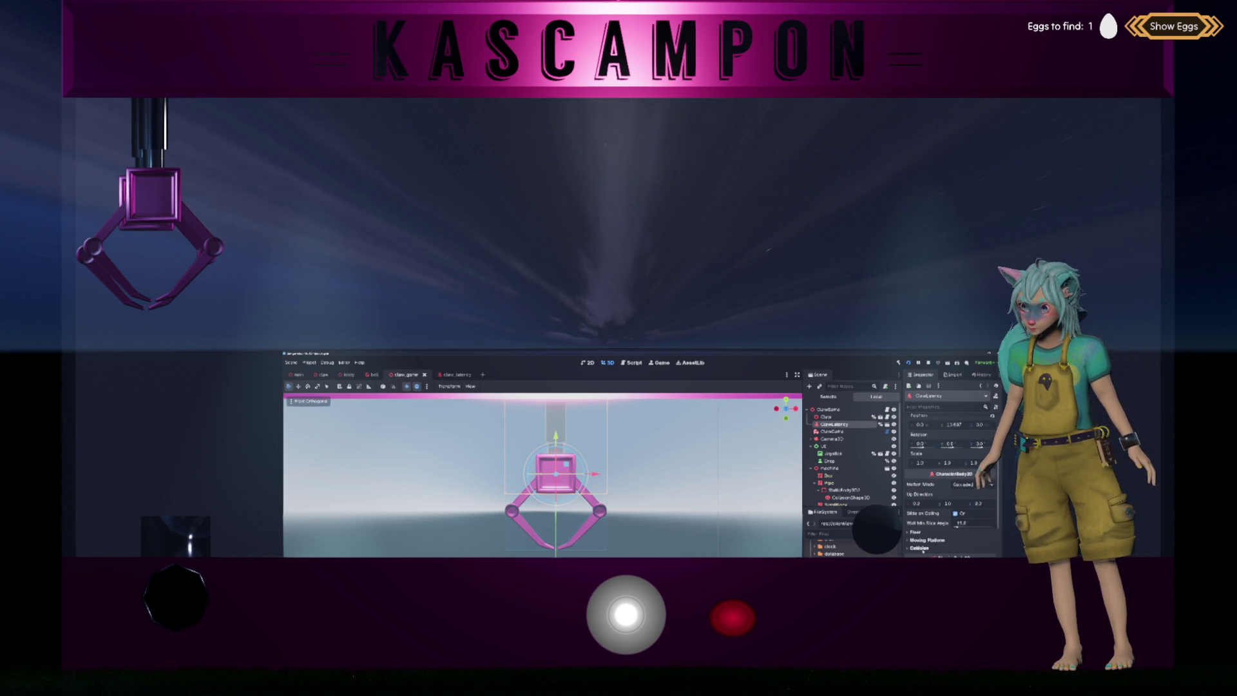
left_click(916, 532)
left_click(916, 532)
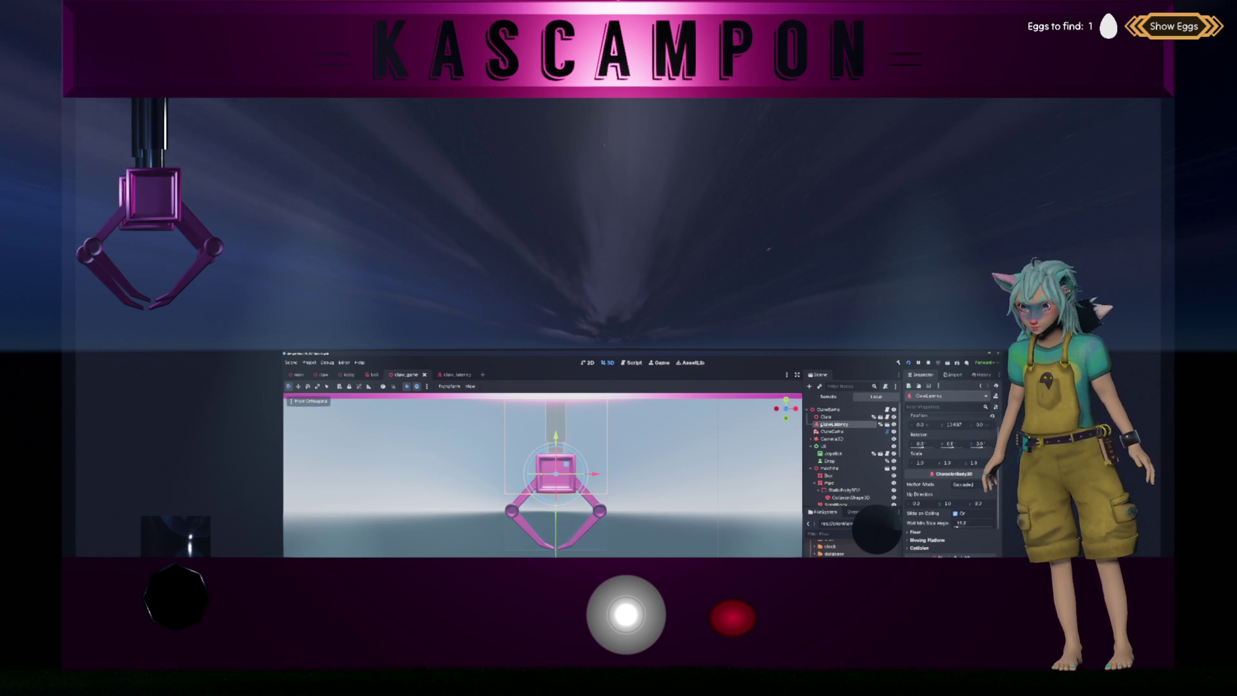
left_click(454, 374)
right_click(817, 410)
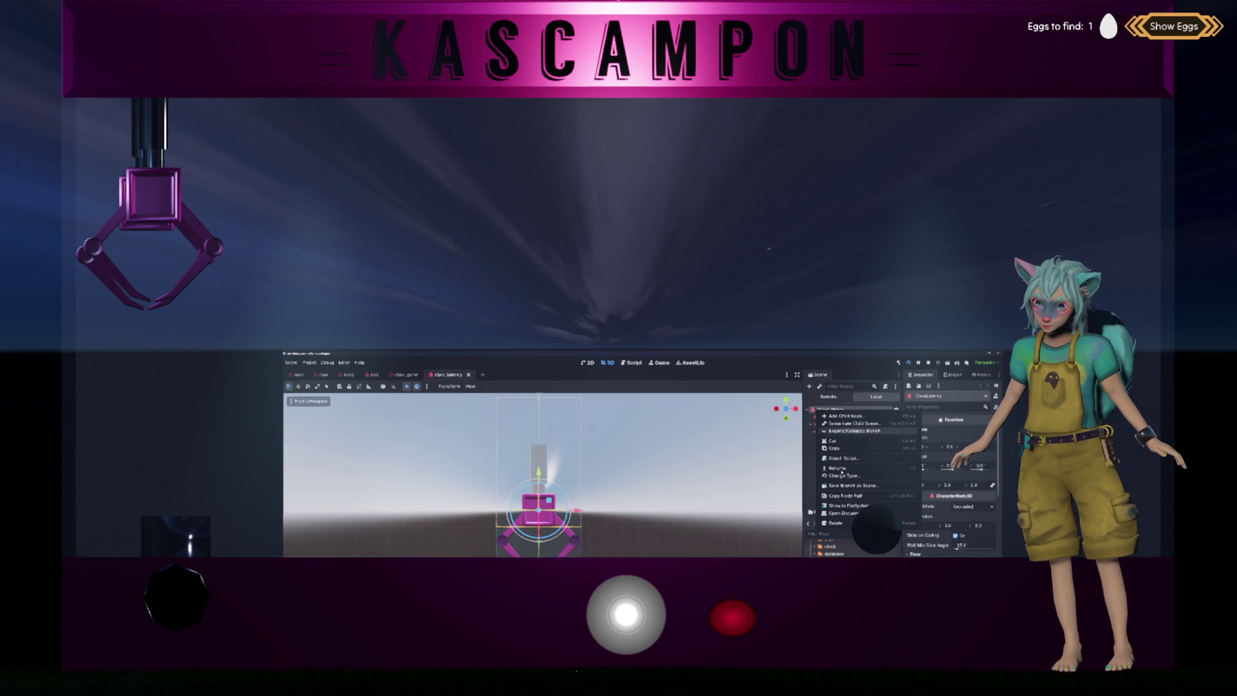
Change ClawLatency's type from CharacterBody3D to RigidBody3D via a 'ri' search in Change Type.
left_click(844, 476)
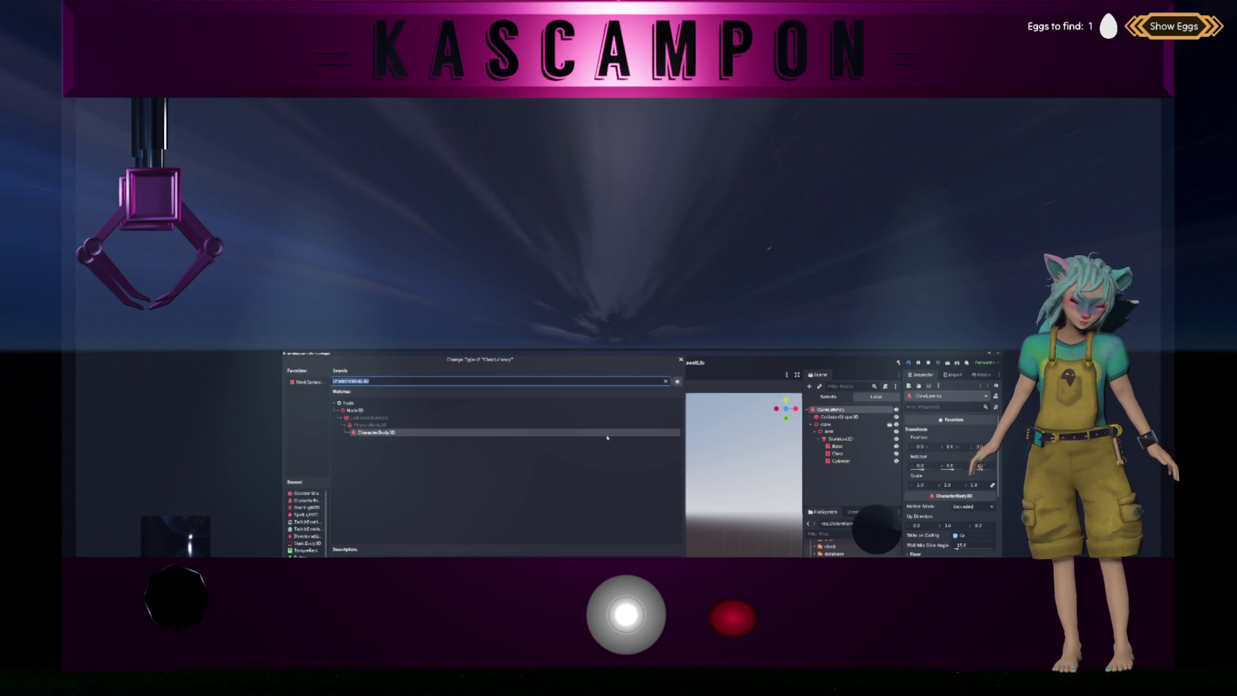
type("ri")
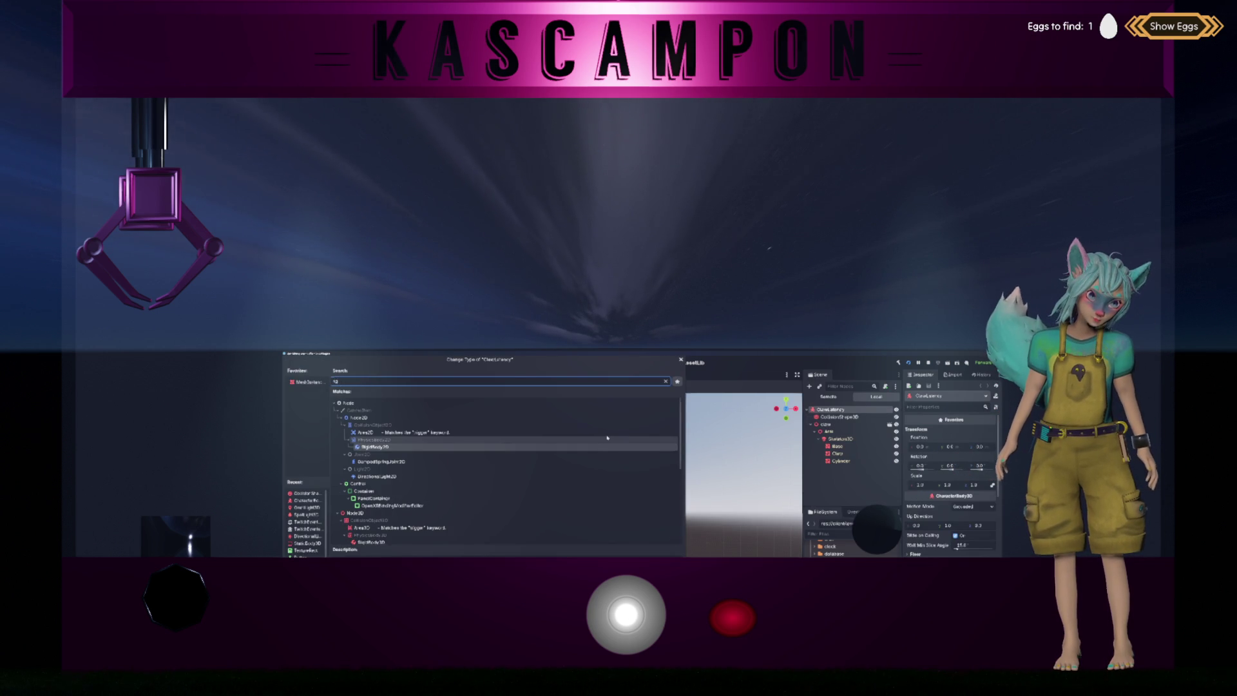
type("d")
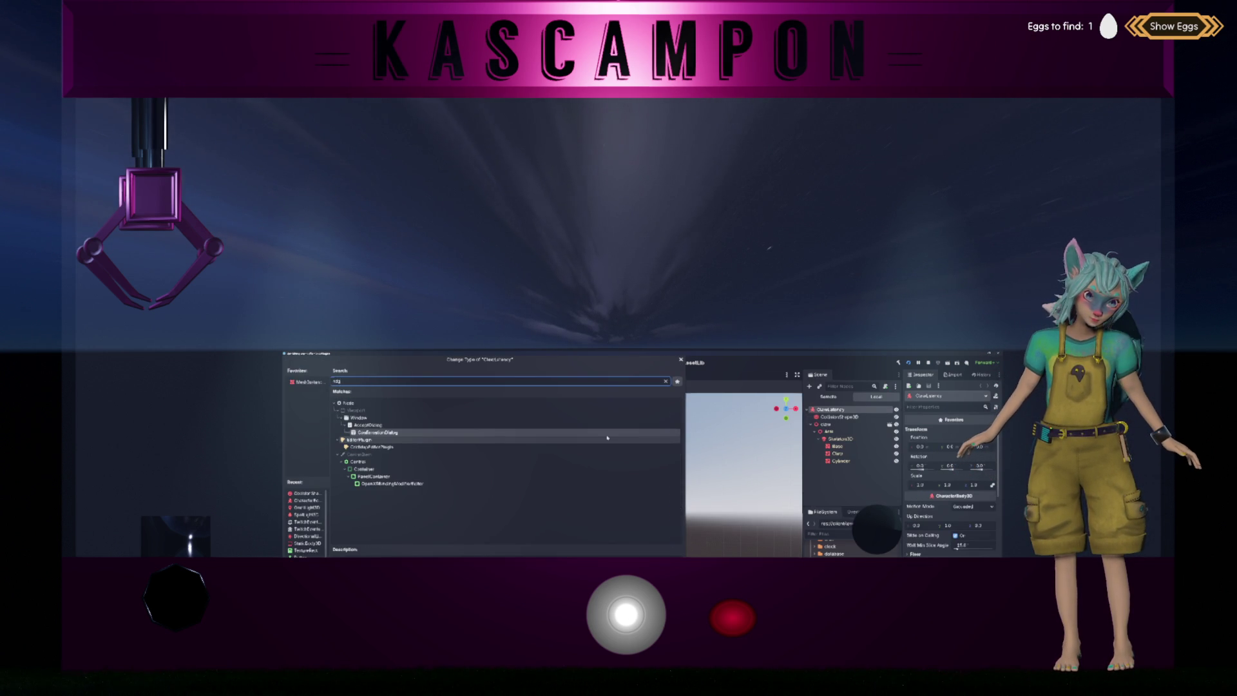
key("BackSpace")
key("BackSpace")
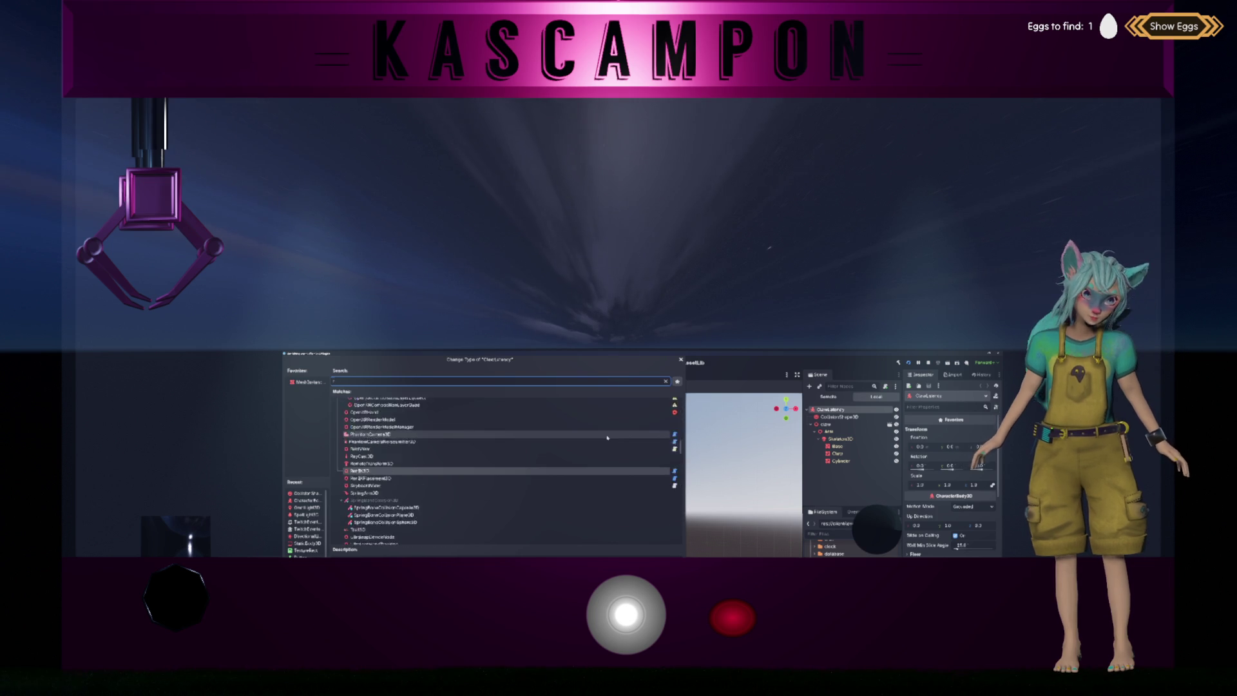
type("i")
key("Down")
key("Down")
key("Down")
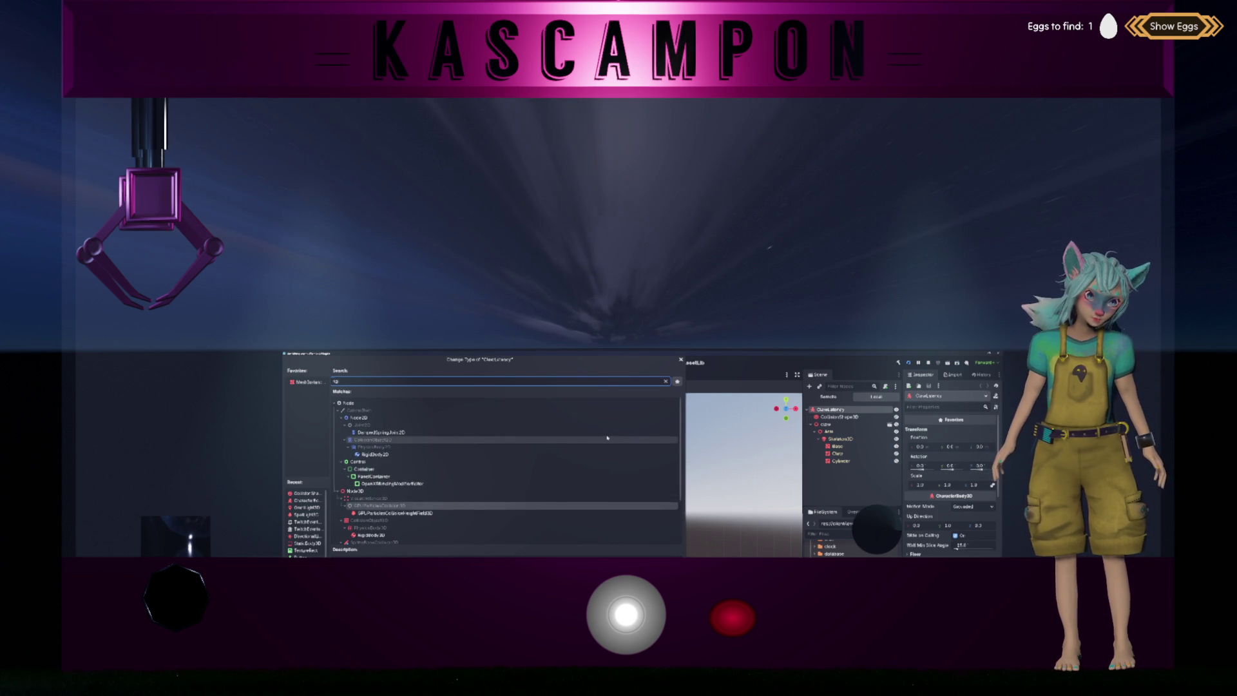
key("Return")
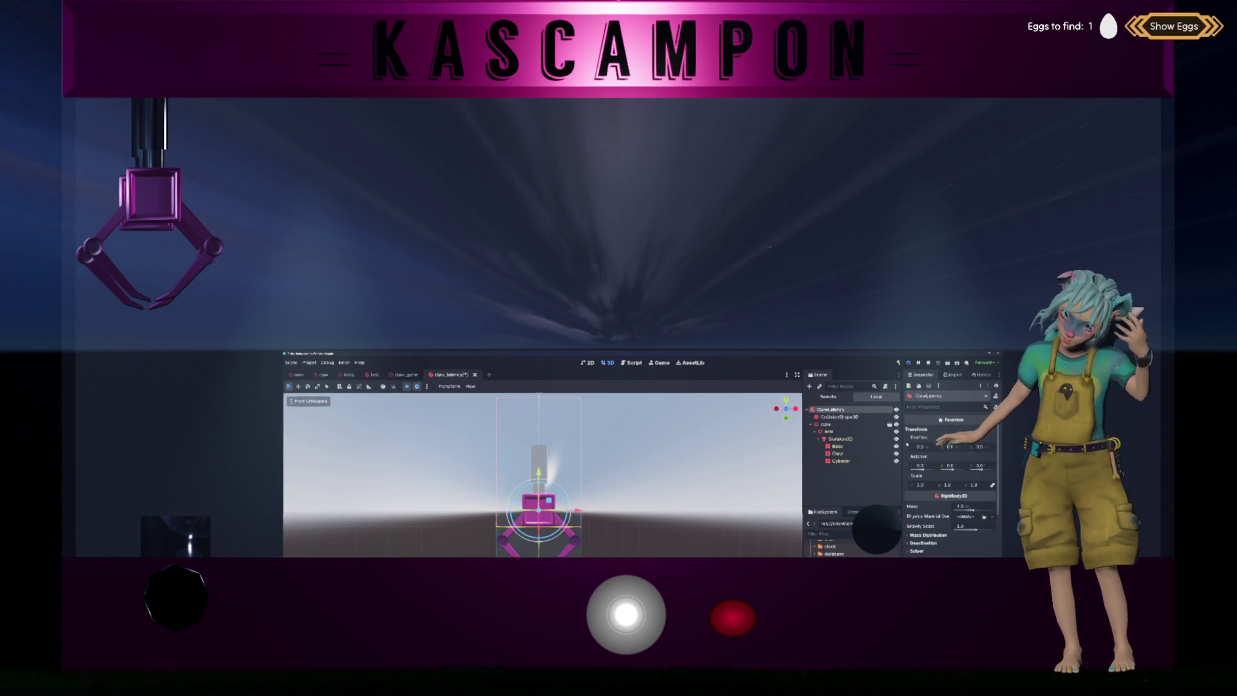
Lock the ClawLatency body's Linear Y, Linear Z and Angular X axes in Axis Lock.
left_click(923, 542)
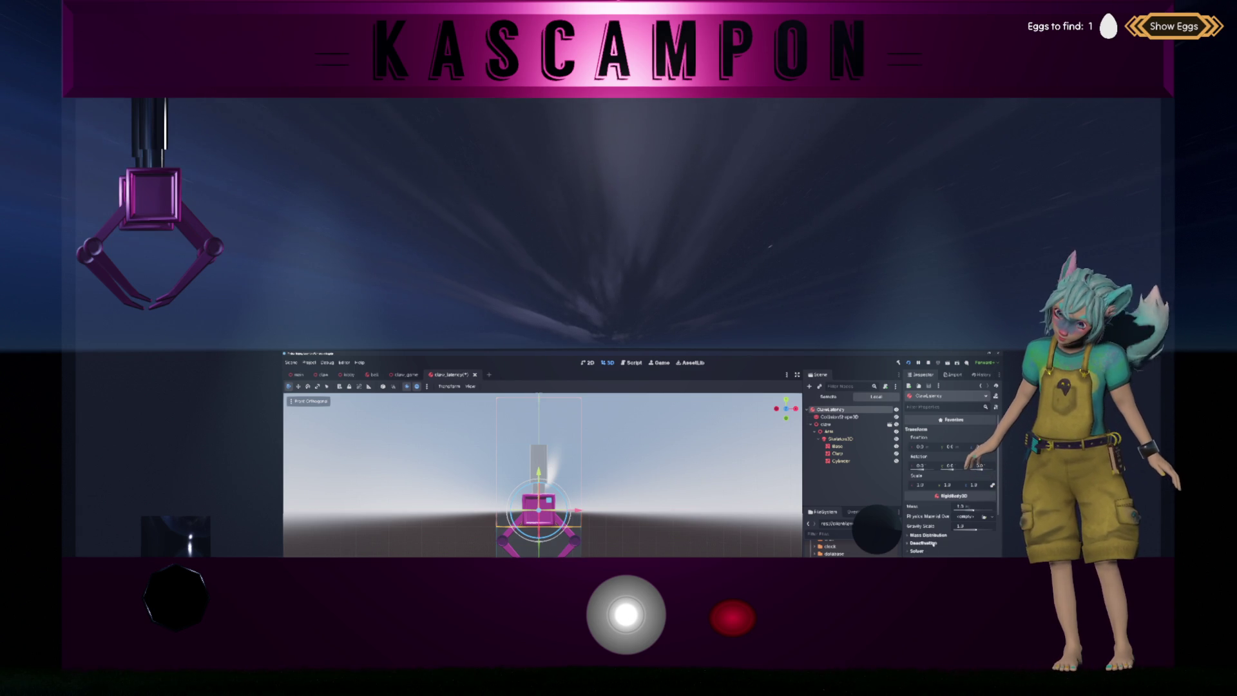
scroll(950, 477, "down", 2)
left_click(927, 542)
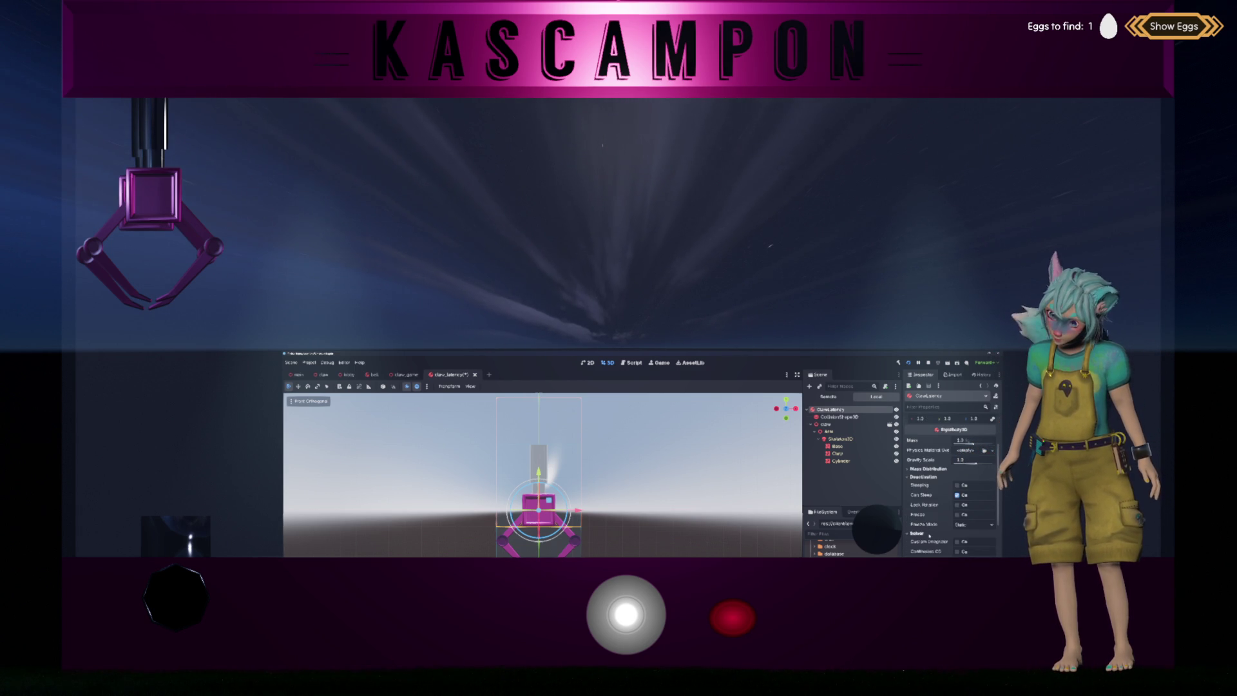
left_click(928, 542)
scroll(930, 515, "down", 2)
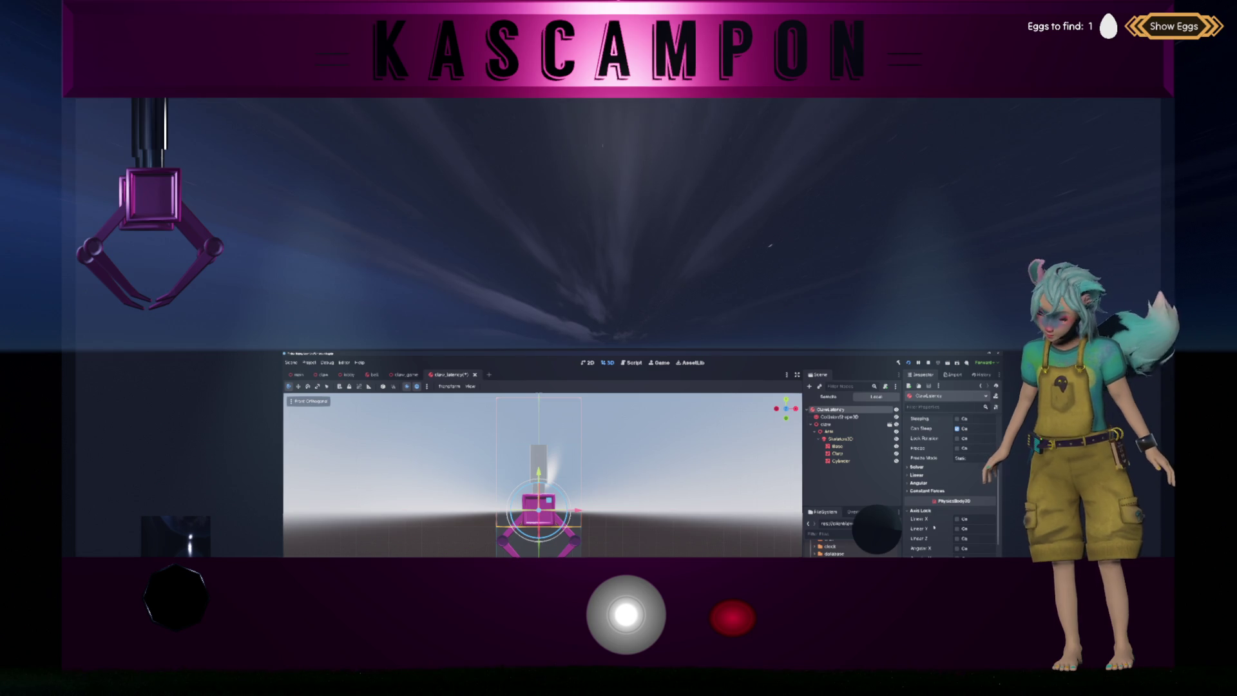
left_click(957, 528)
left_click(956, 538)
left_click(957, 548)
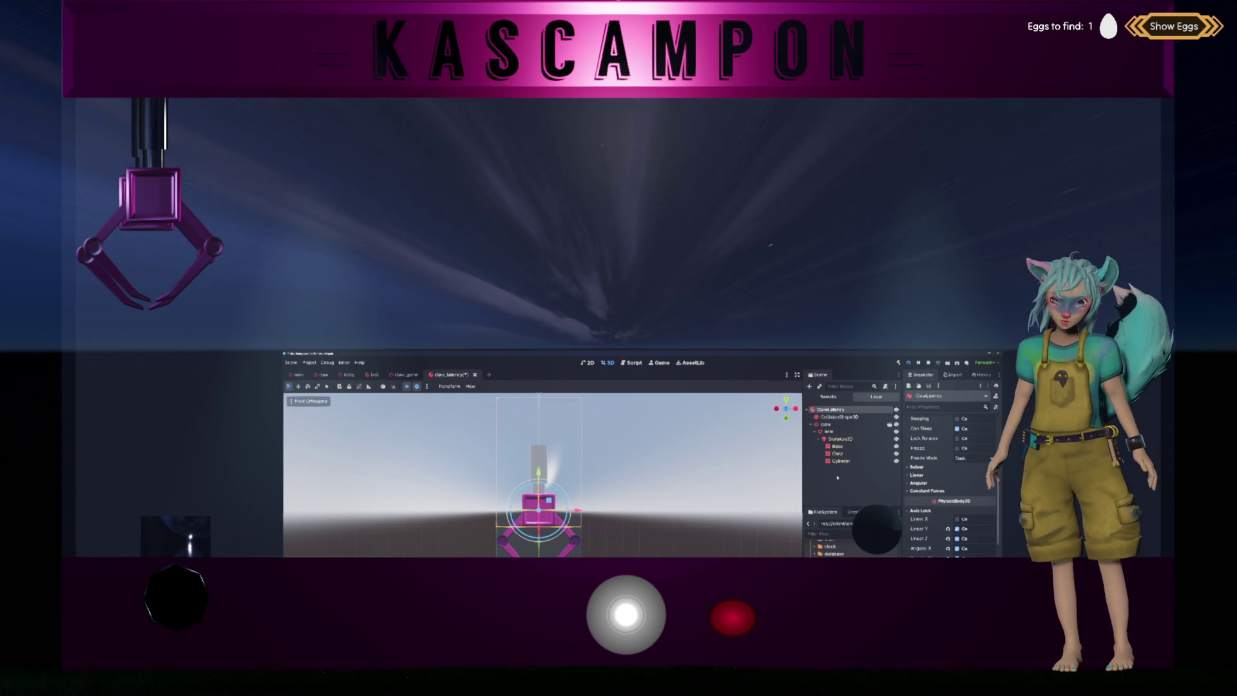
Save the claw_latency scene, review ClawLatency's collision settings, and return to the script editor.
left_click(837, 477)
key("ctrl+s")
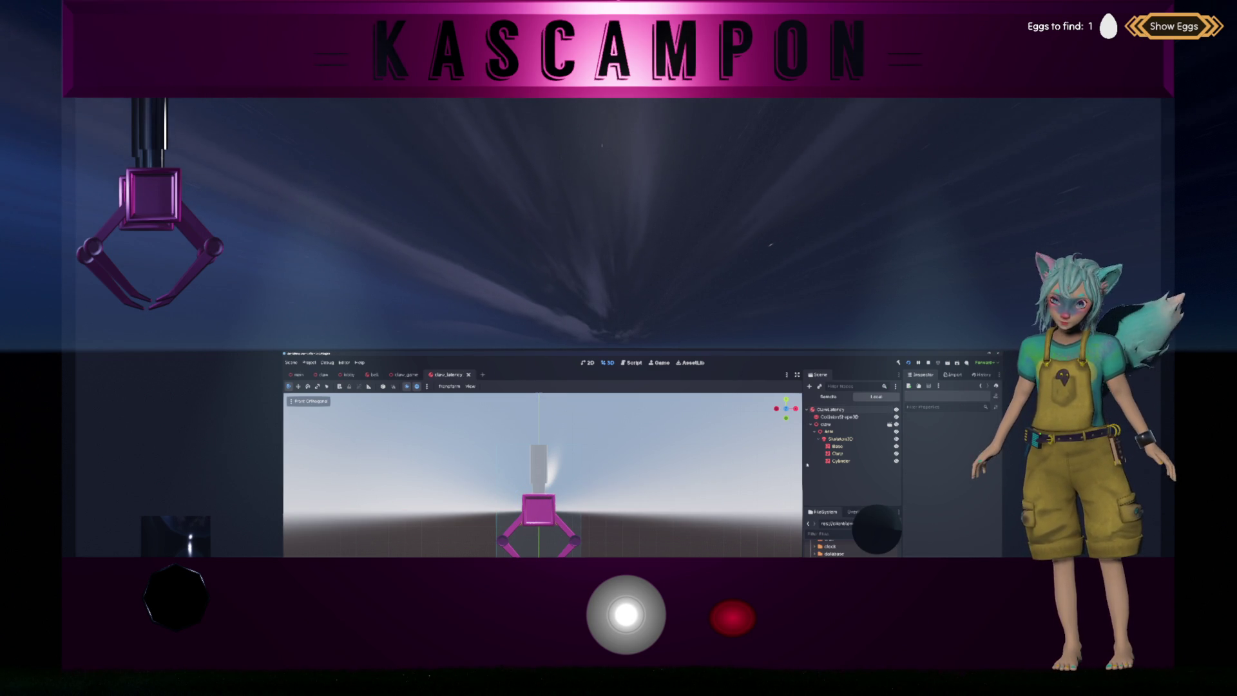
left_click(834, 409)
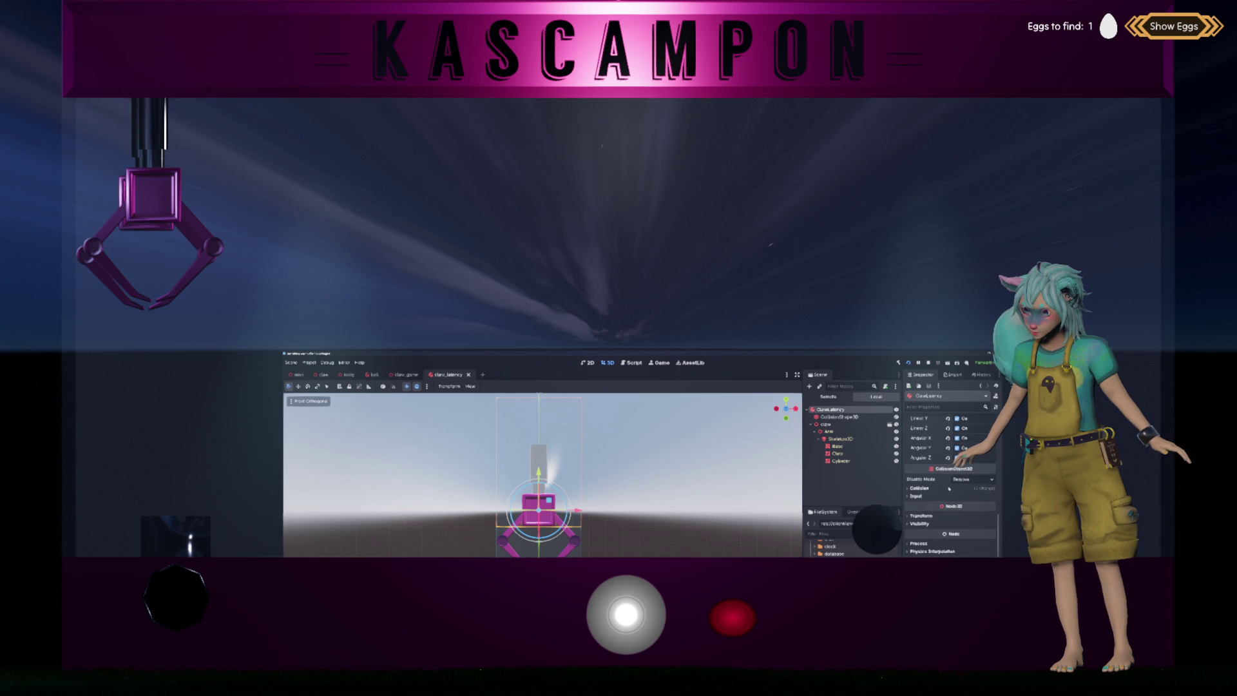
left_click(920, 488)
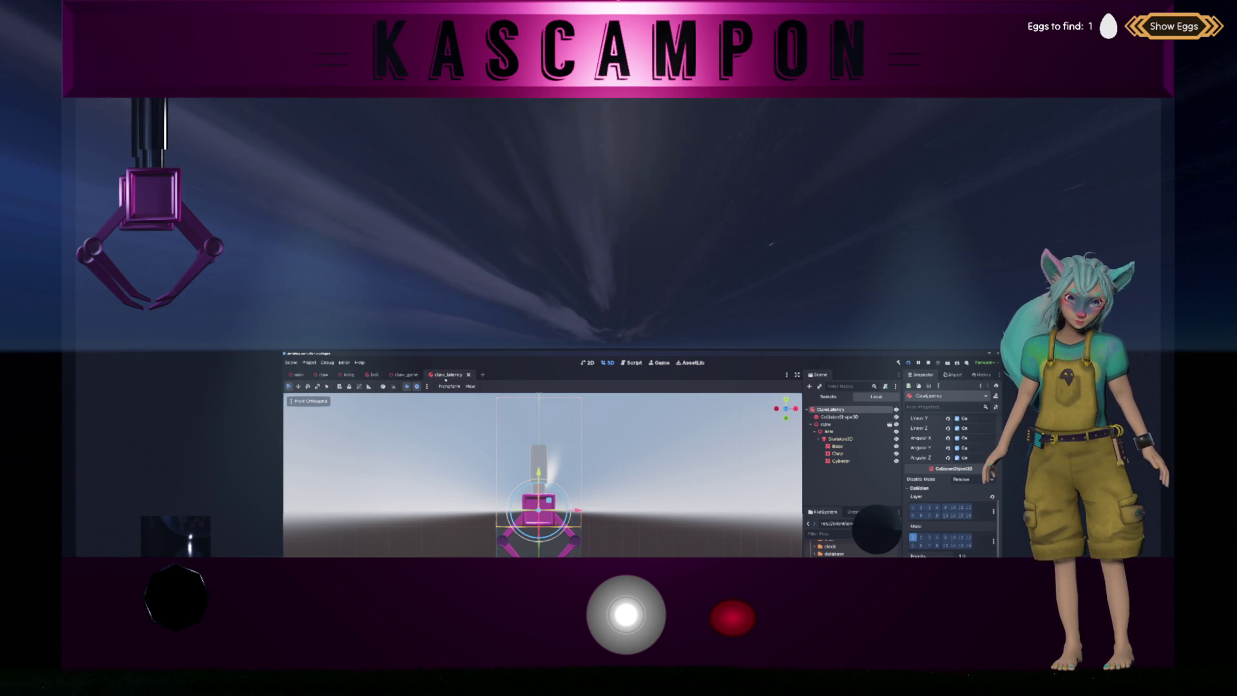
key("ctrl+F3")
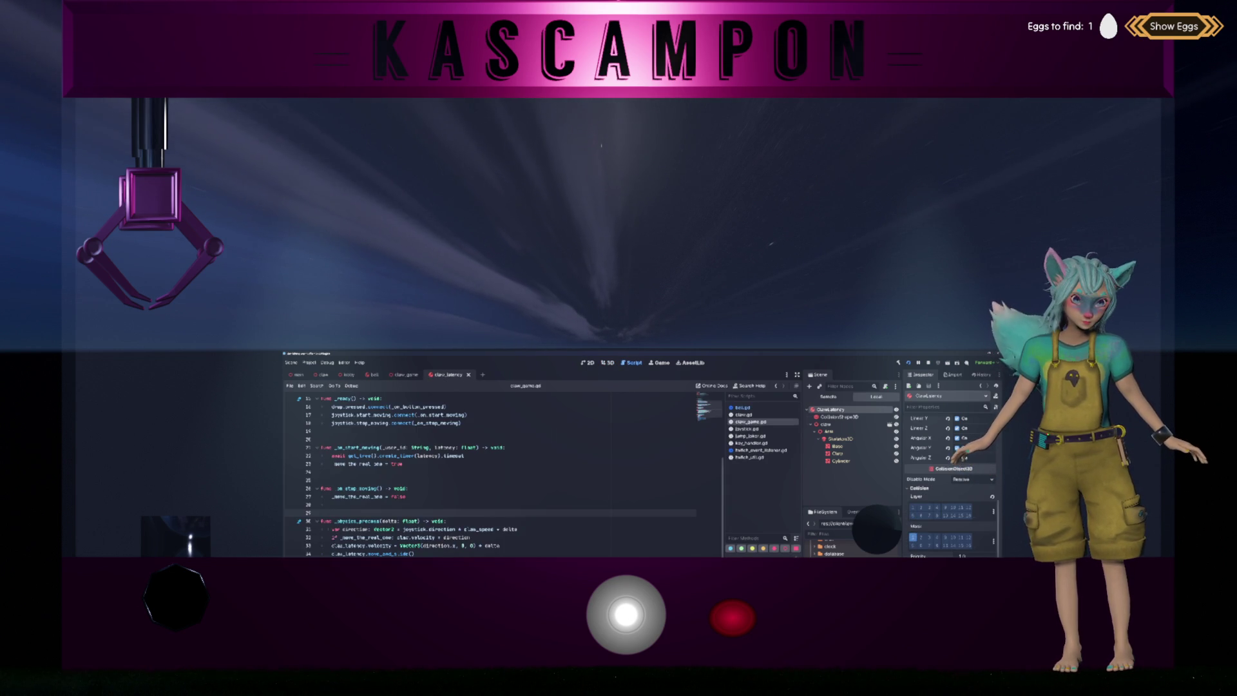
Open the claw.gd script and go to the line to be edited.
left_click(451, 544)
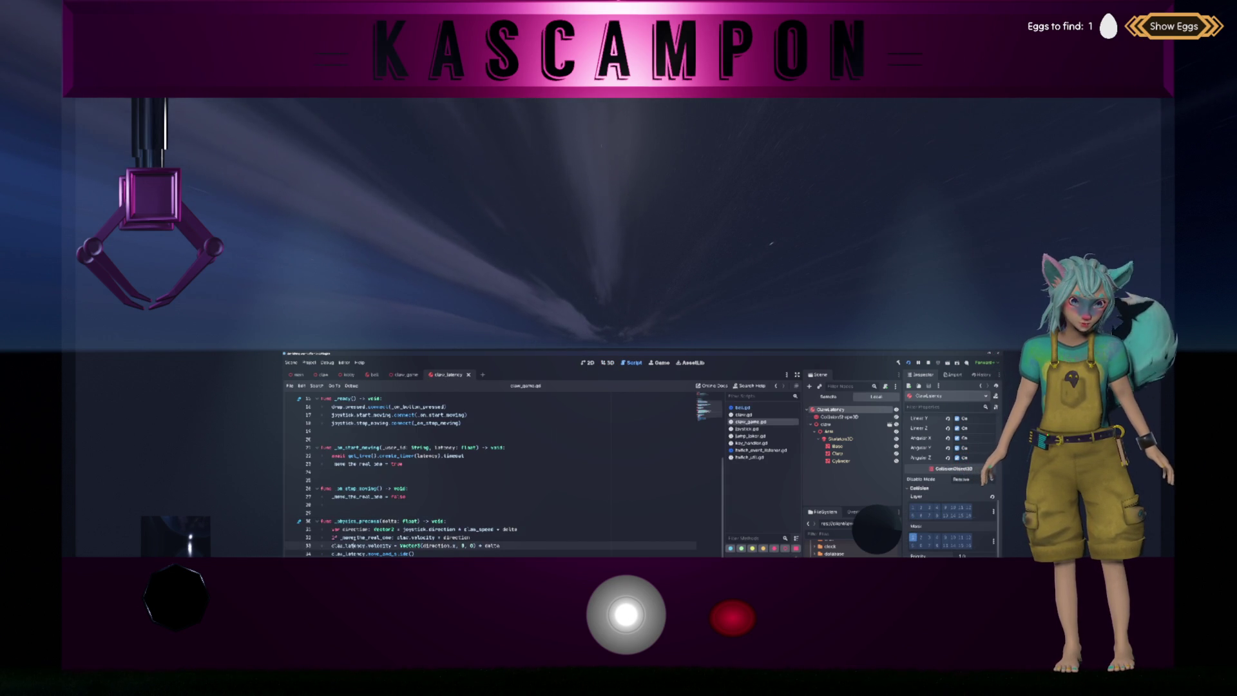
left_click(373, 544, "ctrl")
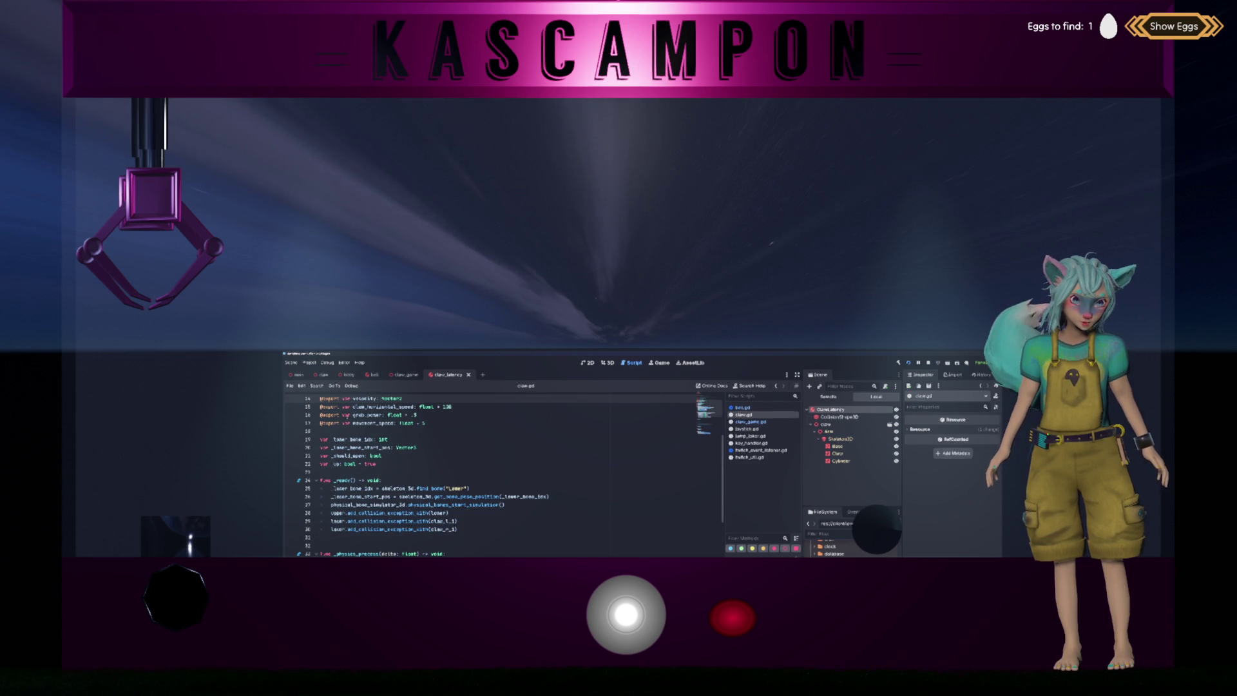
scroll(489, 476, "down", 3)
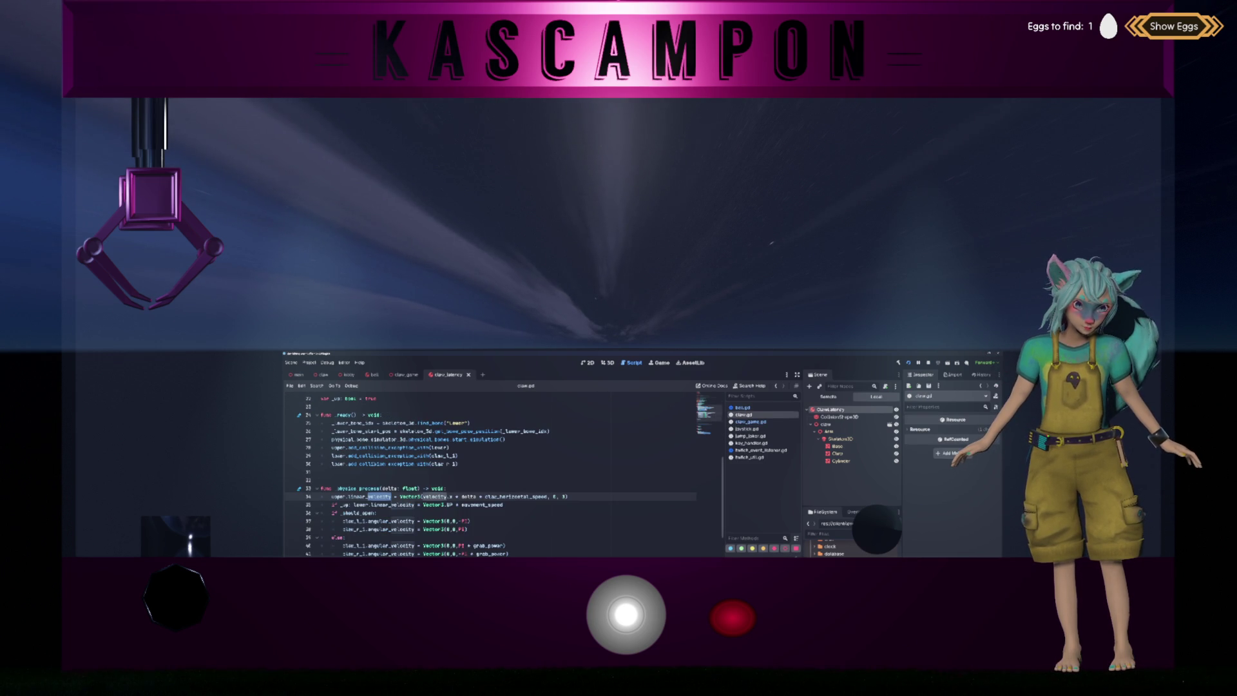
left_click(407, 505)
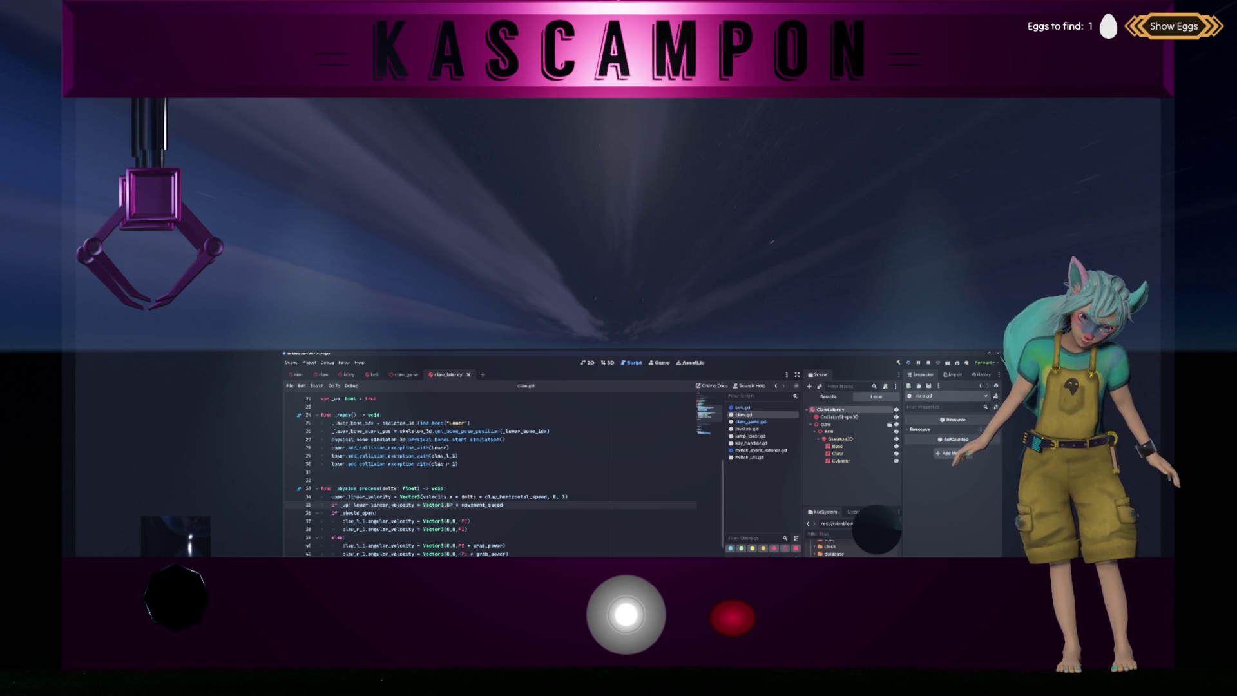
Complete the line to call physical_bones_start_simulation(), then switch to the claw_game scene.
mouse_move(480, 505)
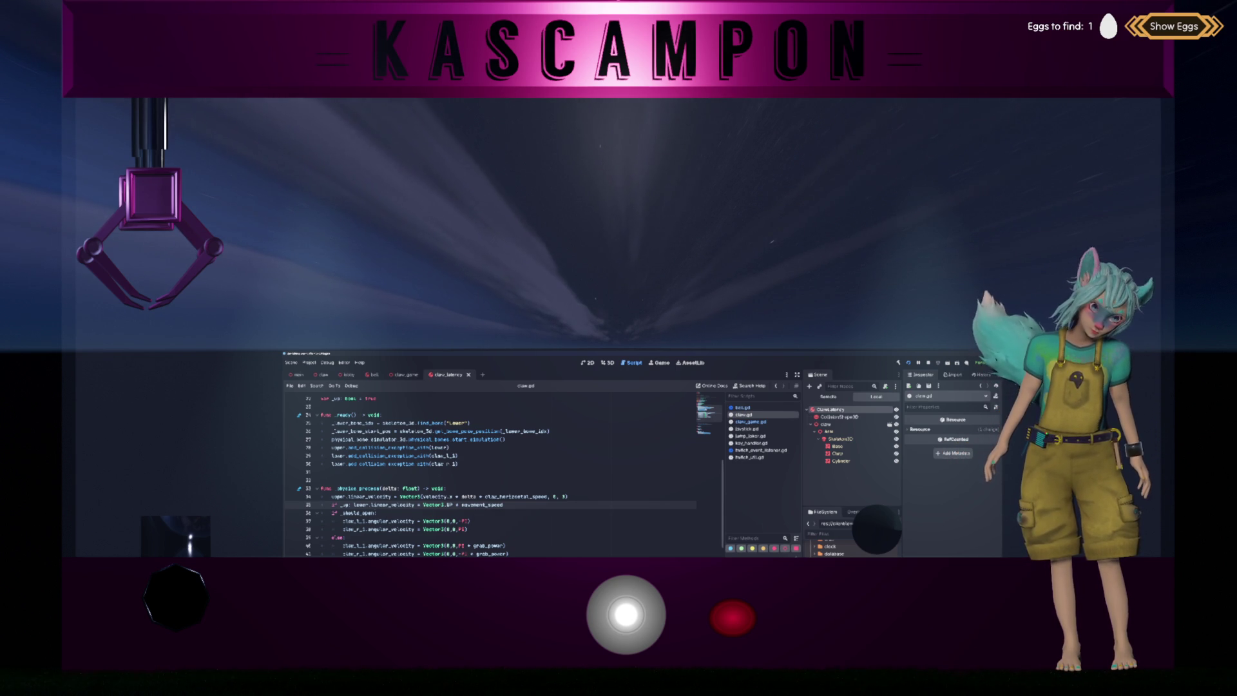
double_click(369, 496)
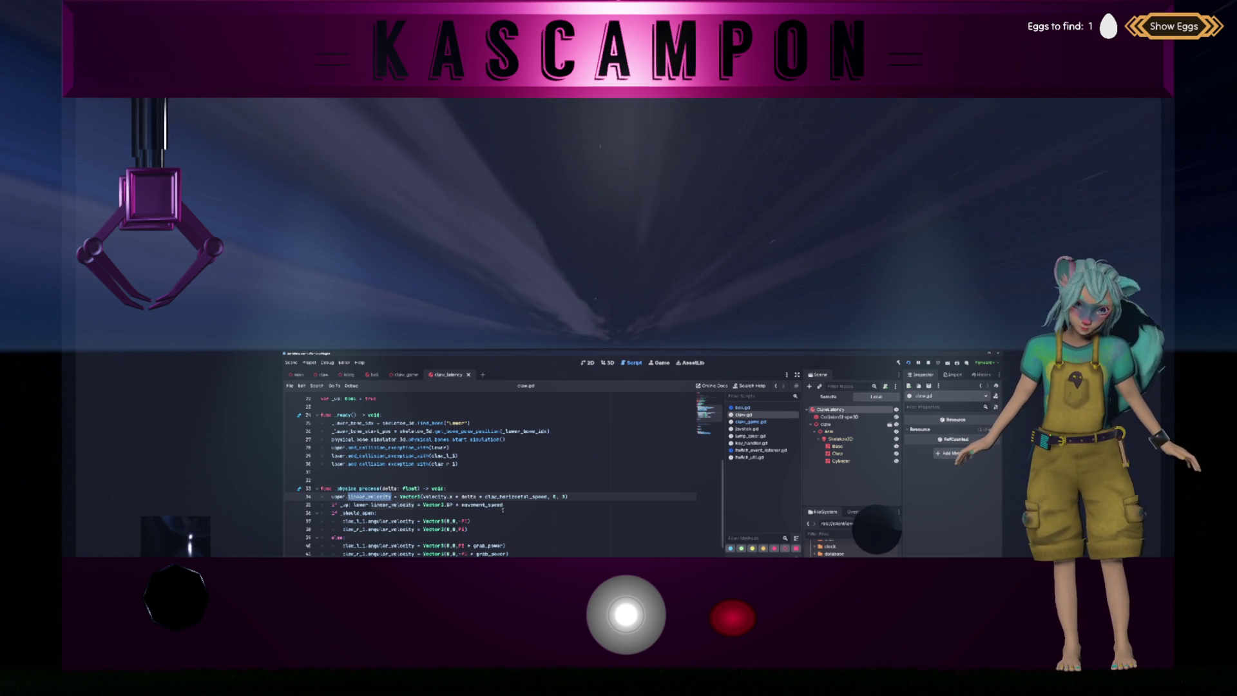
mouse_move(518, 497)
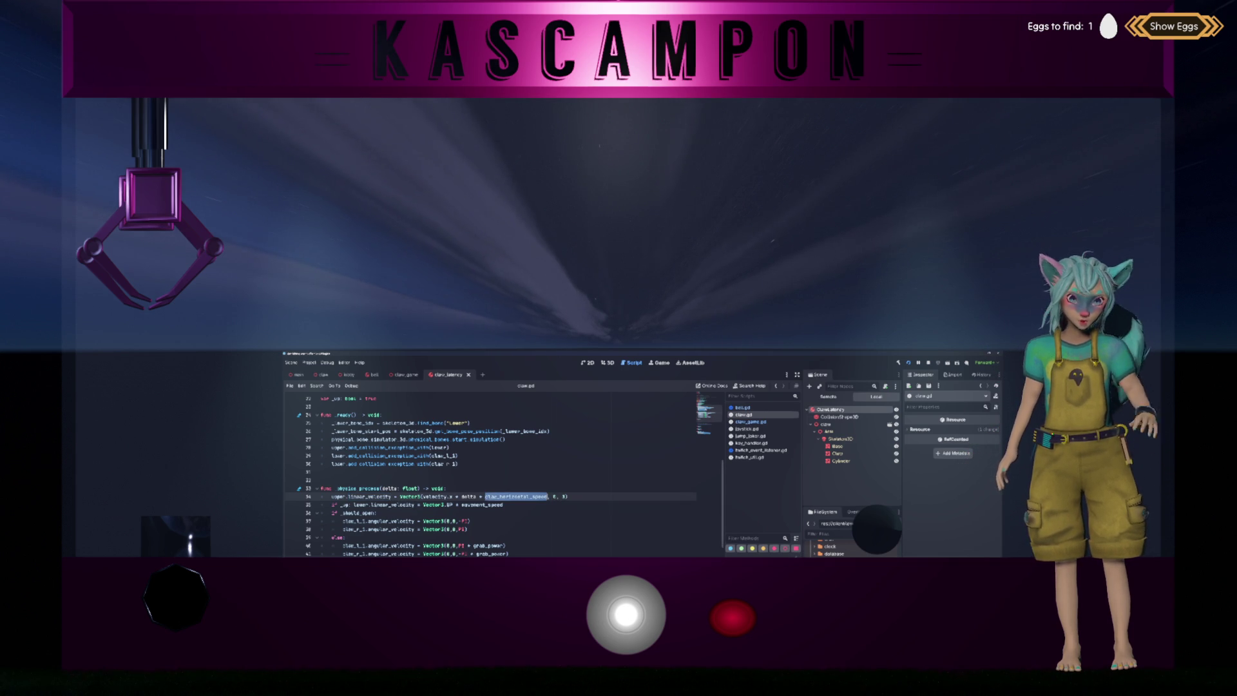
scroll(518, 498, "up", 7)
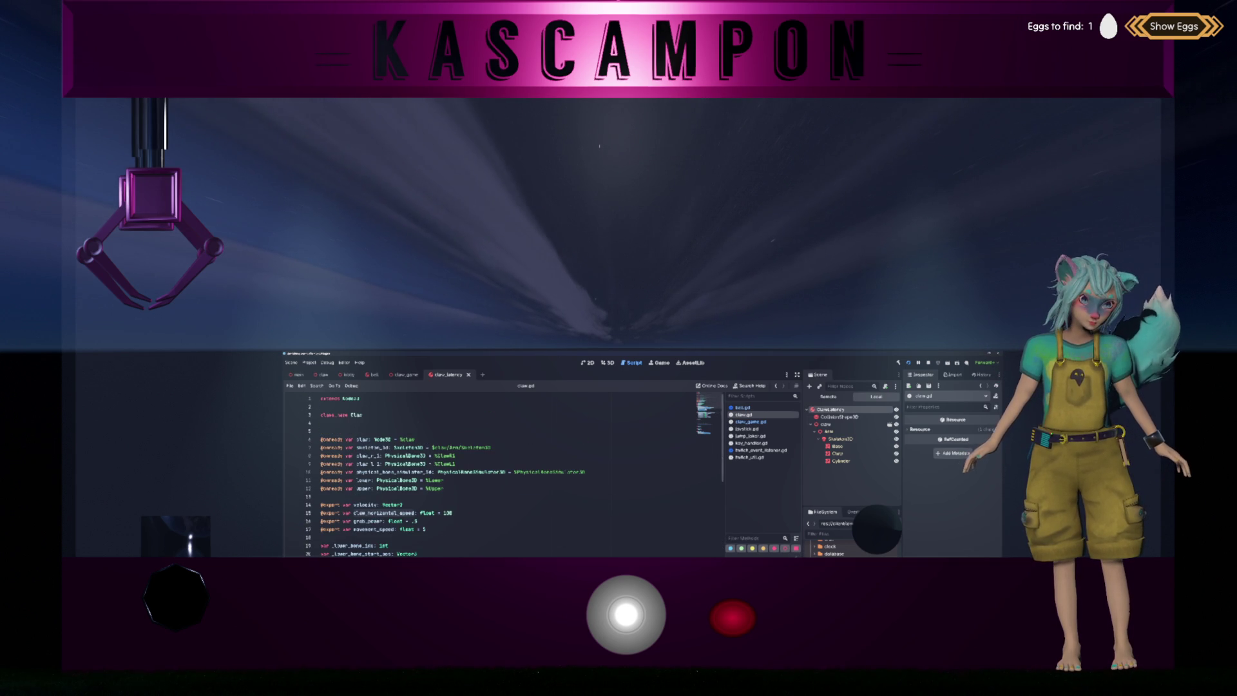
scroll(502, 473, "down", 4)
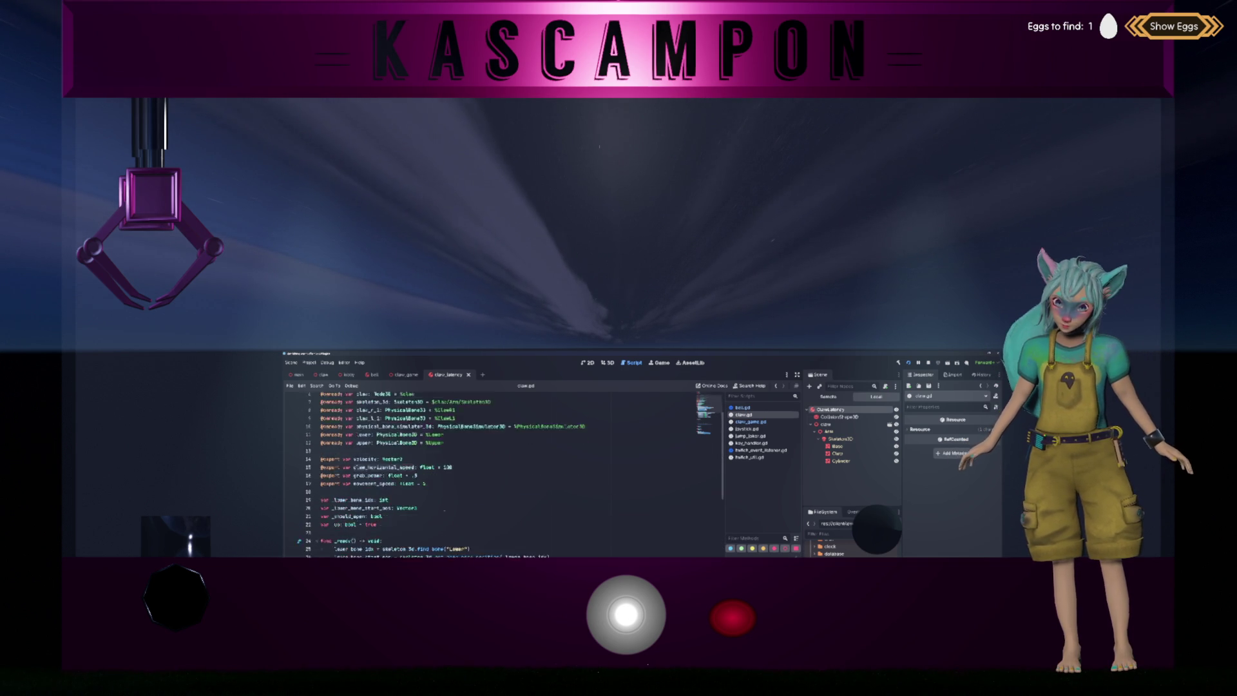
mouse_move(474, 505)
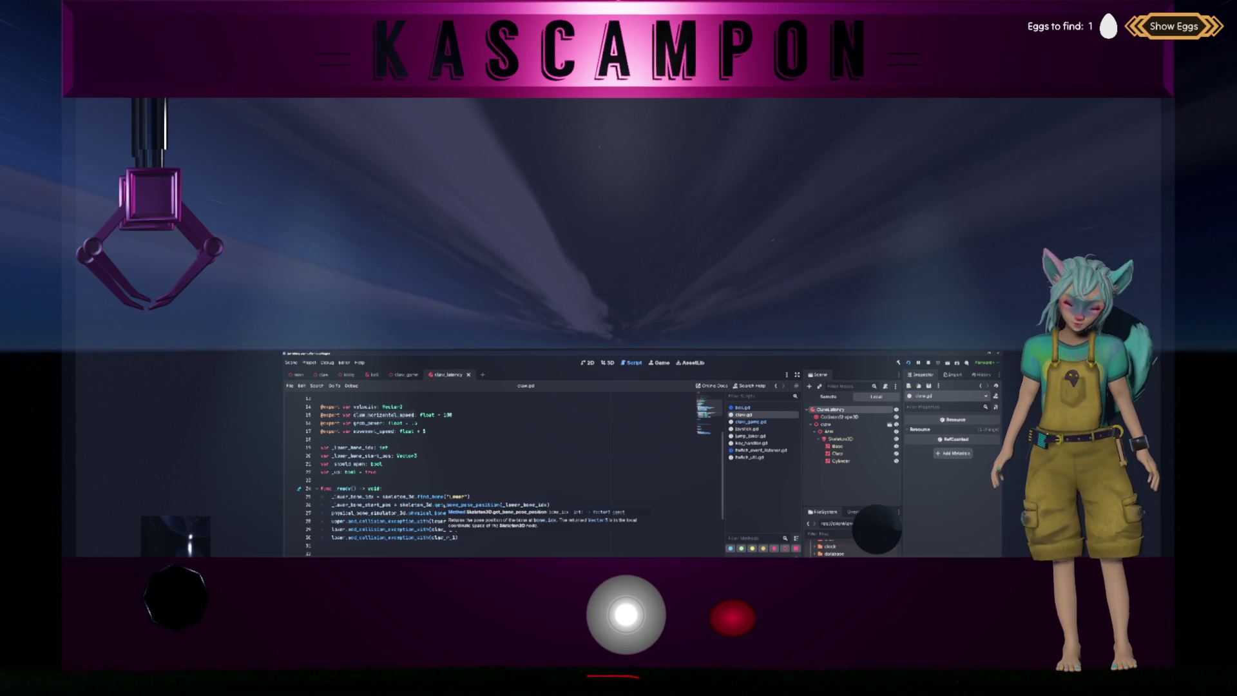
type("s_start_simulation()")
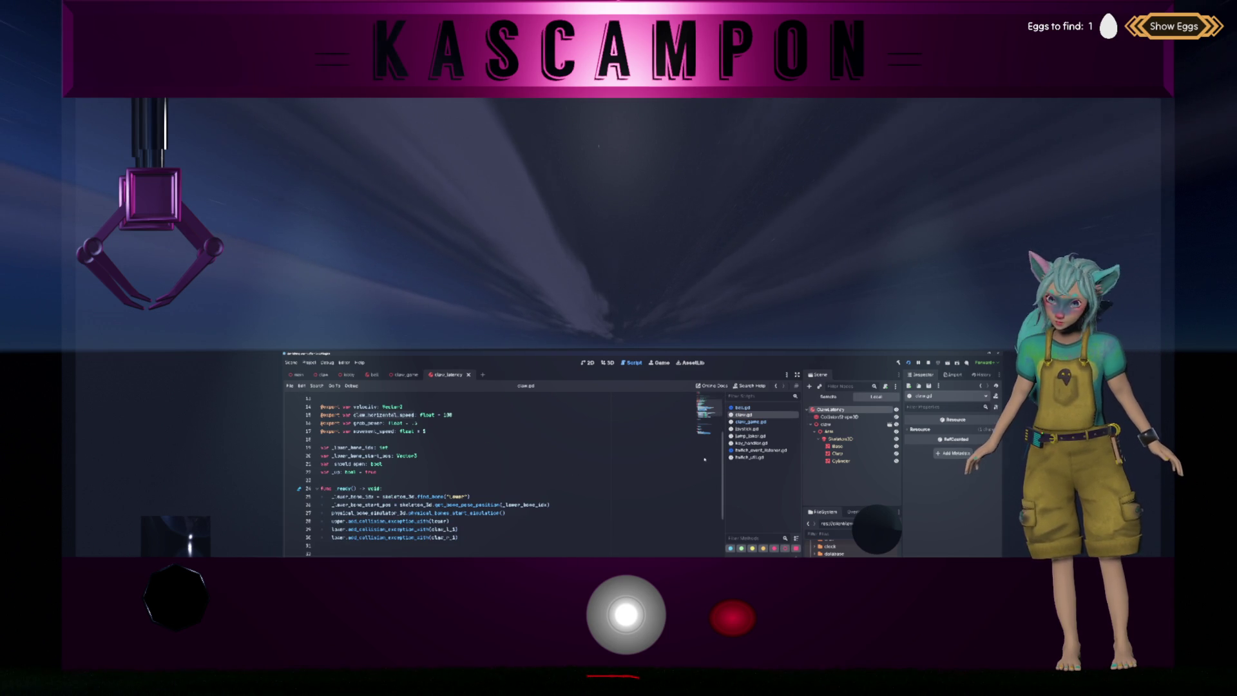
key("F3")
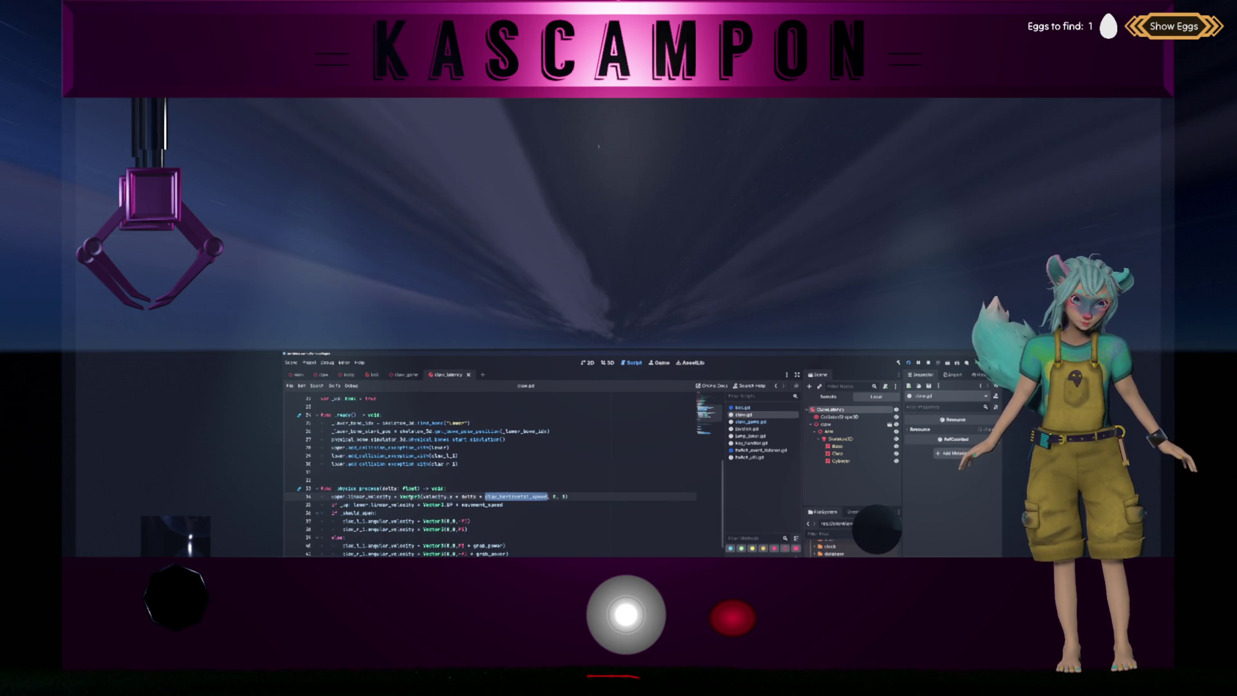
mouse_move(410, 497)
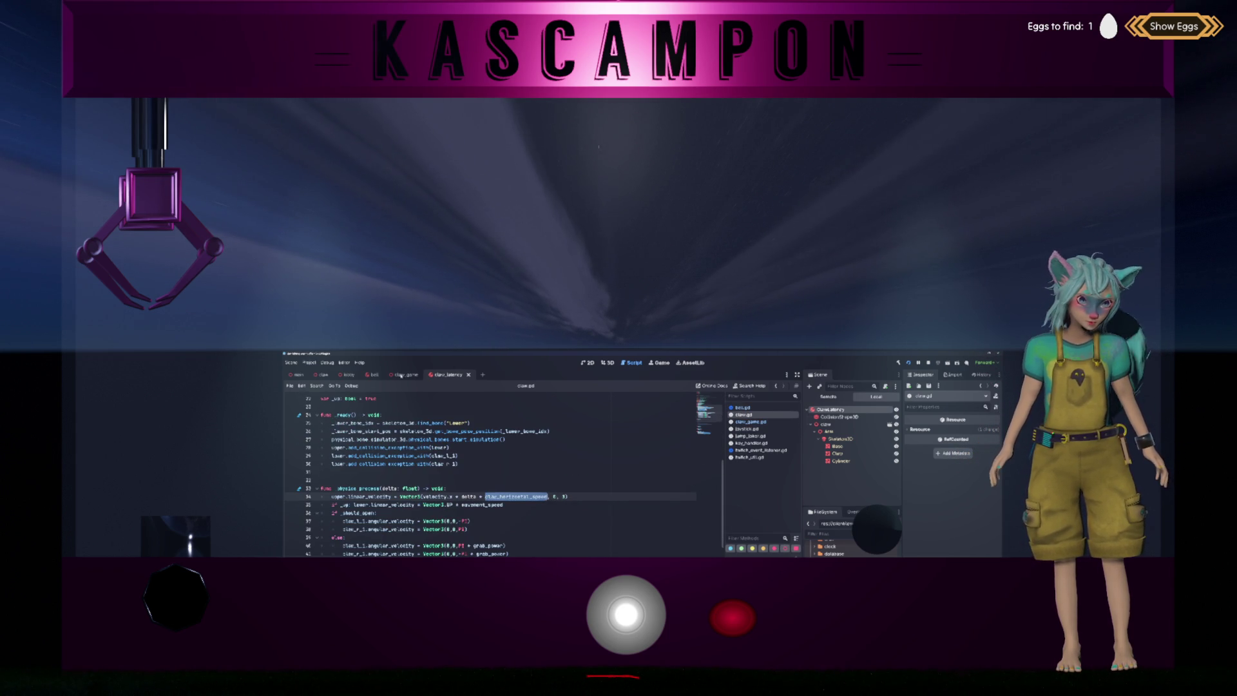
key("ctrl+shift+Tab")
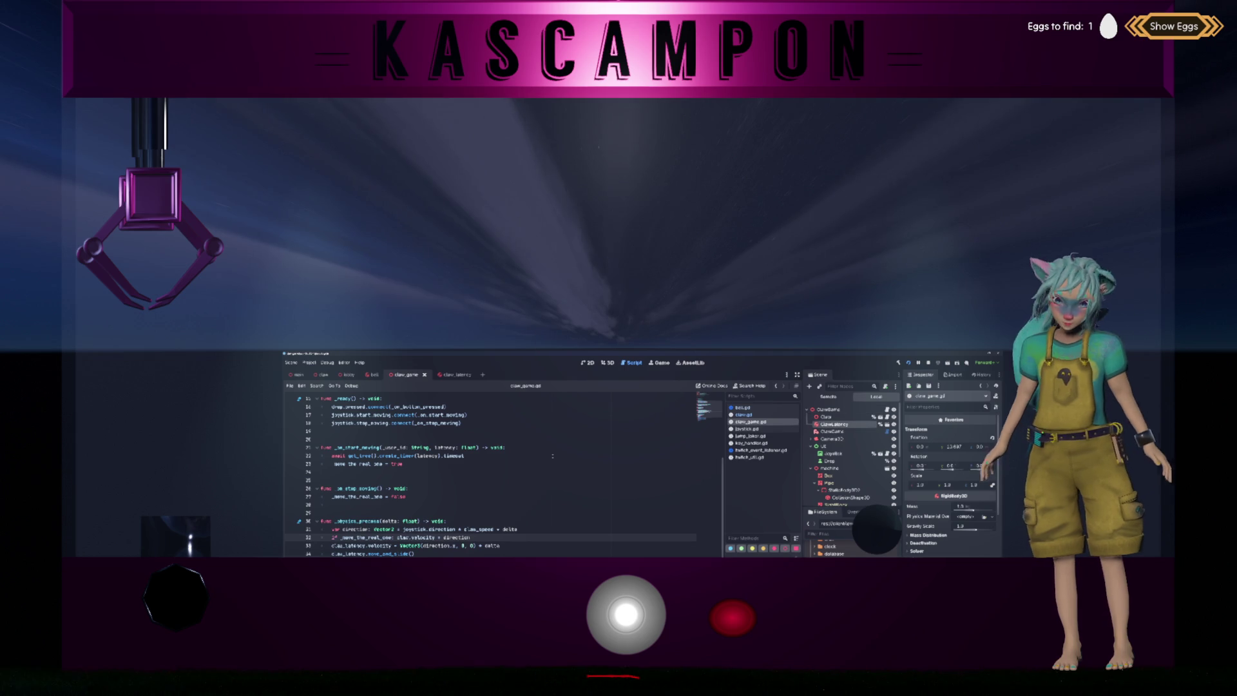
left_click(826, 411)
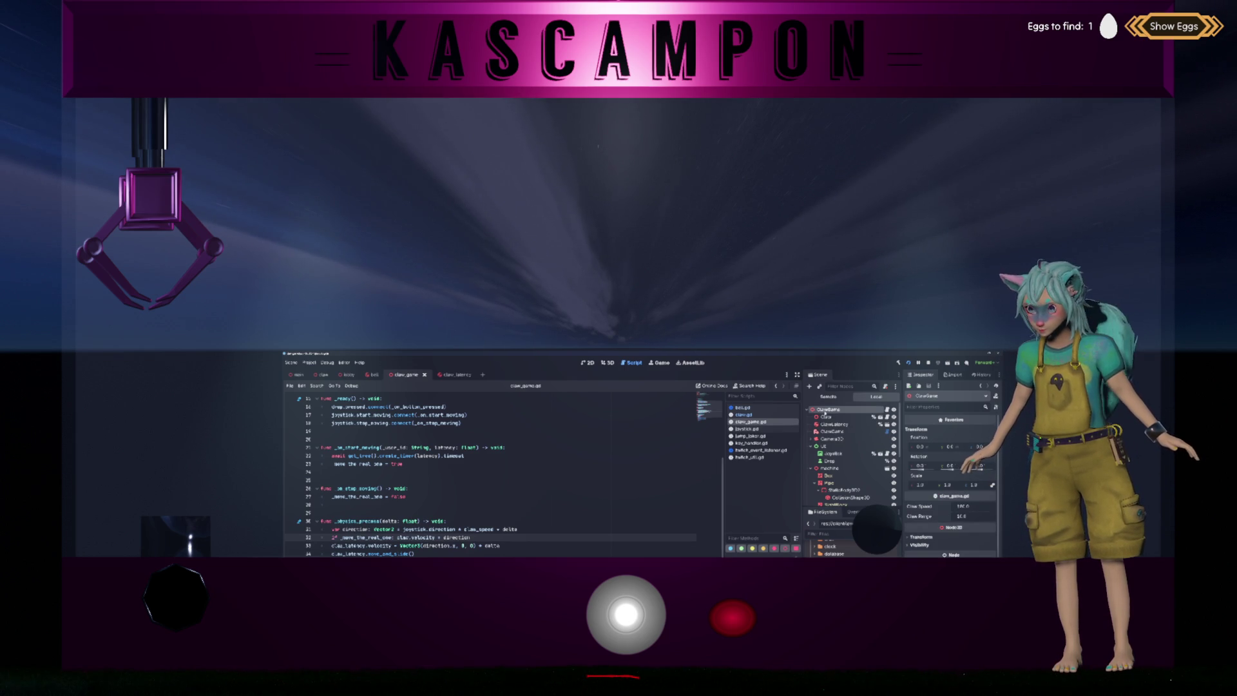
scroll(423, 456, "up", 5)
left_click(438, 445)
key("Down")
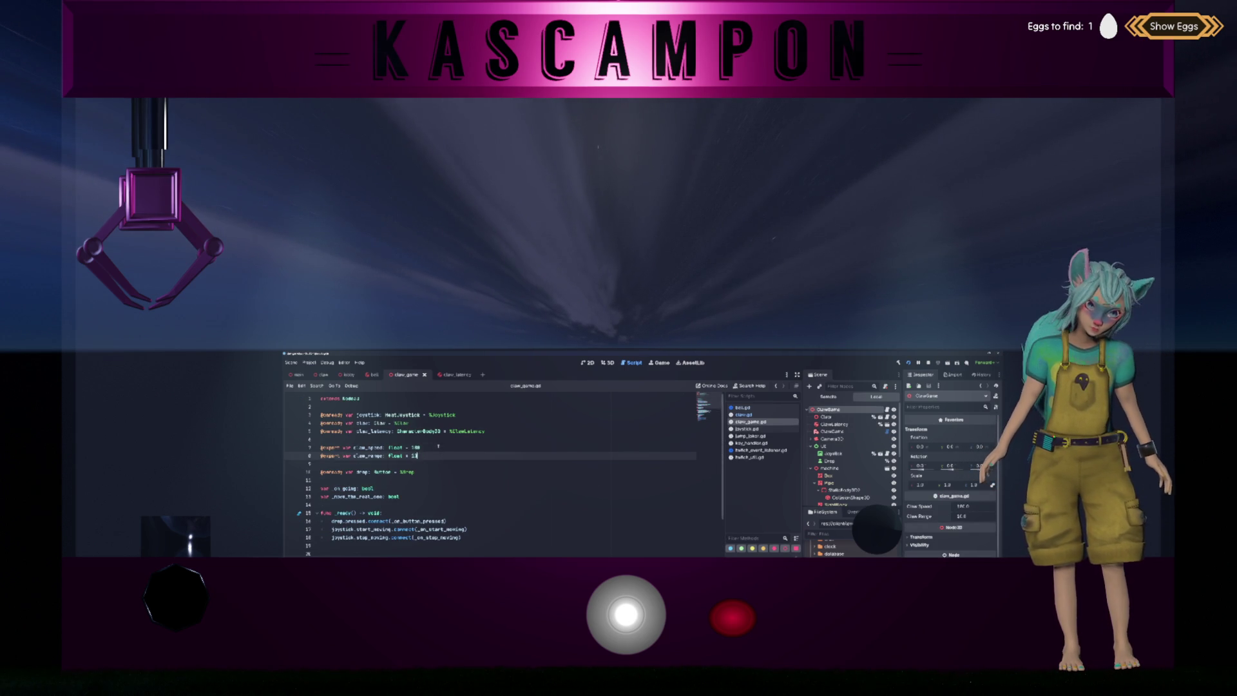
key("shift+Up")
key("shift+Up")
key("BackSpace")
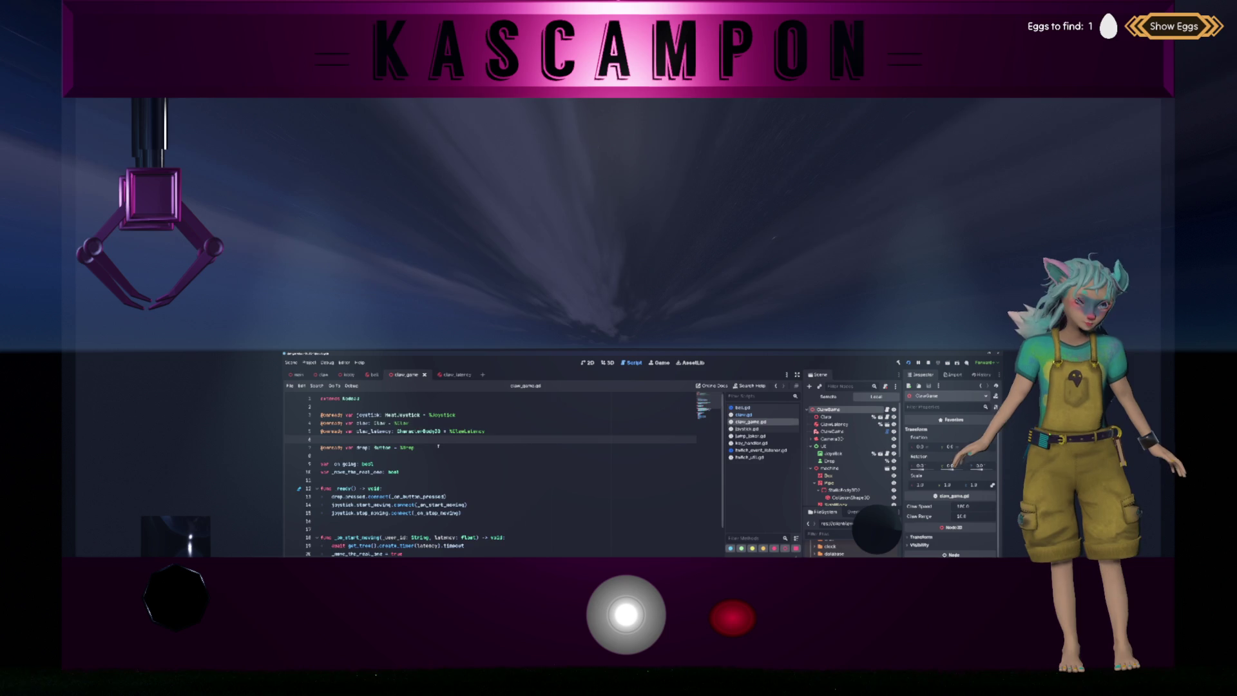